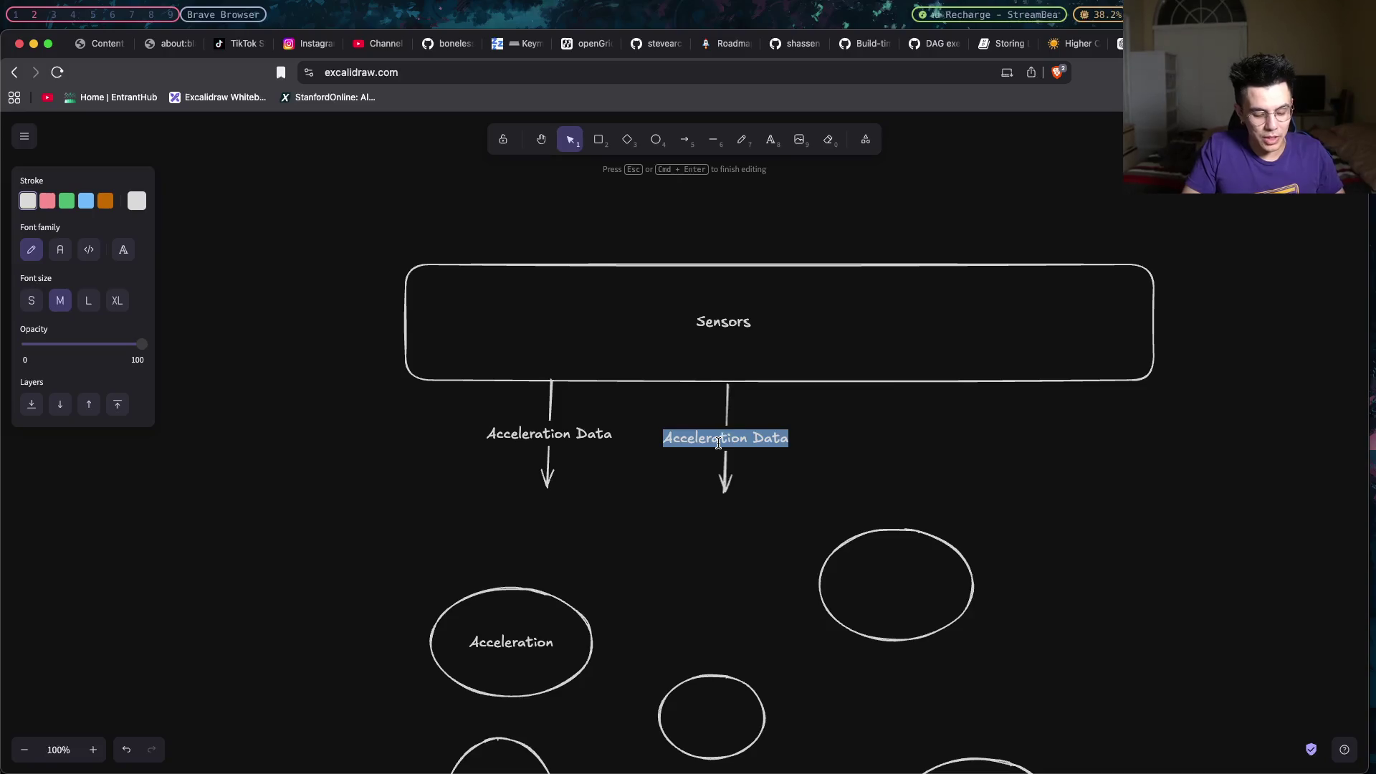
pyautogui.write('Position')
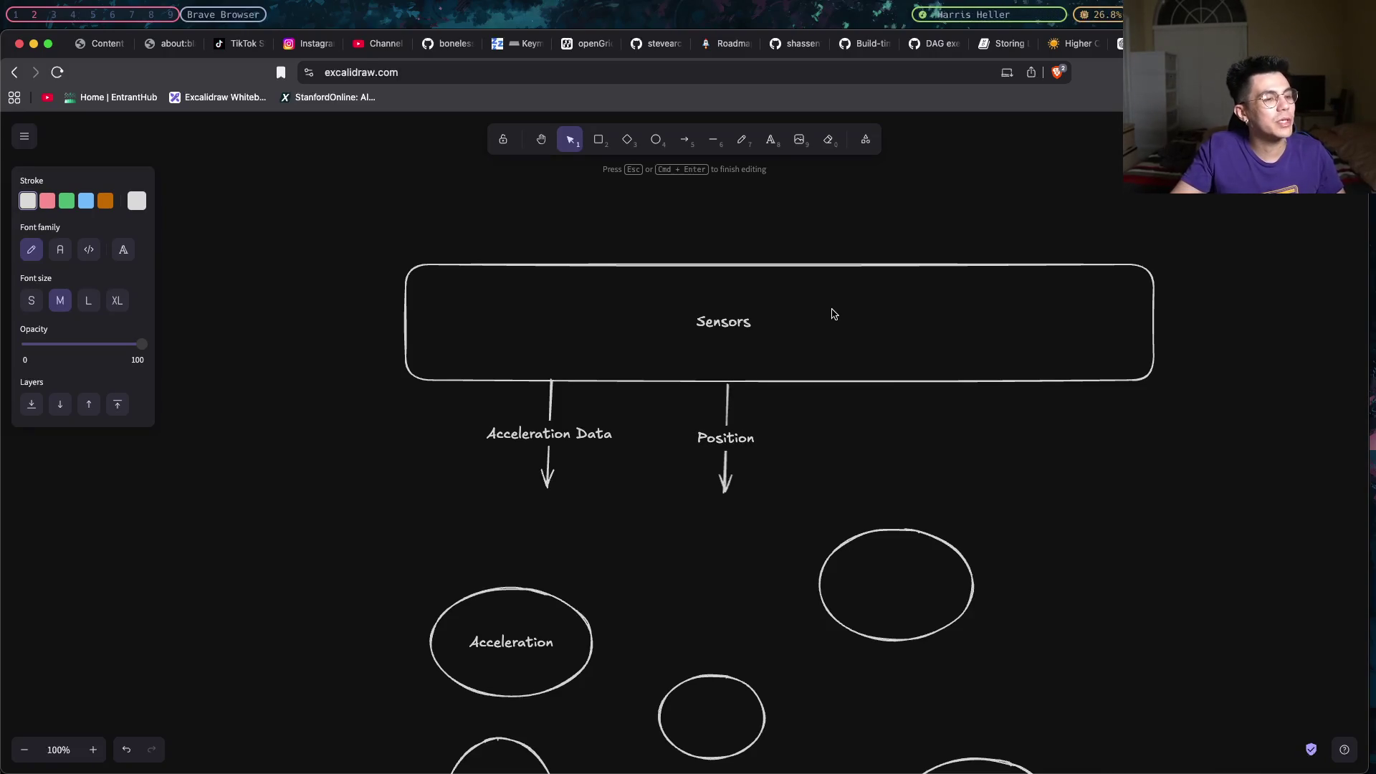
# Finish the Position arrow label and rename the Acceleration ellipse to Estimation.
pyautogui.click(875, 513)
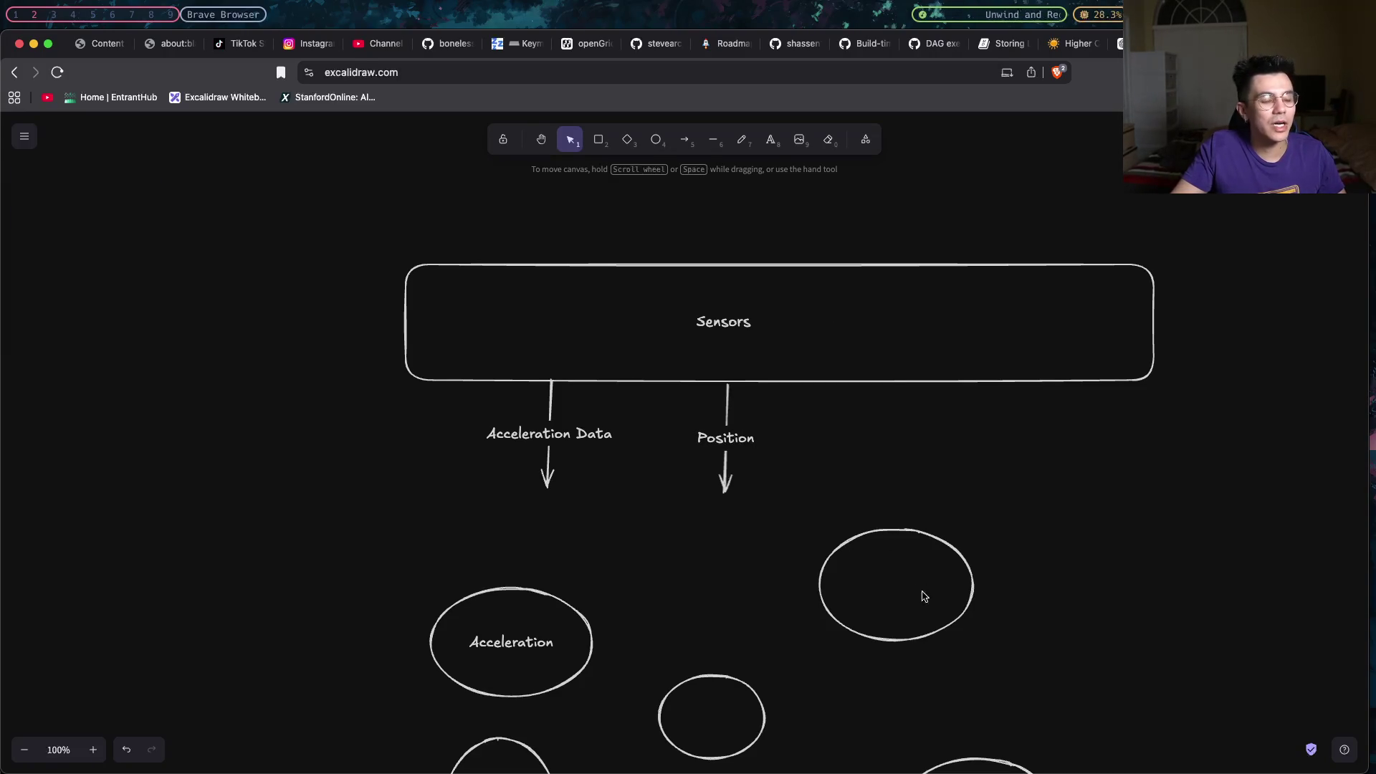
pyautogui.doubleClick(510, 645)
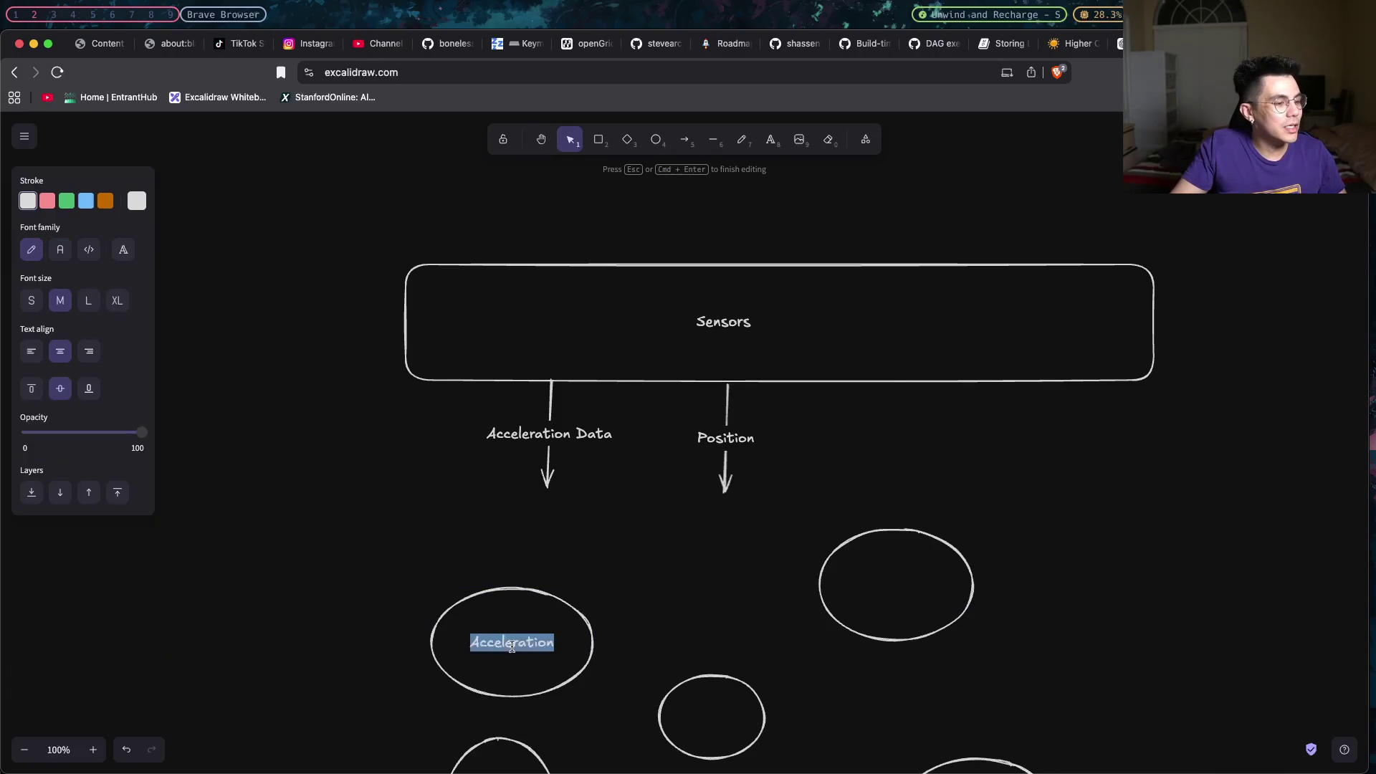
pyautogui.write('Estimation')
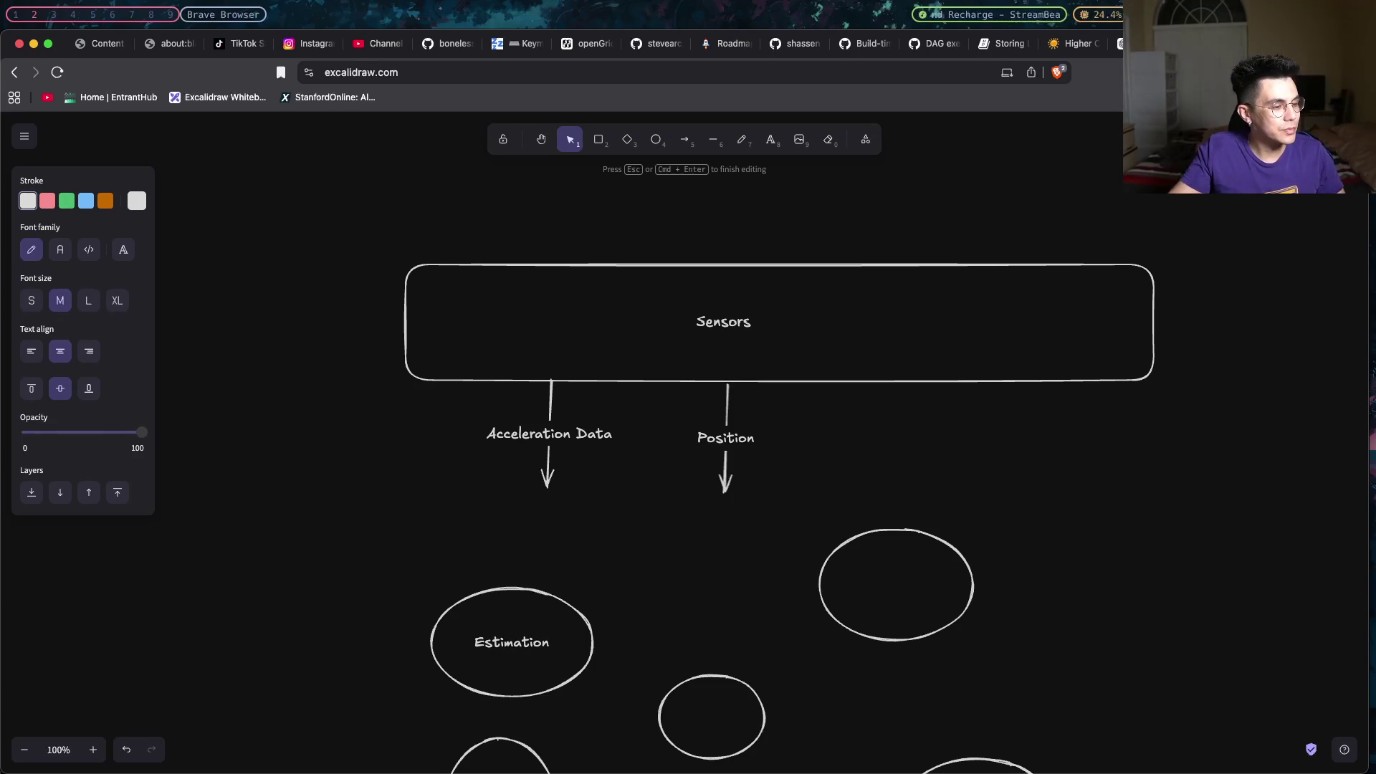
pyautogui.press('Escape')
# Move the Estimation ellipse up-right and select the empty ellipse to spread them apart.
pyautogui.moveTo(525, 615); pyautogui.dragTo(566, 546)
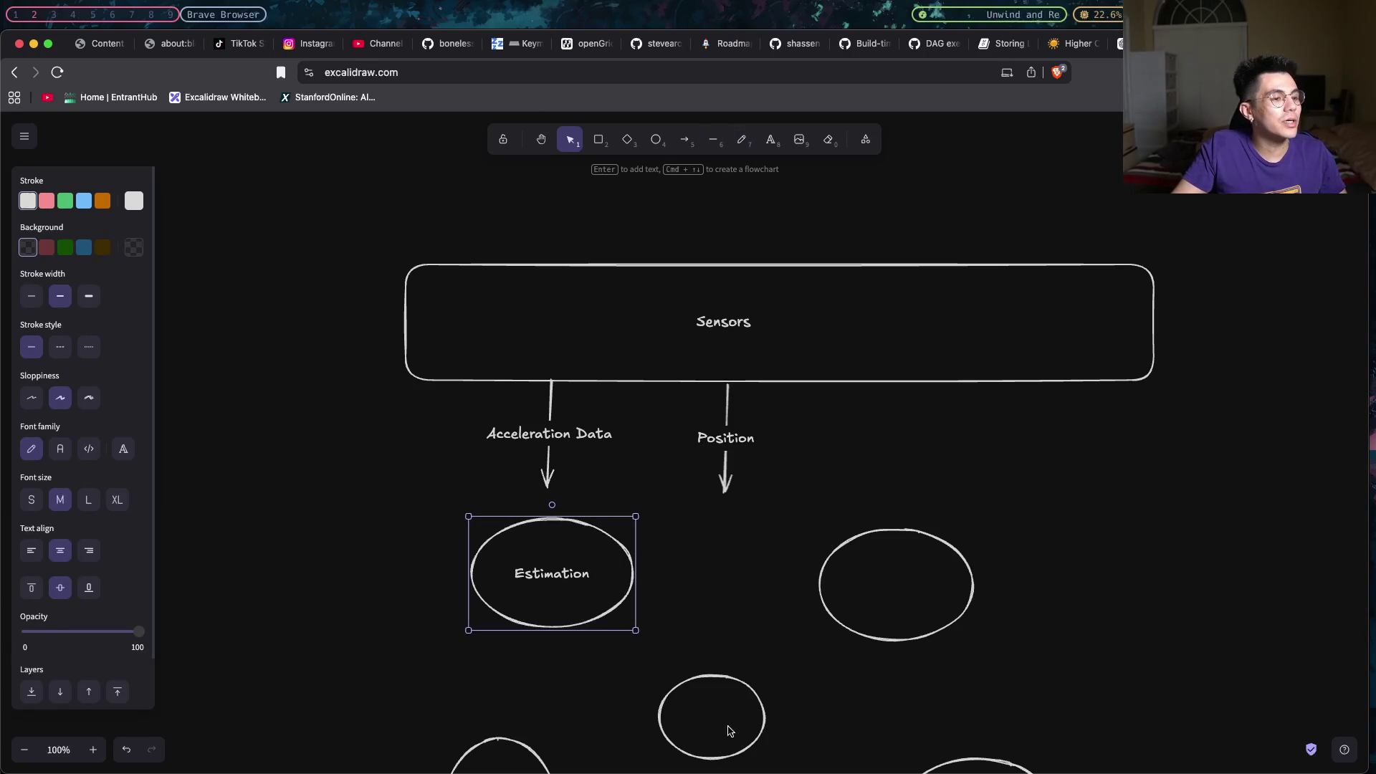
pyautogui.click(915, 571)
pyautogui.moveTo(915, 570); pyautogui.dragTo(1139, 570)
pyautogui.scroll(-1, 932, 631)
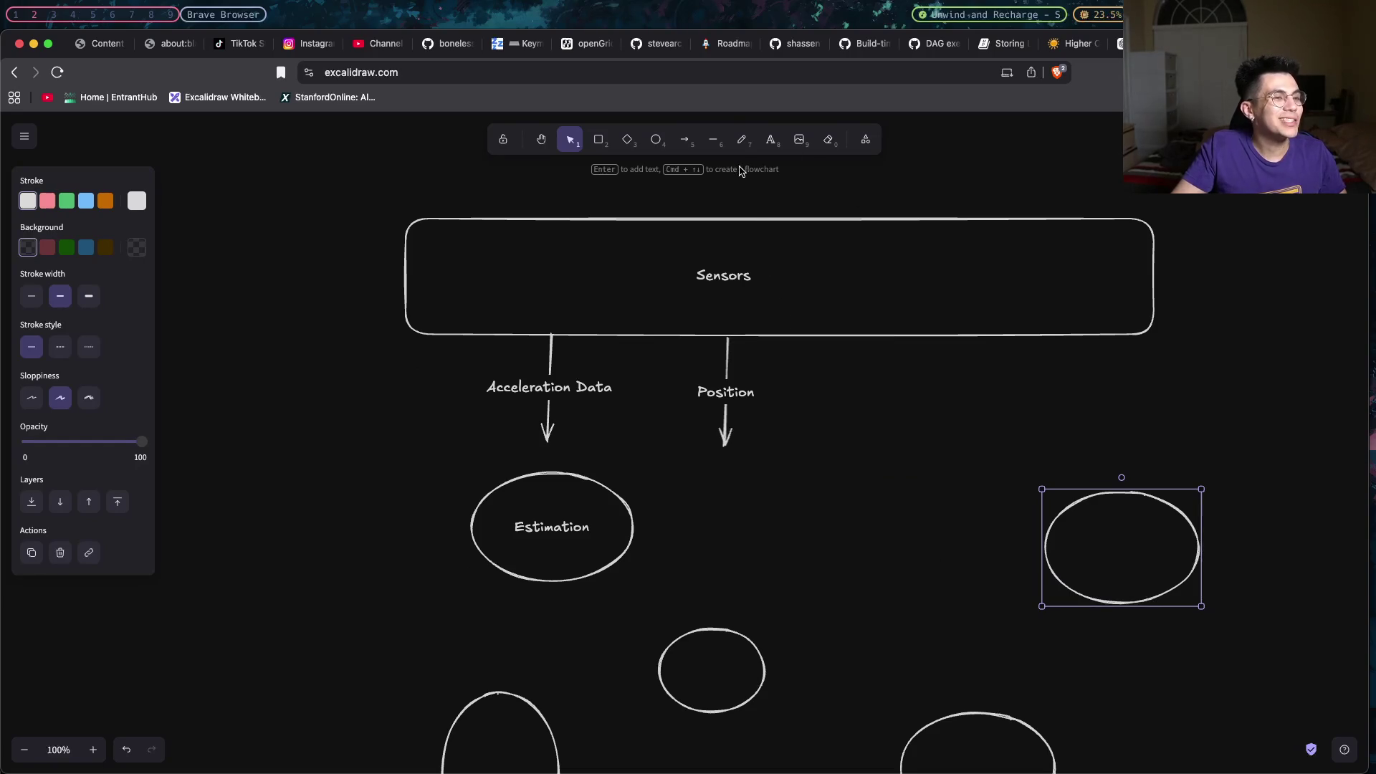
pyautogui.click(741, 140)
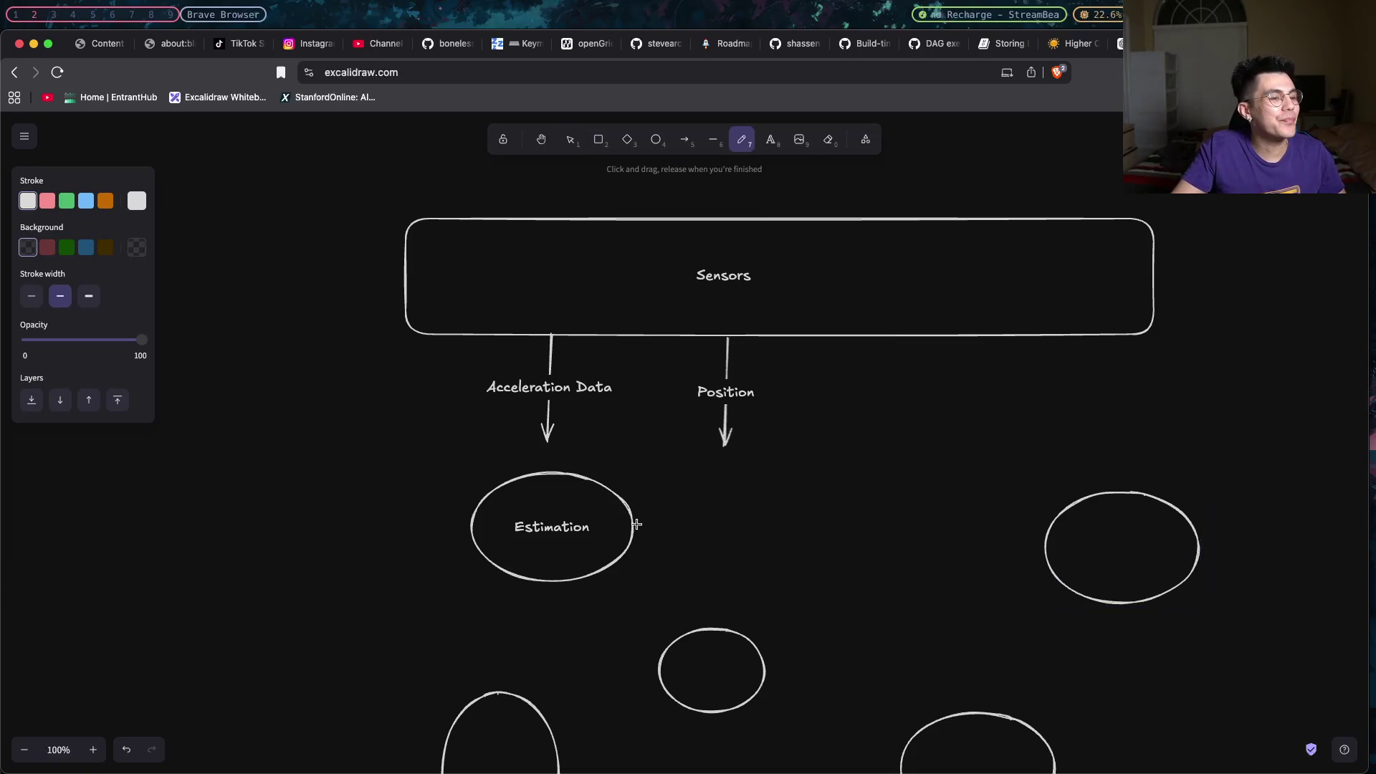
# Undo a stray freehand stroke and draw an arrow leading down from the Estimation ellipse.
pyautogui.moveTo(632, 547); pyautogui.dragTo(825, 554)
pyautogui.press('super+z')
pyautogui.click(683, 139)
pyautogui.moveTo(549, 580); pyautogui.dragTo(571, 684)
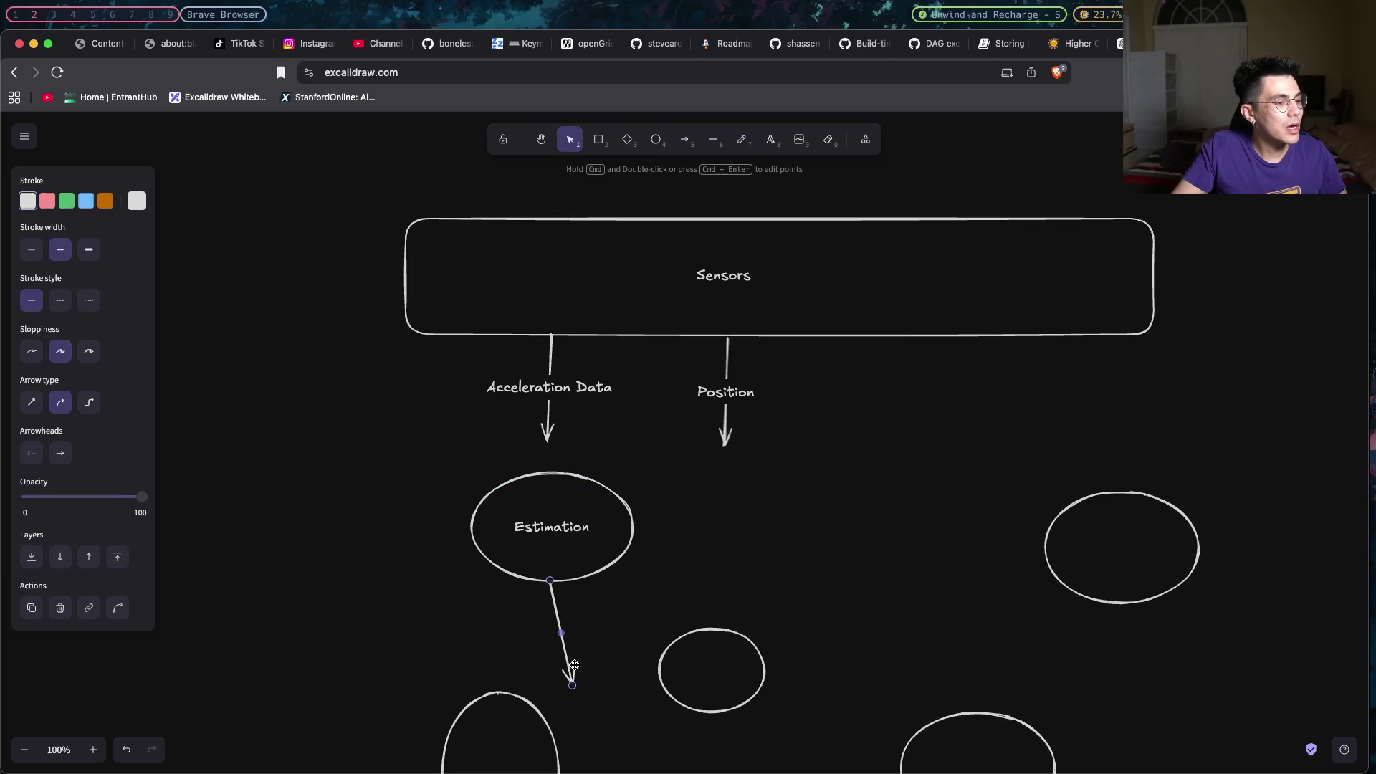
pyautogui.click(599, 652)
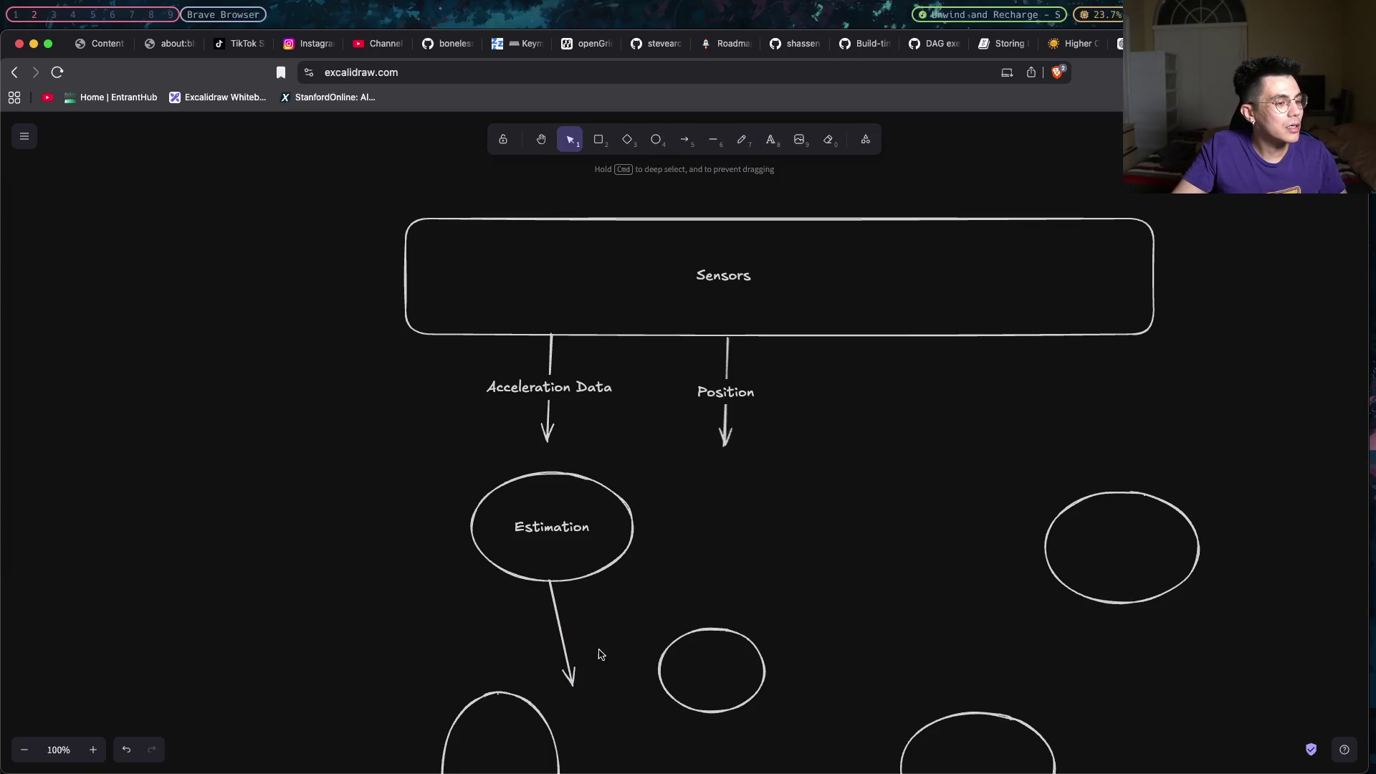
# Label the new arrow Robot State and nudge Estimation down and left.
pyautogui.doubleClick(564, 649)
pyautogui.write('Fr')
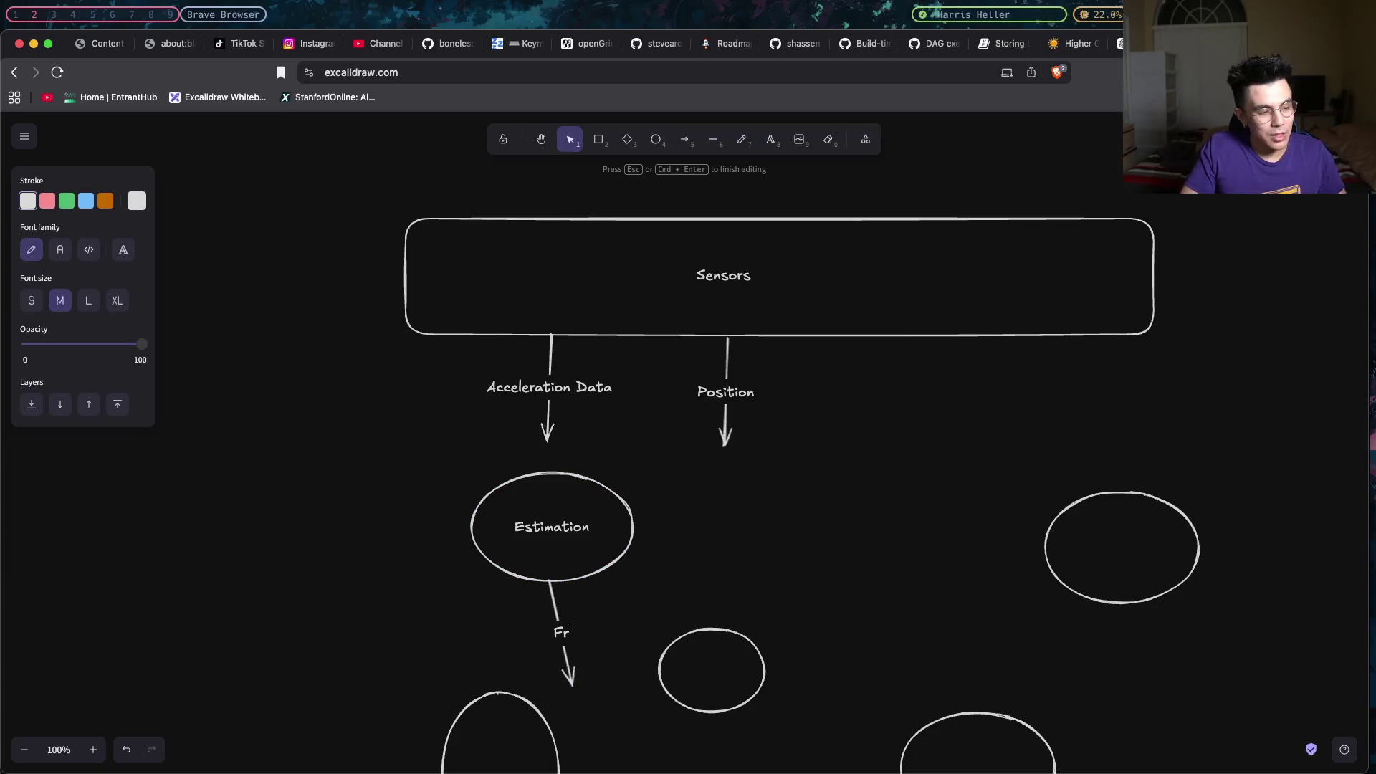
pyautogui.press('BackSpace')
pyautogui.press('BackSpace')
pyautogui.press('BackSpace')
pyautogui.press('BackSpace')
pyautogui.write('ot State')
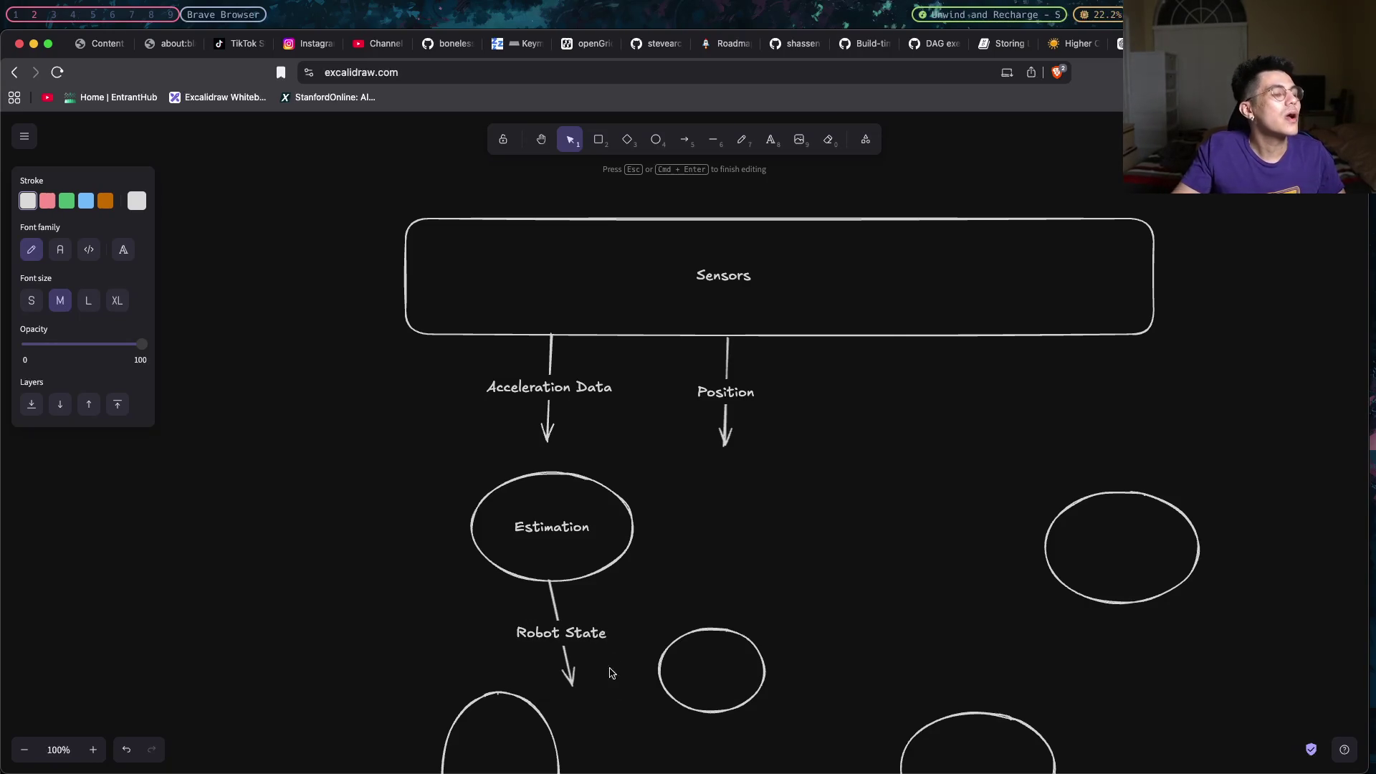
pyautogui.click(669, 616)
pyautogui.moveTo(555, 496); pyautogui.dragTo(525, 534)
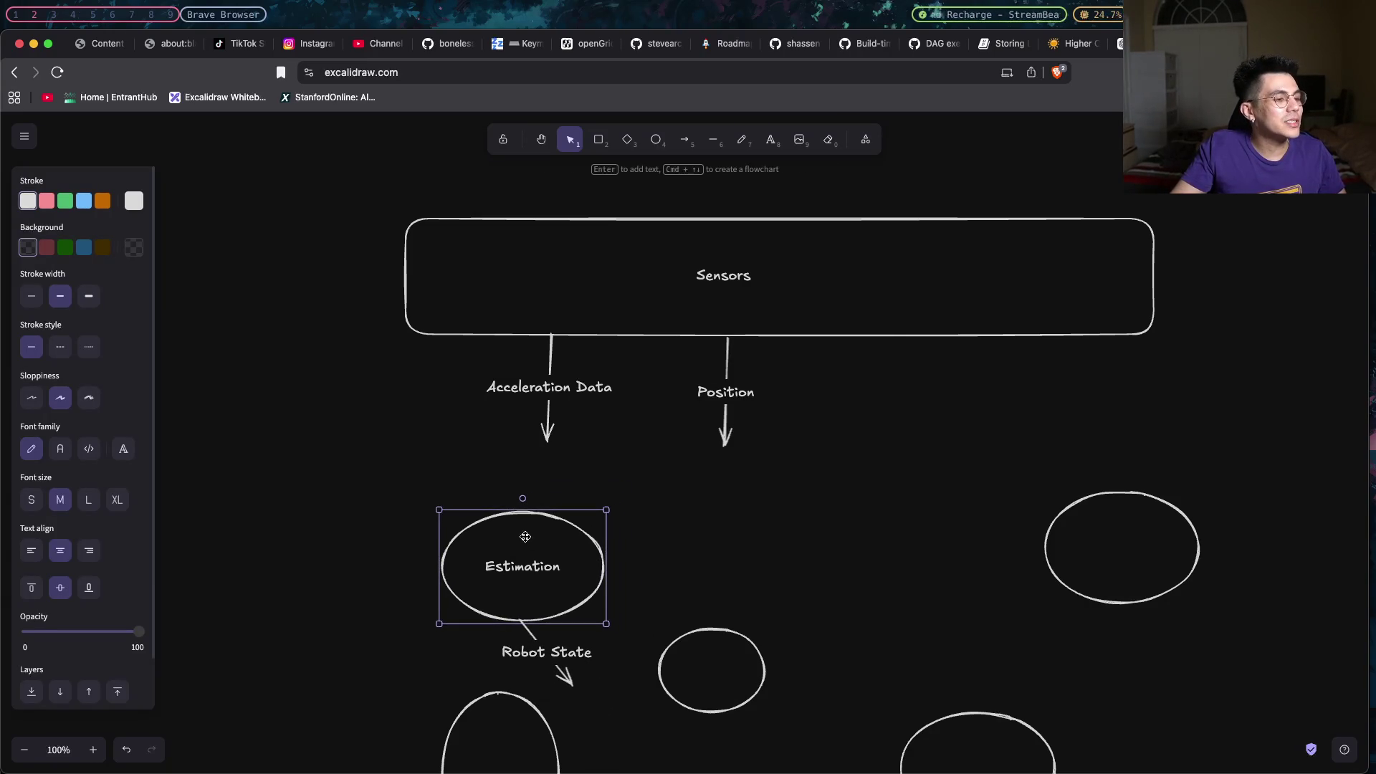
# Draw two arrows into Estimation from the upper left and the top.
pyautogui.click(686, 141)
pyautogui.moveTo(403, 462); pyautogui.dragTo(449, 545)
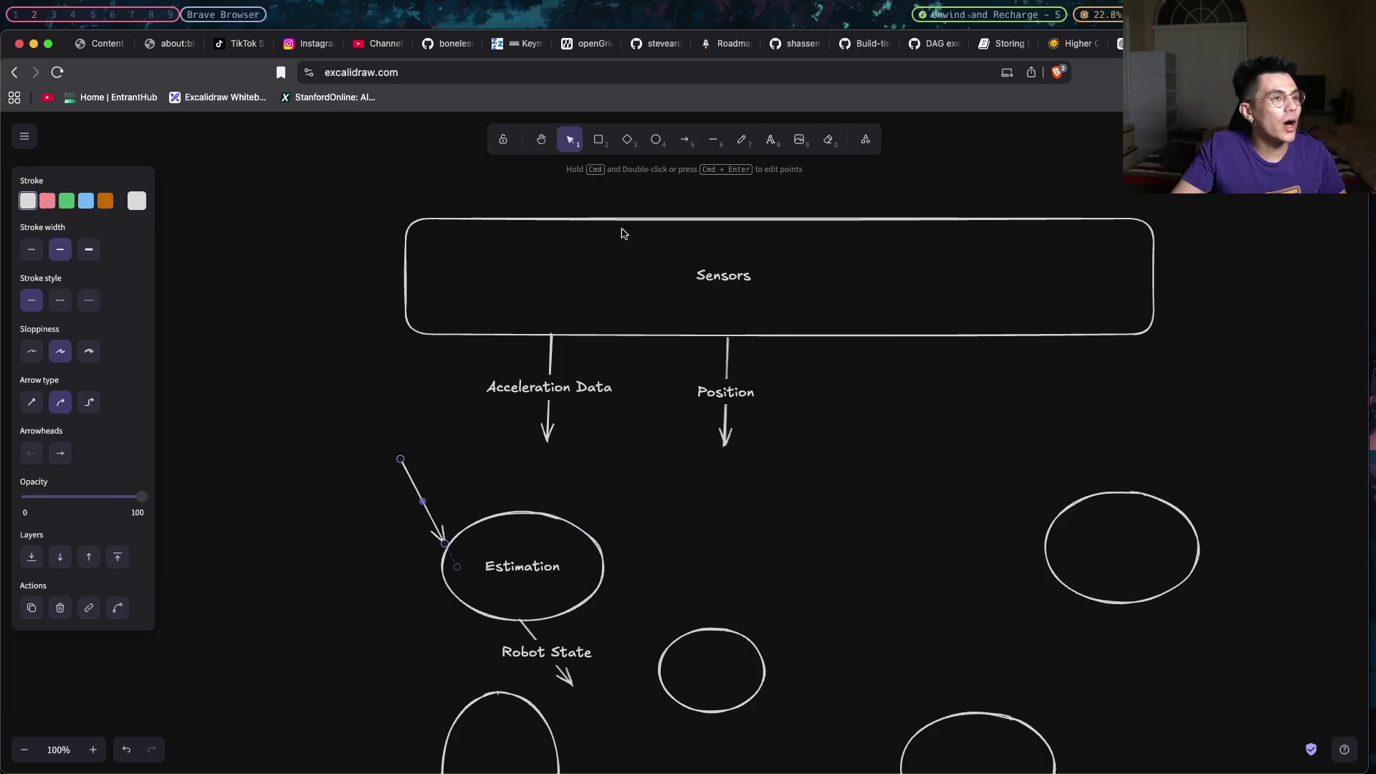
pyautogui.click(685, 141)
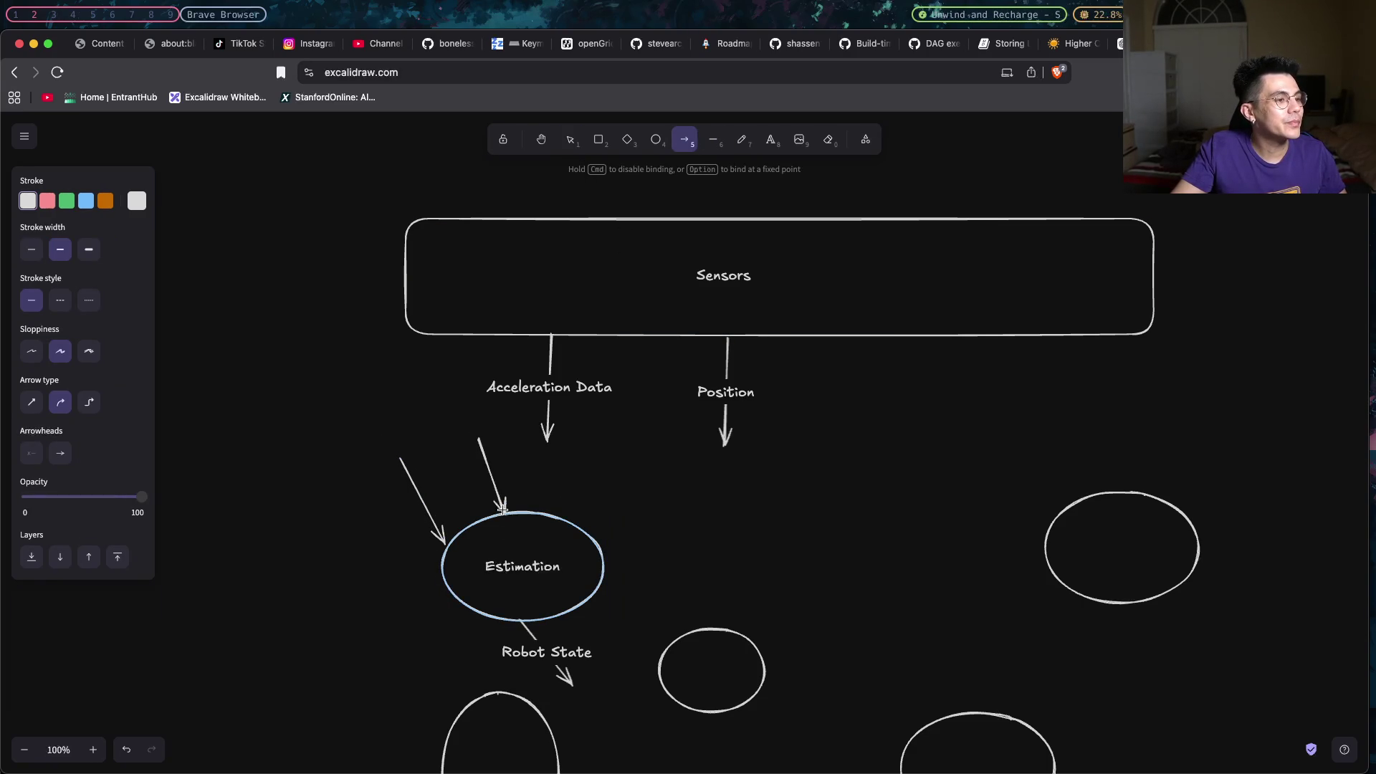
pyautogui.moveTo(500, 513); pyautogui.dragTo(500, 512)
# Label the incoming arrows Acceleration and Position, then start a label in the right ellipse.
pyautogui.doubleClick(421, 492)
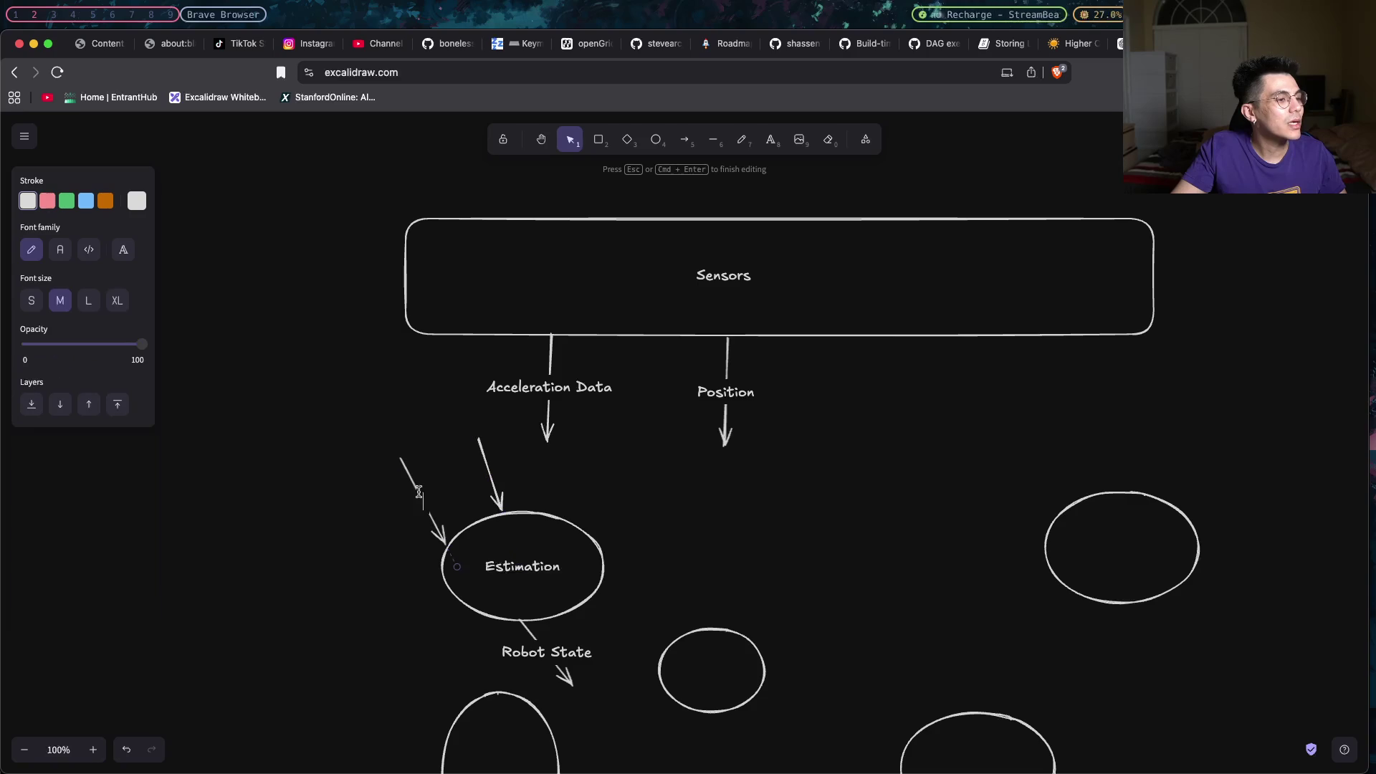
pyautogui.write('Acceleration')
pyautogui.scroll(10, 484, 466)
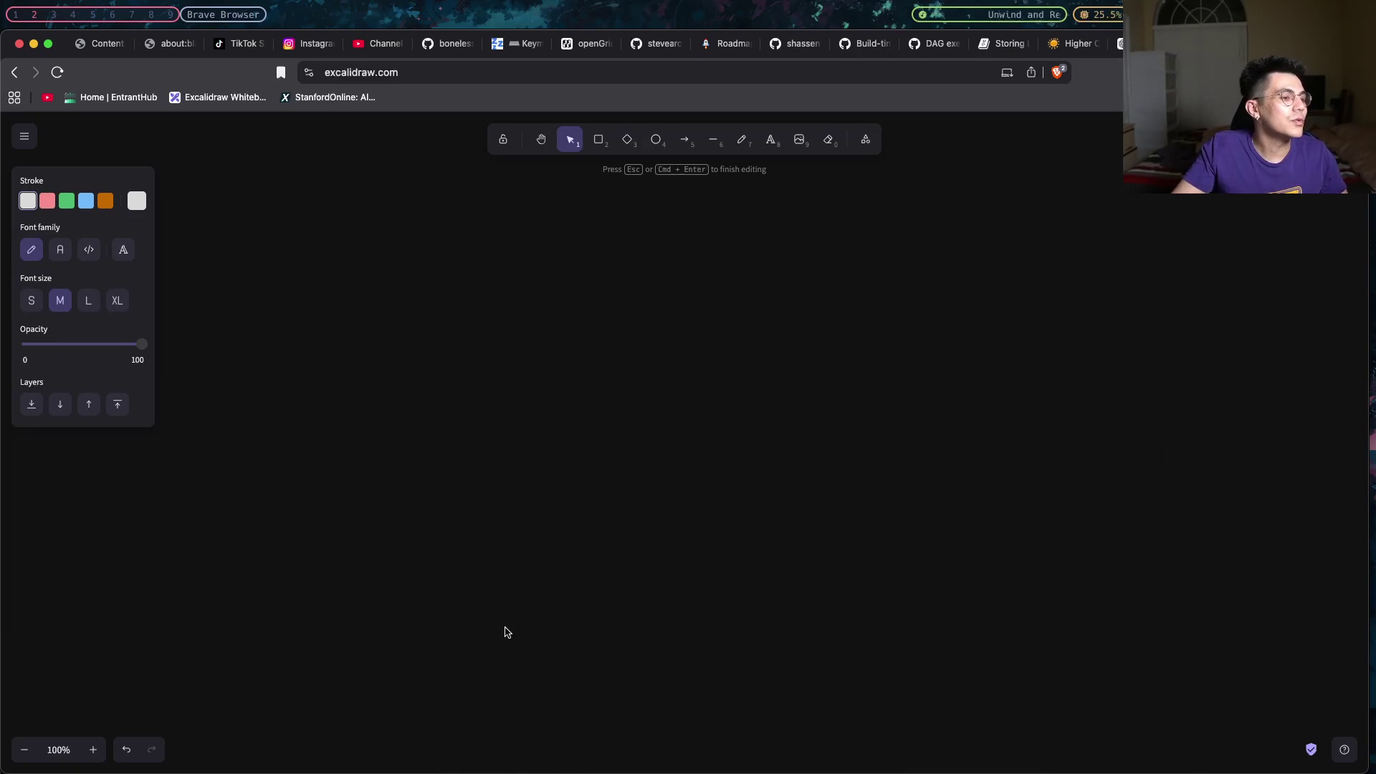
pyautogui.scroll(-3, 505, 631)
pyautogui.scroll(-3, 506, 630)
pyautogui.scroll(-1, 505, 631)
pyautogui.click(491, 653)
pyautogui.doubleClick(491, 653)
pyautogui.write('Position')
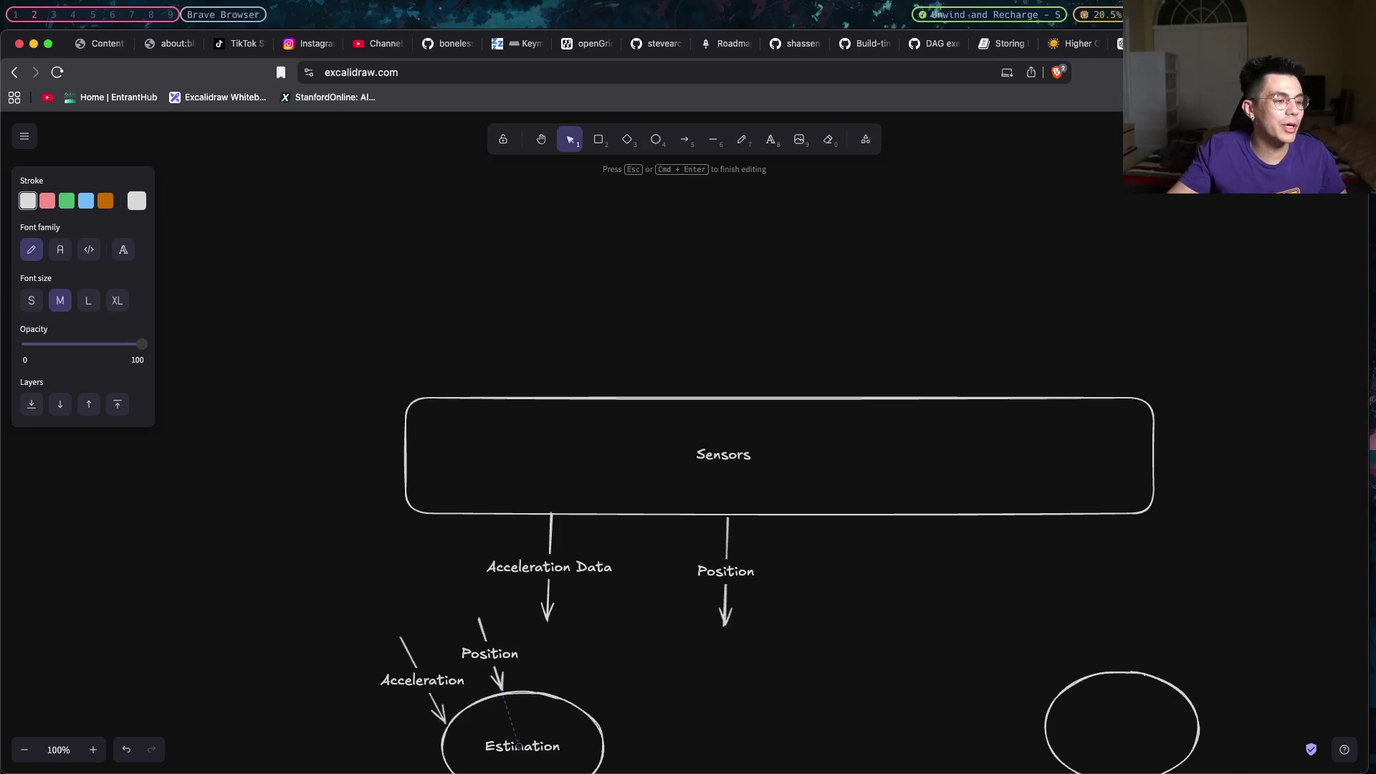
pyautogui.click(630, 652)
pyautogui.scroll(-4, 630, 651)
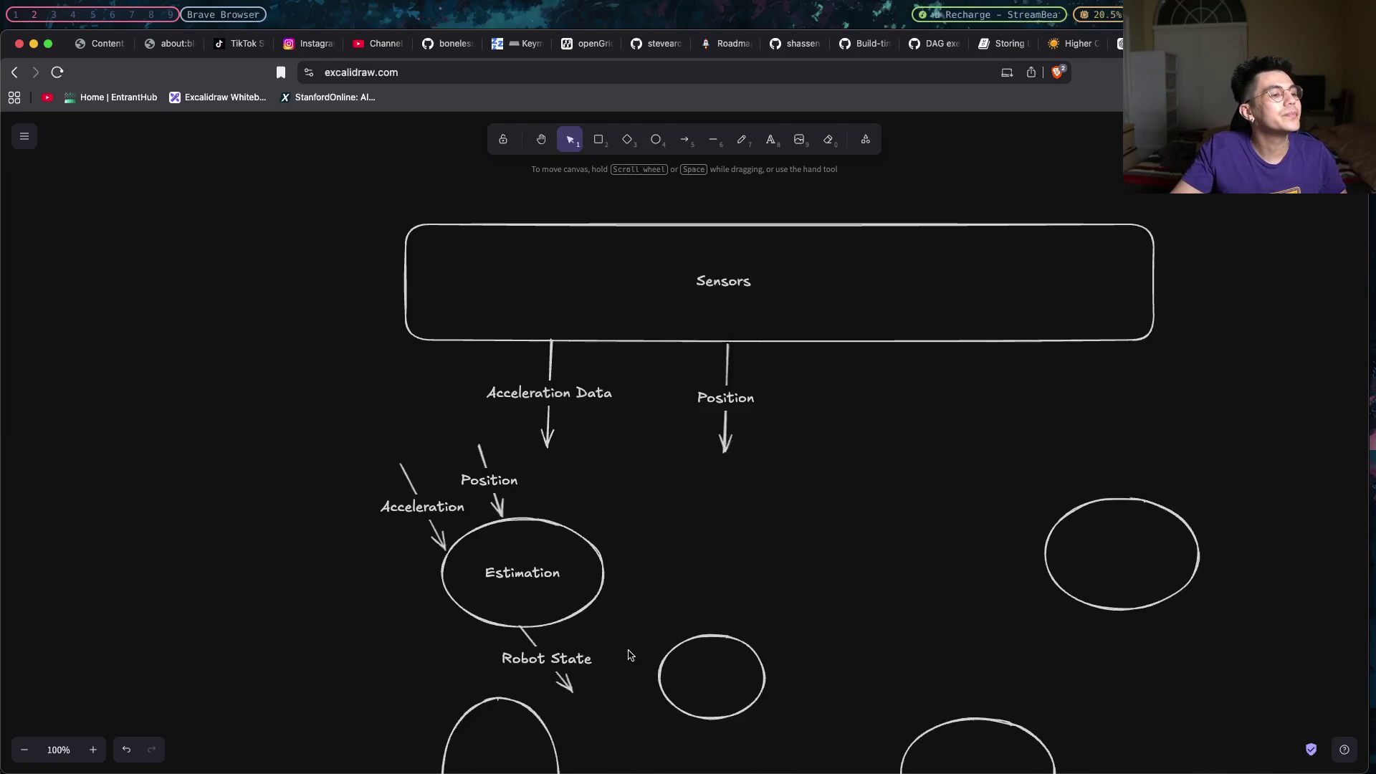
pyautogui.scroll(-1, 646, 655)
pyautogui.doubleClick(1057, 498)
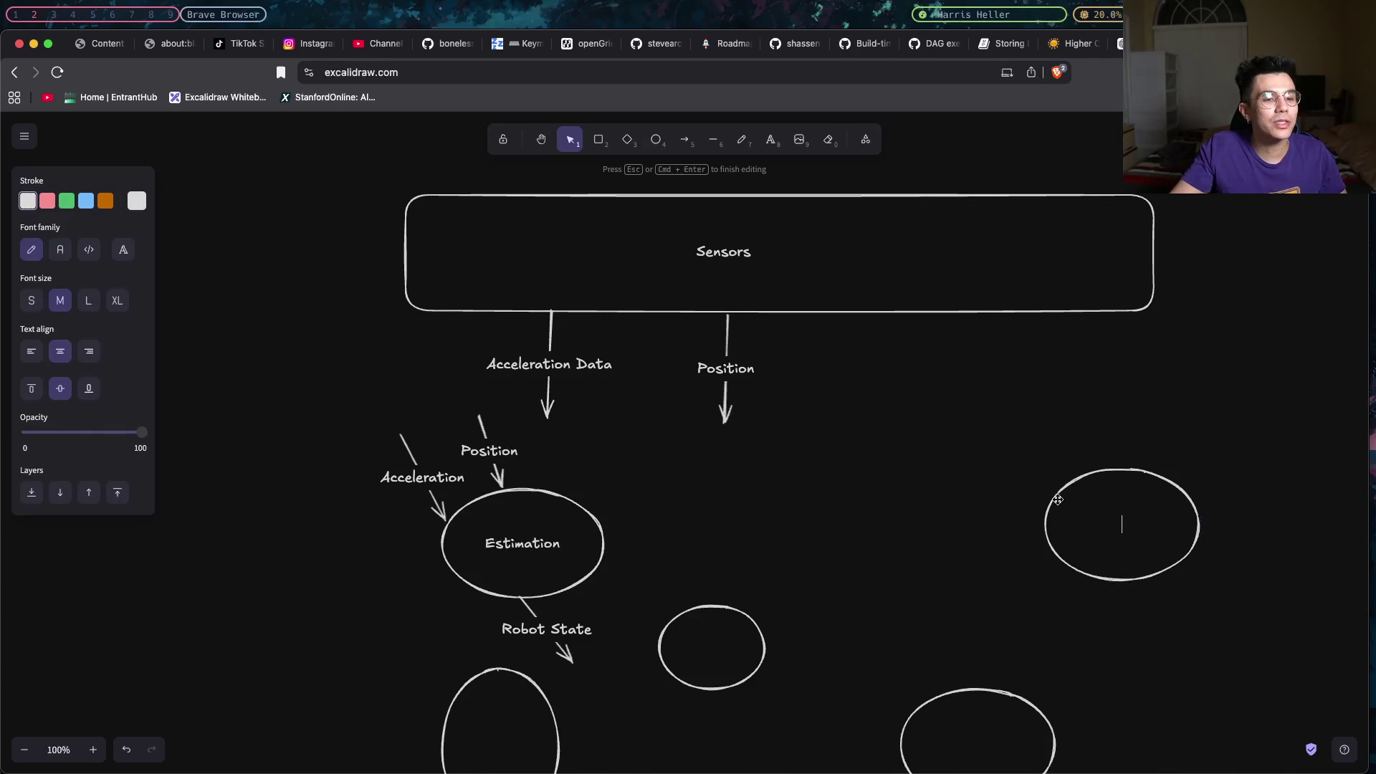
pyautogui.write('Mapping')
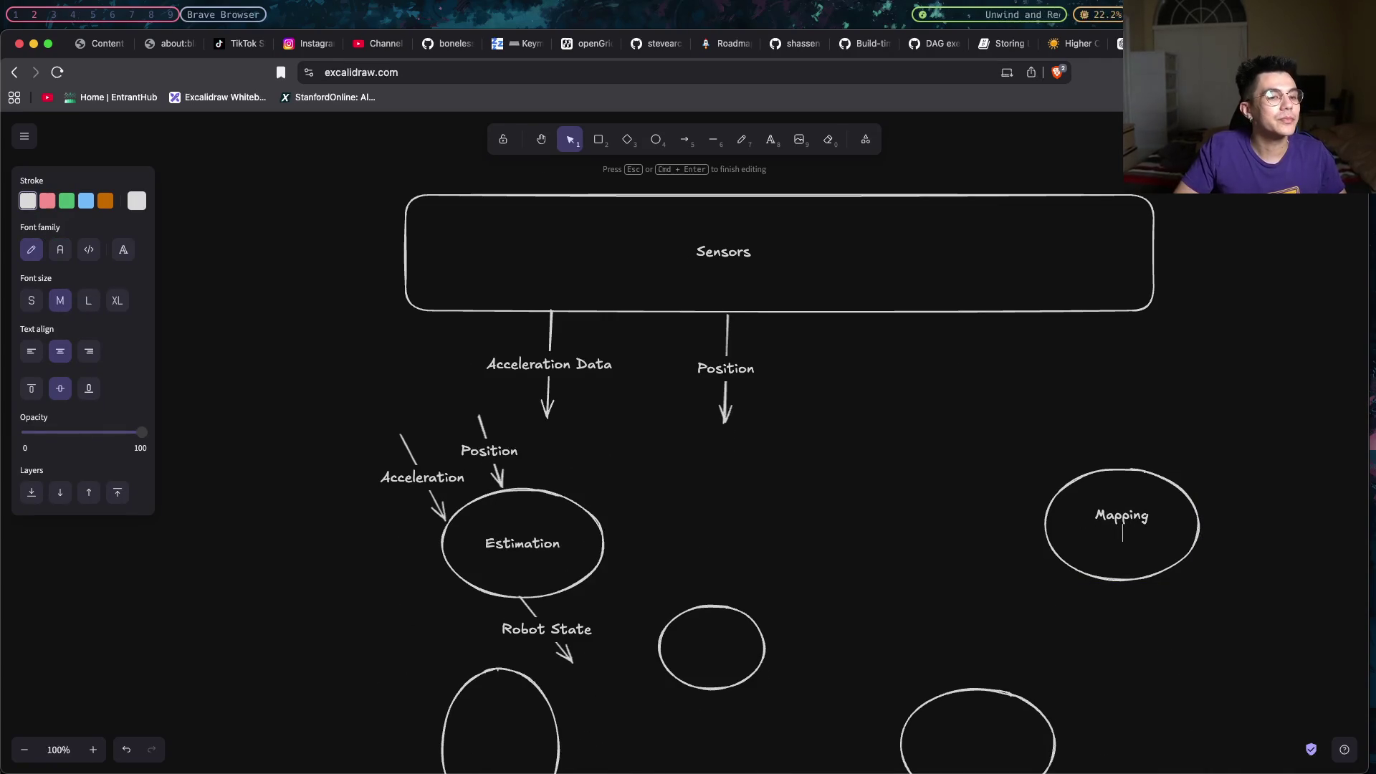
# Finish the Mapping label and name the small moved ellipse Path Planning.
pyautogui.click(996, 518)
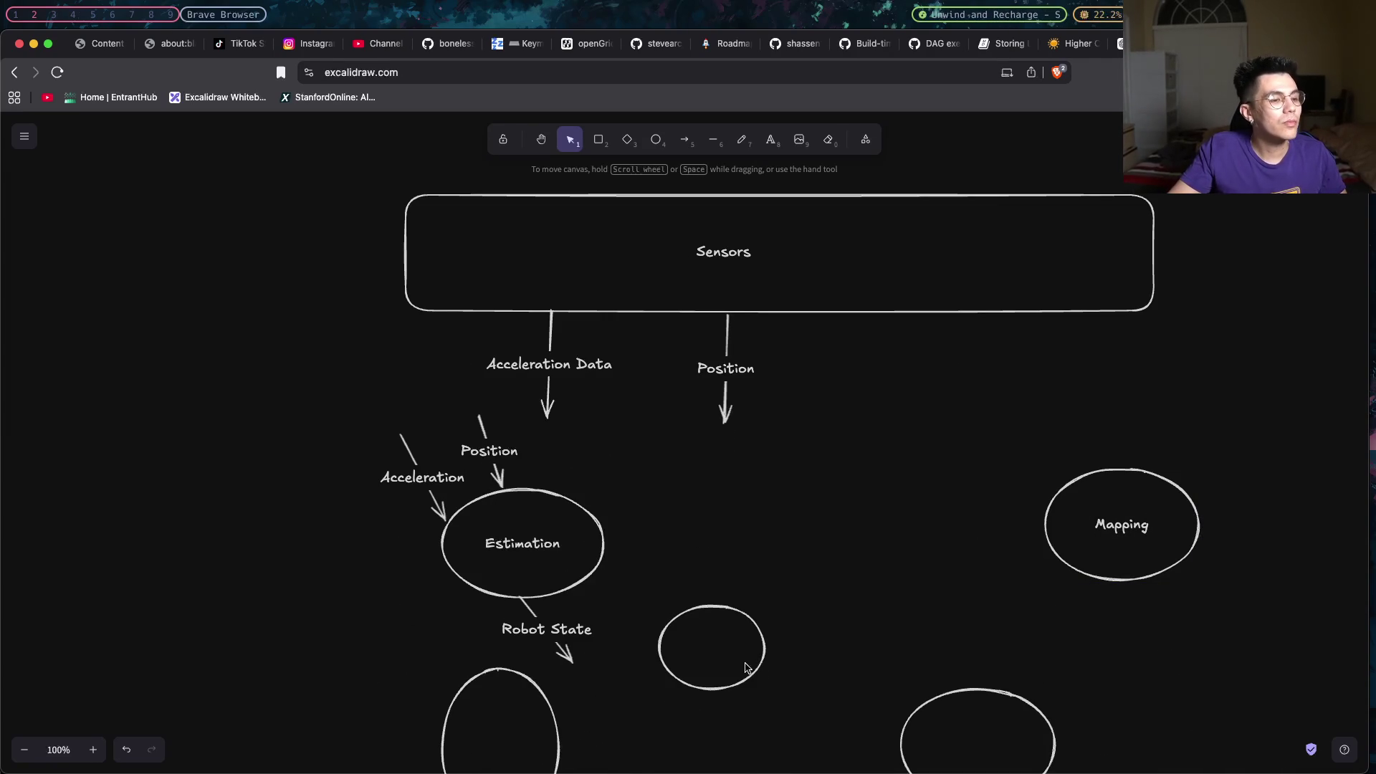
pyautogui.moveTo(762, 653); pyautogui.dragTo(825, 653)
pyautogui.doubleClick(784, 651)
pyautogui.write('Path Planning')
pyautogui.scroll(1, 803, 661)
pyautogui.press('Escape')
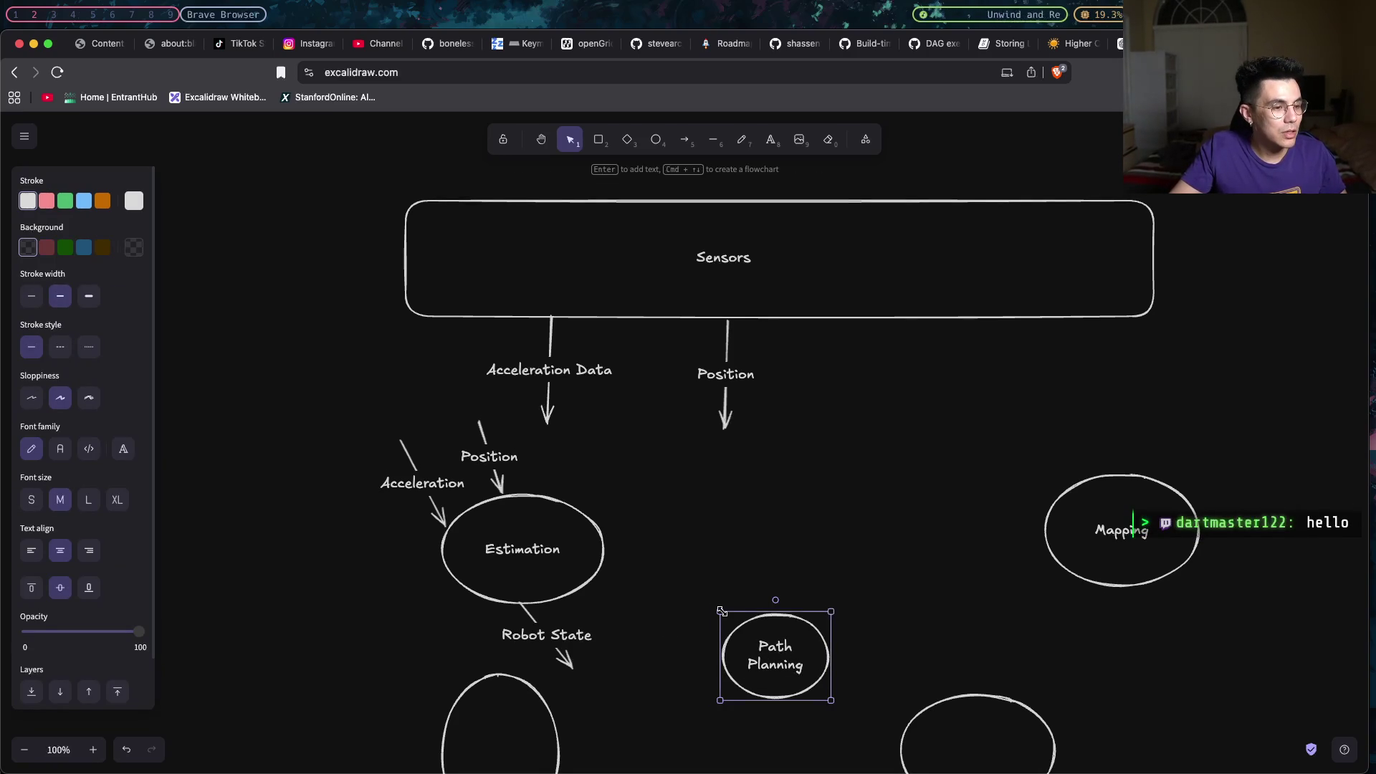
pyautogui.moveTo(722, 611); pyautogui.dragTo(654, 584)
pyautogui.scroll(-2, 795, 679)
pyautogui.scroll(-1, 794, 678)
# Delete the bottom-left ellipse and move Path Planning right with a blank ellipse below it.
pyautogui.click(546, 654)
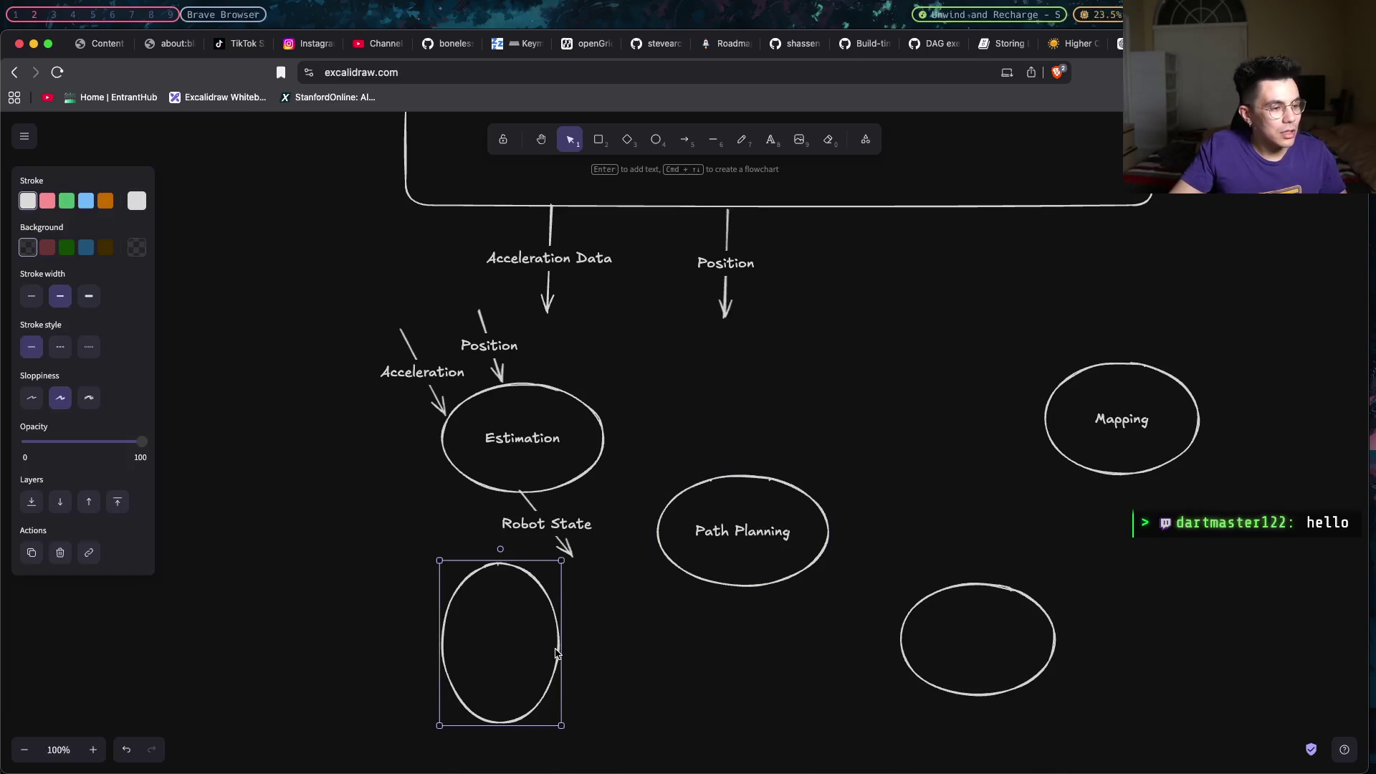
pyautogui.press('Delete')
pyautogui.moveTo(753, 538); pyautogui.dragTo(839, 532)
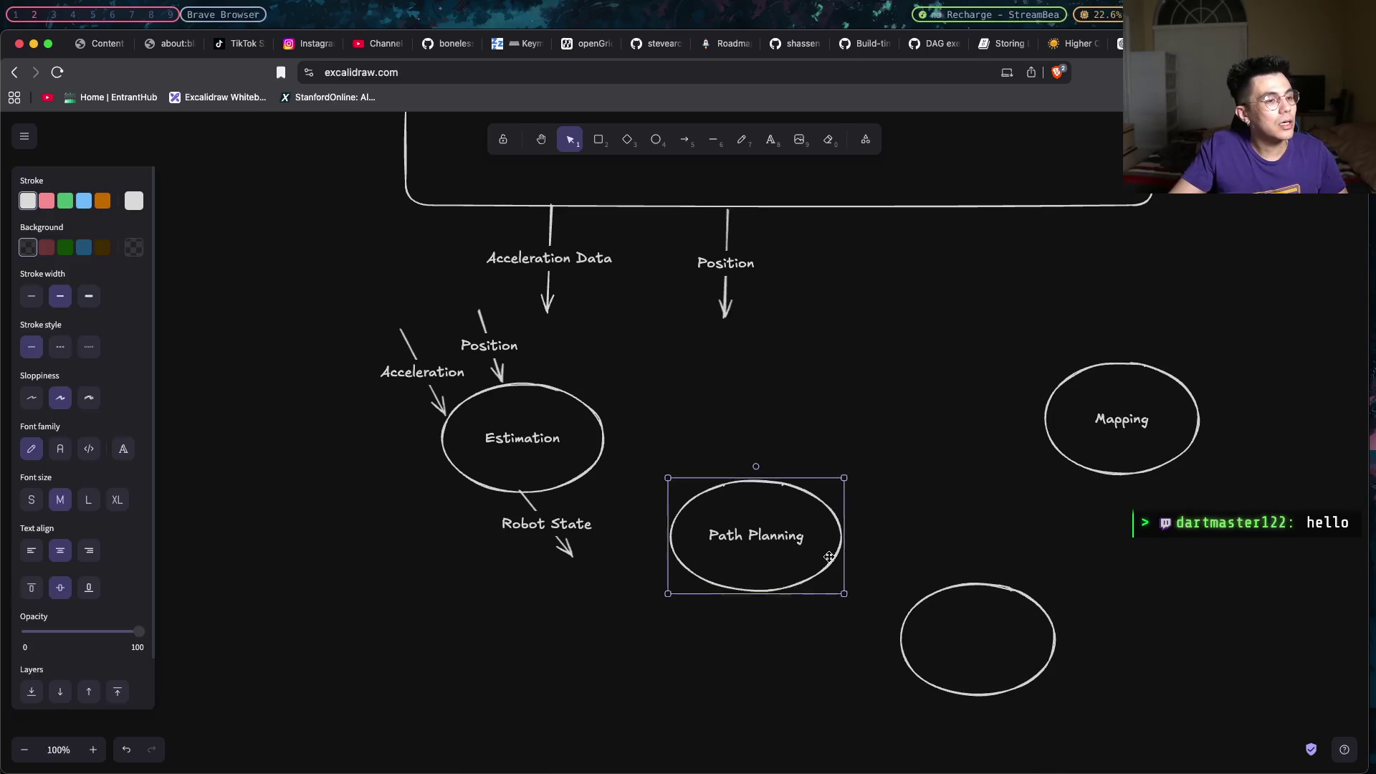
pyautogui.moveTo(1001, 641); pyautogui.dragTo(1012, 694)
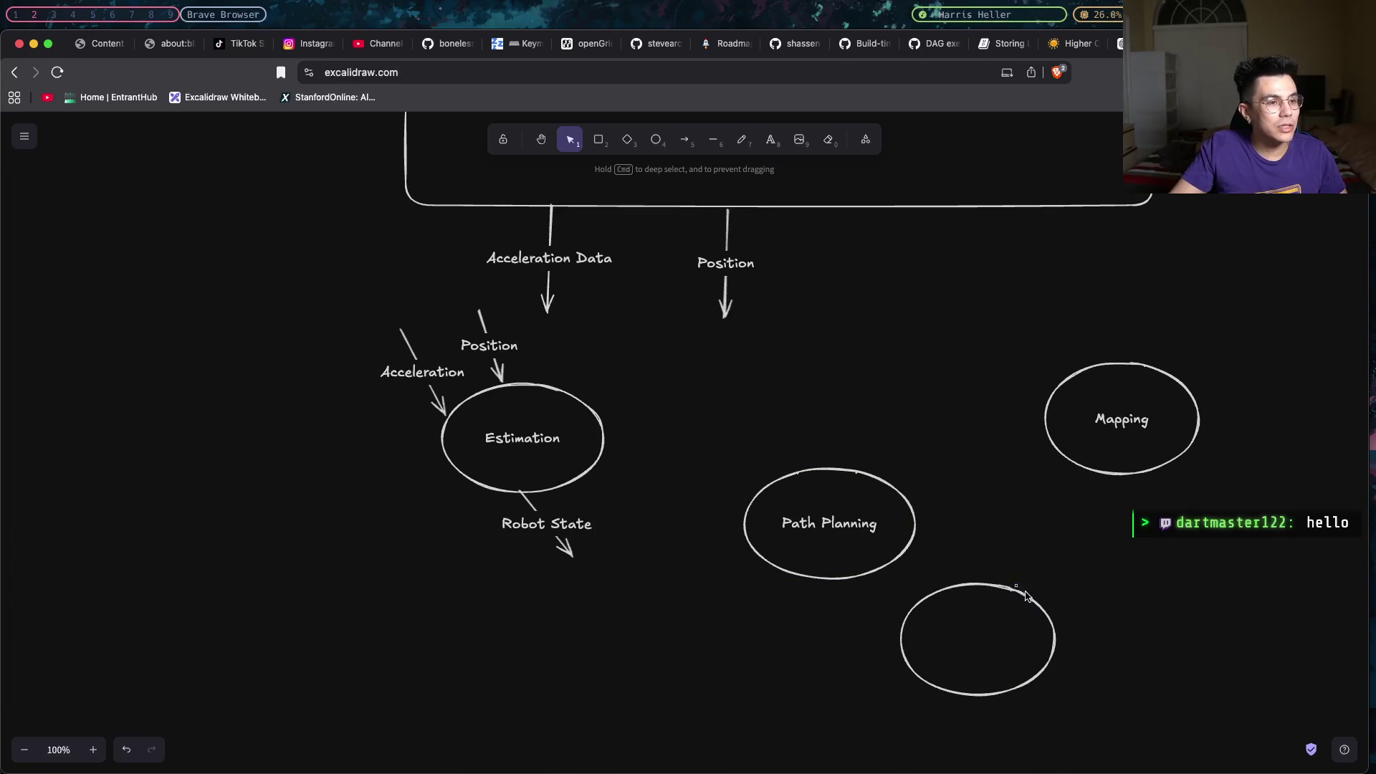
pyautogui.moveTo(1030, 604); pyautogui.dragTo(1001, 686)
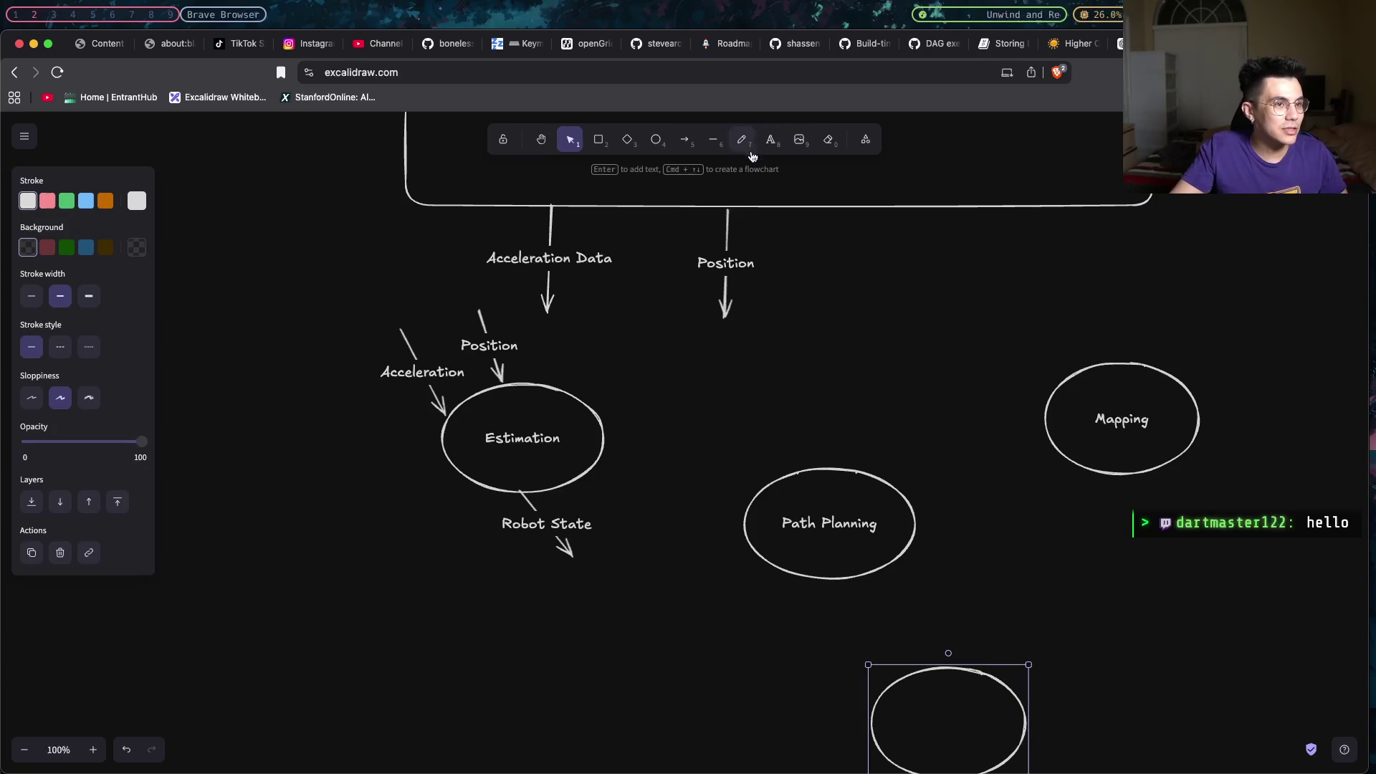
pyautogui.scroll(-2, 826, 461)
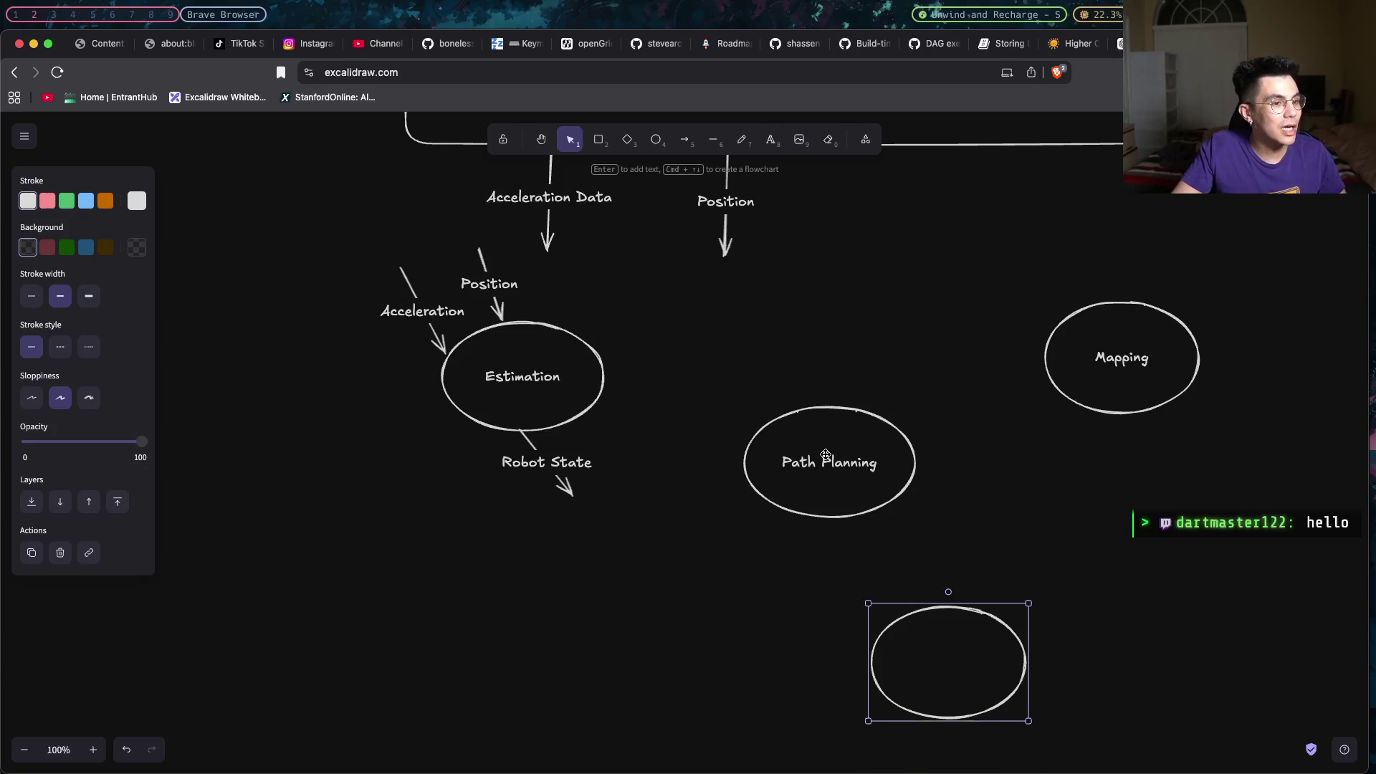
pyautogui.scroll(-1, 842, 368)
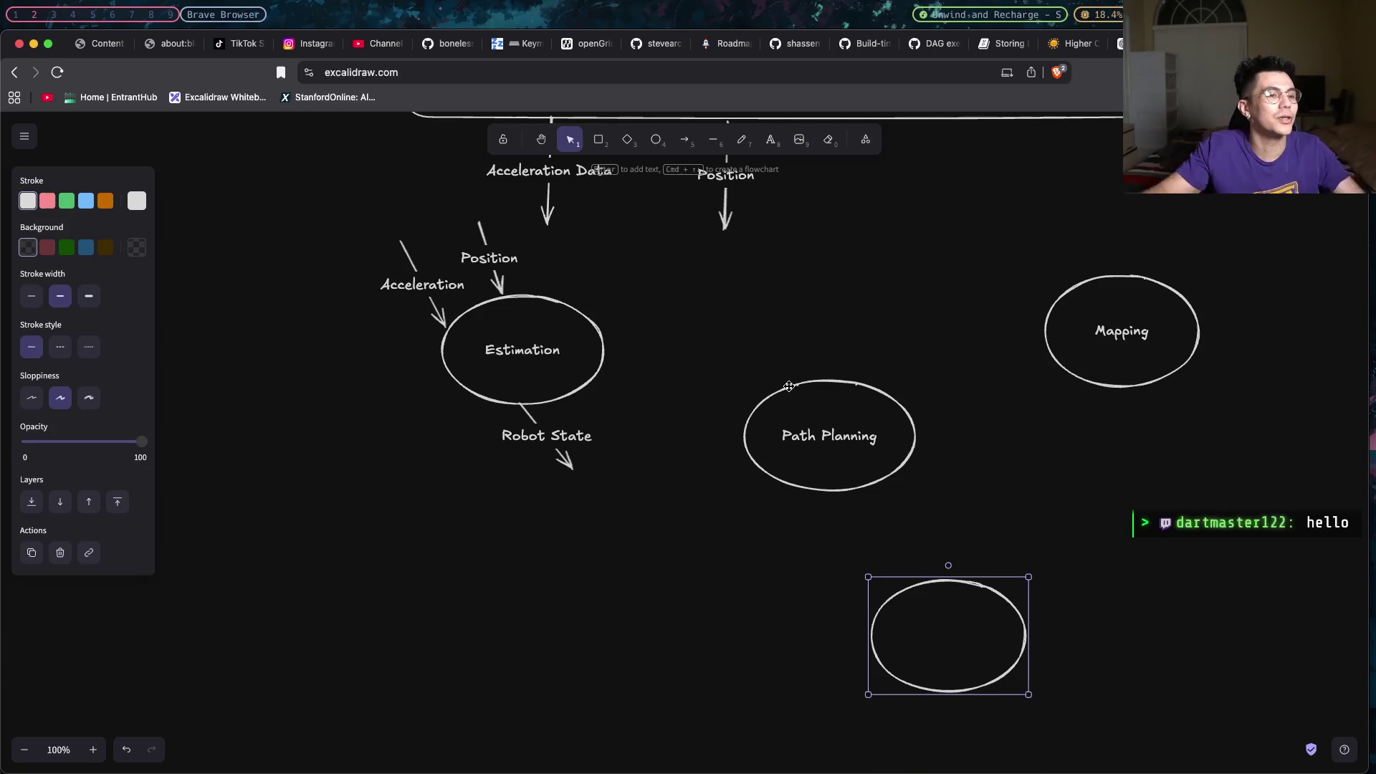
pyautogui.scroll(5, 849, 365)
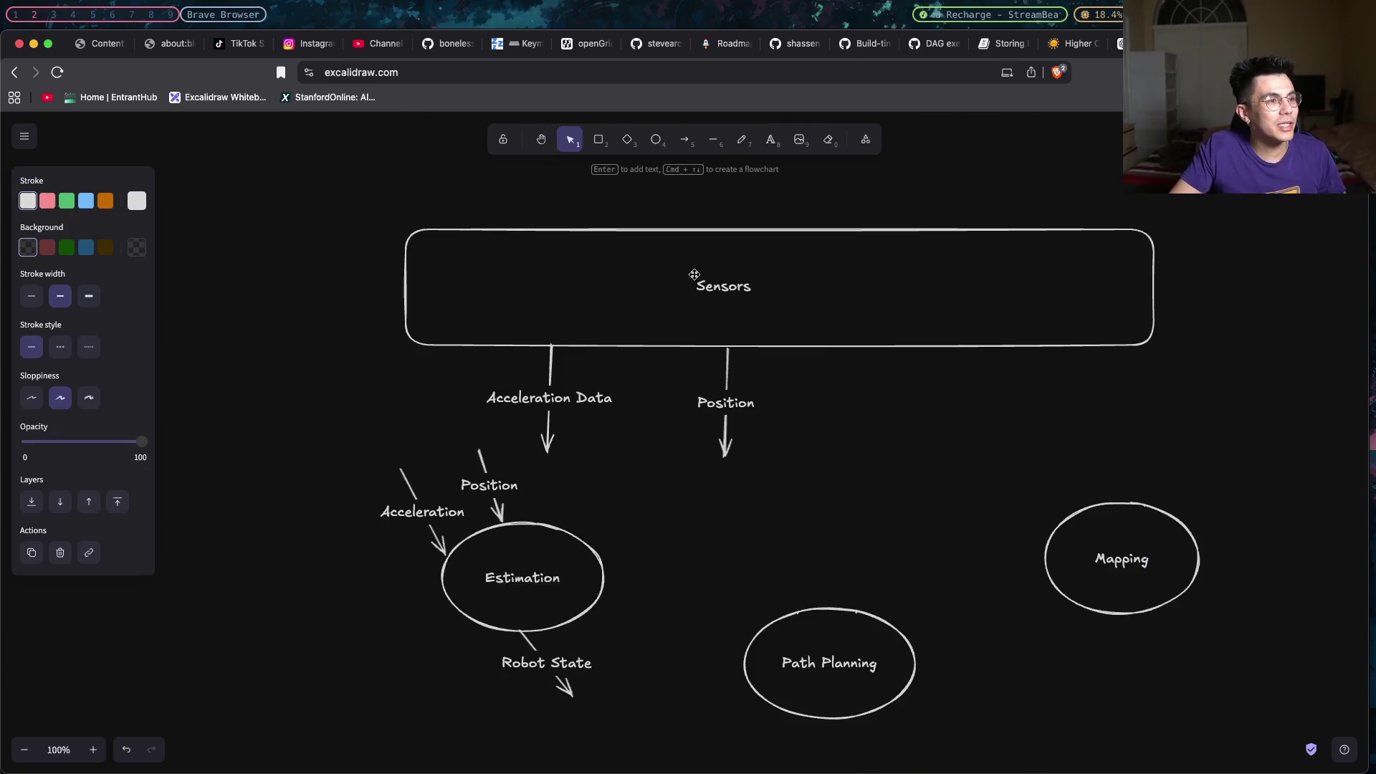
pyautogui.scroll(-2, 866, 375)
pyautogui.scroll(-2, 864, 374)
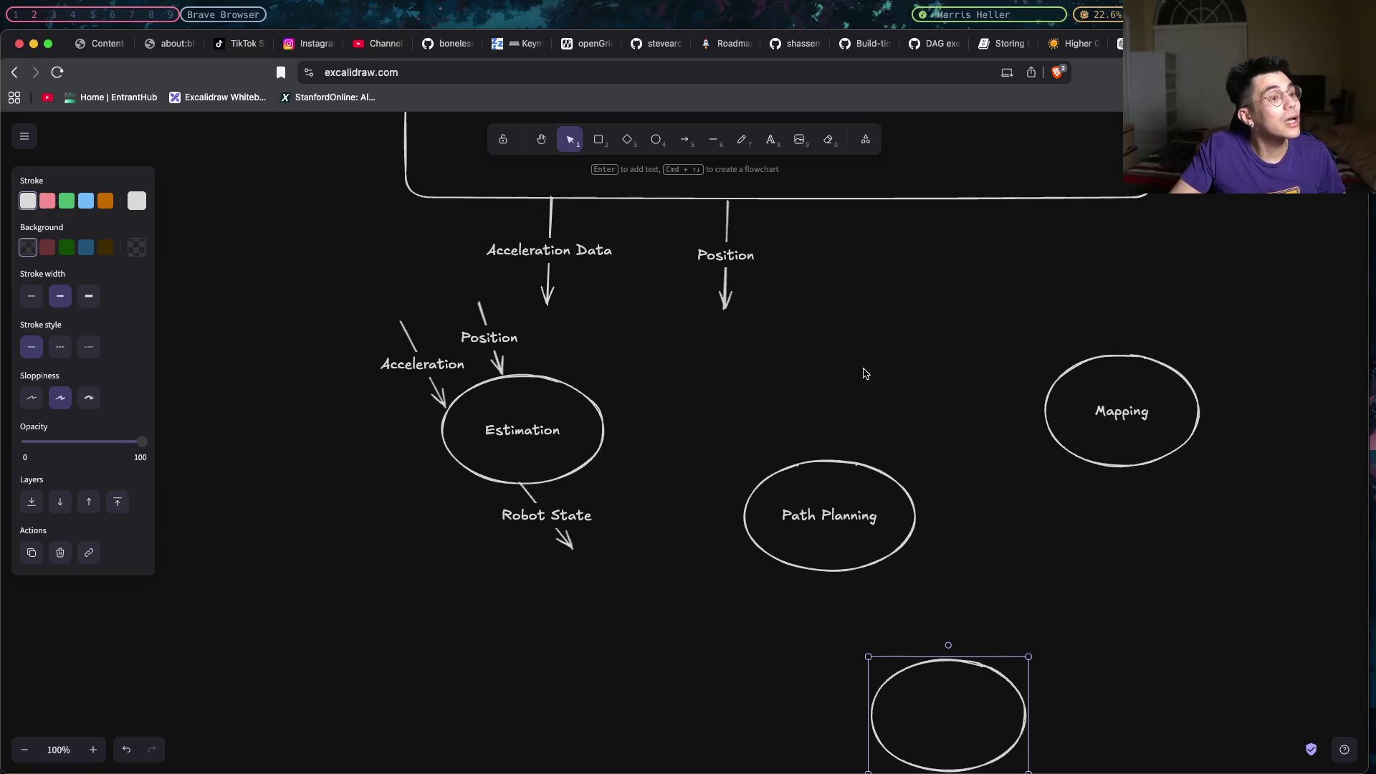
pyautogui.scroll(-1, 864, 373)
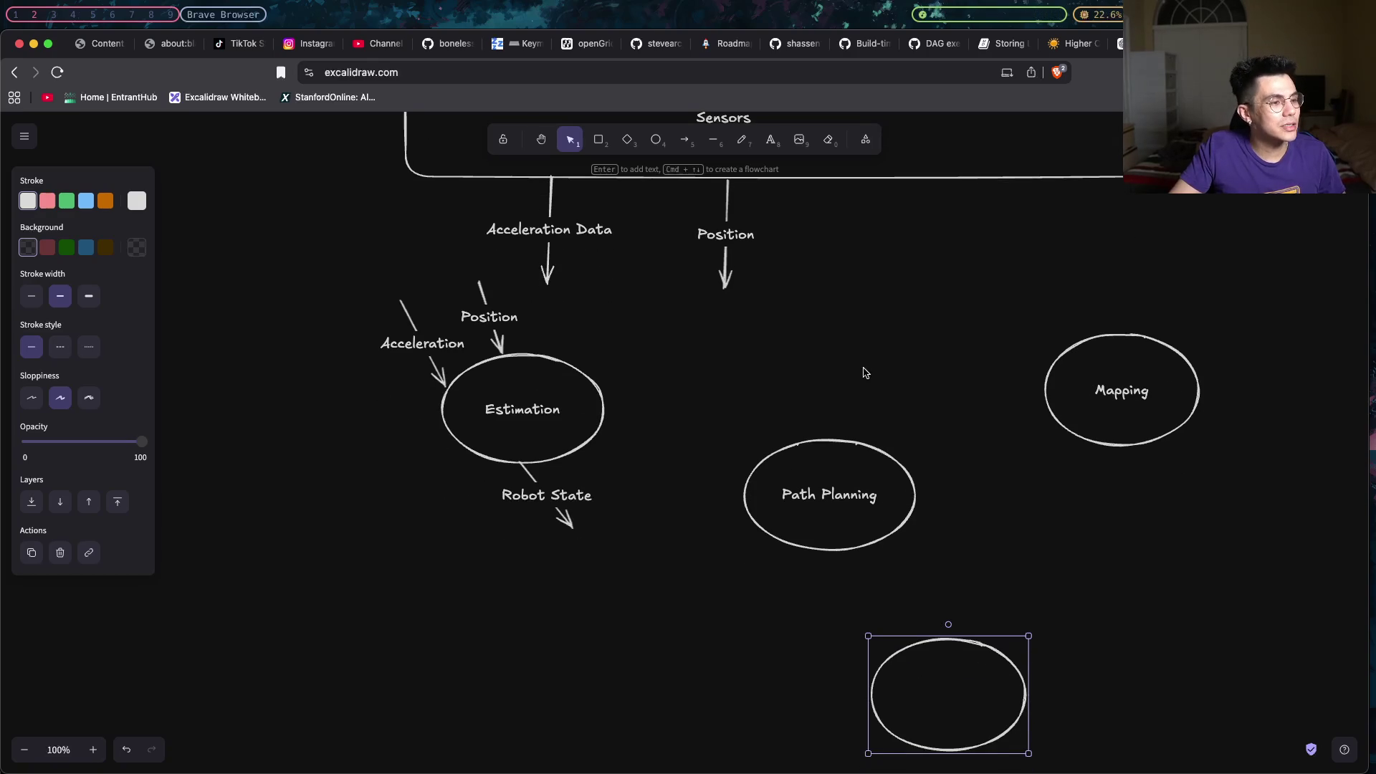
# Reopen and close the Path Planning label without changes.
pyautogui.click(788, 459)
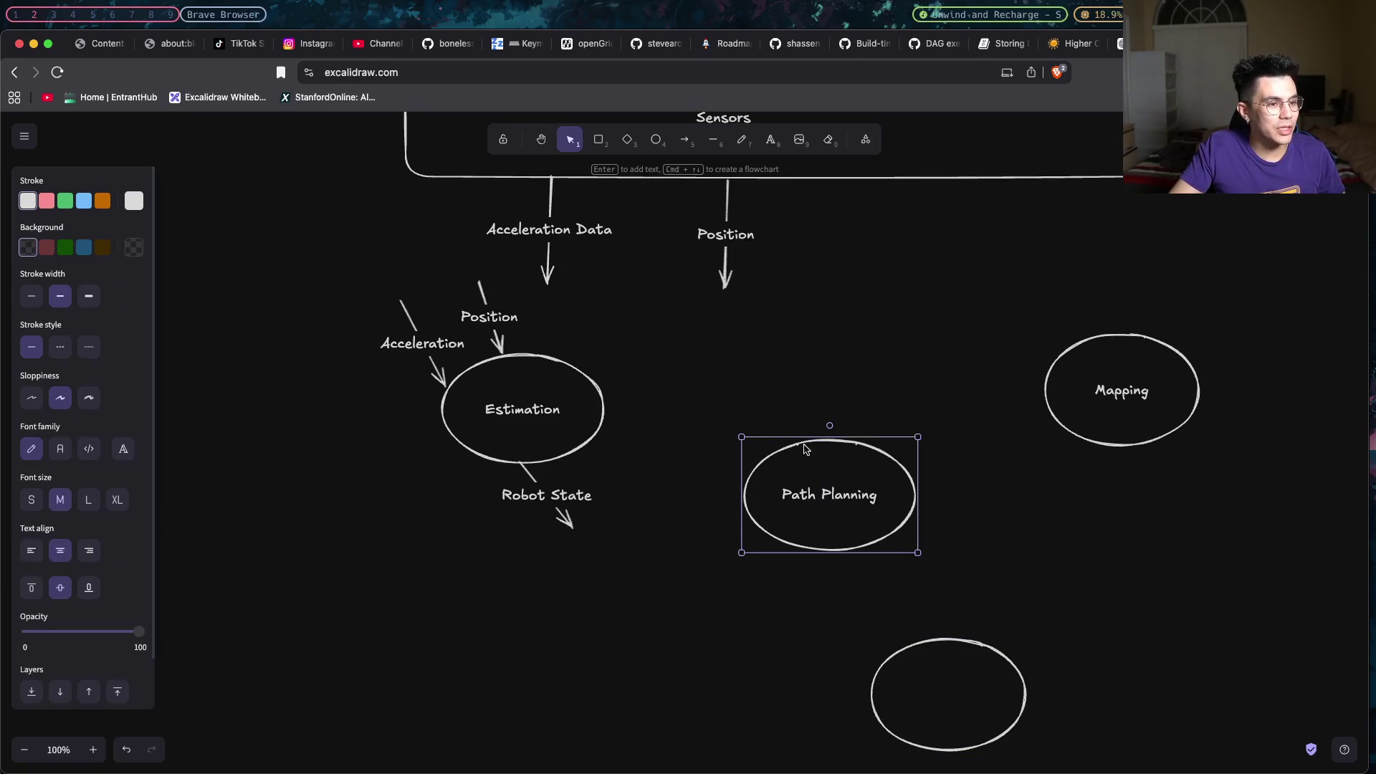
pyautogui.doubleClick(816, 468)
pyautogui.click(814, 464)
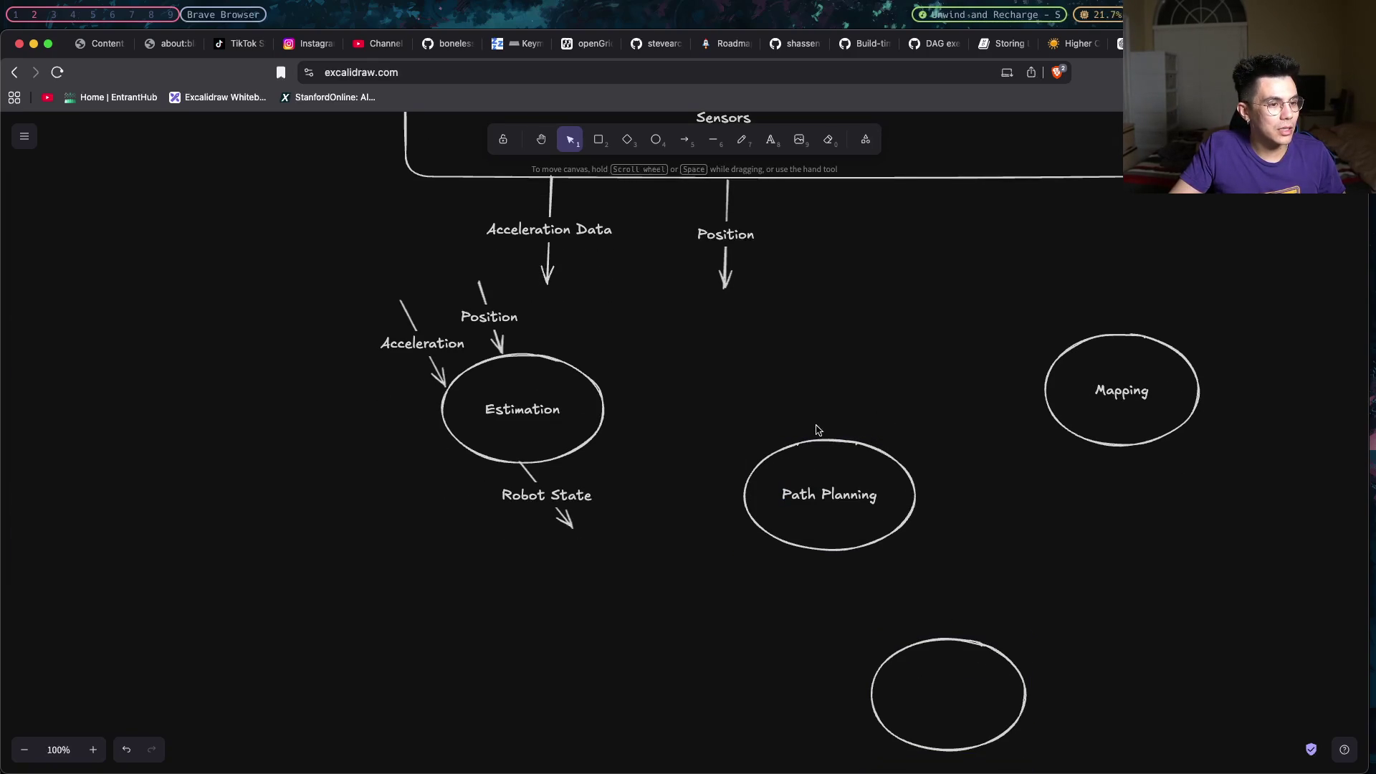
# Draw an arrow down into Path Planning, then undo it.
pyautogui.click(819, 439)
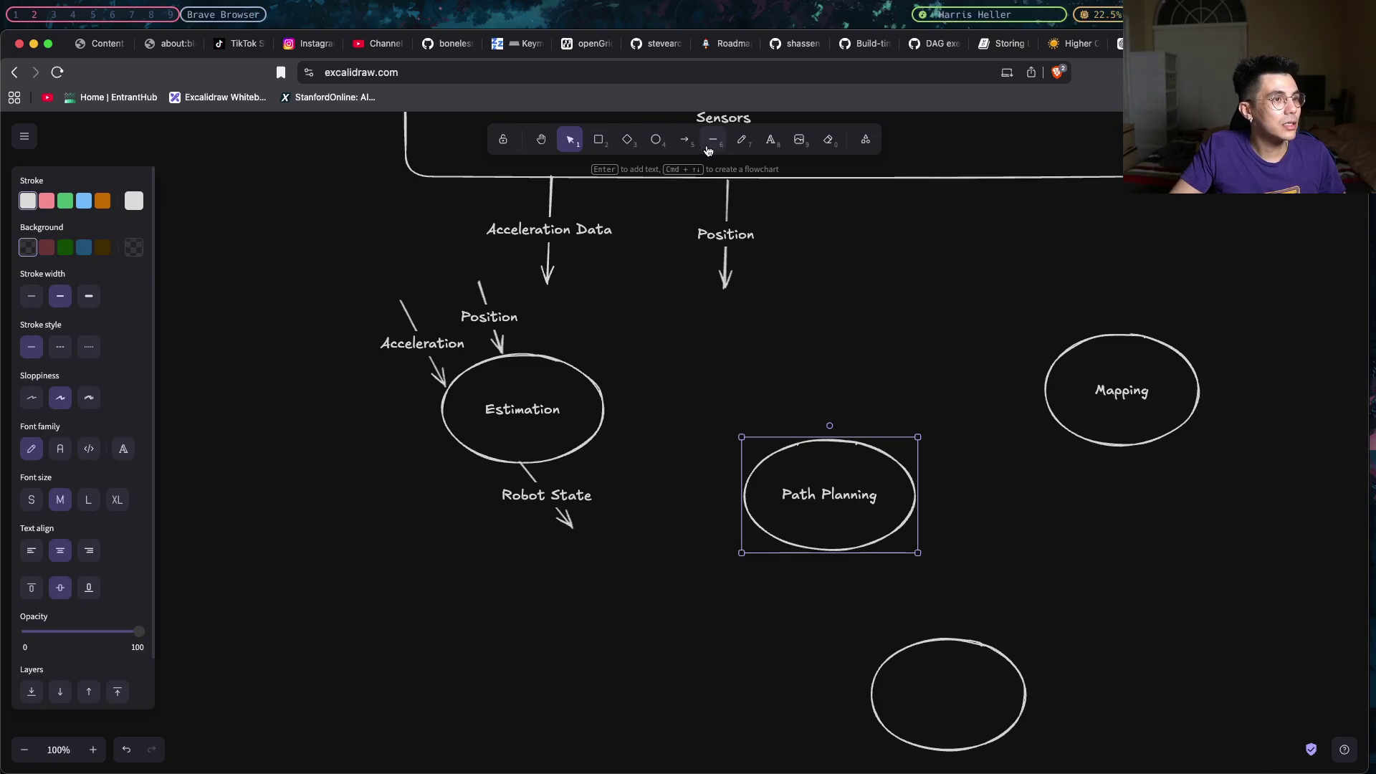
pyautogui.click(684, 140)
pyautogui.moveTo(796, 363); pyautogui.dragTo(806, 443)
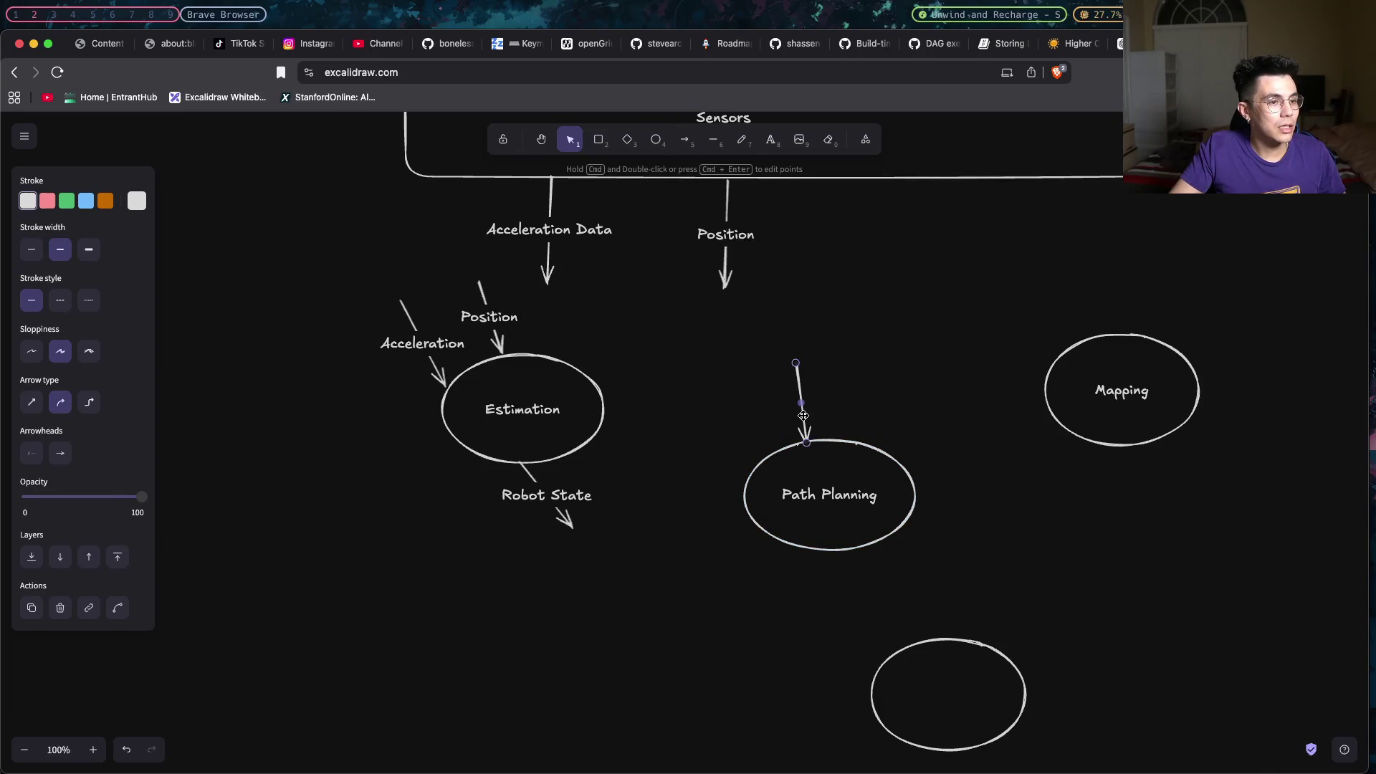
pyautogui.press('super+z')
# Label the empty bottom ellipse Path tracking and reselect Path Planning.
pyautogui.doubleClick(935, 677)
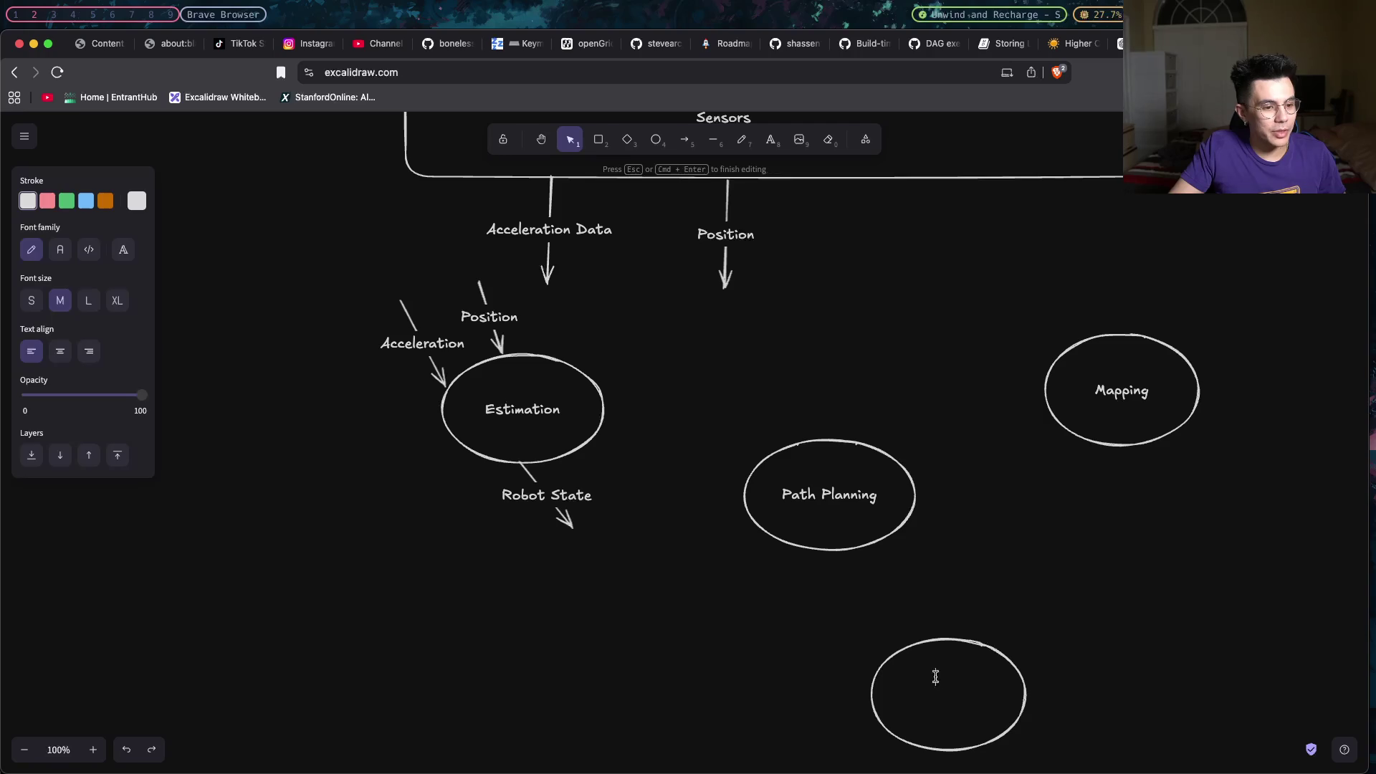
pyautogui.write('Path ')
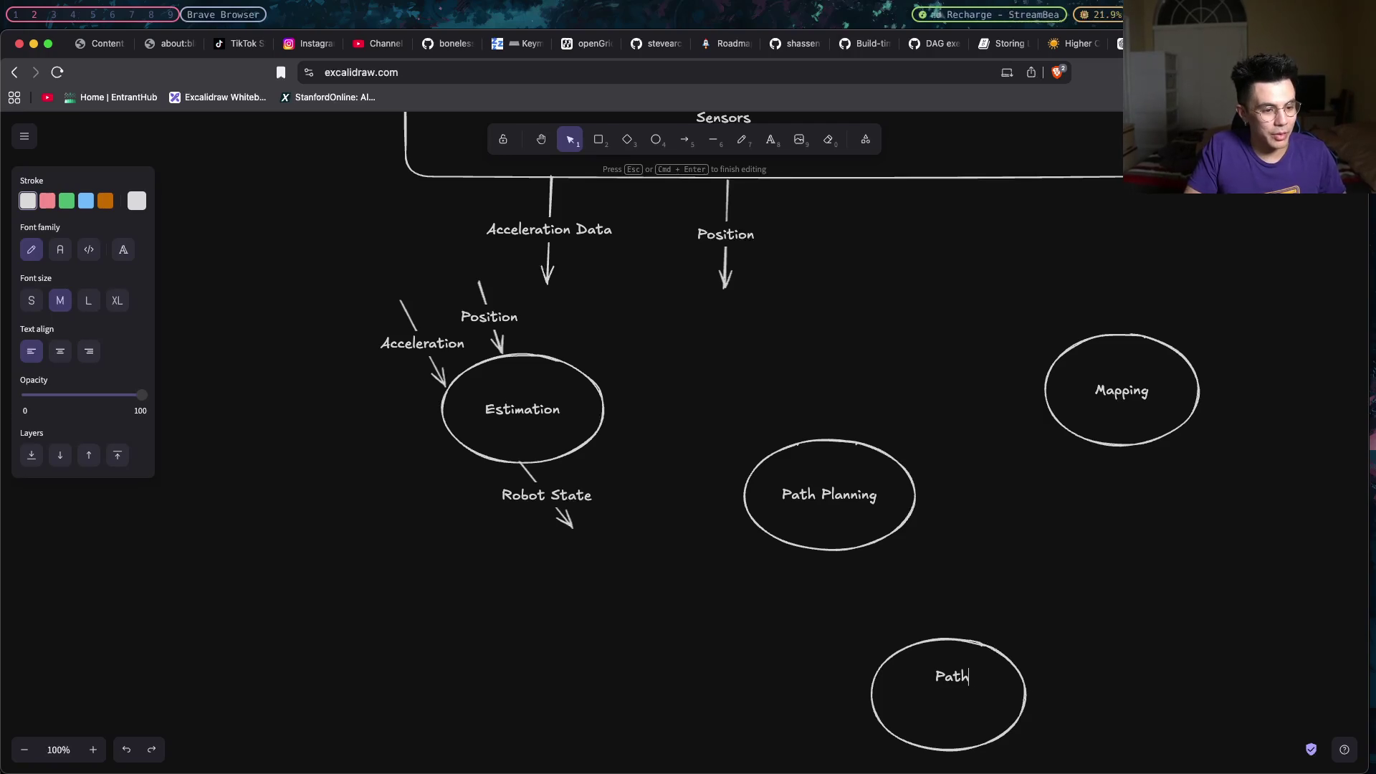
pyautogui.write('tracking')
pyautogui.press('Return')
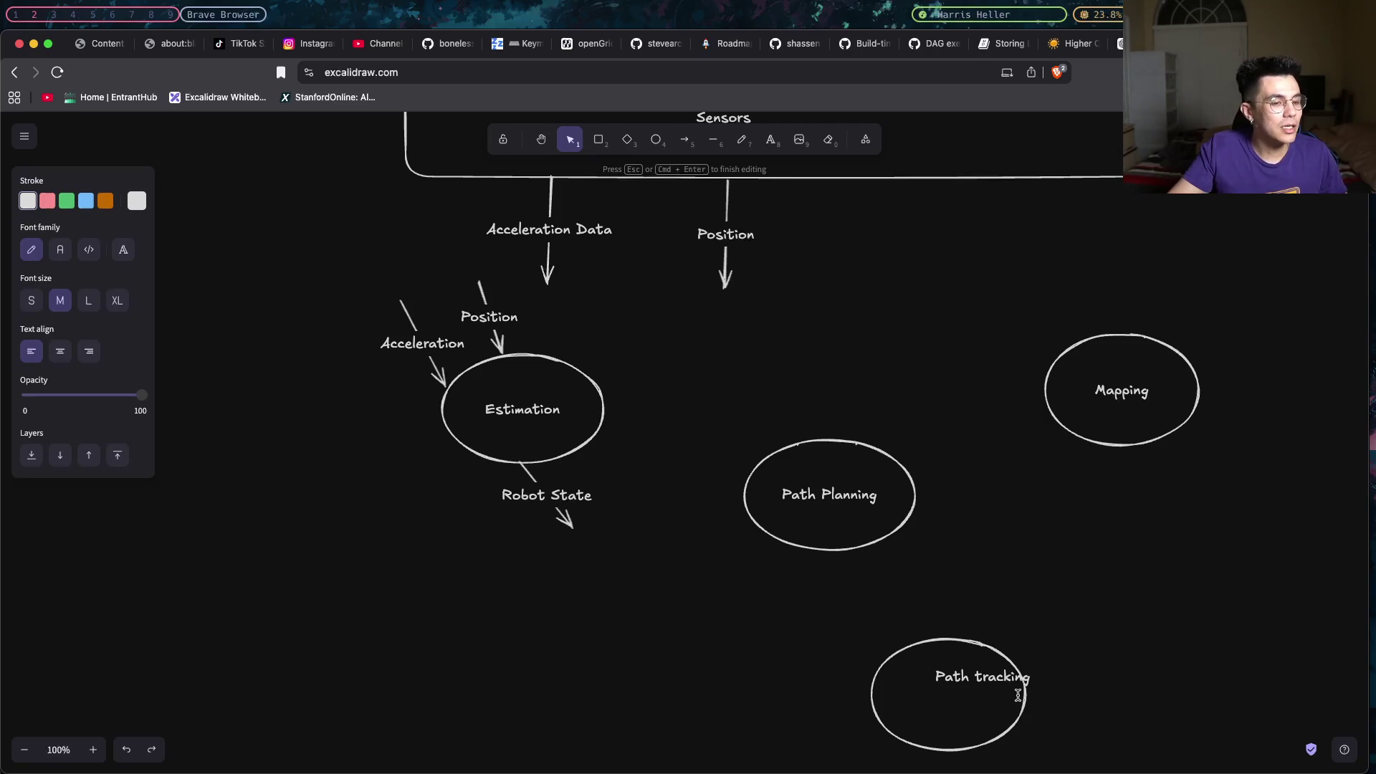
pyautogui.press('BackSpace')
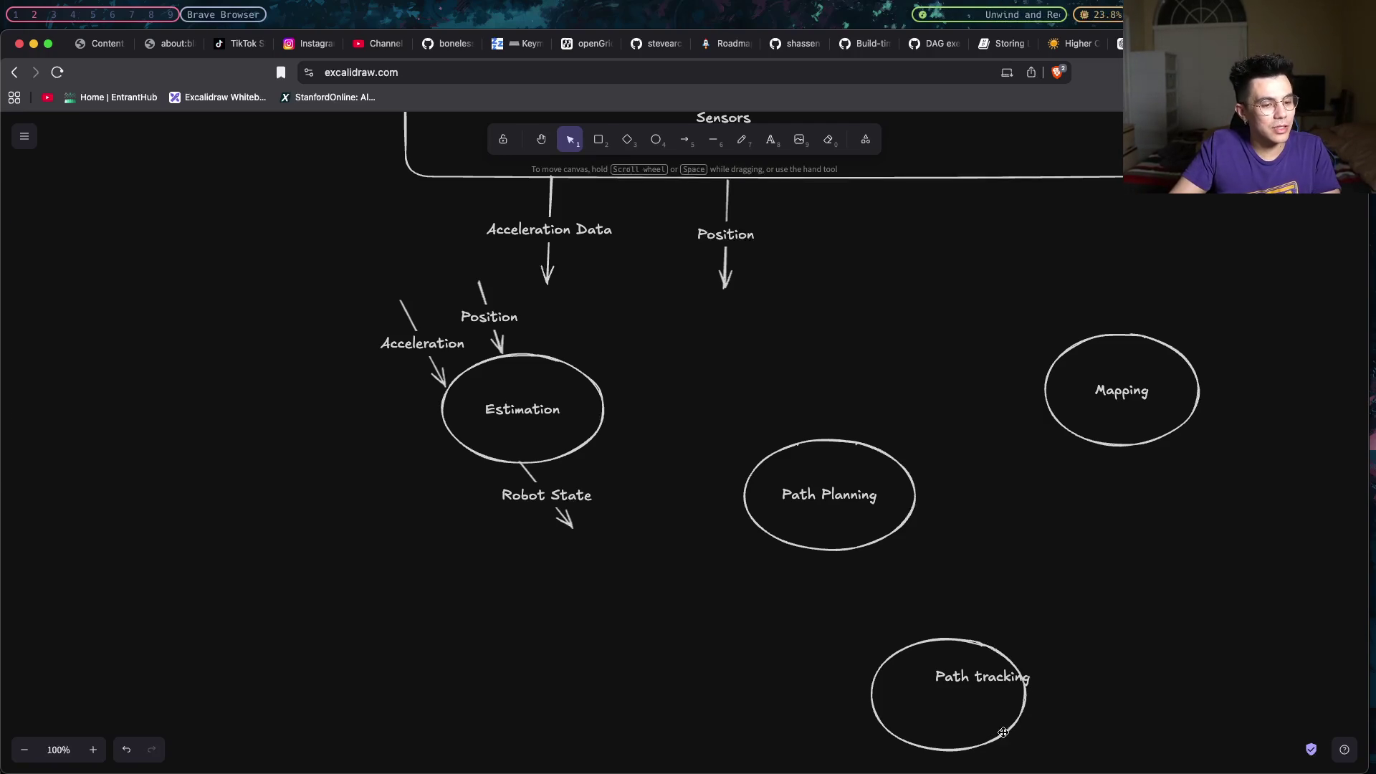
pyautogui.press('Escape')
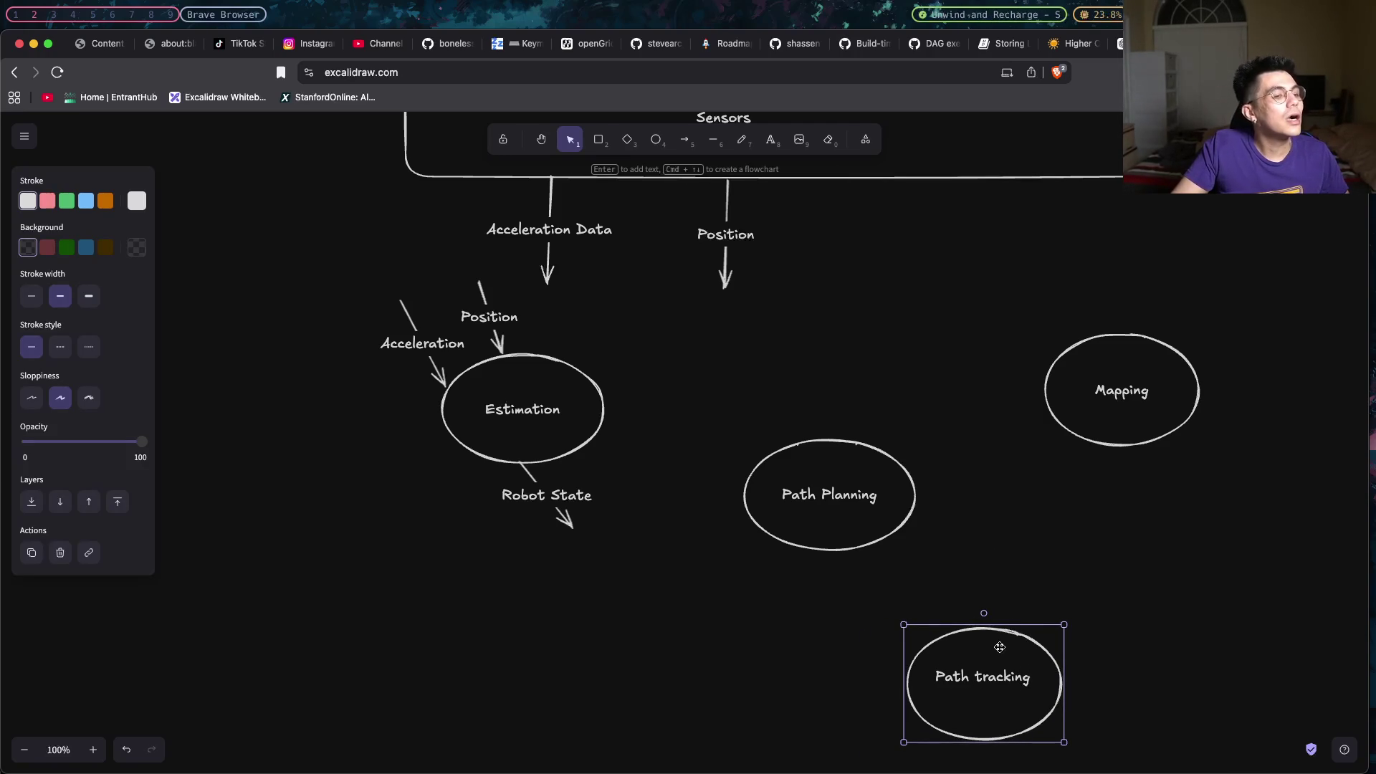
pyautogui.press('Escape')
pyautogui.click(862, 529)
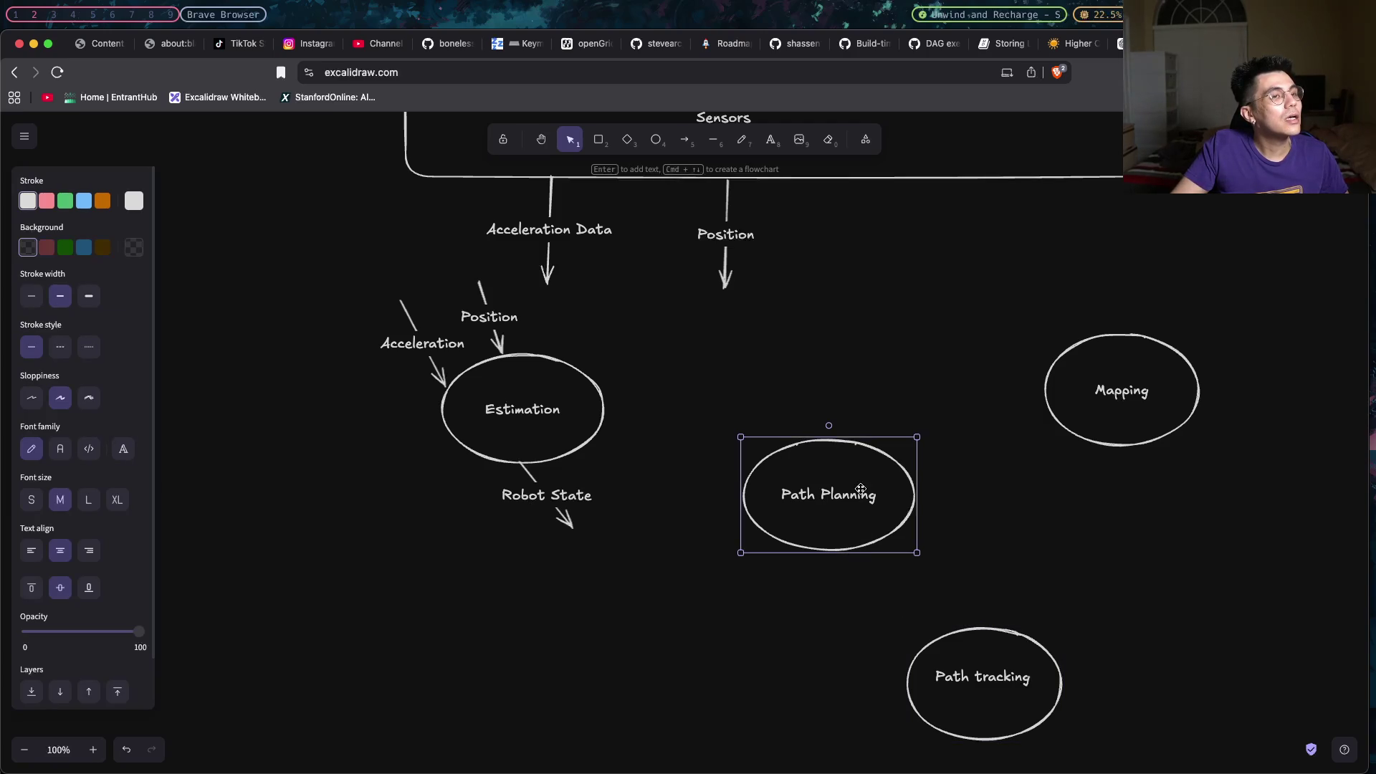
# Add an arrow out of Path Planning labelled Path.
pyautogui.click(685, 139)
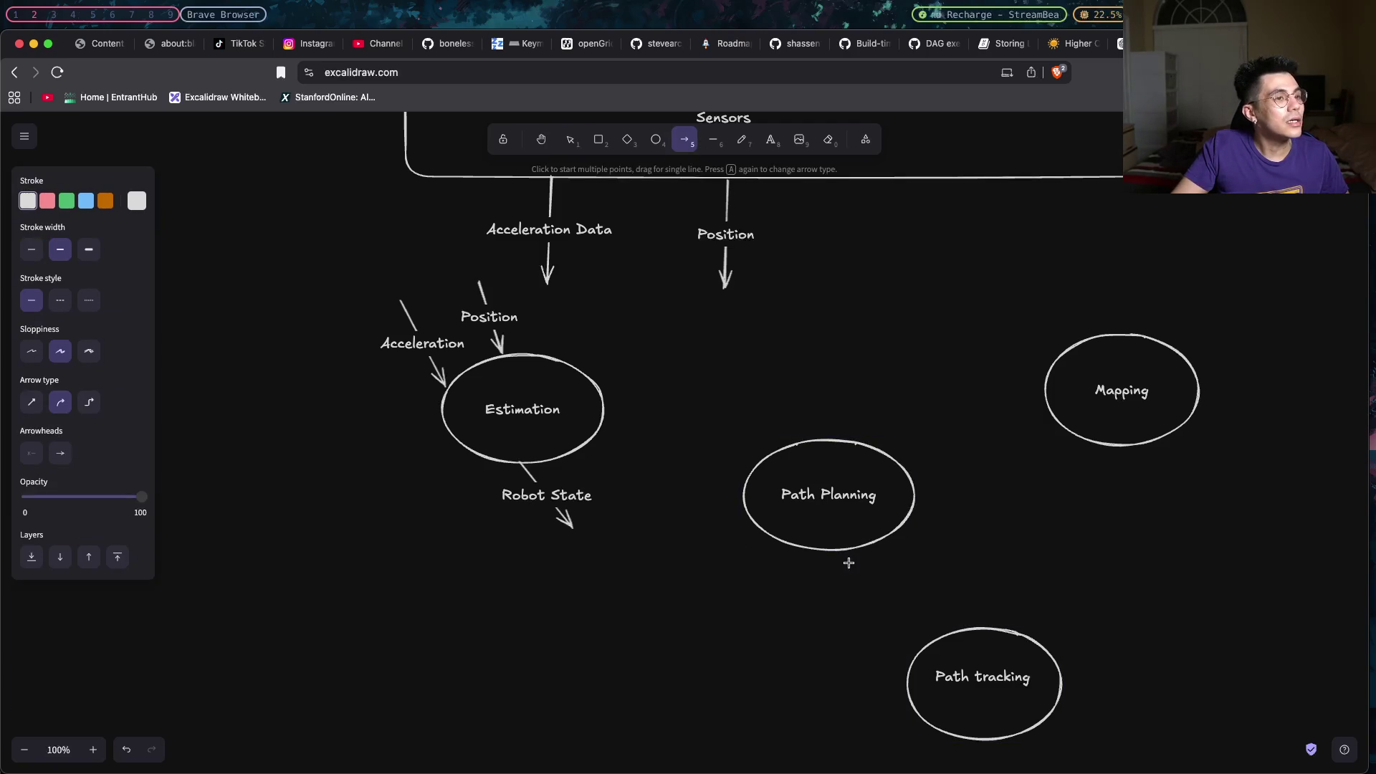
pyautogui.moveTo(831, 552); pyautogui.dragTo(833, 634)
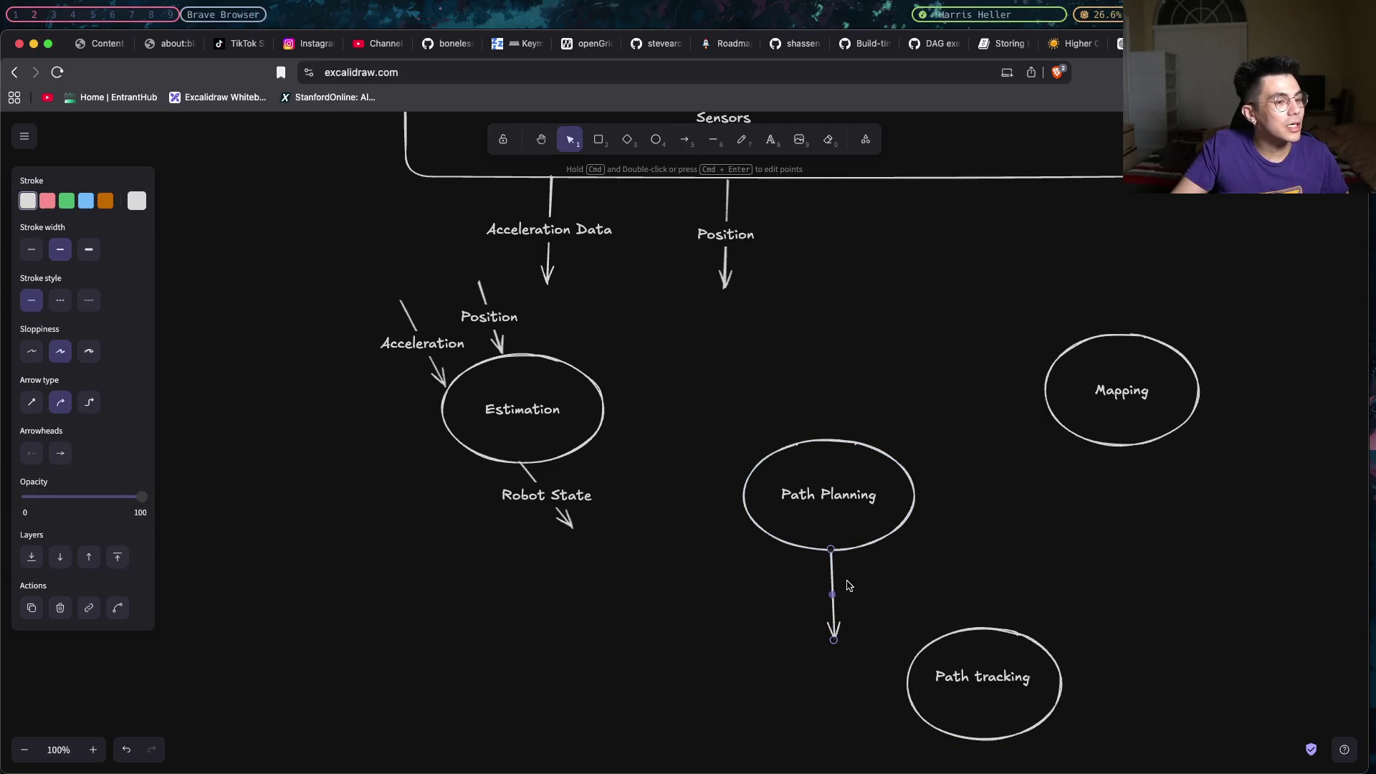
pyautogui.doubleClick(836, 607)
pyautogui.write('Path')
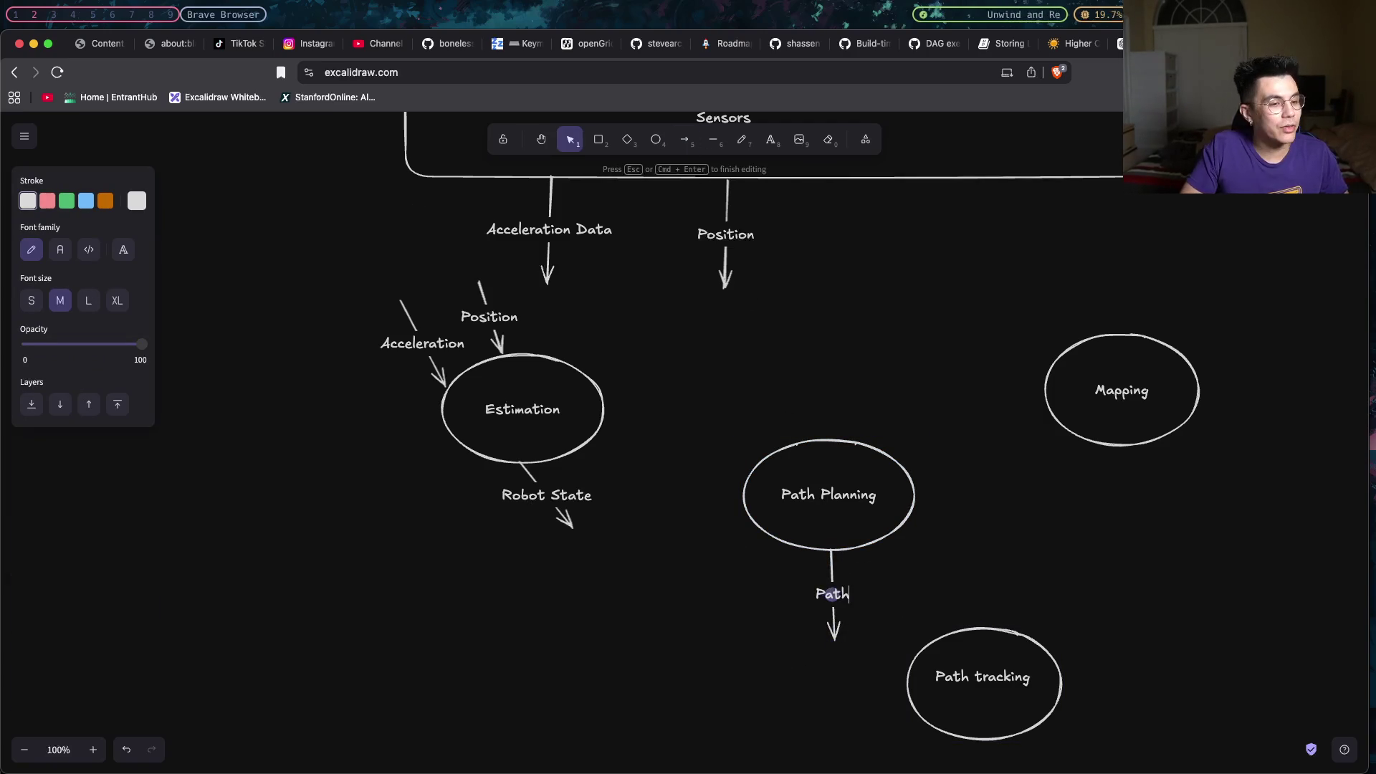
pyautogui.click(966, 543)
pyautogui.doubleClick(986, 628)
pyautogui.click(935, 464)
# Add an arrow into Path tracking labelled Path.
pyautogui.click(682, 141)
pyautogui.moveTo(974, 549); pyautogui.dragTo(978, 623)
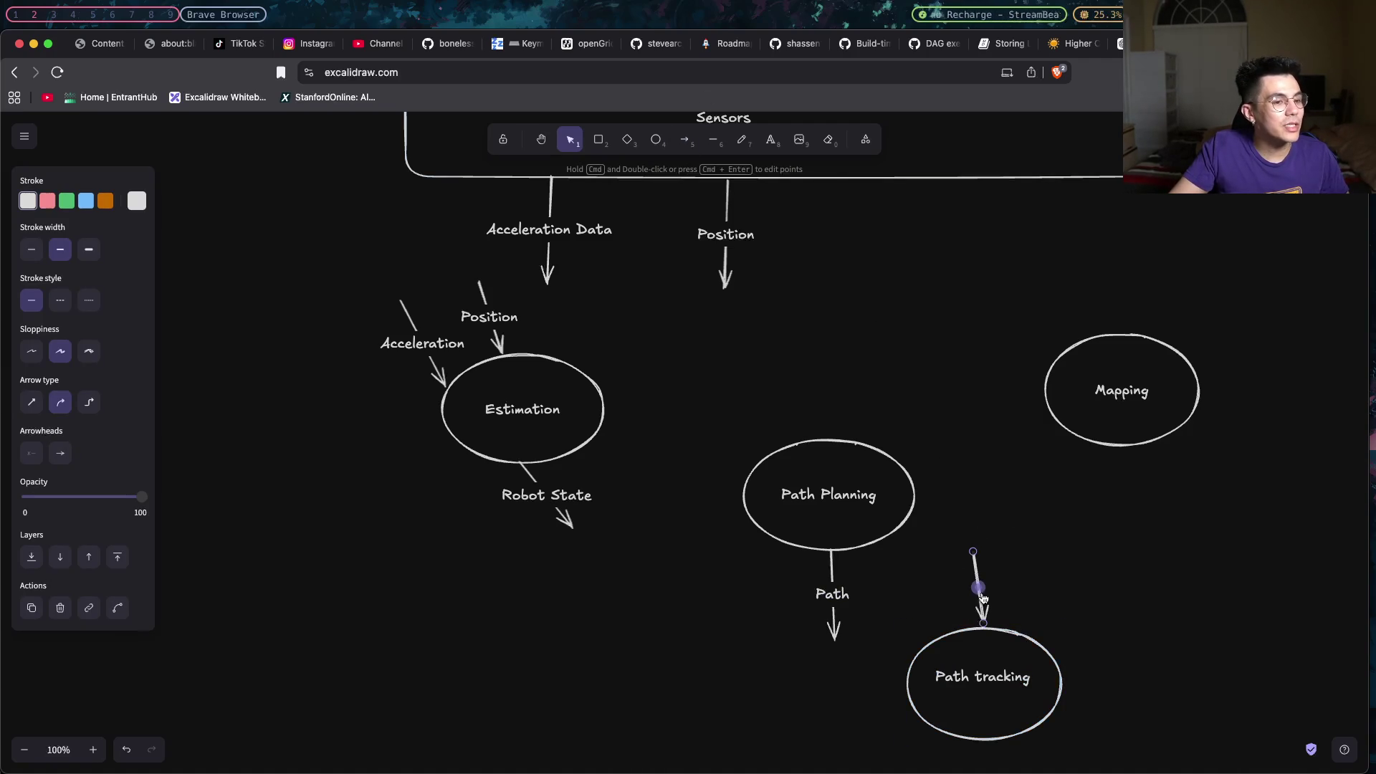
pyautogui.doubleClick(977, 589)
pyautogui.write('path')
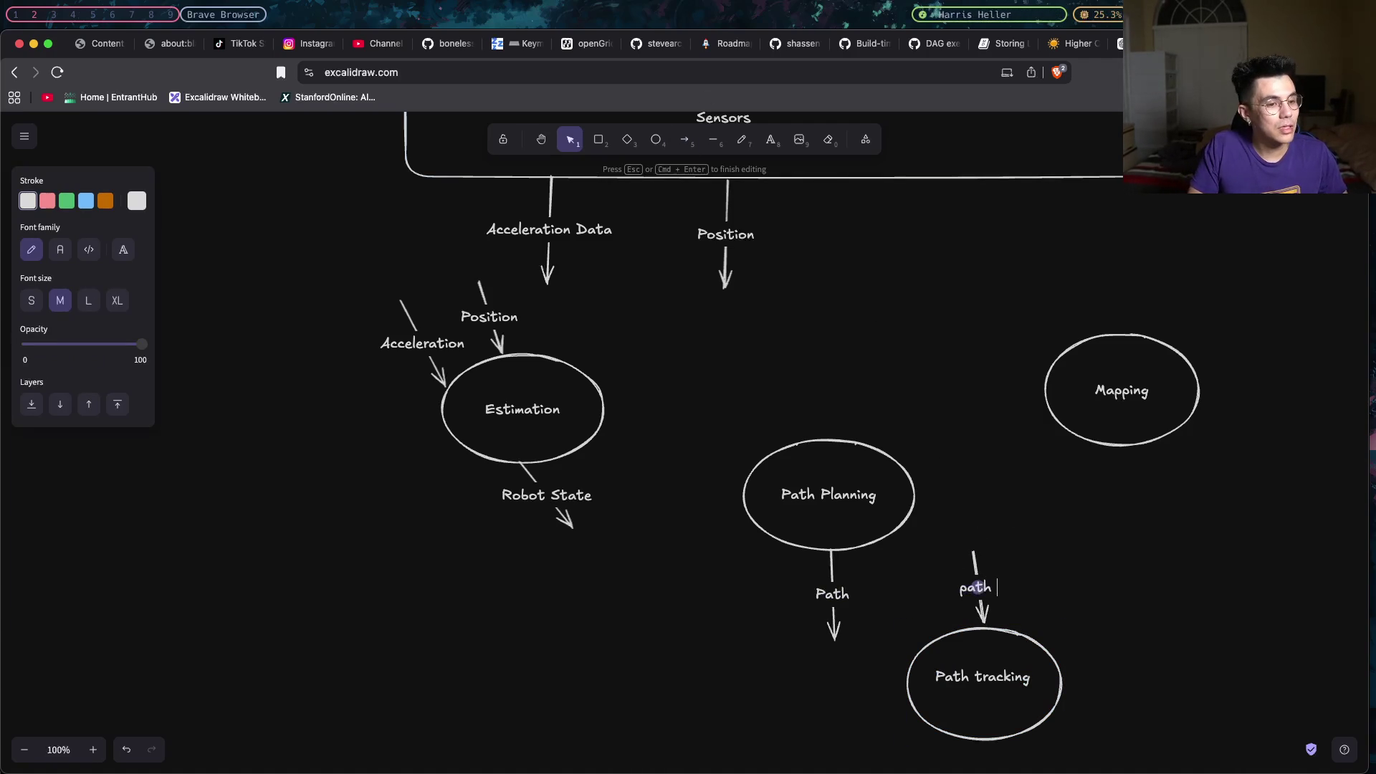
pyautogui.write('ath')
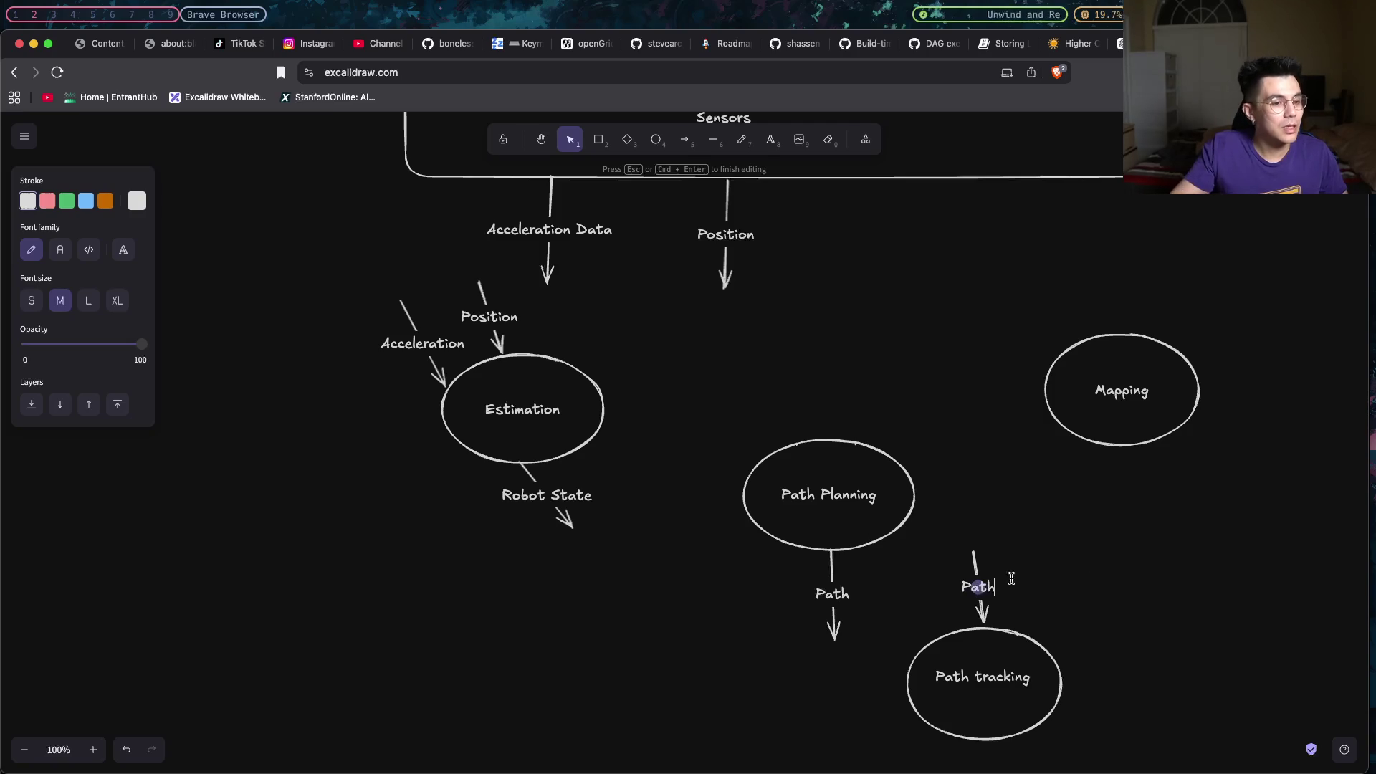
pyautogui.scroll(-3, 1079, 563)
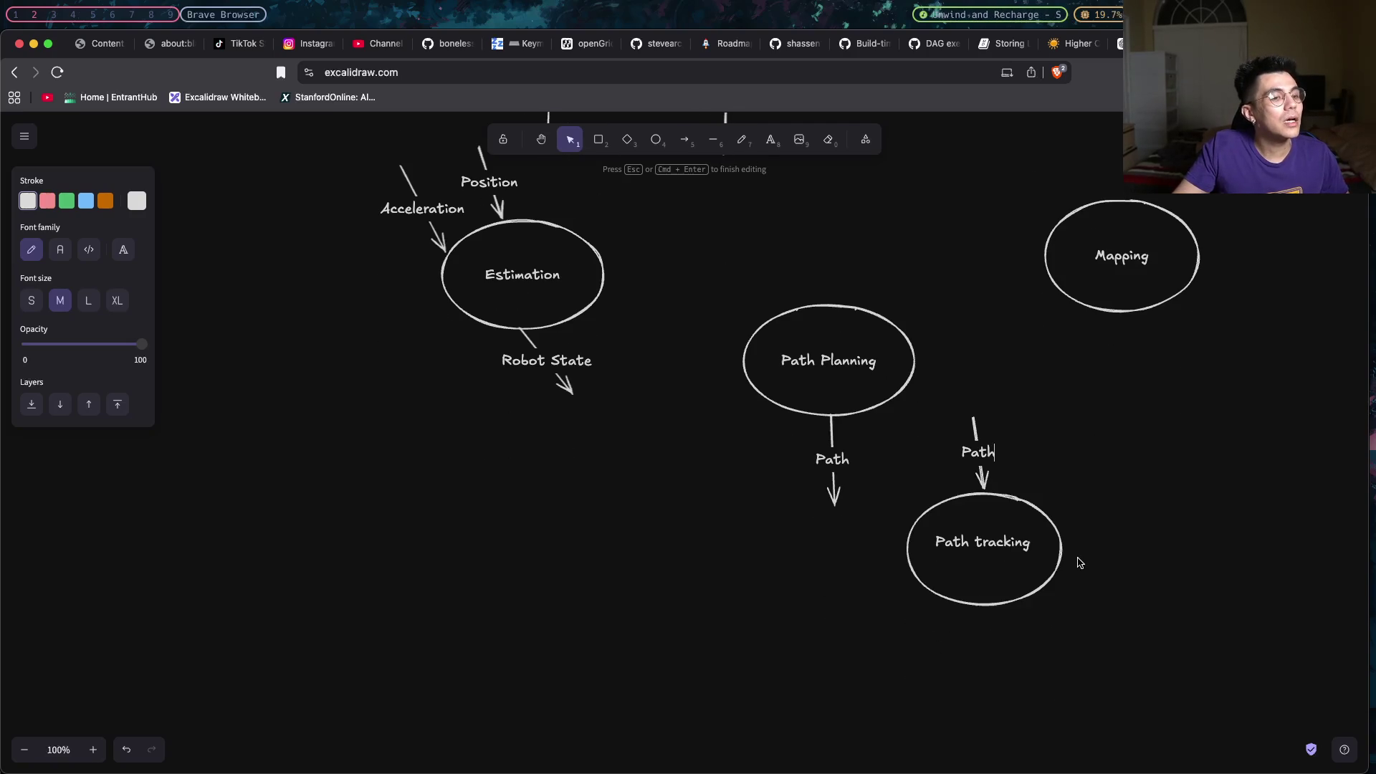
# Add an arrow leaving Path tracking labelled Desired States.
pyautogui.click(684, 140)
pyautogui.moveTo(997, 605); pyautogui.dragTo(1050, 693)
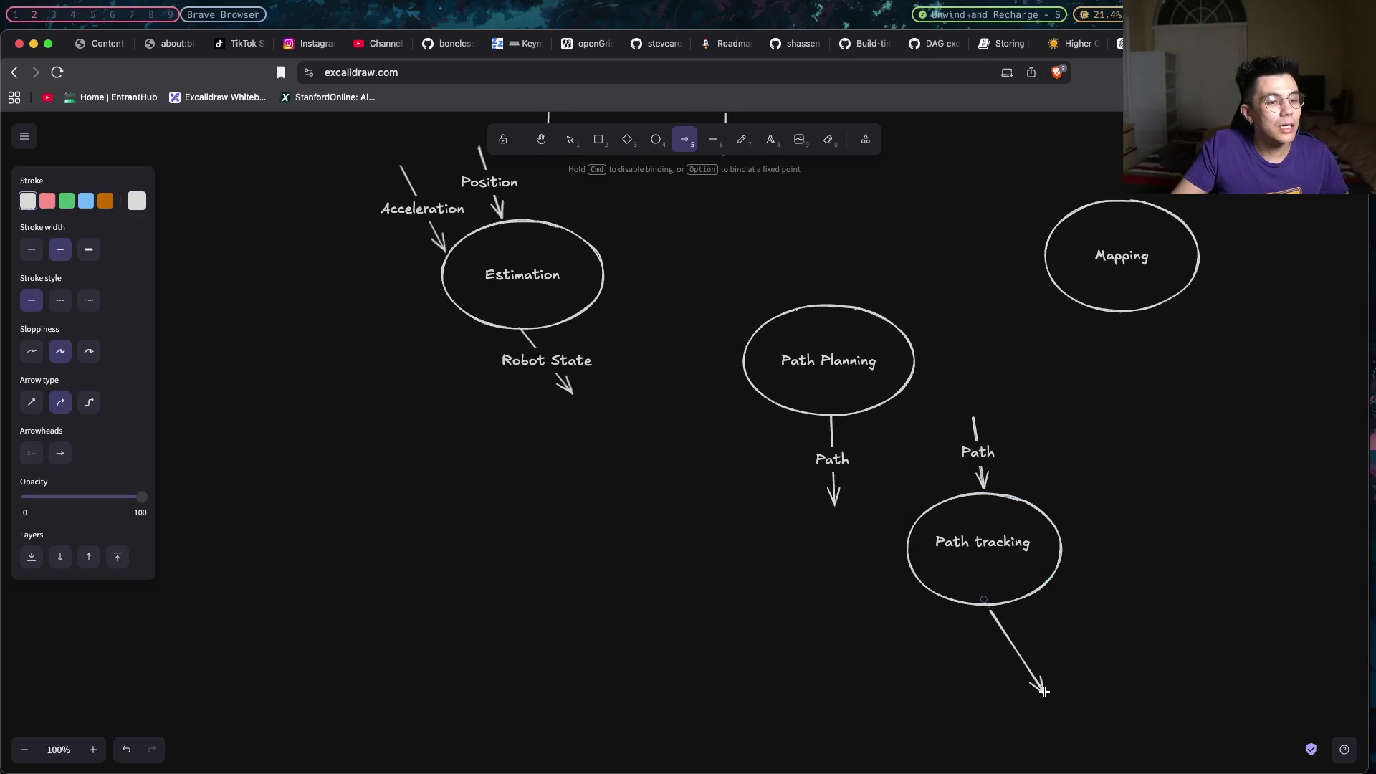
pyautogui.doubleClick(1019, 658)
pyautogui.write('Desired States')
pyautogui.click(1170, 417)
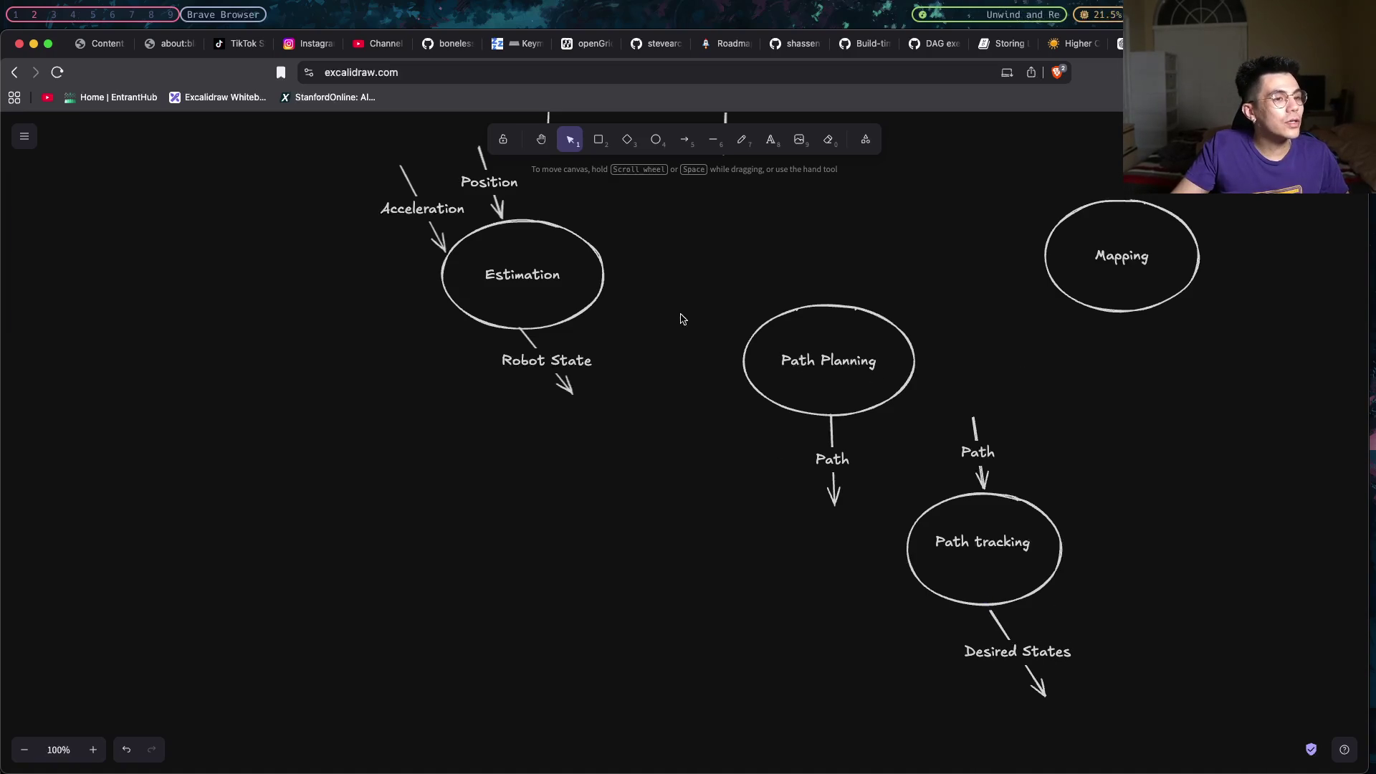
pyautogui.scroll(2, 680, 325)
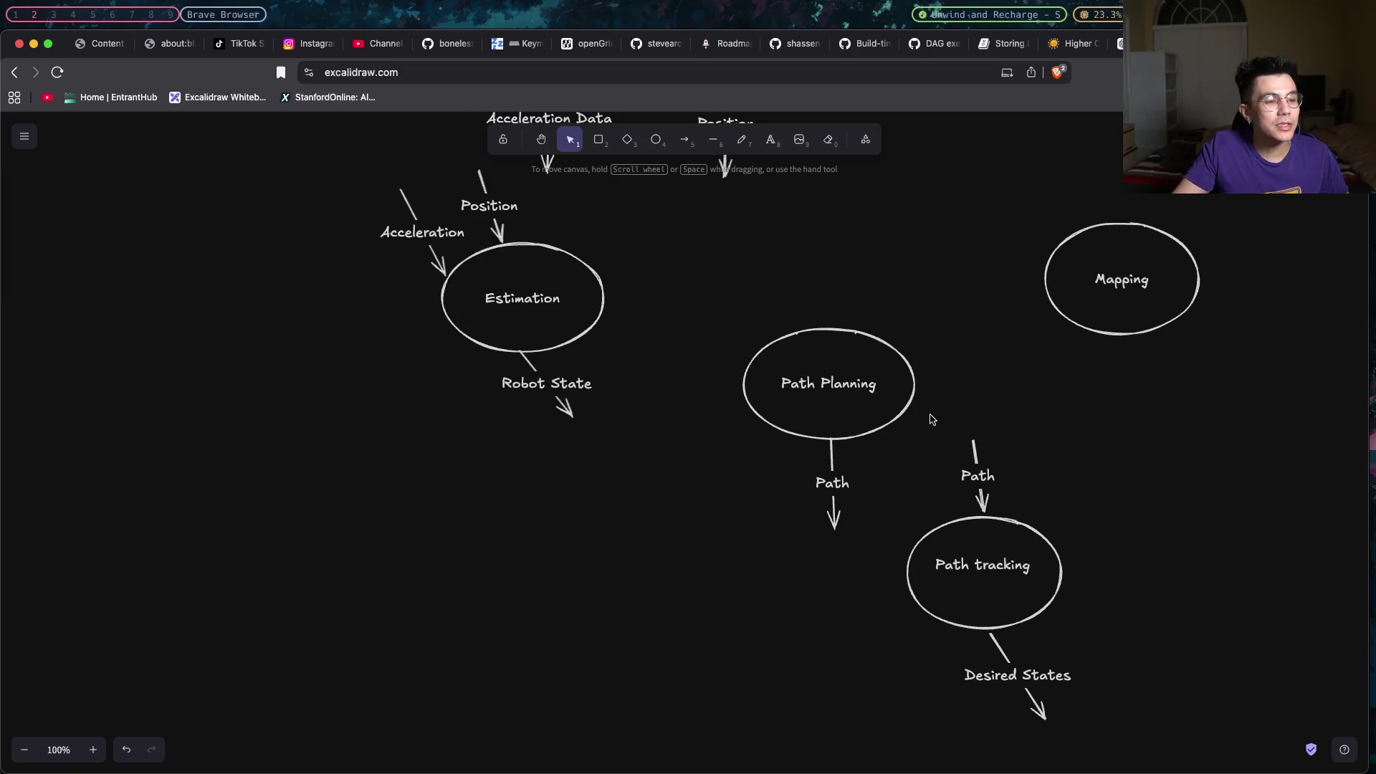
pyautogui.scroll(2, 1061, 338)
pyautogui.scroll(3, 1053, 340)
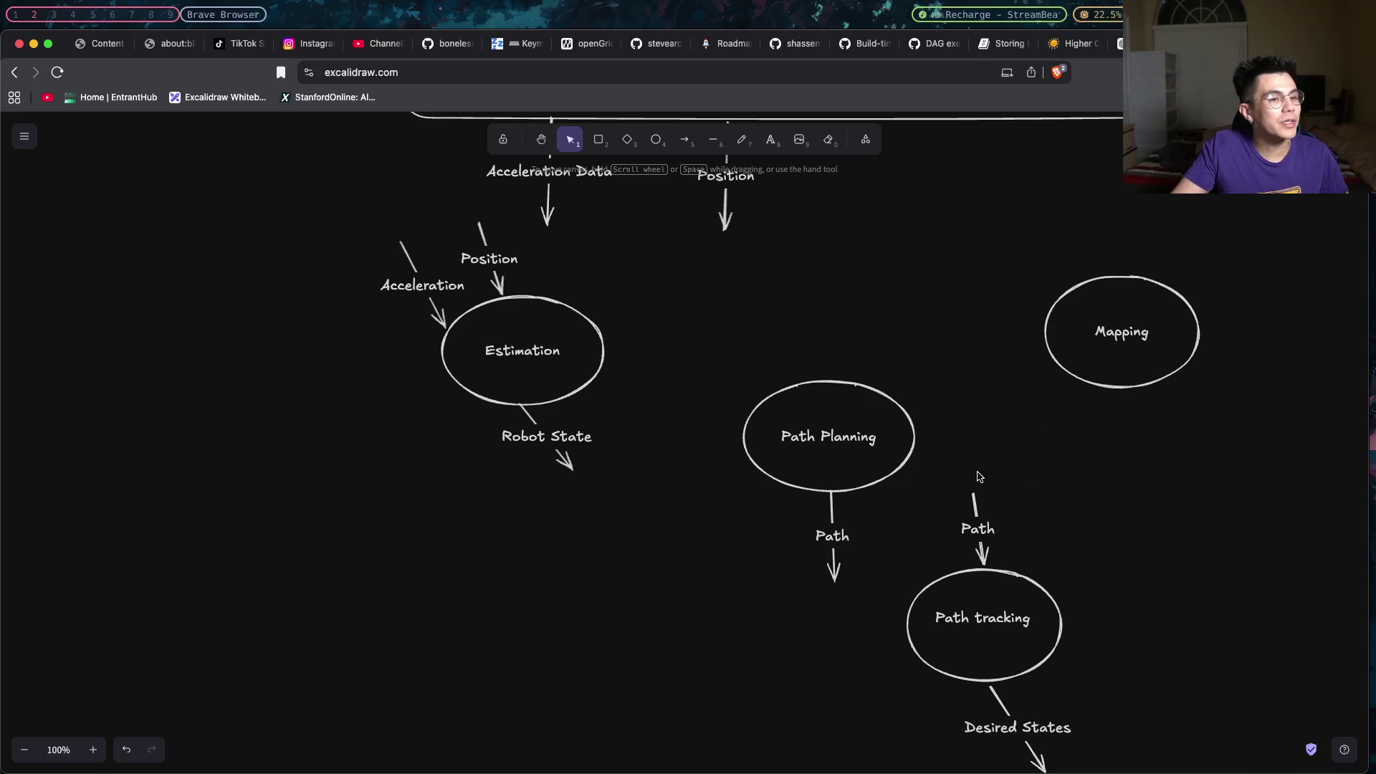
pyautogui.scroll(1, 1017, 448)
pyautogui.scroll(2, 1017, 448)
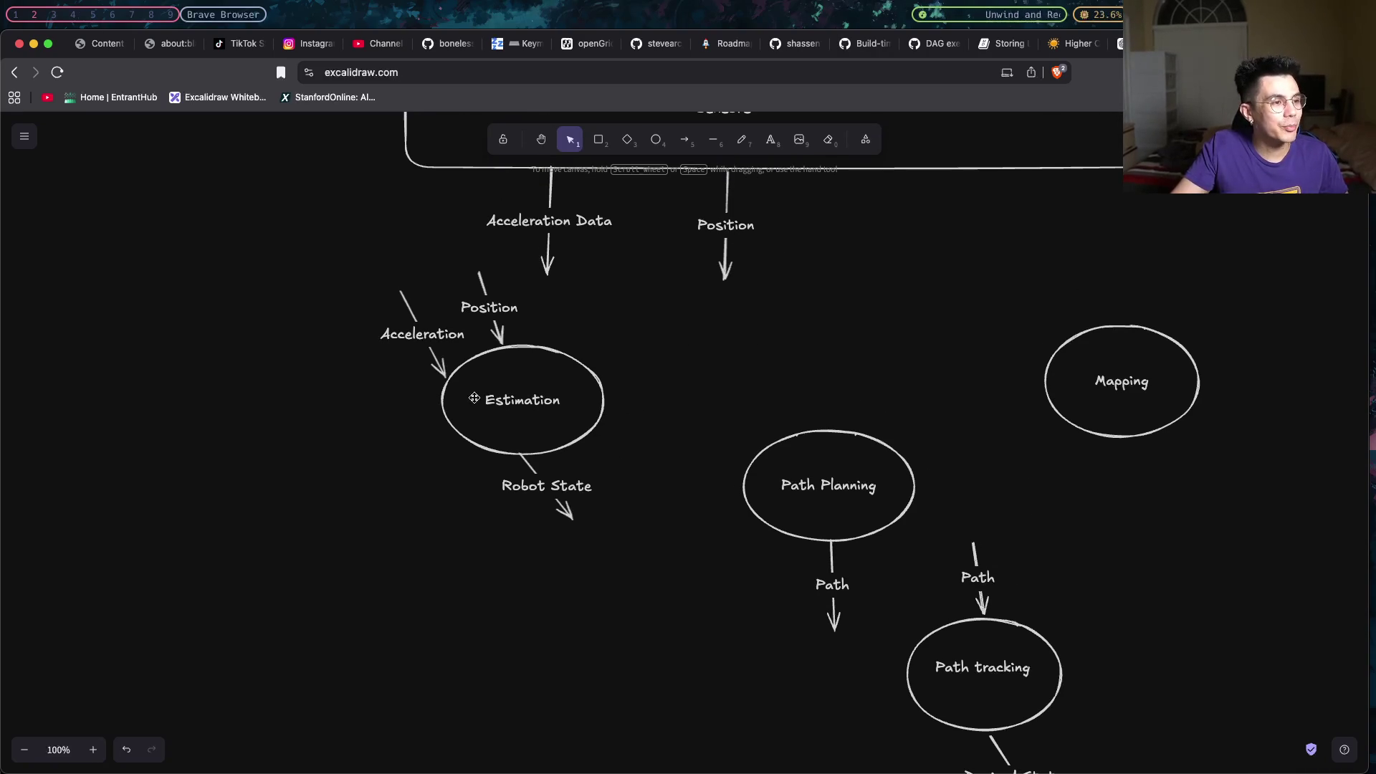
pyautogui.scroll(5, 497, 380)
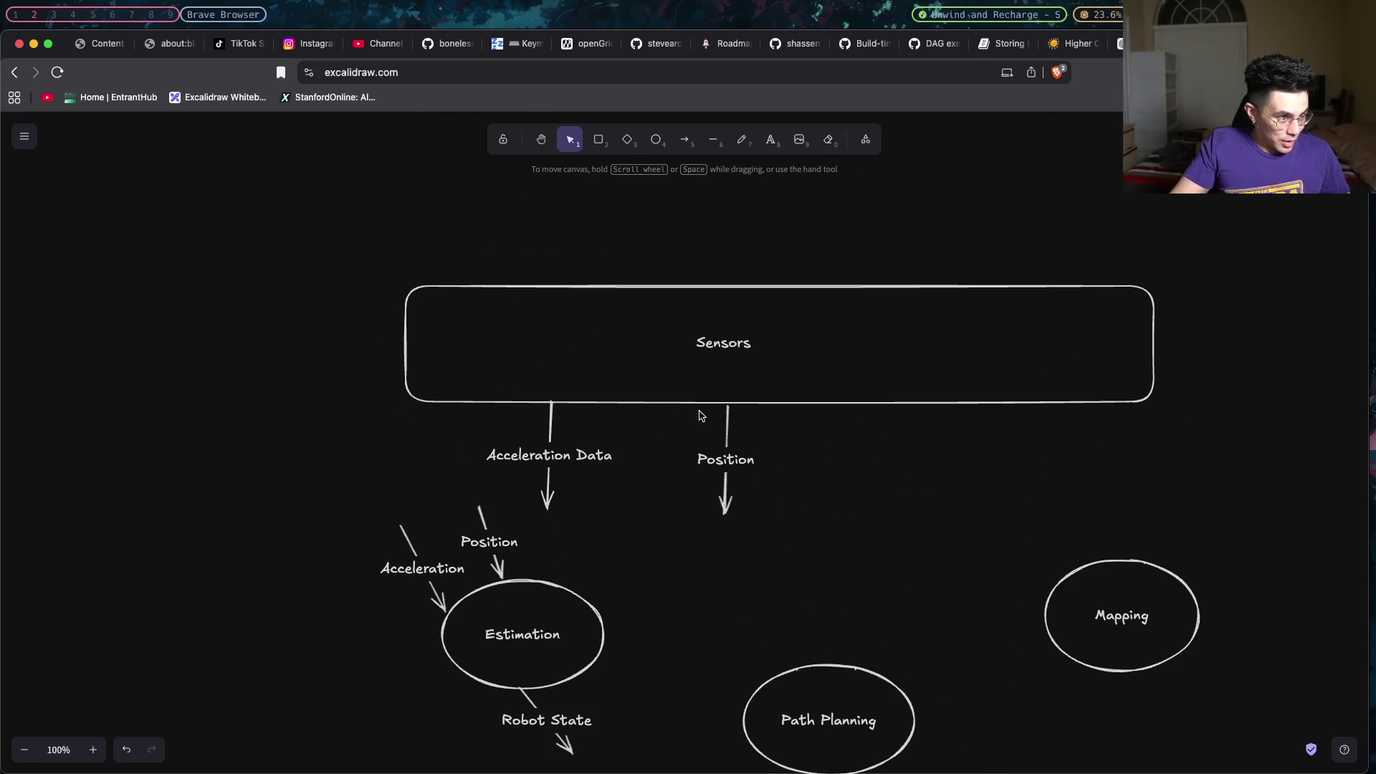
pyautogui.scroll(-2, 933, 509)
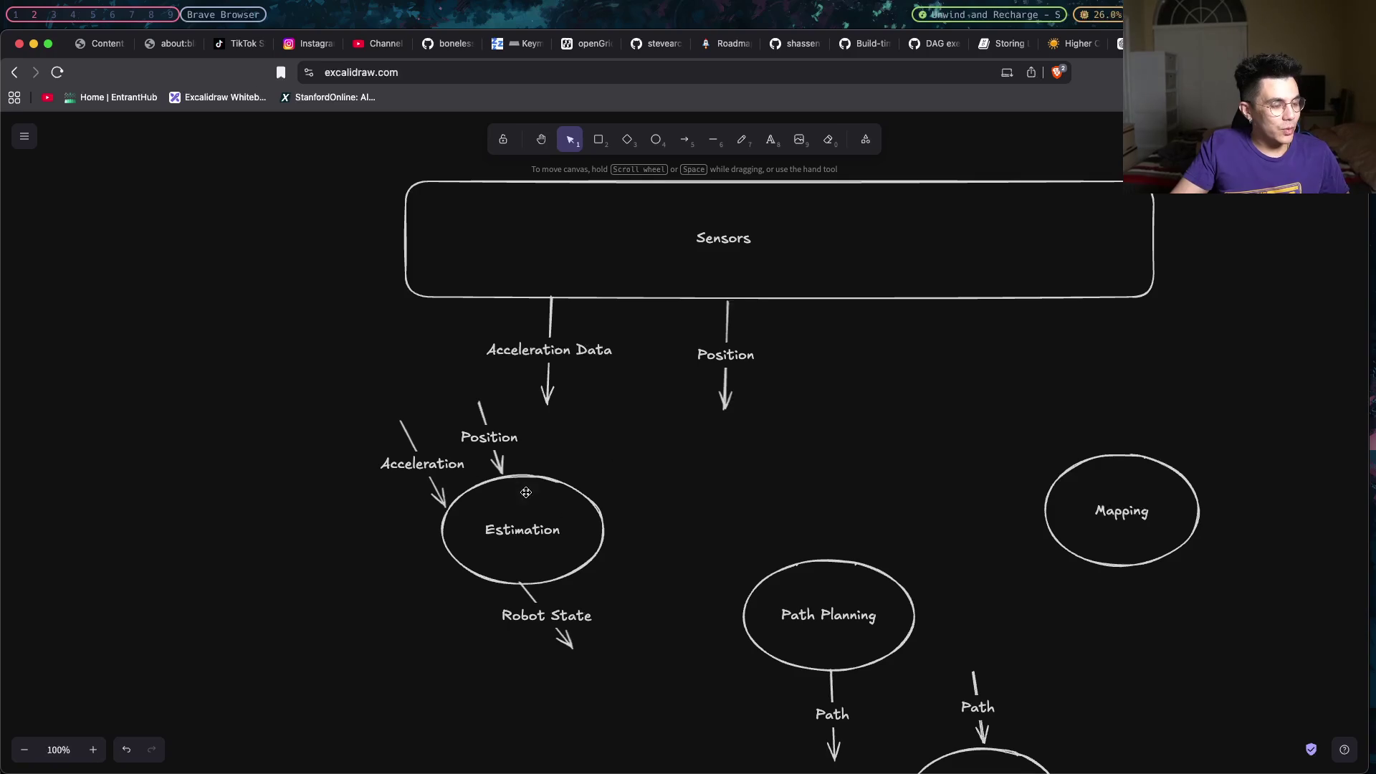
pyautogui.scroll(-1, 550, 541)
pyautogui.scroll(-1, 551, 542)
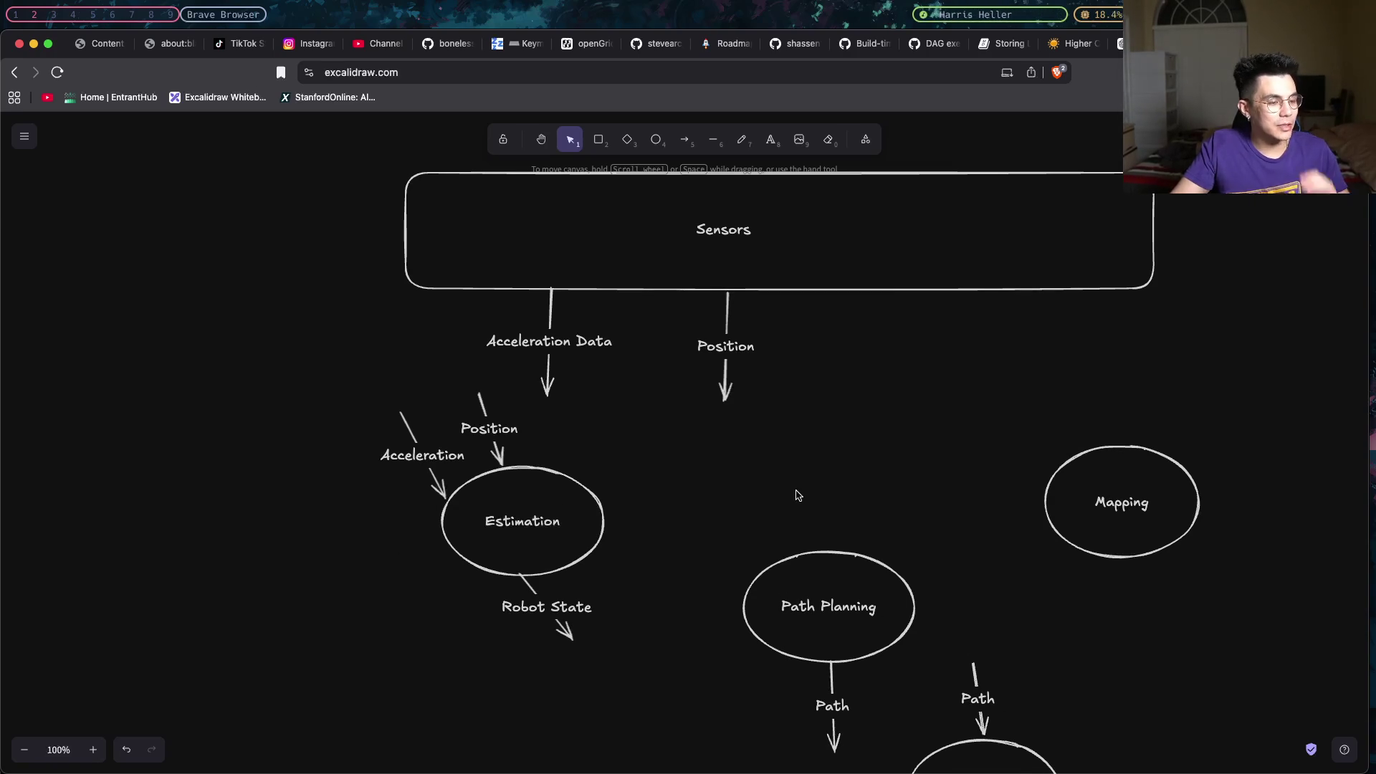
# Move the Estimation group slightly lower, pull the Position arrow's start down, and switch to the Rust code.
pyautogui.moveTo(641, 681); pyautogui.dragTo(305, 404)
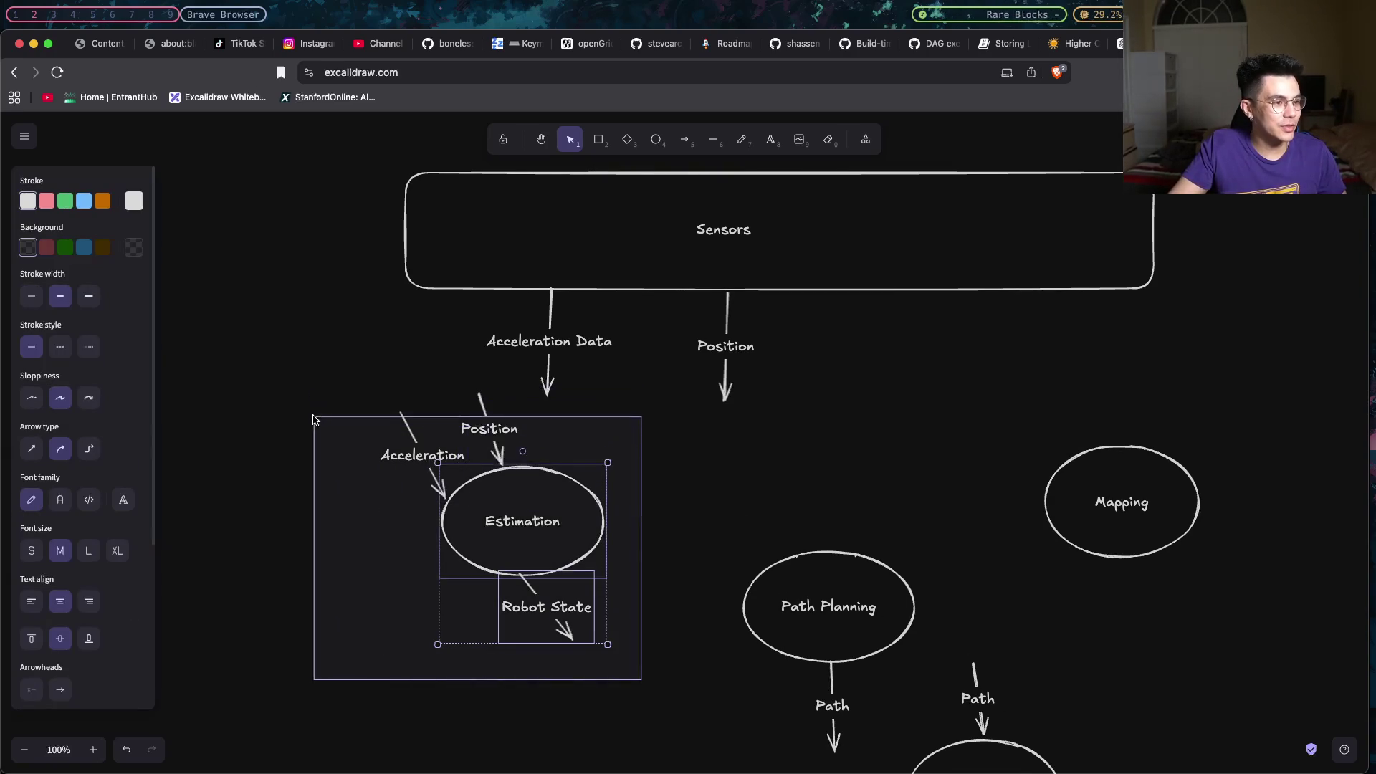
pyautogui.moveTo(496, 404); pyautogui.dragTo(487, 446)
pyautogui.click(477, 414)
pyautogui.moveTo(479, 394); pyautogui.dragTo(479, 435)
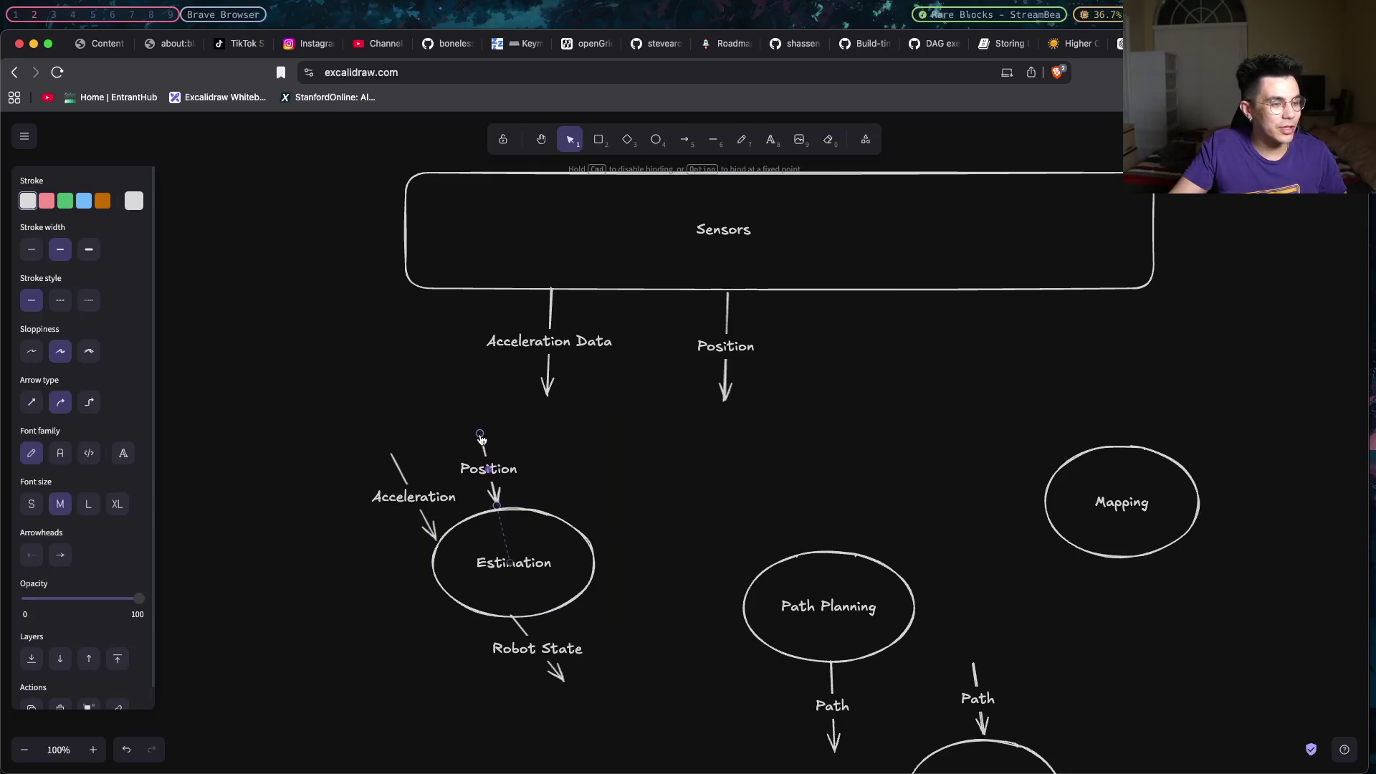
pyautogui.press('super+Tab')
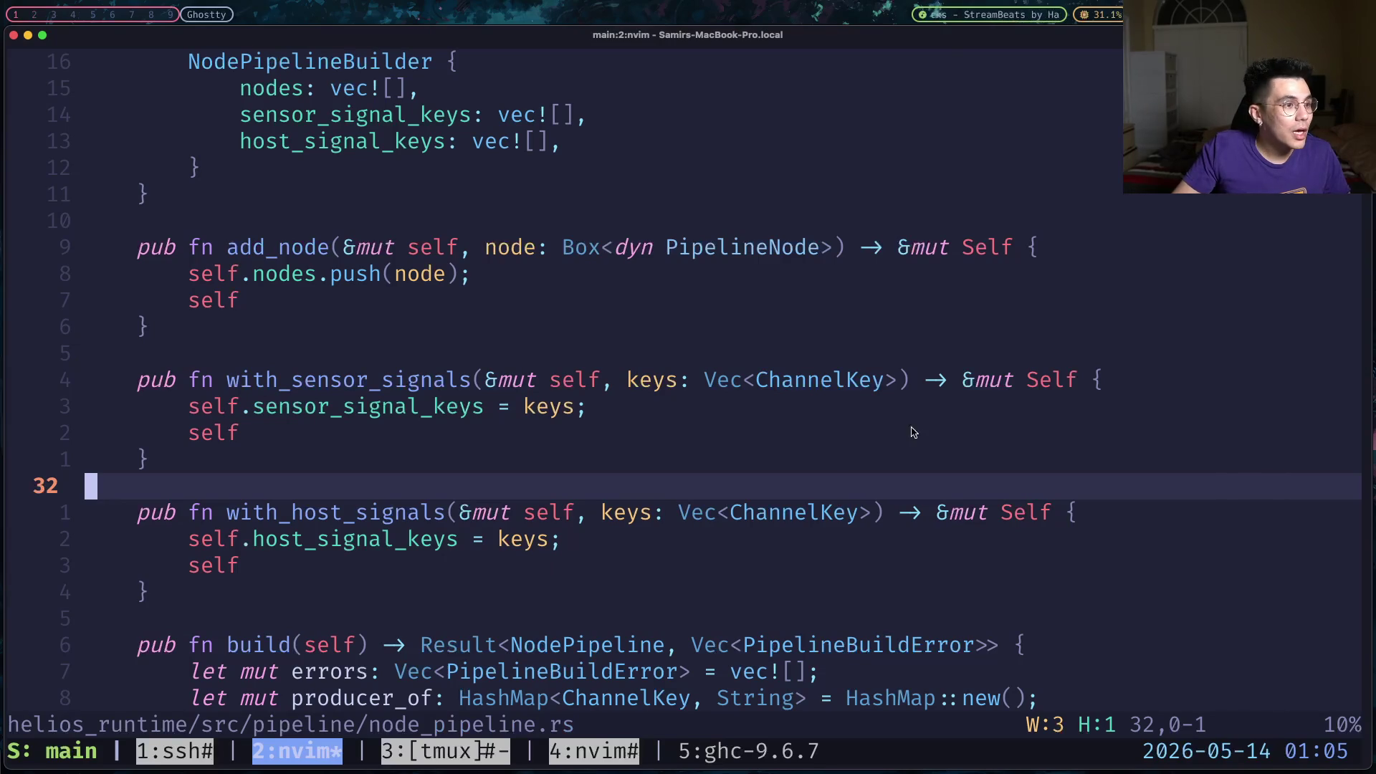
pyautogui.scroll(-6, 718, 404)
pyautogui.click(737, 399)
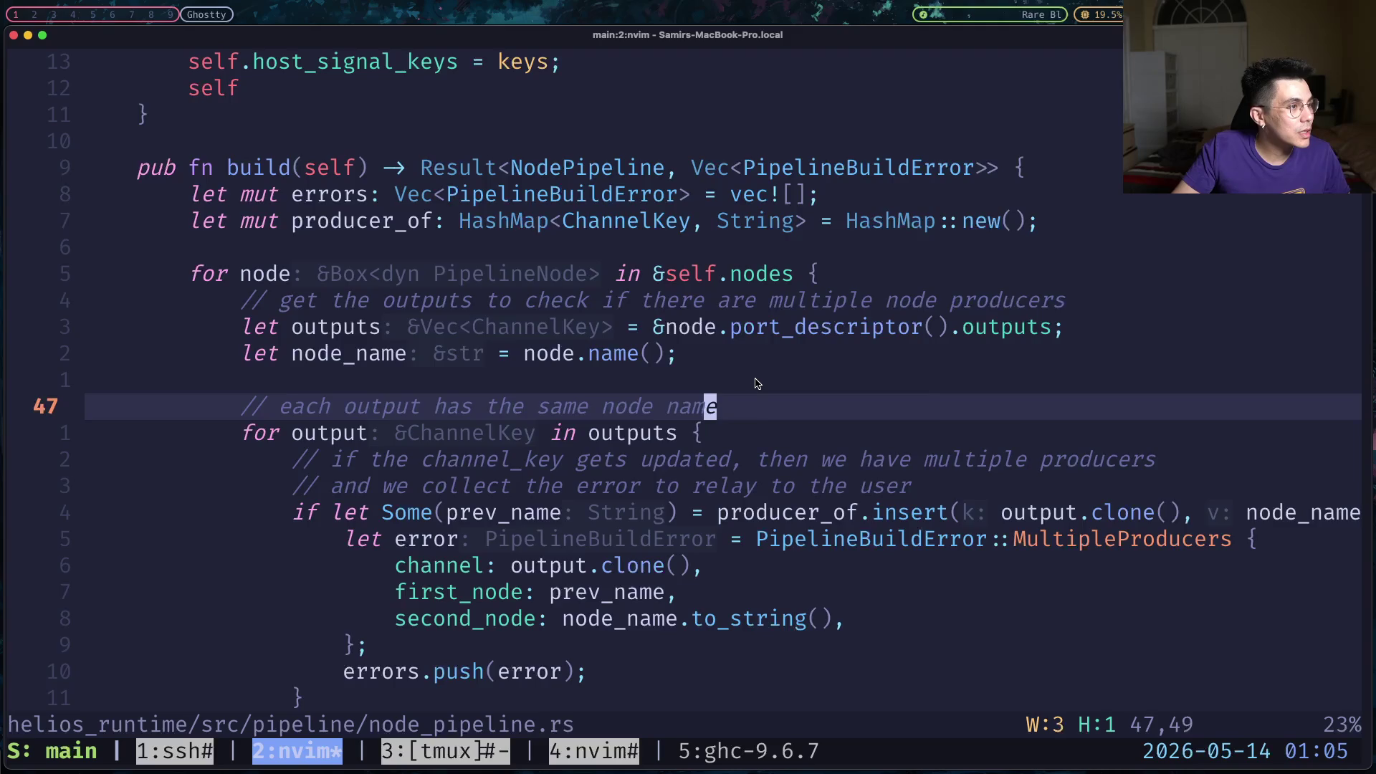
pyautogui.scroll(3, 755, 382)
pyautogui.scroll(3, 632, 379)
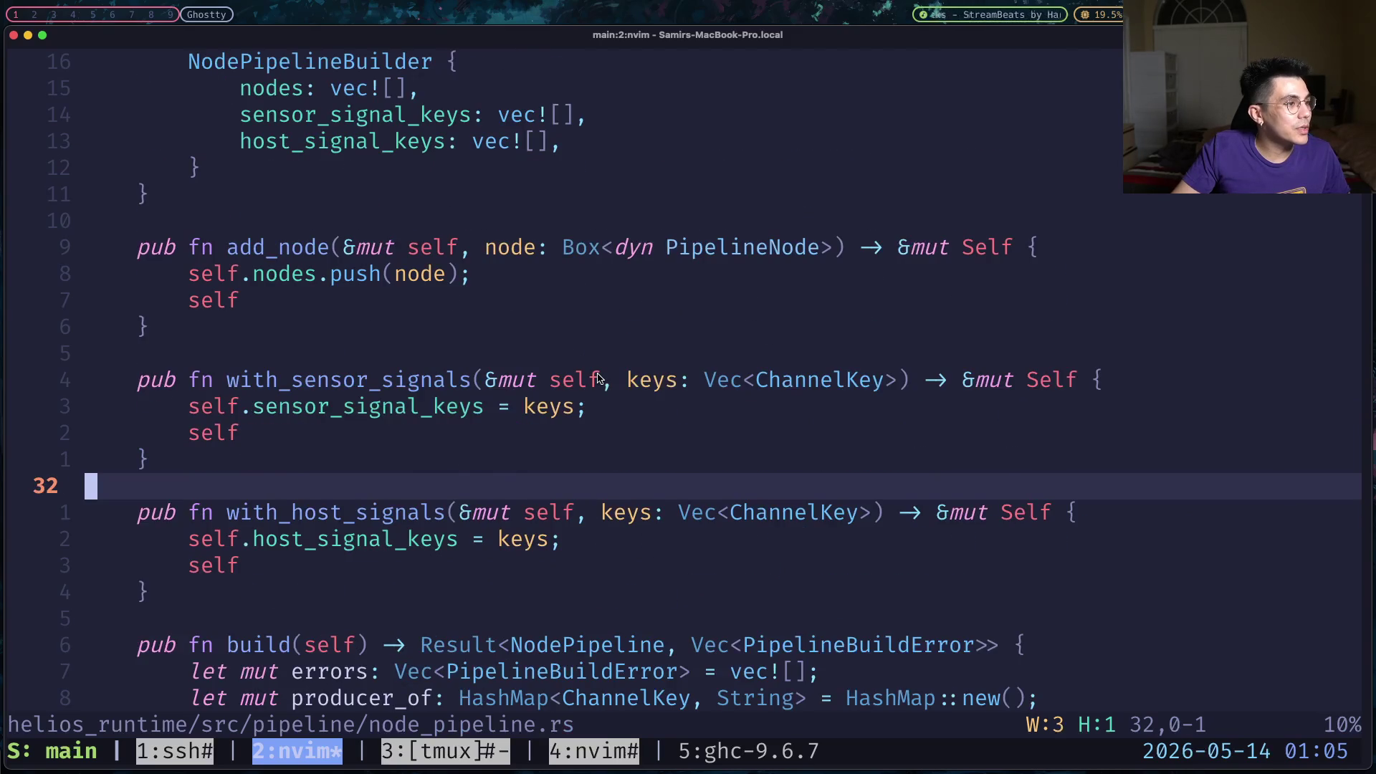
pyautogui.scroll(3, 599, 380)
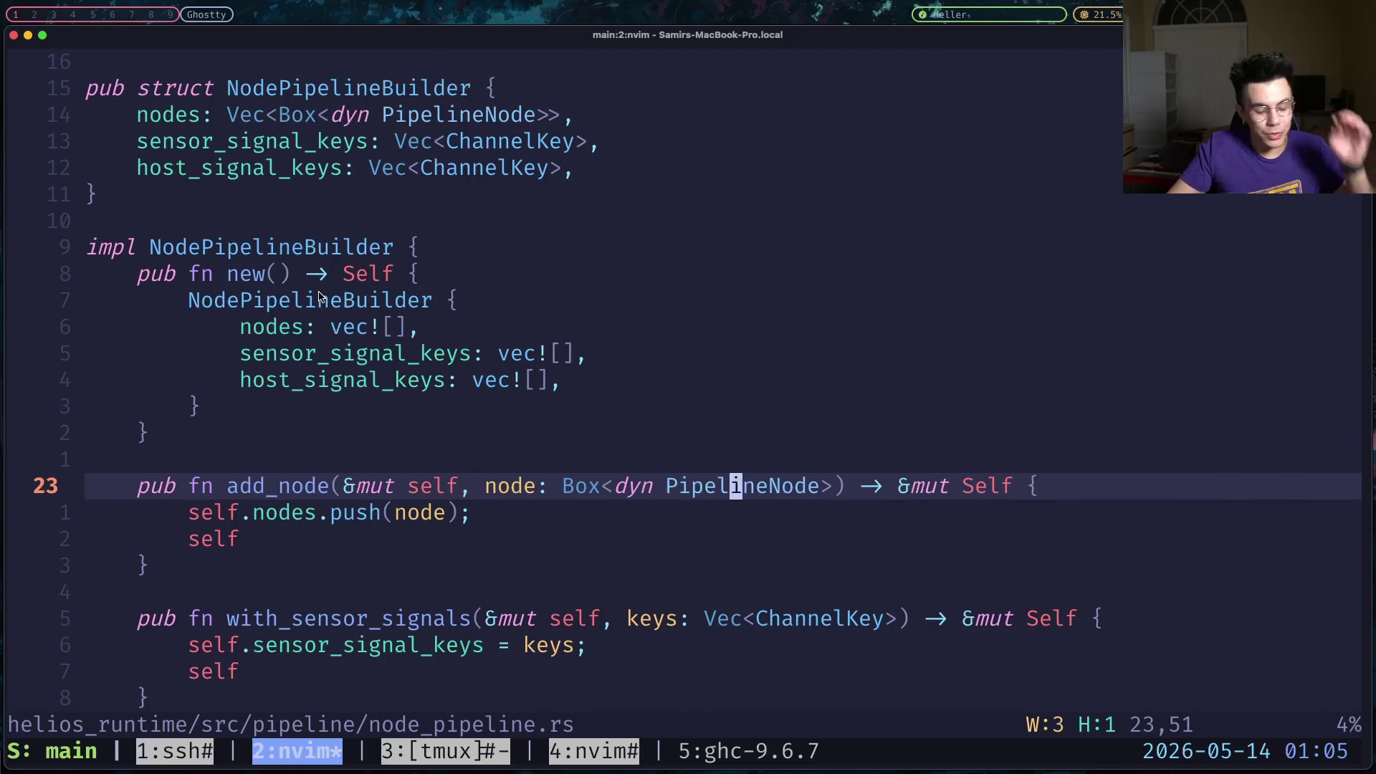
pyautogui.press('j')
pyautogui.press('j')
pyautogui.press('j')
pyautogui.press('j')
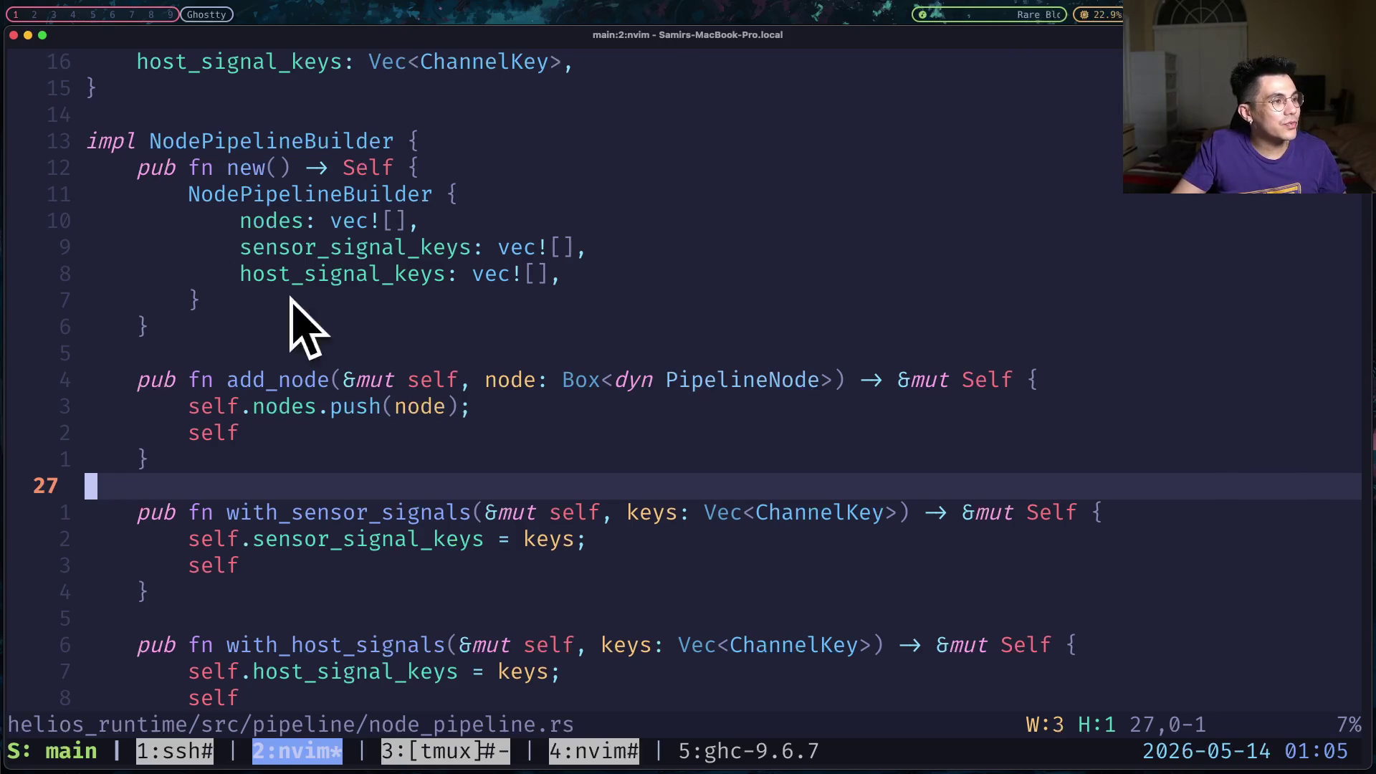
pyautogui.press('j')
pyautogui.press('t')
pyautogui.press('less')
pyautogui.press('j')
pyautogui.press('j')
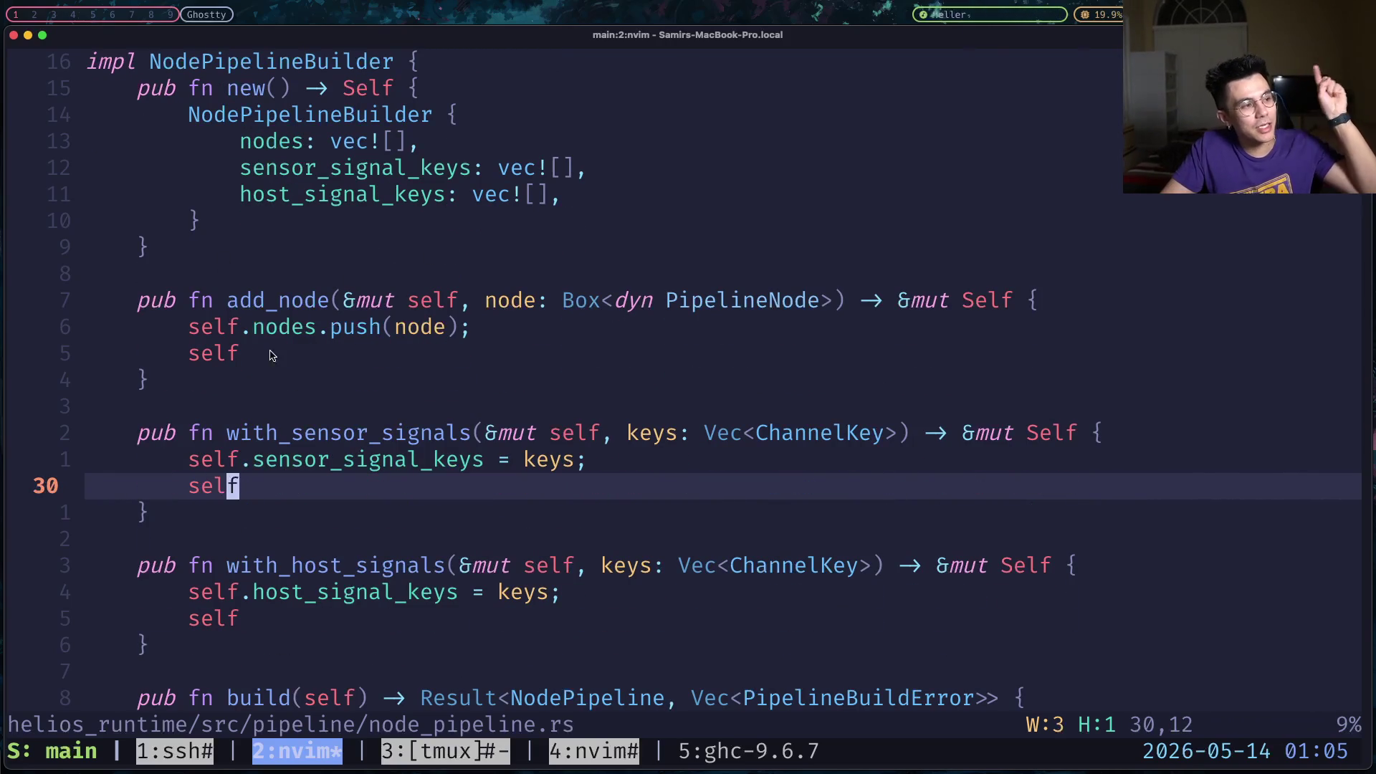
pyautogui.click(232, 301)
pyautogui.moveTo(231, 301); pyautogui.dragTo(382, 307)
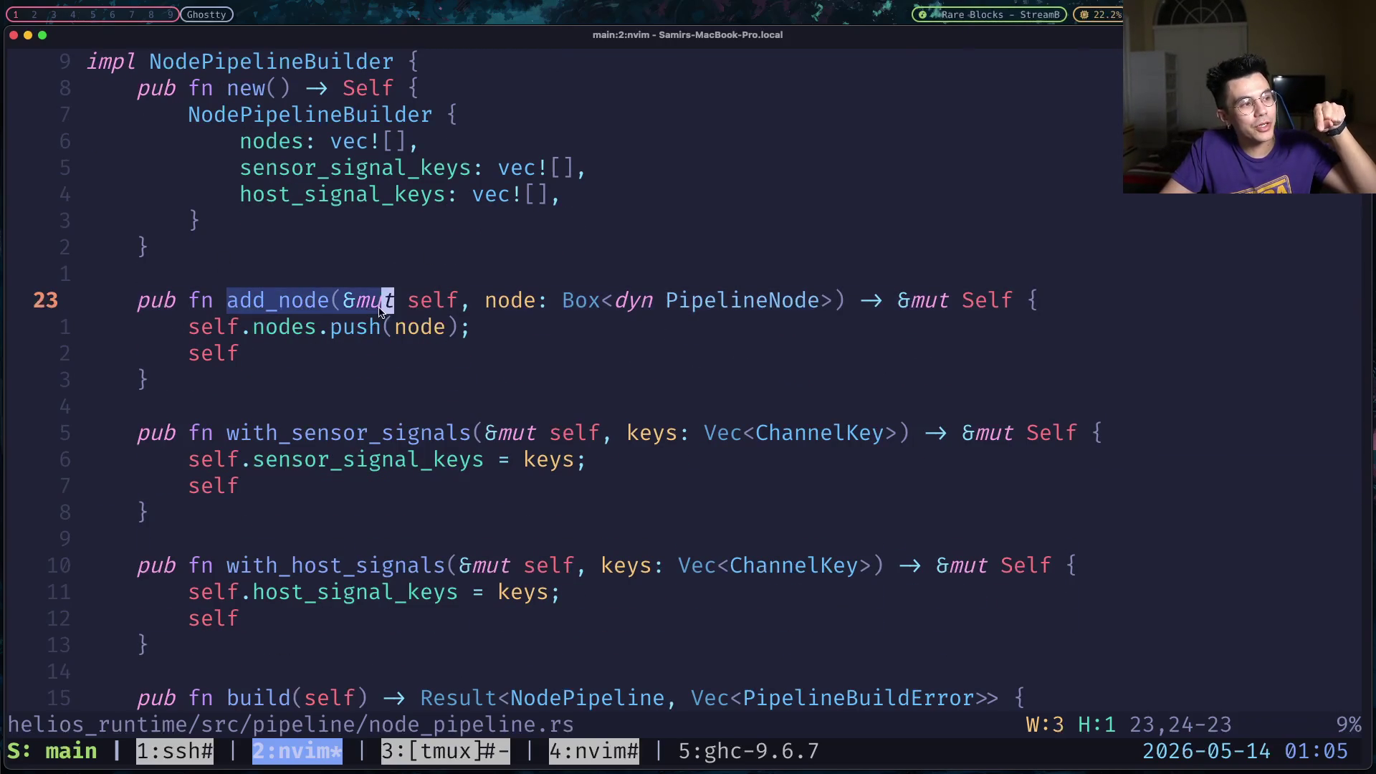
pyautogui.scroll(-3, 325, 340)
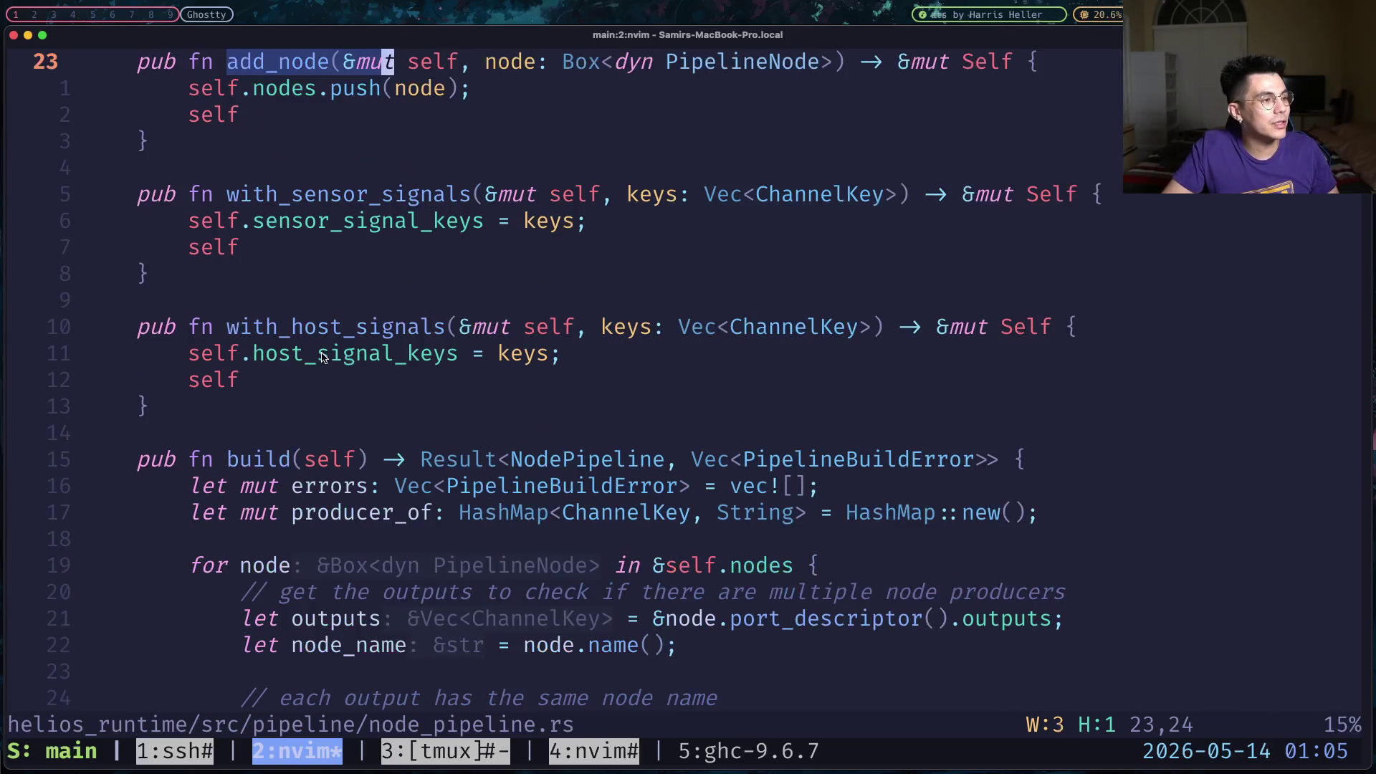
pyautogui.click(294, 269)
pyautogui.moveTo(228, 221); pyautogui.dragTo(479, 326)
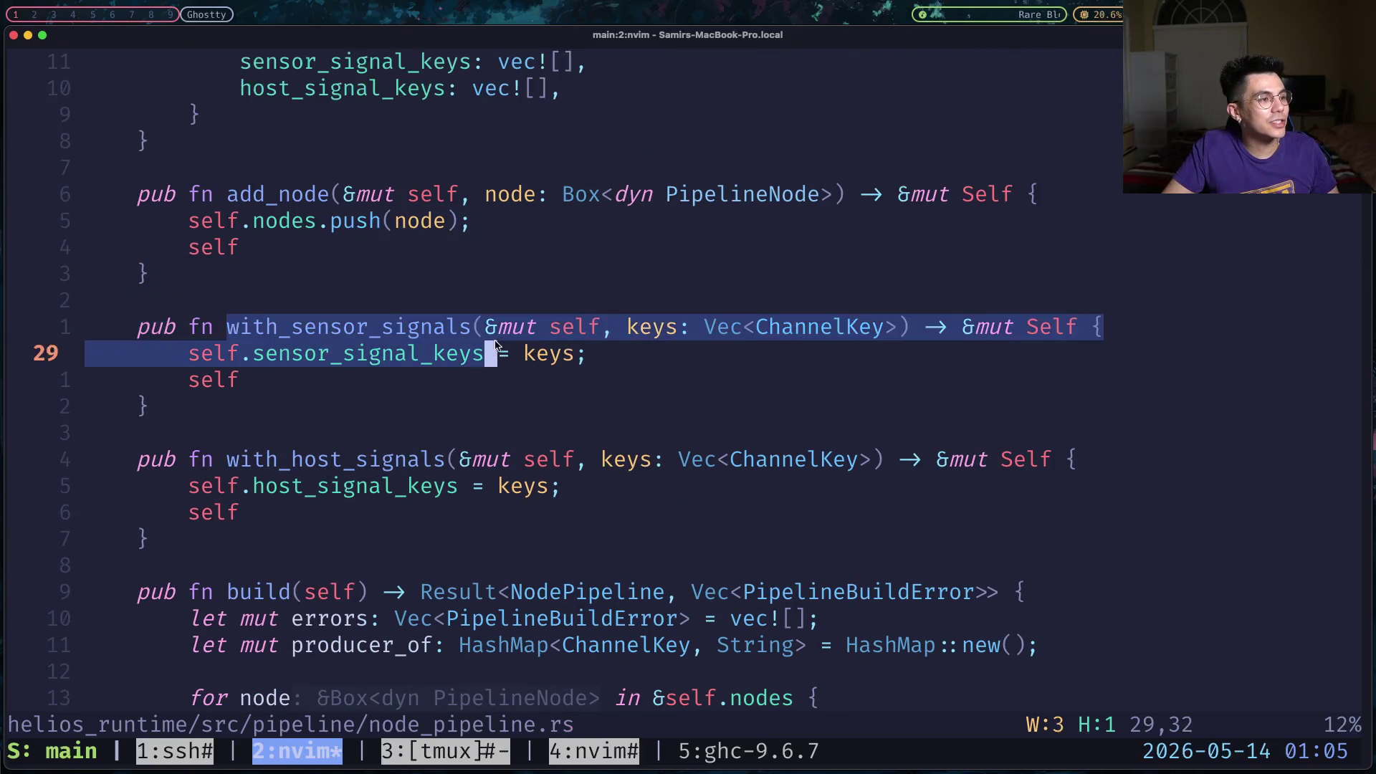
pyautogui.click(350, 457)
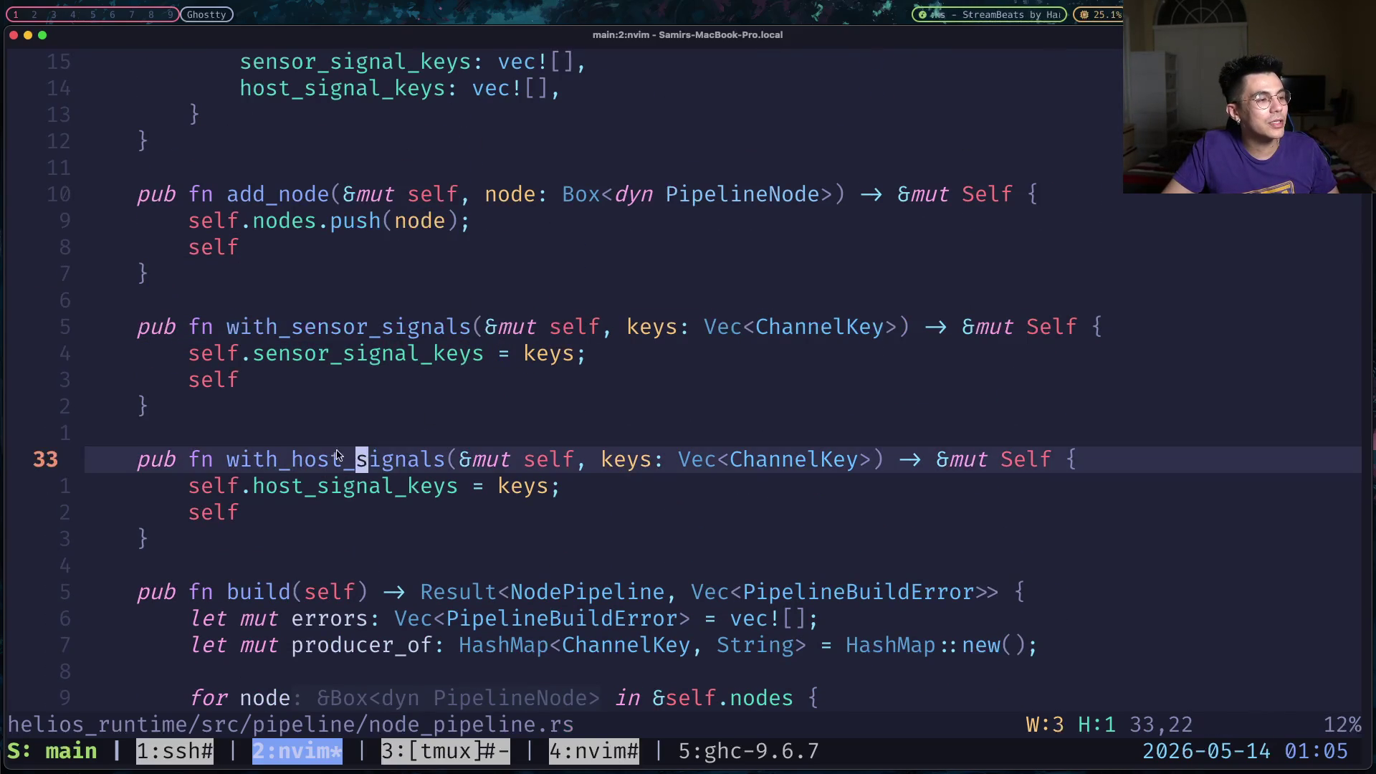
pyautogui.moveTo(243, 460); pyautogui.dragTo(455, 465)
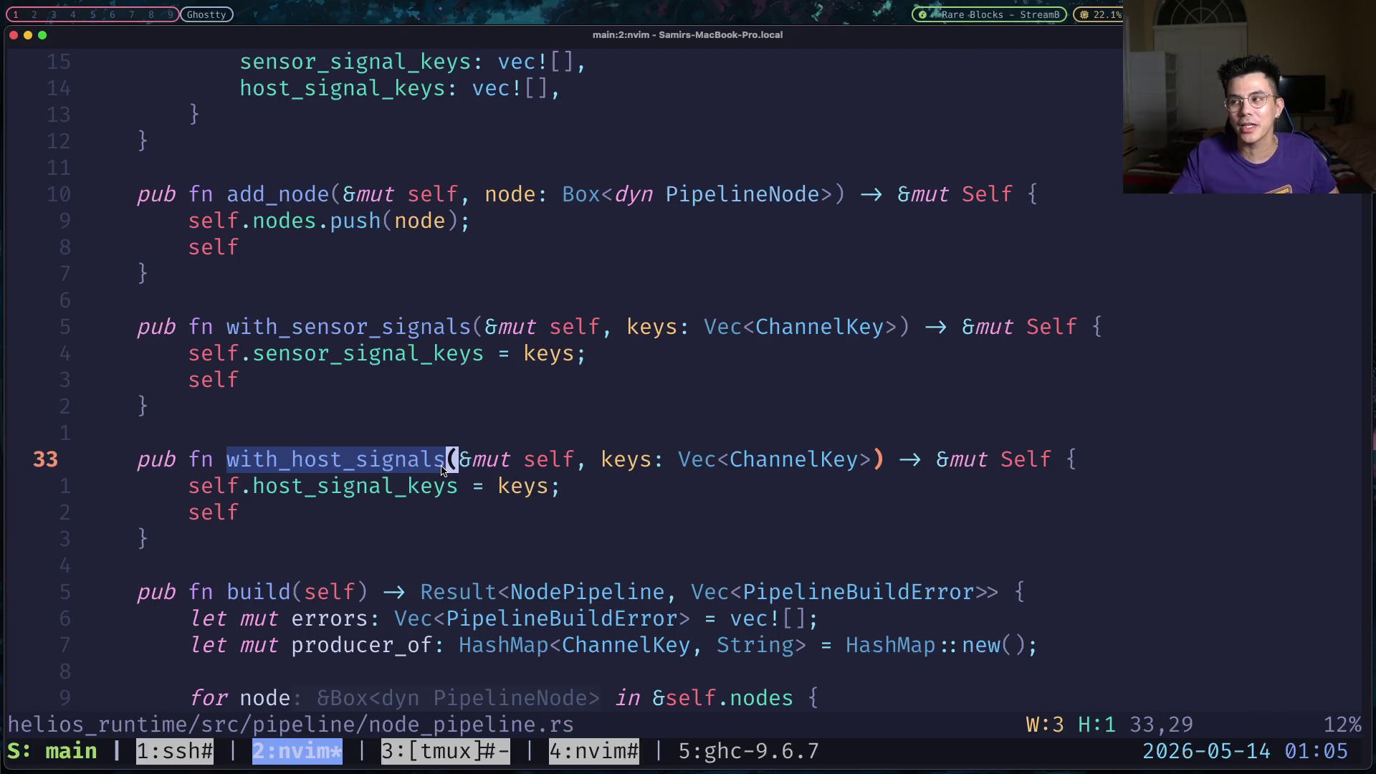
pyautogui.scroll(-3, 445, 468)
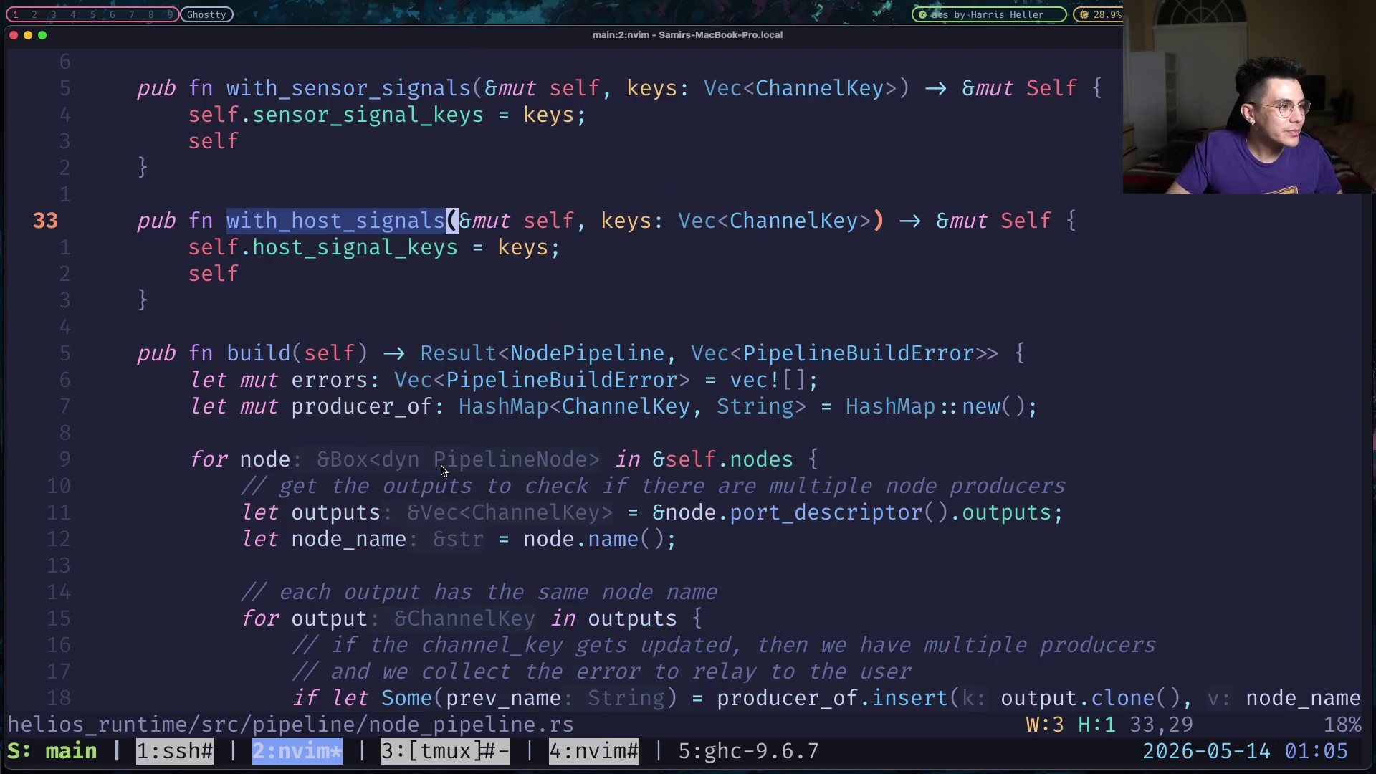
pyautogui.click(516, 352)
pyautogui.moveTo(322, 327)
pyautogui.mouseDown()
pyautogui.moveTo(147, 221)
pyautogui.moveTo(89, 220)
pyautogui.mouseUp()
pyautogui.click(434, 327)
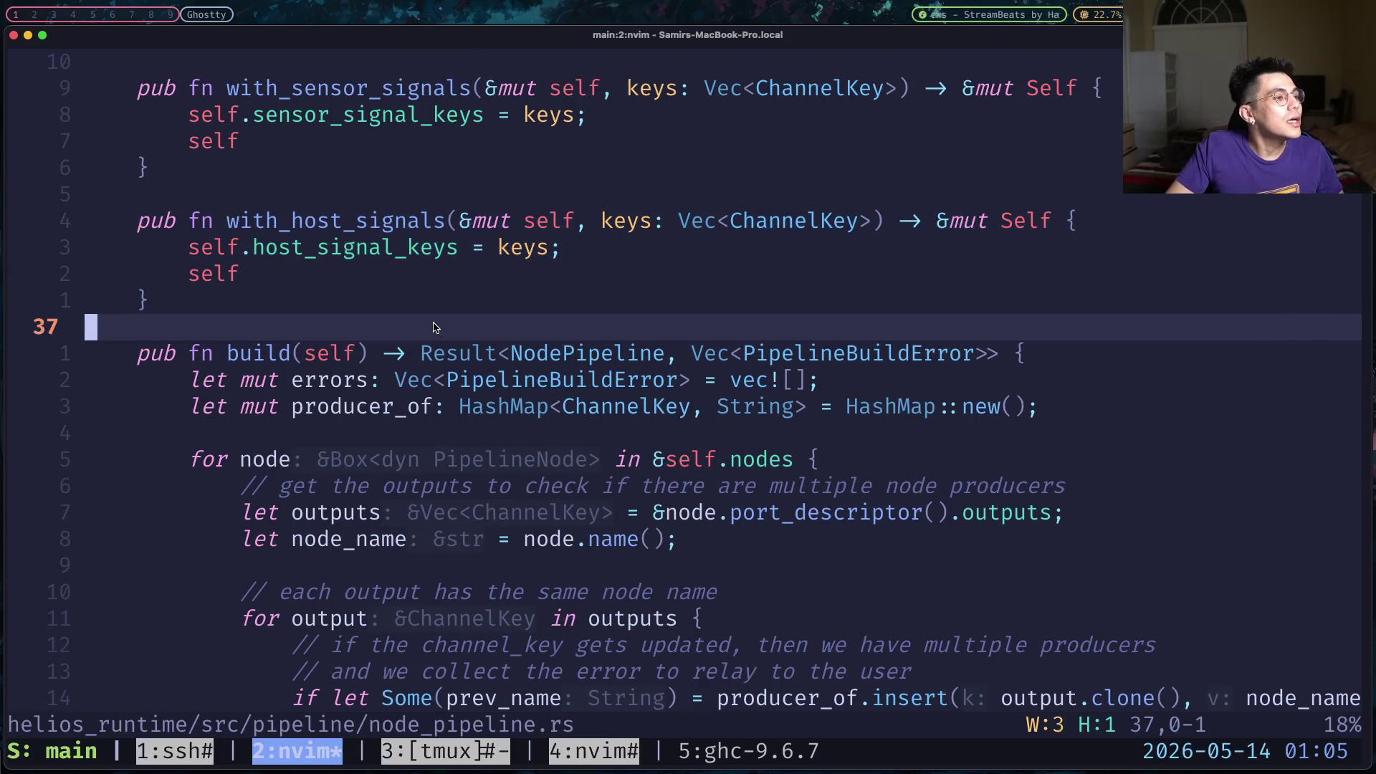
pyautogui.scroll(-3, 434, 328)
pyautogui.scroll(3, 434, 327)
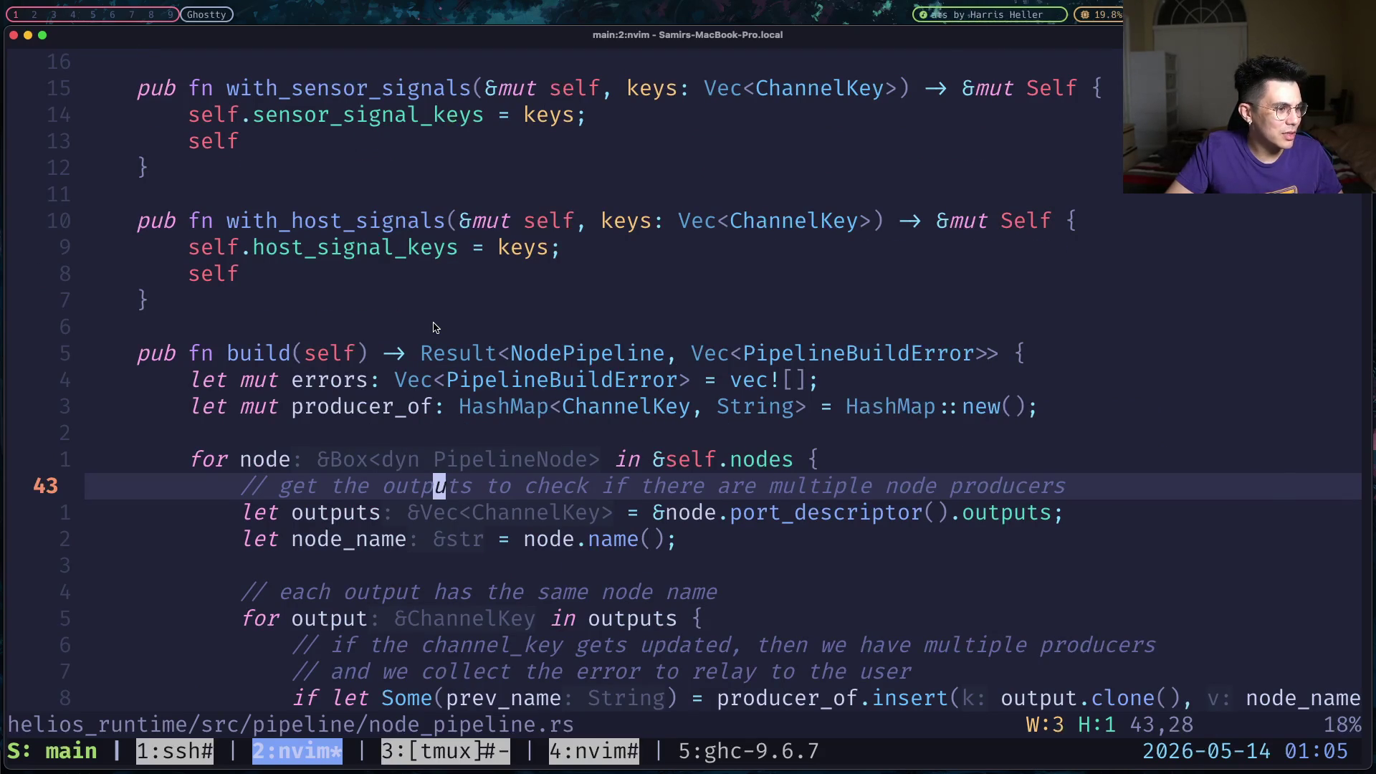
pyautogui.scroll(-3, 433, 326)
pyautogui.click(451, 336)
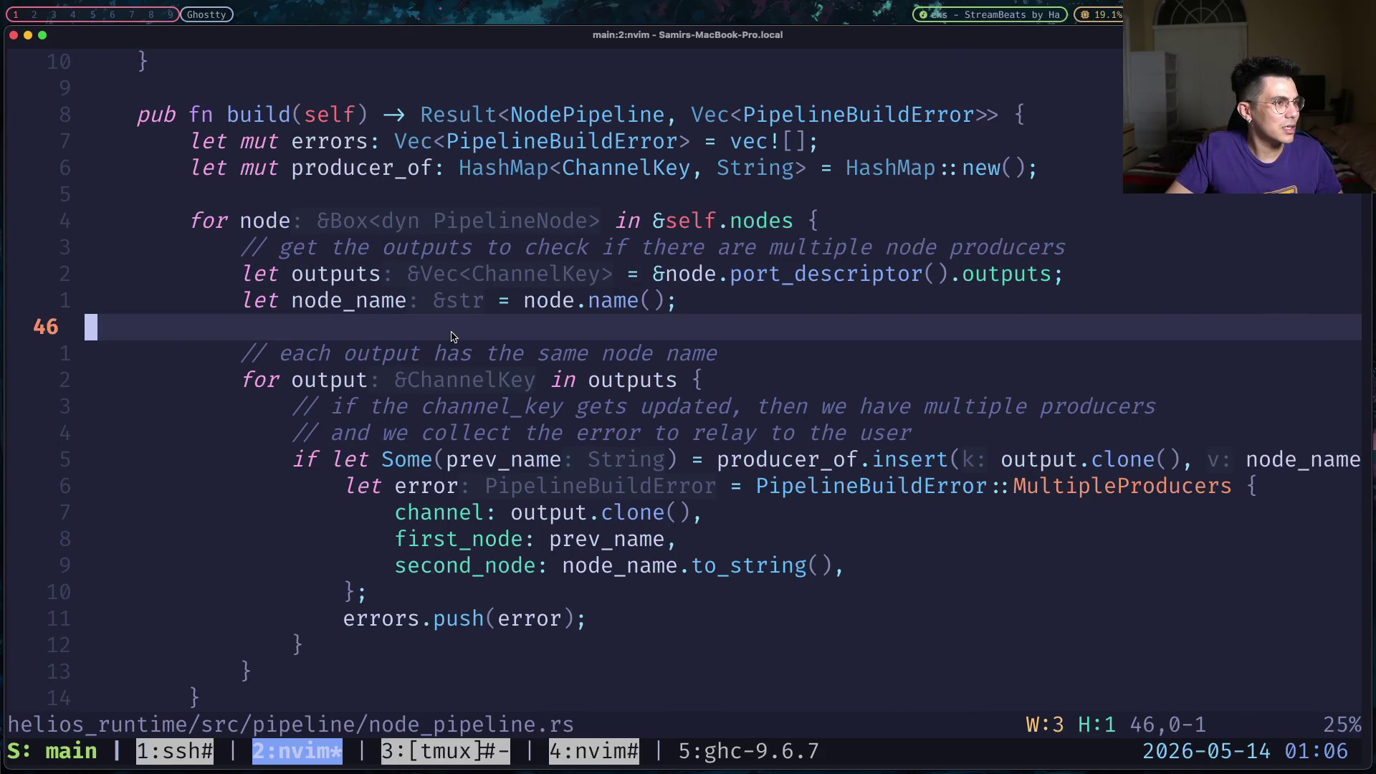
pyautogui.scroll(3, 452, 337)
pyautogui.click(363, 404)
pyautogui.moveTo(350, 382)
pyautogui.mouseDown()
pyautogui.moveTo(620, 381)
pyautogui.moveTo(541, 355)
pyautogui.mouseUp()
pyautogui.moveTo(292, 406); pyautogui.dragTo(765, 409)
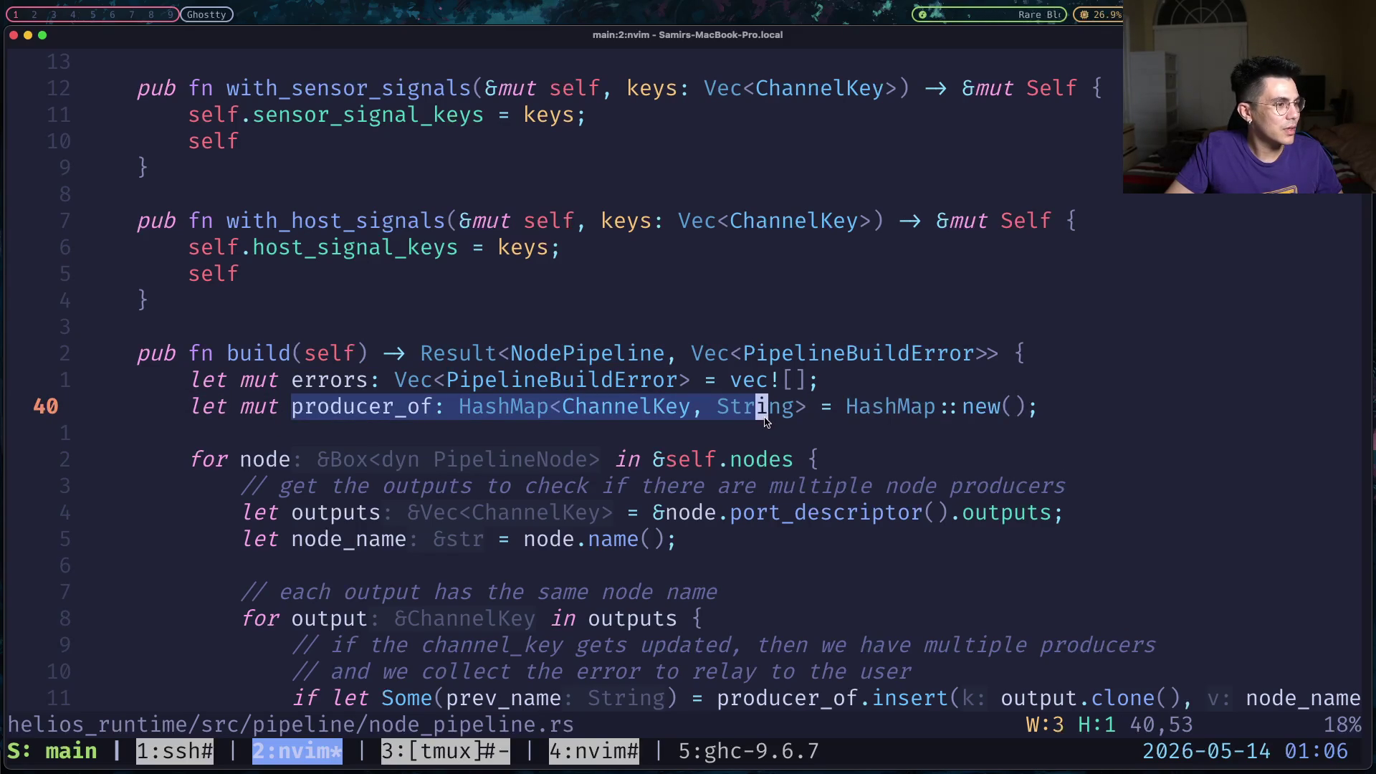
pyautogui.scroll(-3, 766, 419)
pyautogui.scroll(-3, 766, 421)
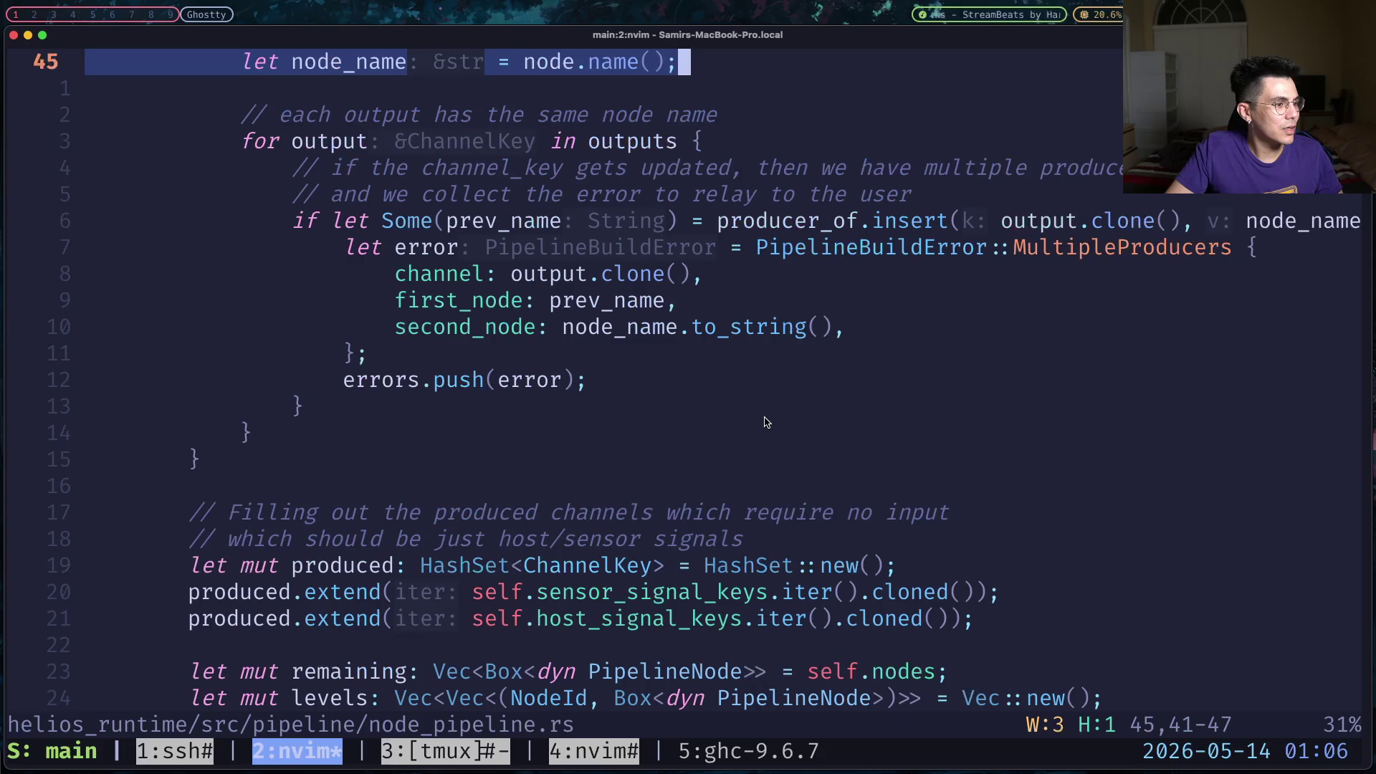
pyautogui.scroll(3, 766, 422)
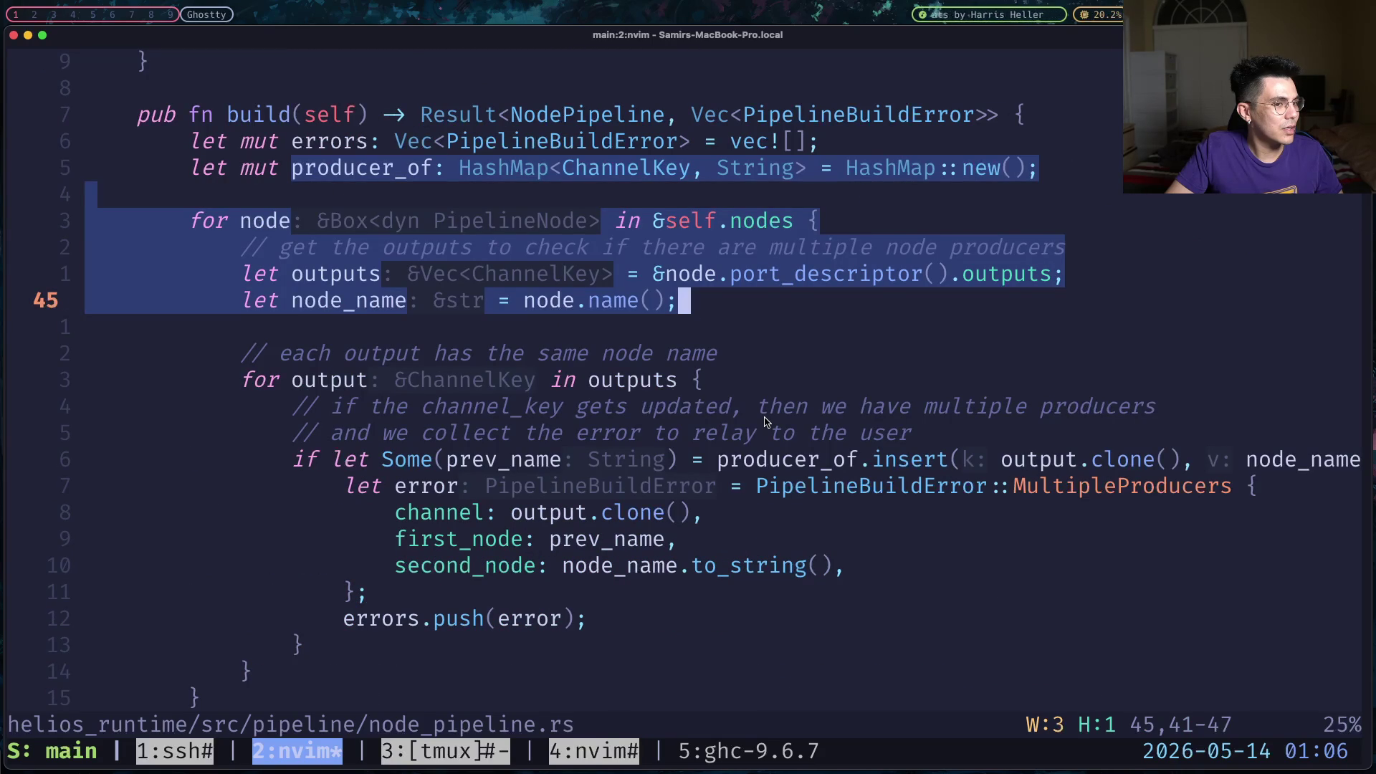
pyautogui.click(645, 380)
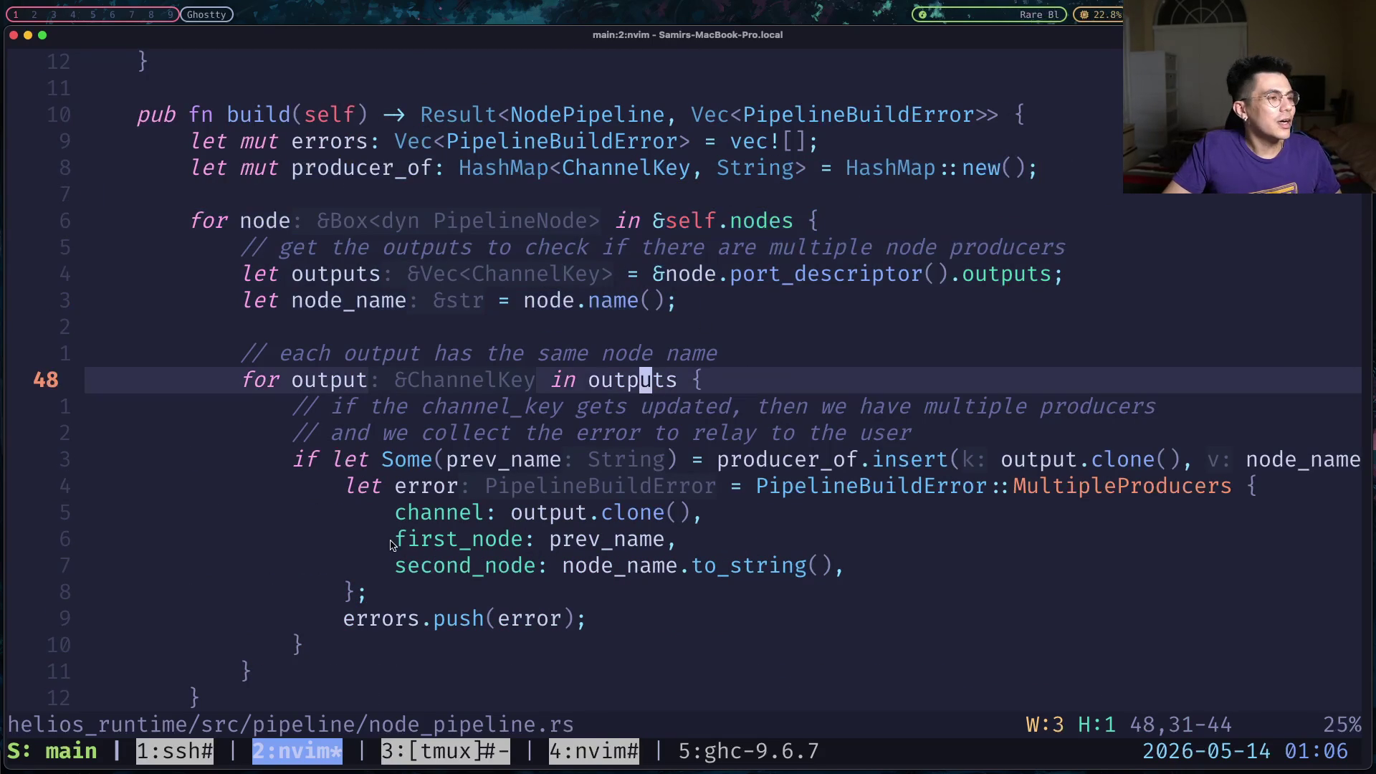
pyautogui.scroll(-5, 315, 680)
pyautogui.moveTo(191, 324); pyautogui.dragTo(266, 381)
pyautogui.scroll(6, 265, 384)
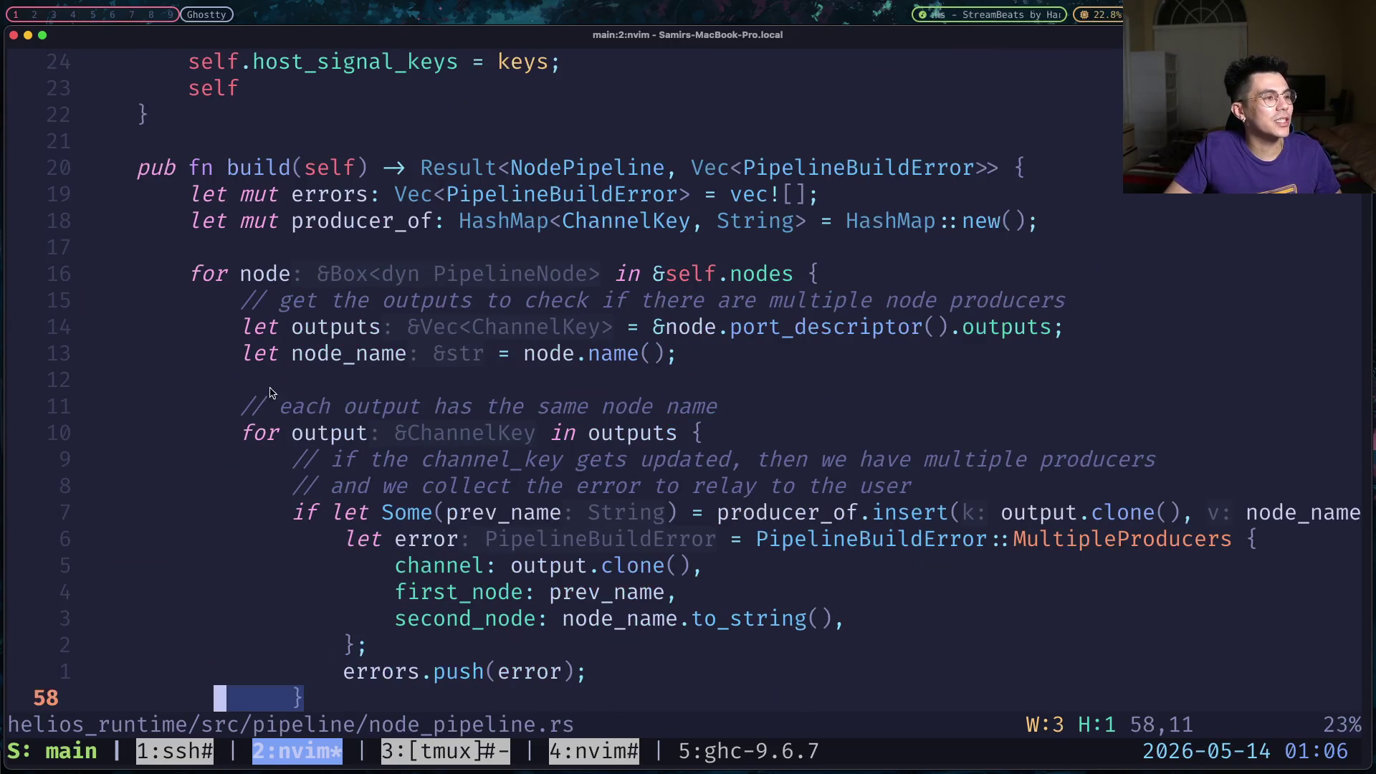
pyautogui.scroll(-3, 334, 559)
pyautogui.scroll(-1, 282, 485)
pyautogui.click(282, 485)
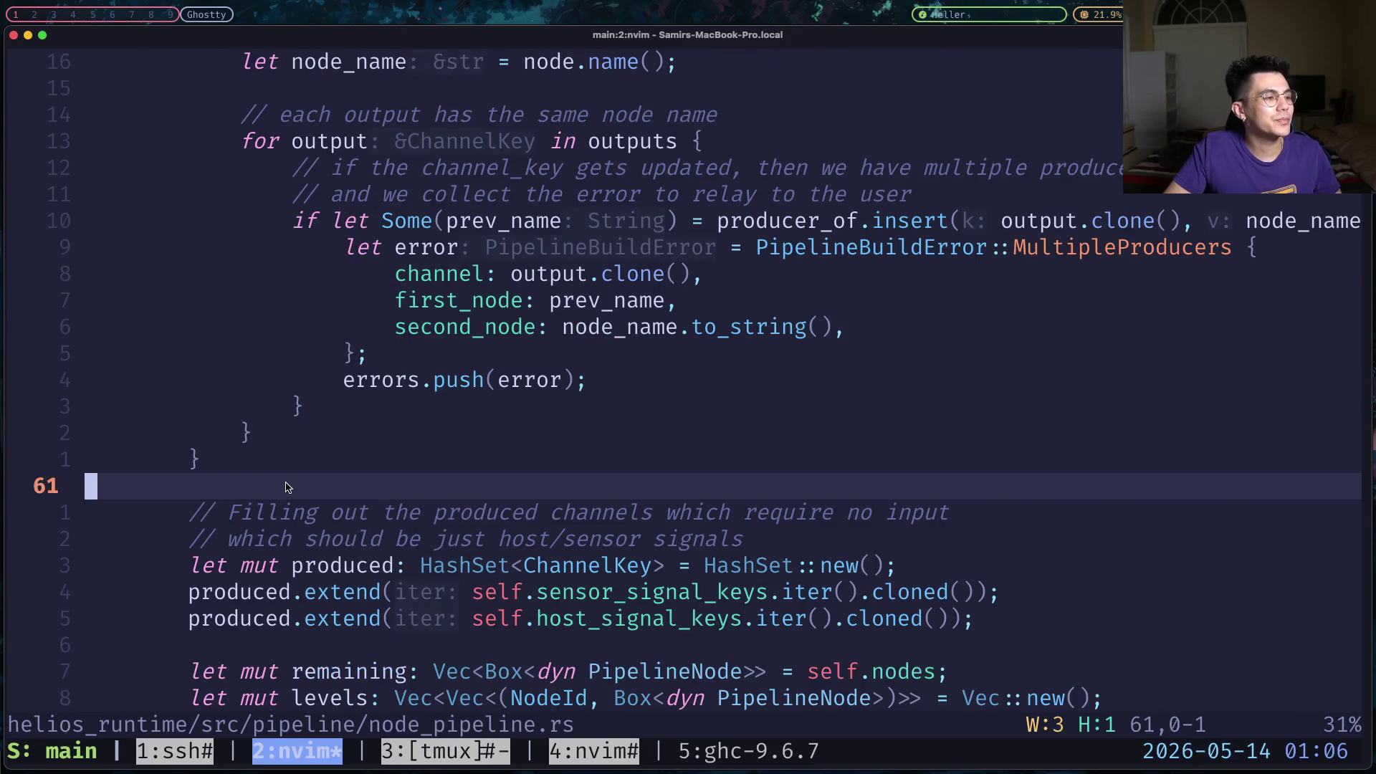
pyautogui.scroll(3, 282, 484)
pyautogui.click(285, 489)
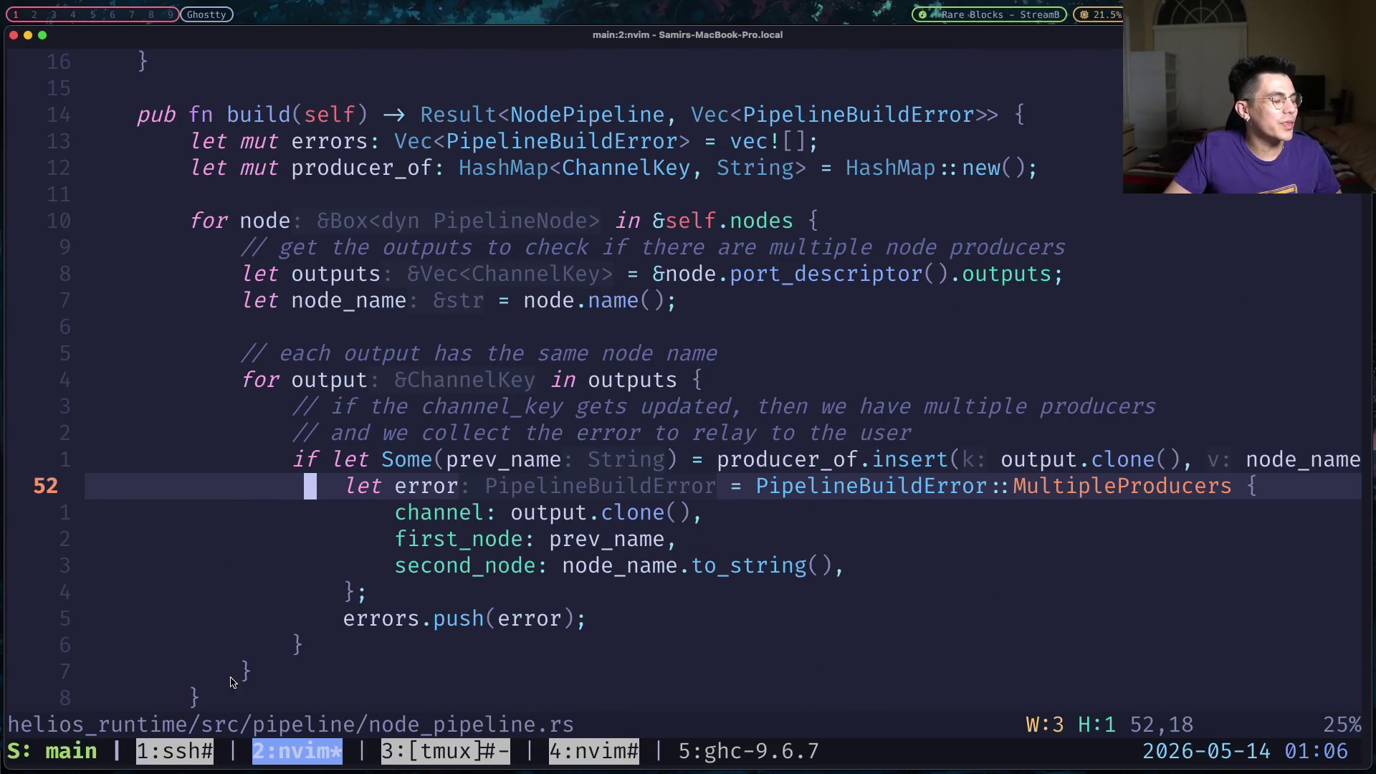
pyautogui.scroll(-5, 86, 458)
pyautogui.moveTo(228, 699)
pyautogui.mouseDown()
pyautogui.moveTo(86, 458)
pyautogui.moveTo(198, 101)
pyautogui.mouseUp()
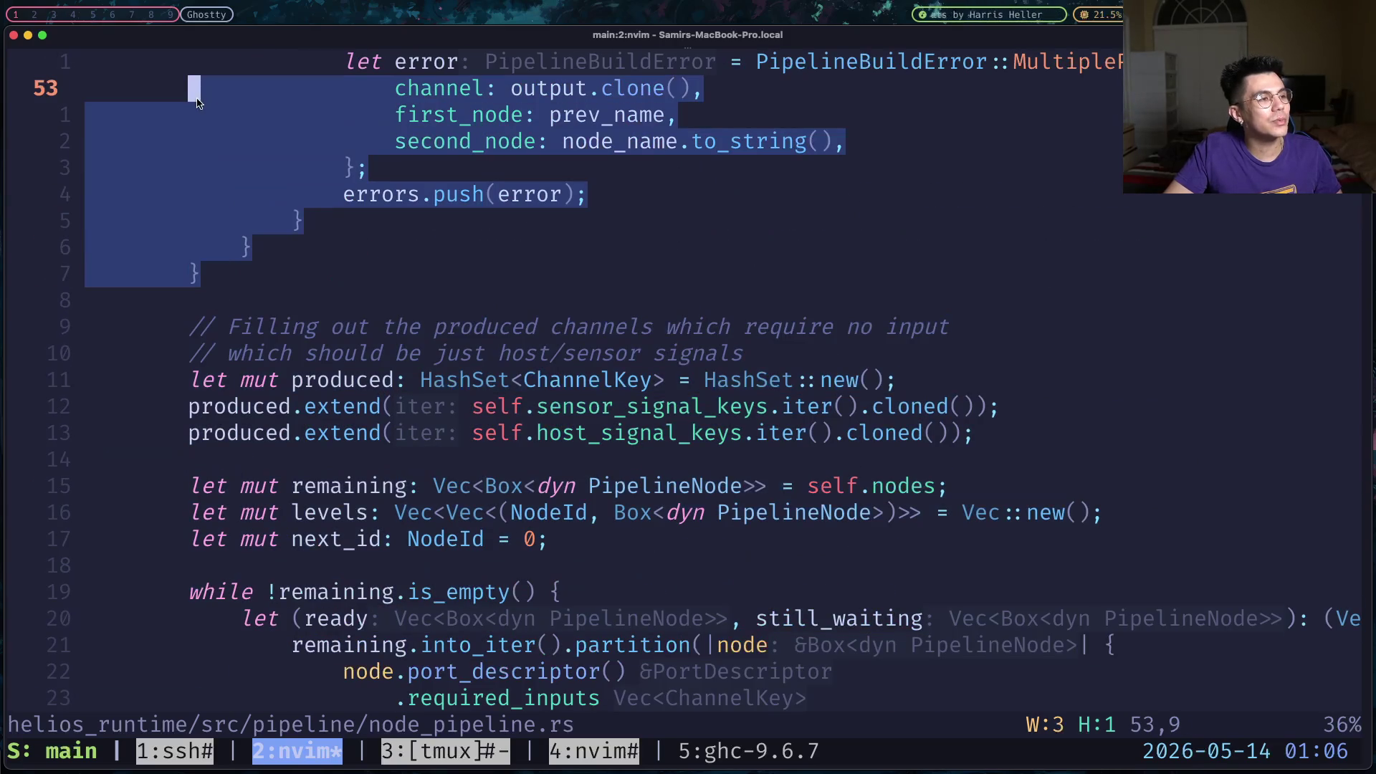
pyautogui.press('k')
pyautogui.press('k')
pyautogui.press('k')
pyautogui.press('k')
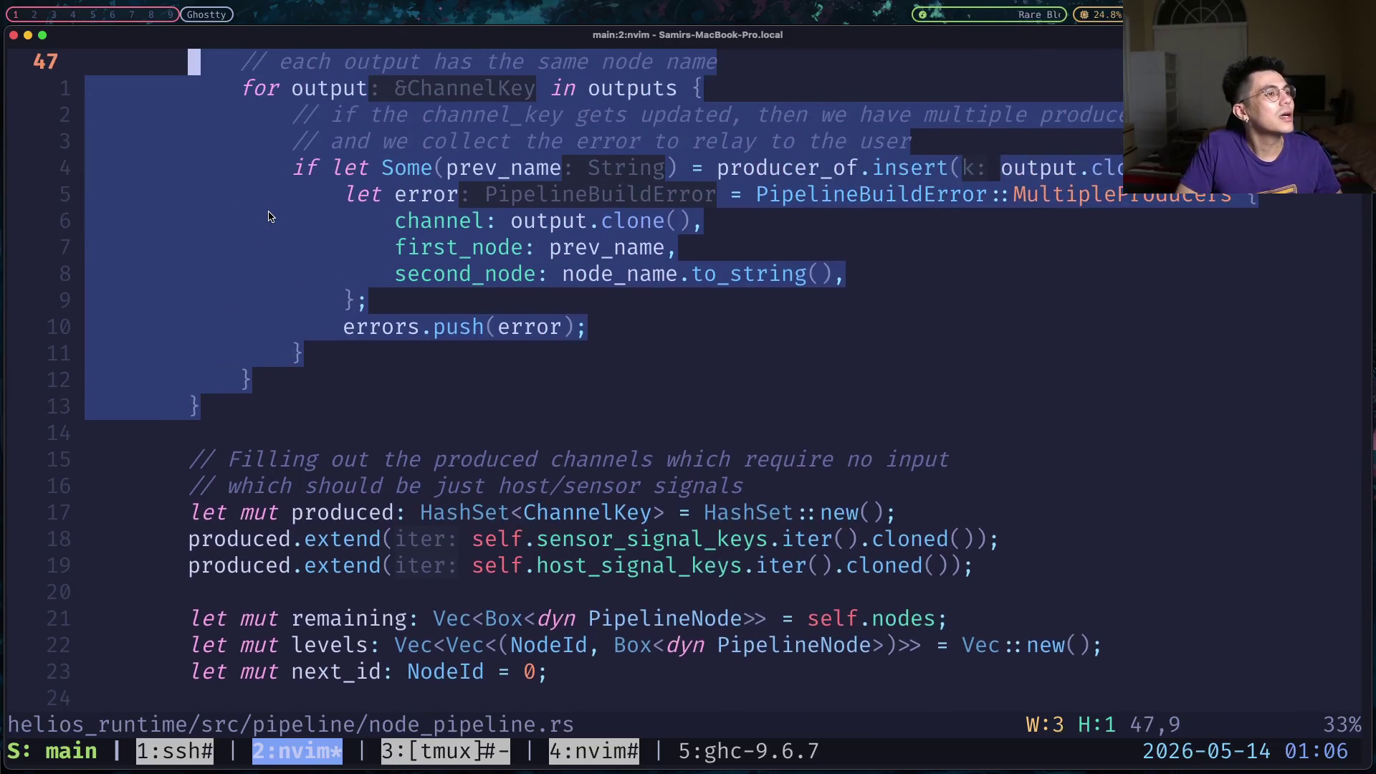
pyautogui.press('k')
pyautogui.press('k')
pyautogui.press('k')
pyautogui.press('k')
pyautogui.press('k')
pyautogui.press('k')
pyautogui.press('k')
pyautogui.press('j')
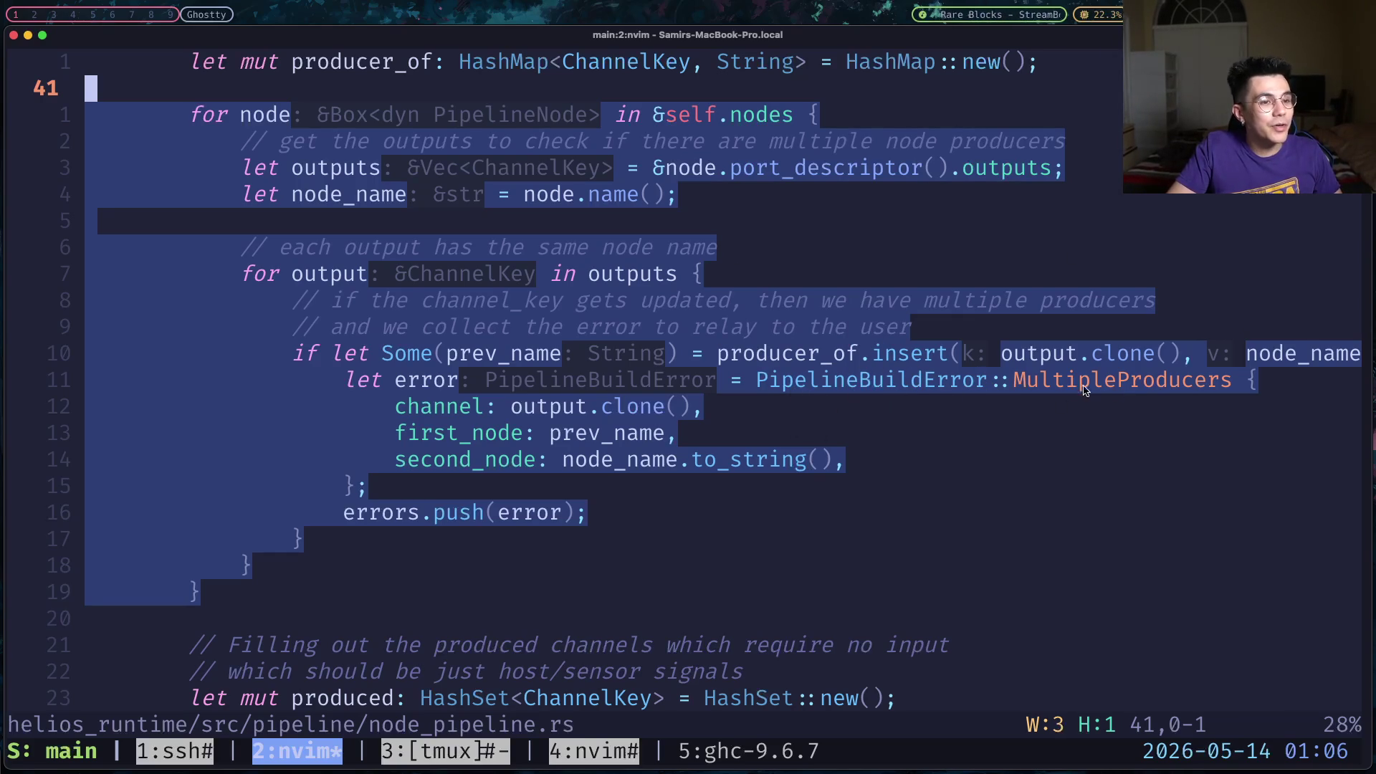
pyautogui.click(552, 434)
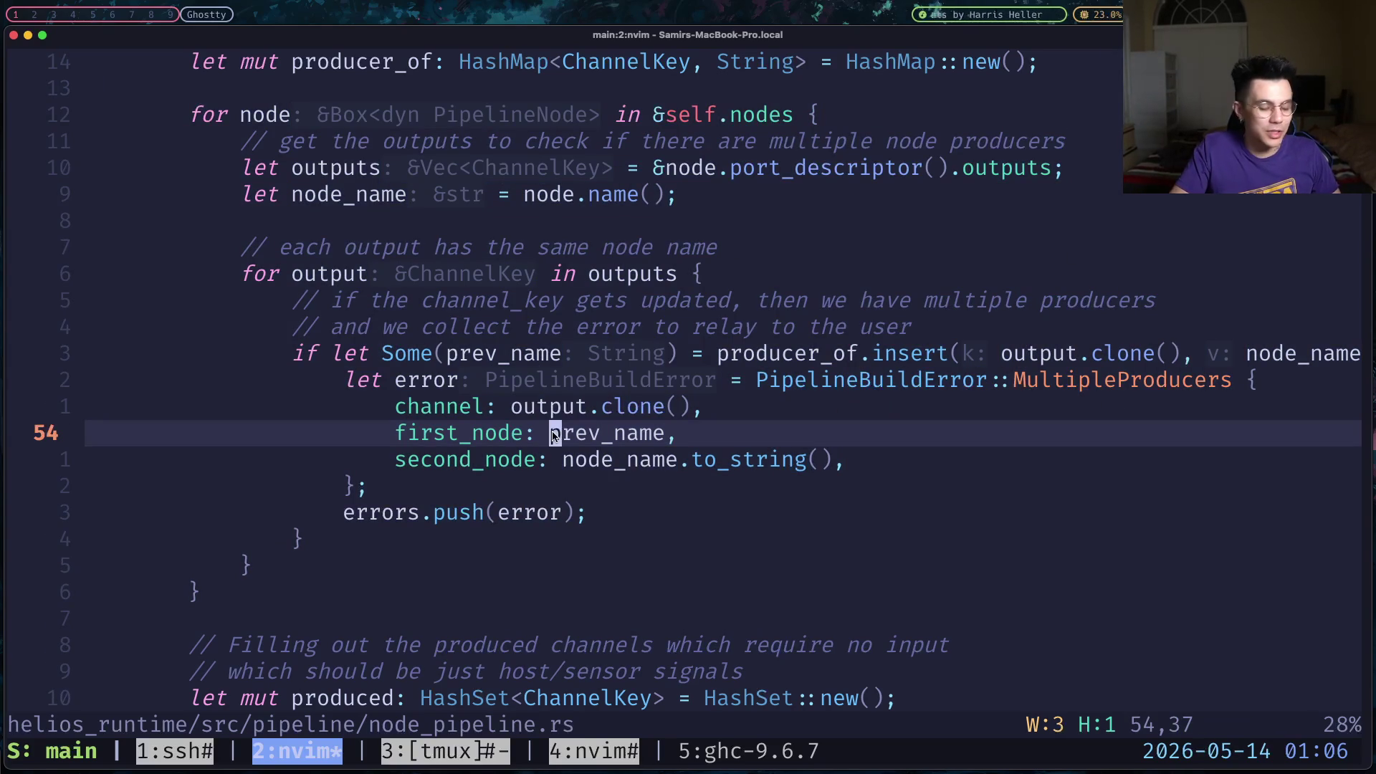
pyautogui.press('j')
pyautogui.press('j')
pyautogui.press('j')
pyautogui.press('j')
pyautogui.press('j')
pyautogui.press('j')
pyautogui.press('j')
pyautogui.press('j')
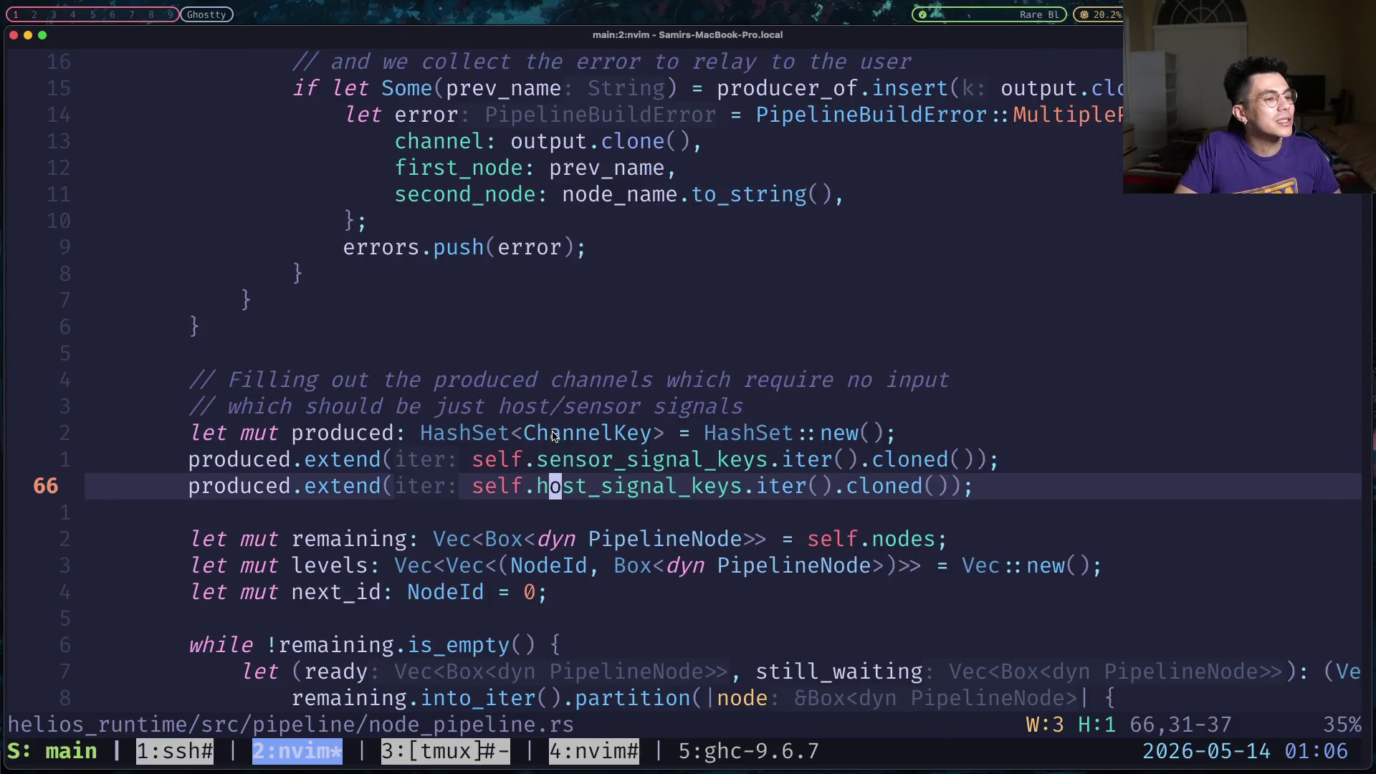
pyautogui.press('j')
pyautogui.press('j')
pyautogui.press('j')
pyautogui.press('j')
pyautogui.press('j')
pyautogui.press('j')
pyautogui.press('j')
pyautogui.press('j')
pyautogui.press('j')
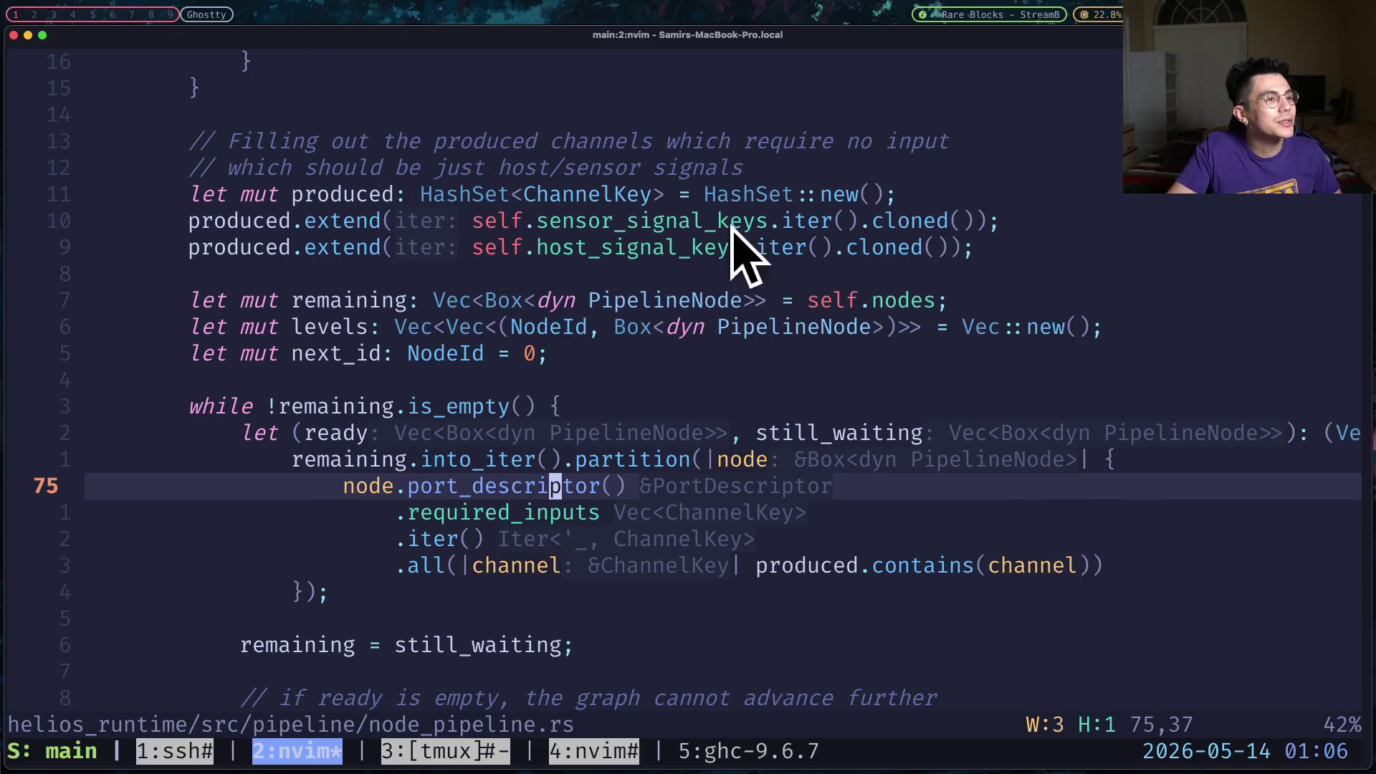
pyautogui.scroll(3, 645, 308)
pyautogui.scroll(-3, 648, 438)
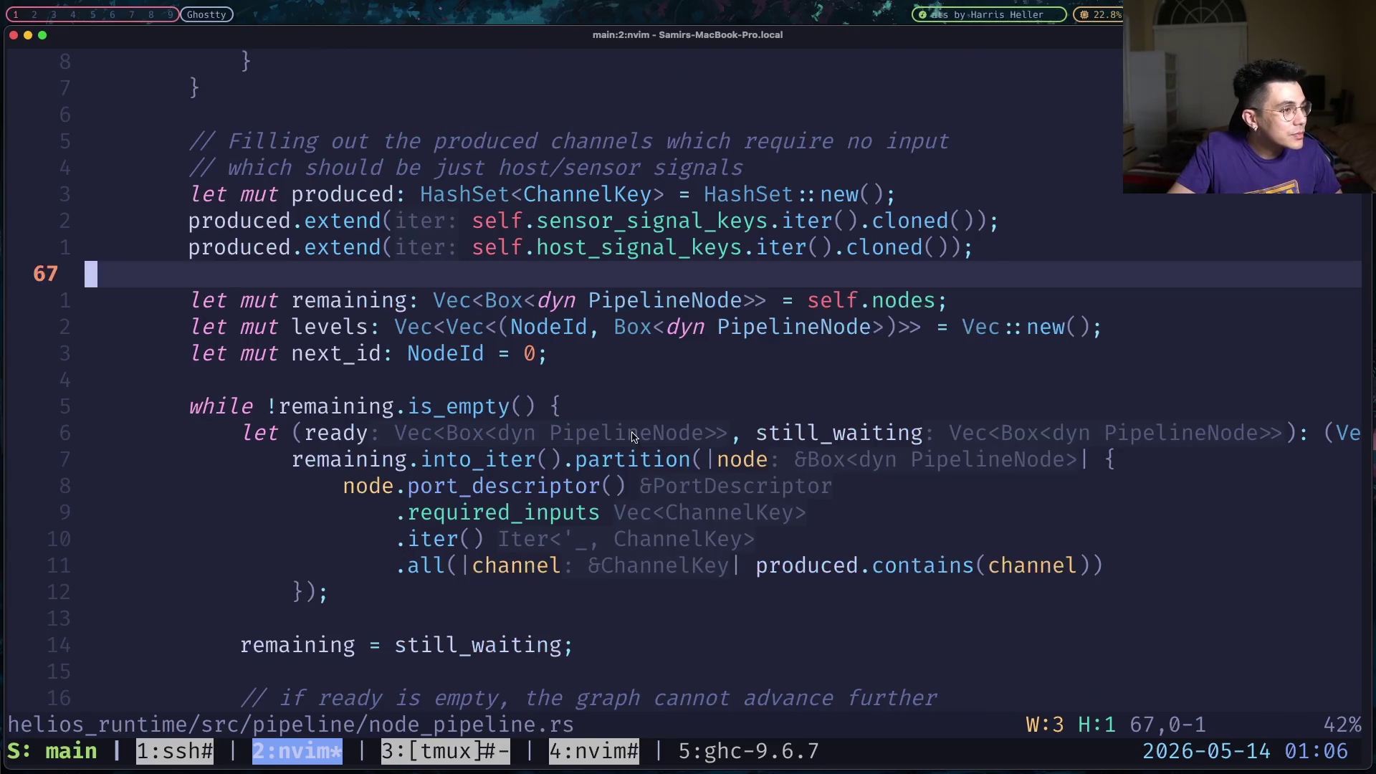
# Point out the remaining vector declaration and the three produced-set lines in node_pipeline.rs.
pyautogui.click(599, 356)
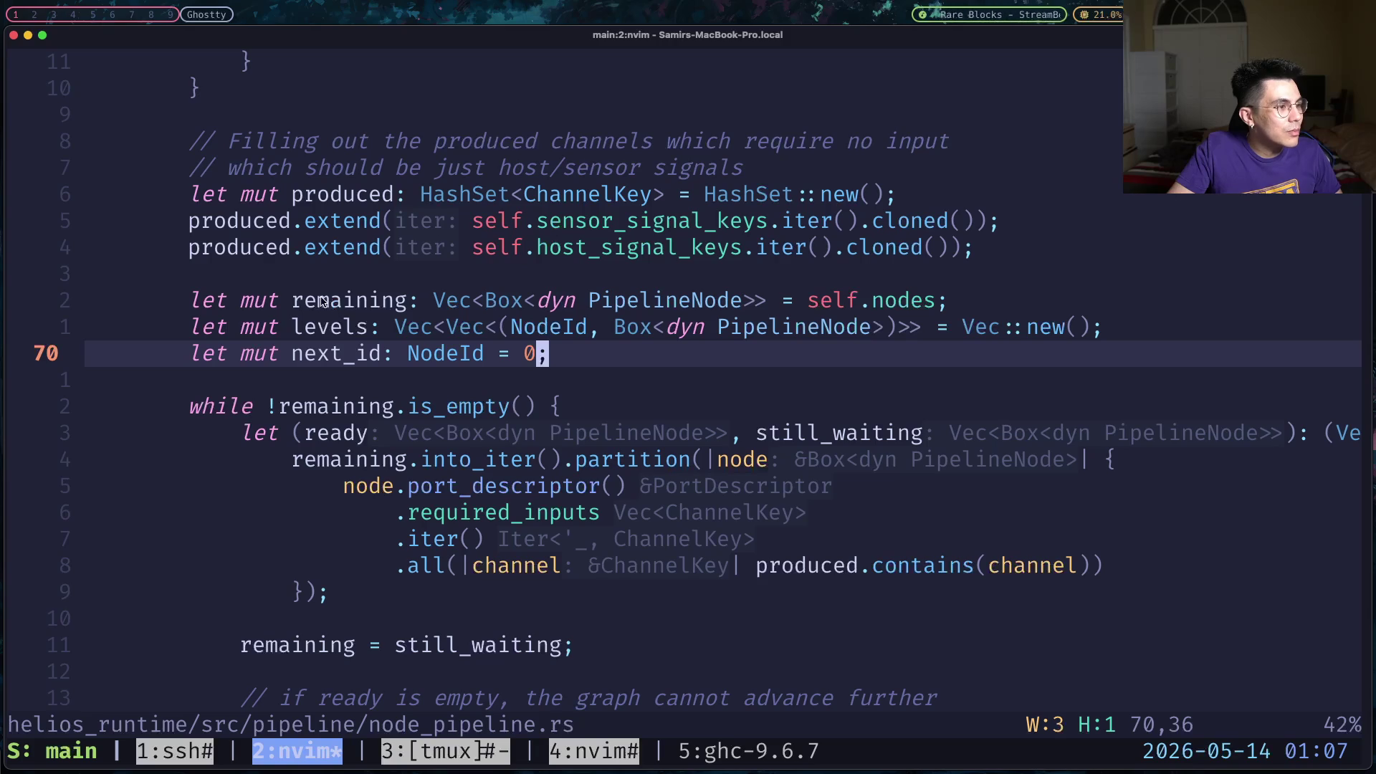
pyautogui.moveTo(293, 300)
pyautogui.mouseDown()
pyautogui.moveTo(962, 304)
pyautogui.moveTo(129, 276)
pyautogui.moveTo(192, 302)
pyautogui.moveTo(249, 303)
pyautogui.mouseUp()
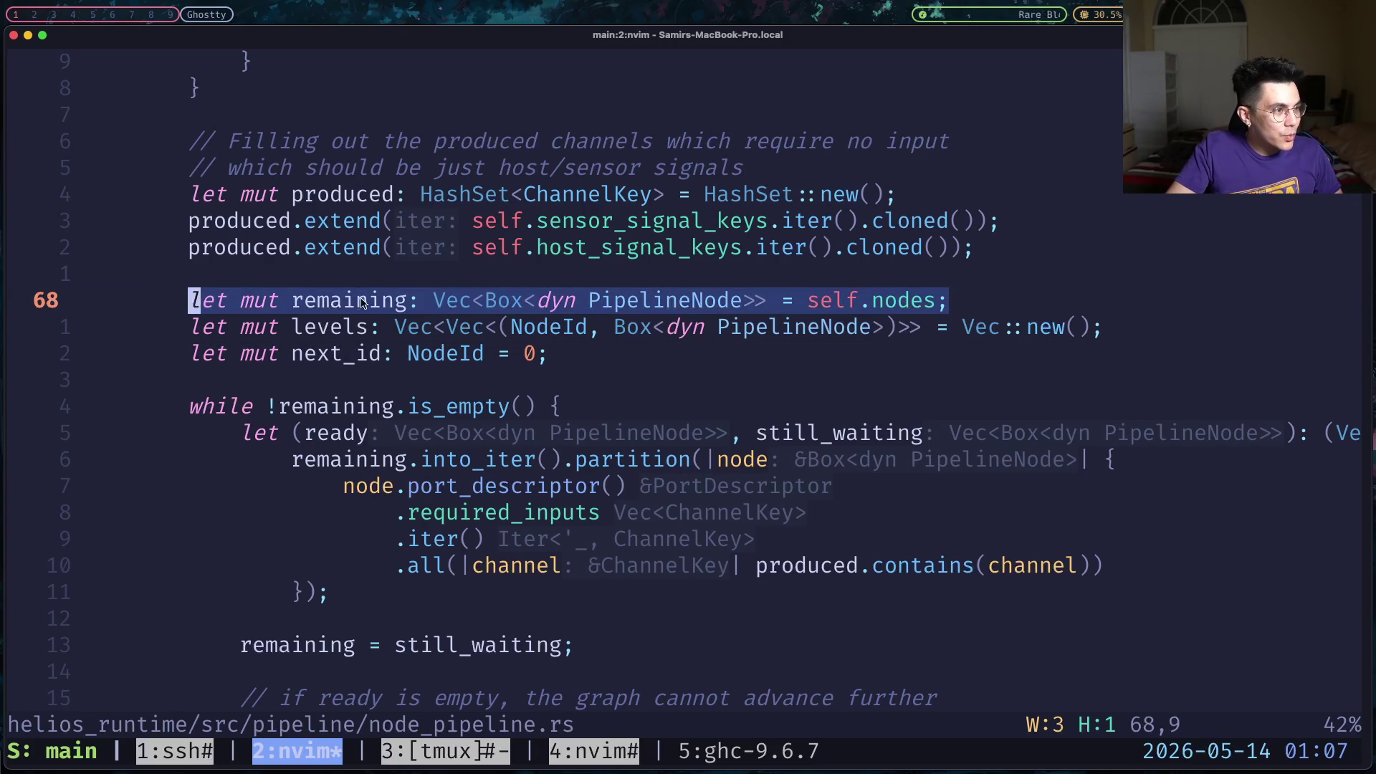
pyautogui.click(394, 301)
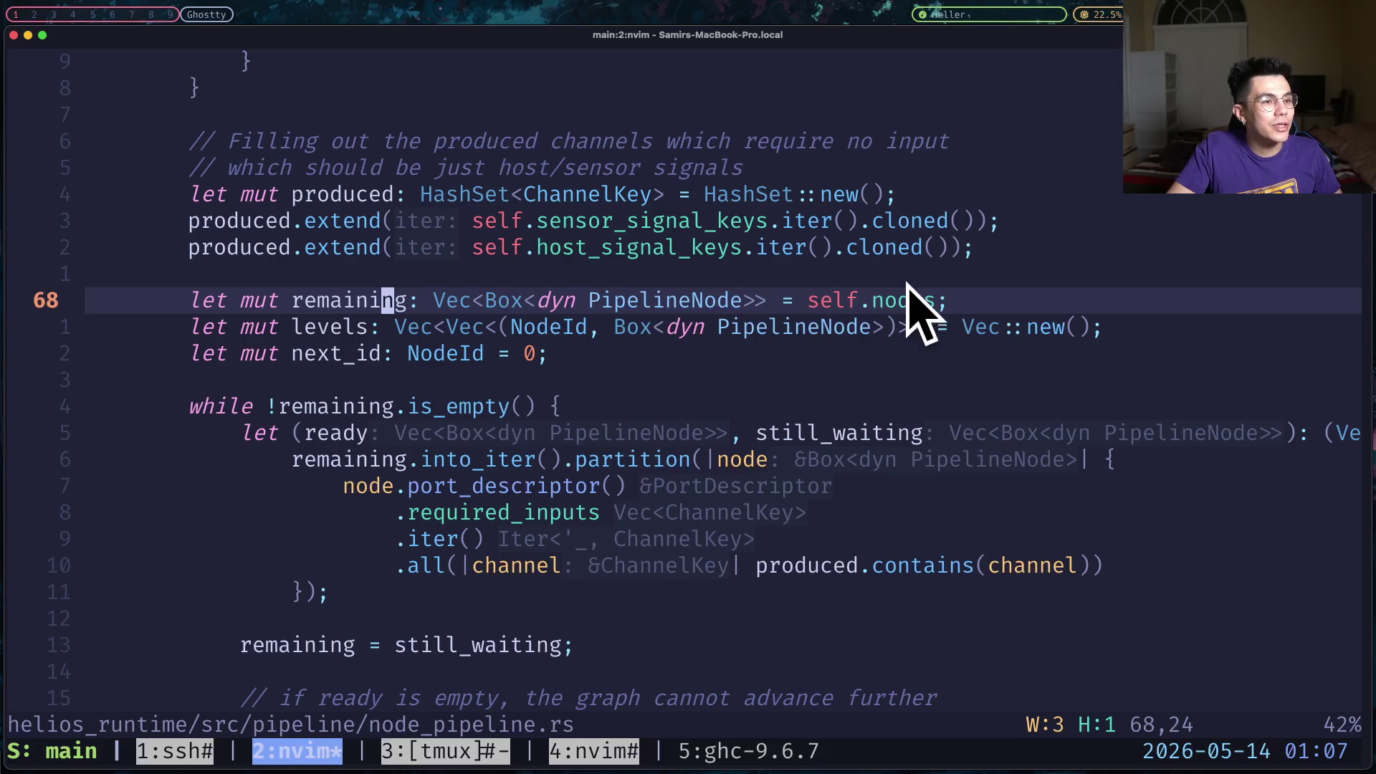
pyautogui.moveTo(87, 274); pyautogui.dragTo(91, 251)
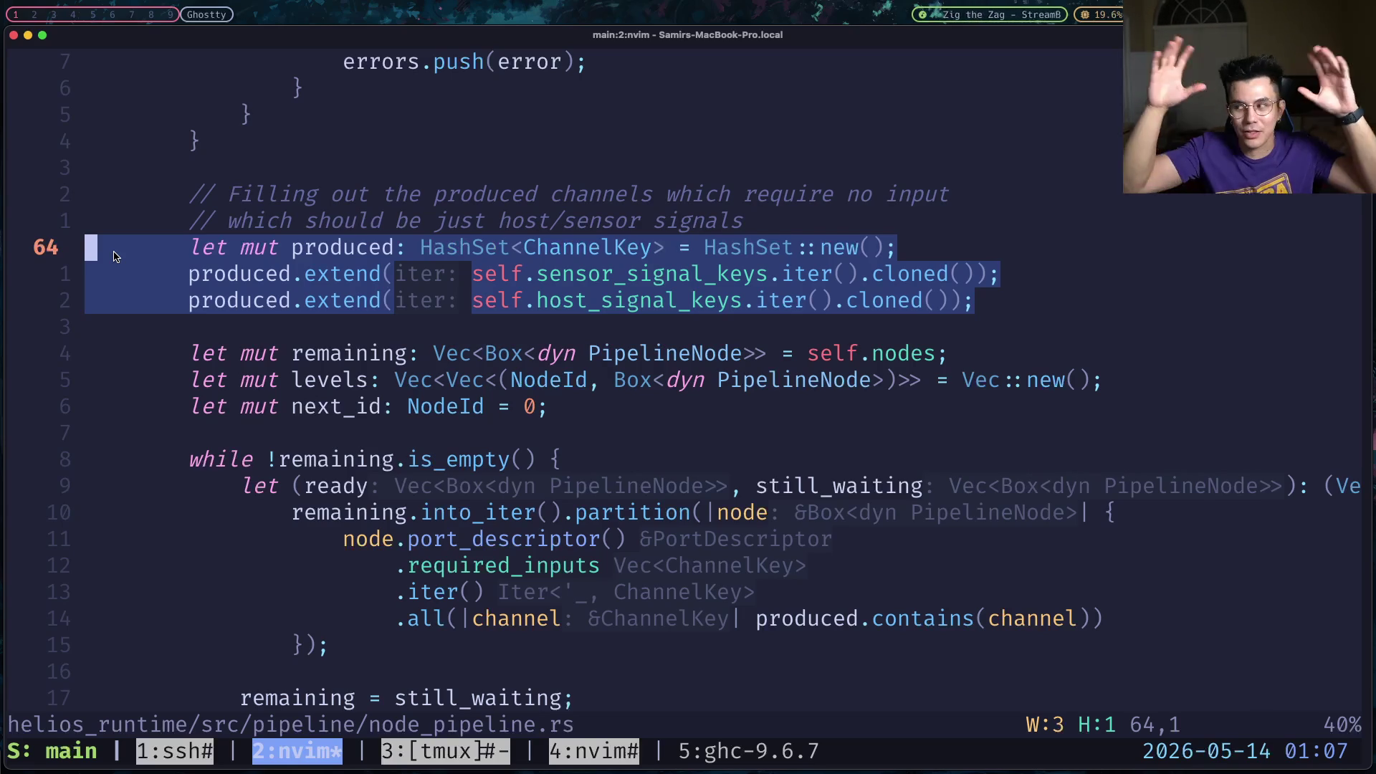
pyautogui.scroll(-3, 184, 273)
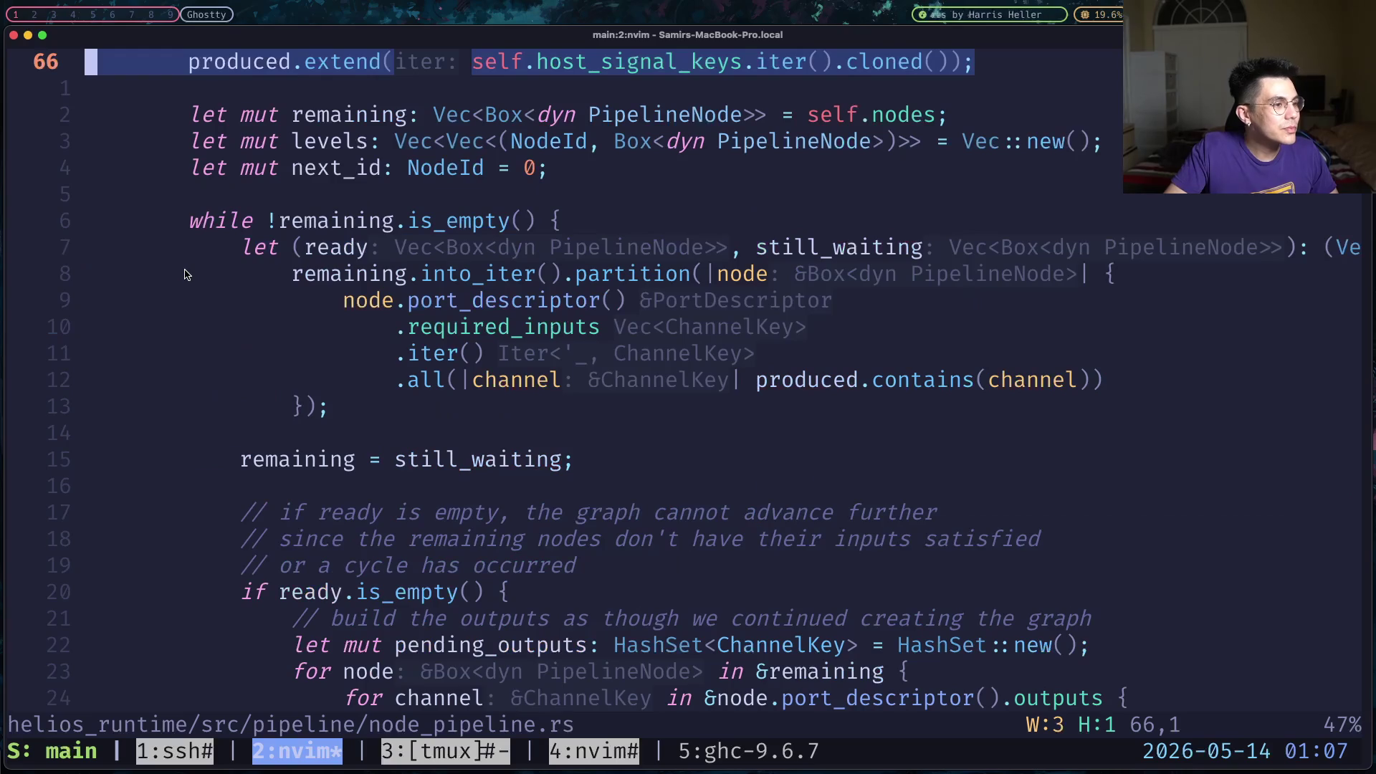
pyautogui.scroll(3, 541, 178)
# Mark the !remaining.is_empty() loop condition and switch to the Excalidraw diagram.
pyautogui.click(348, 377)
pyautogui.scroll(-3, 387, 385)
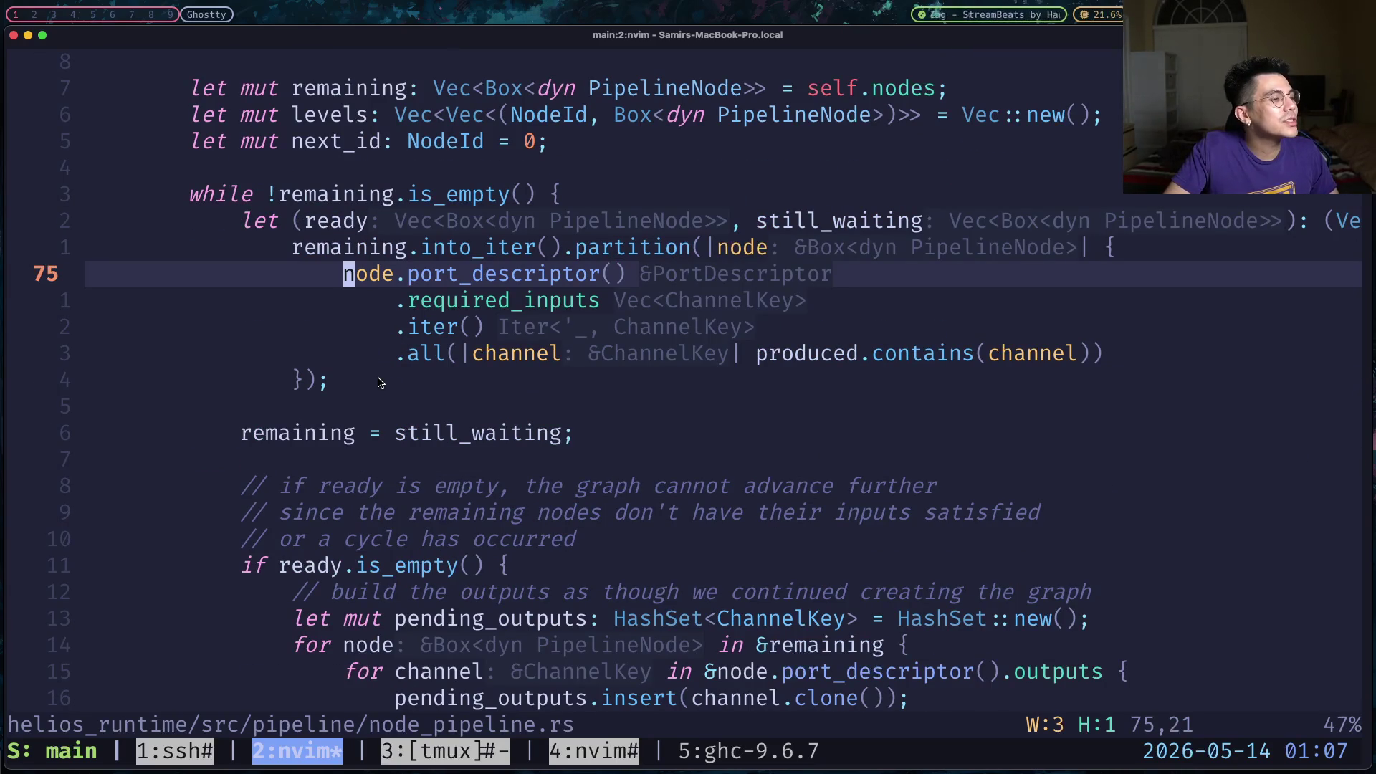
pyautogui.click(272, 196)
pyautogui.scroll(3, 271, 199)
pyautogui.scroll(3, 271, 353)
pyautogui.moveTo(272, 353); pyautogui.dragTo(533, 355)
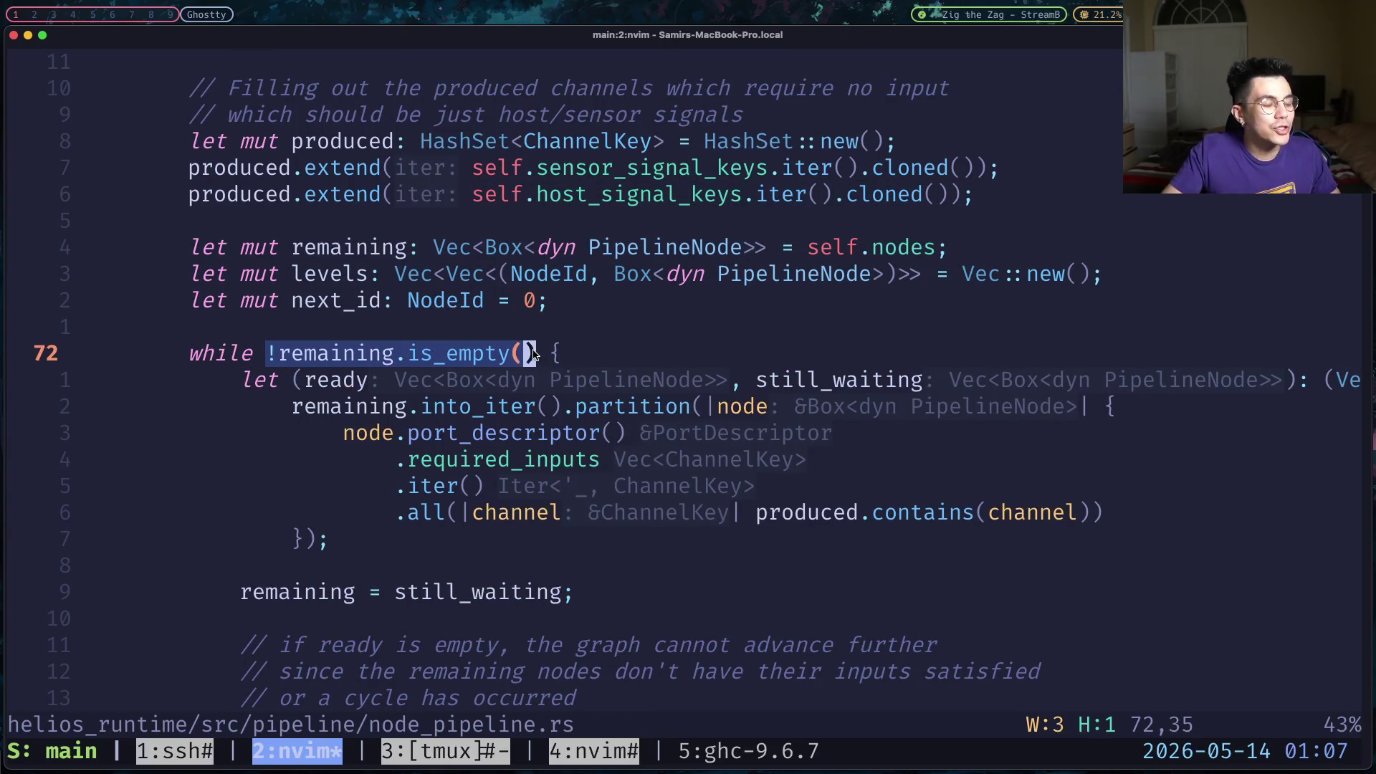
pyautogui.press('super+Tab')
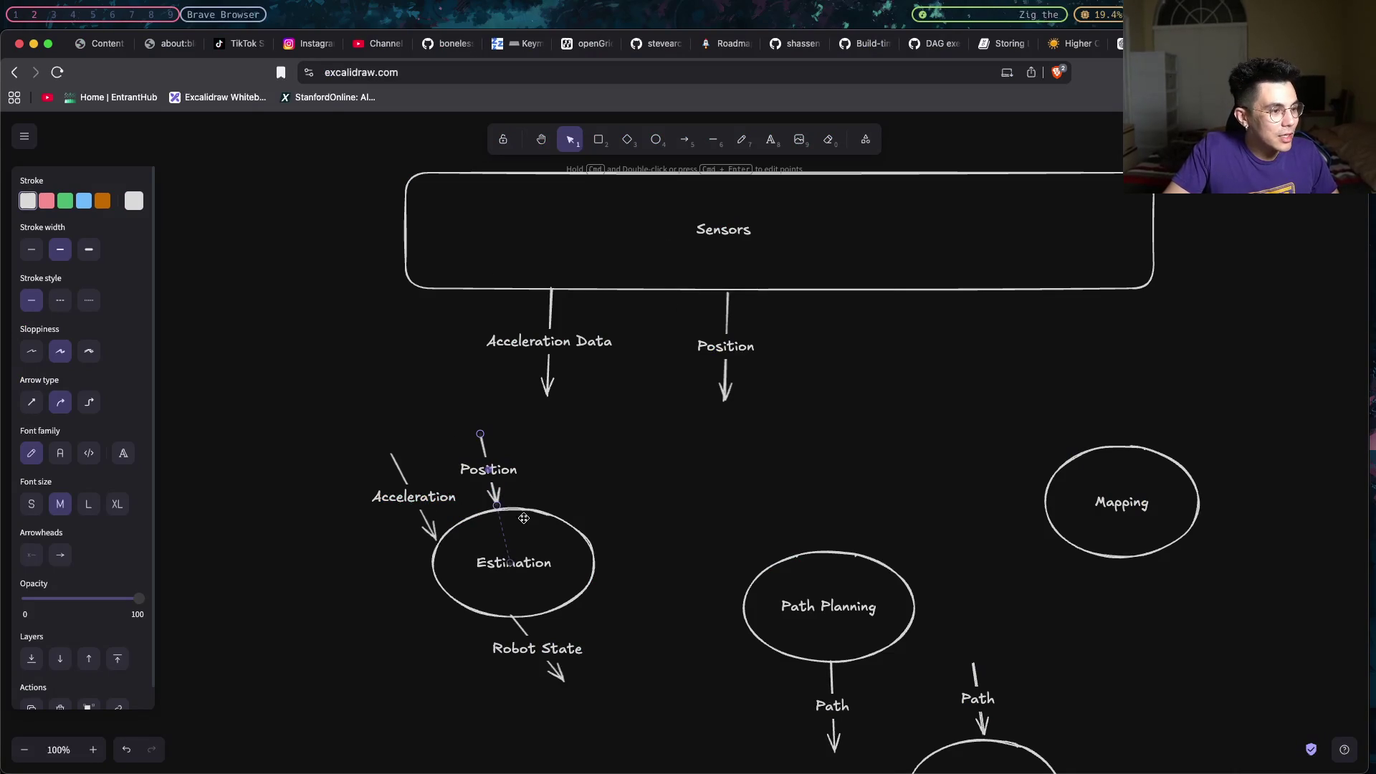
# Draw two arrows pointing down into Path Planning, glancing at the Rust code and back.
pyautogui.click(511, 563)
pyautogui.click(817, 611)
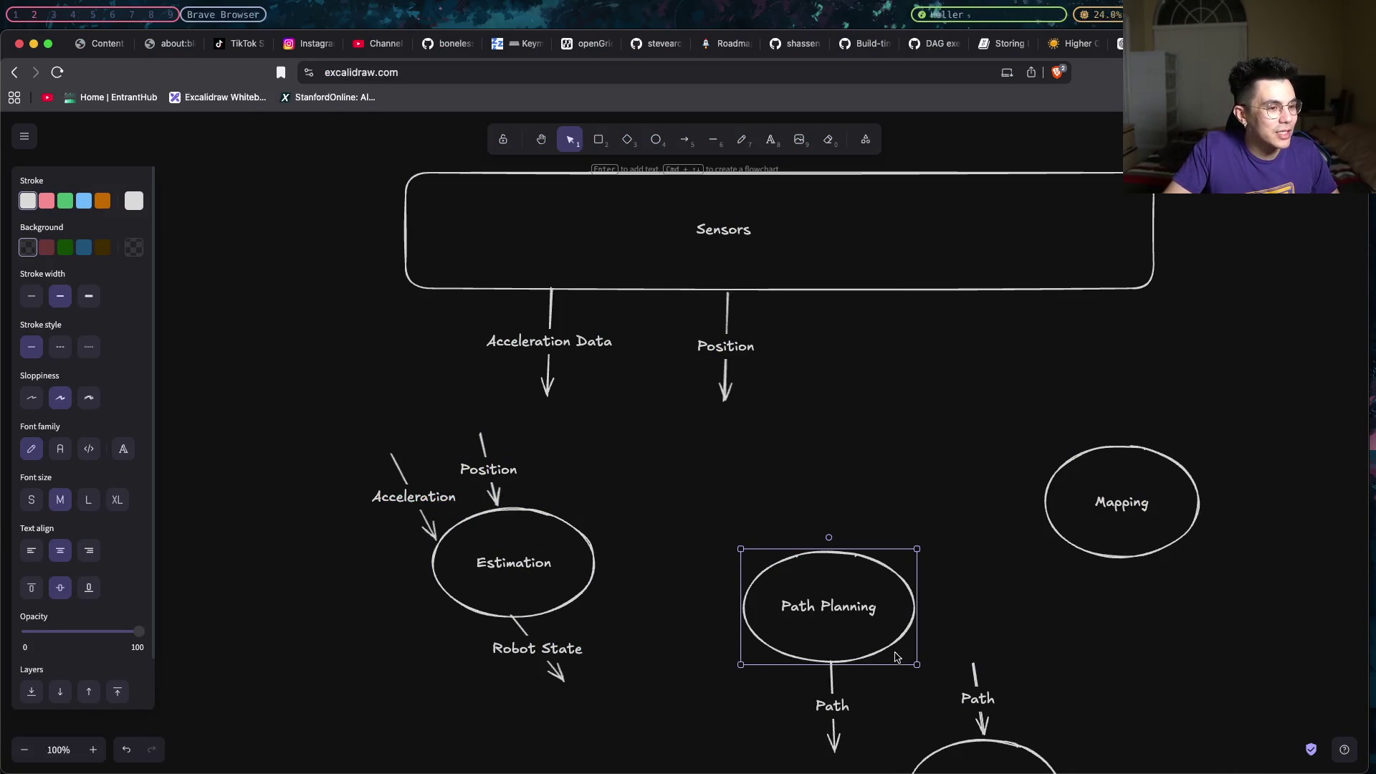
pyautogui.scroll(-1, 816, 640)
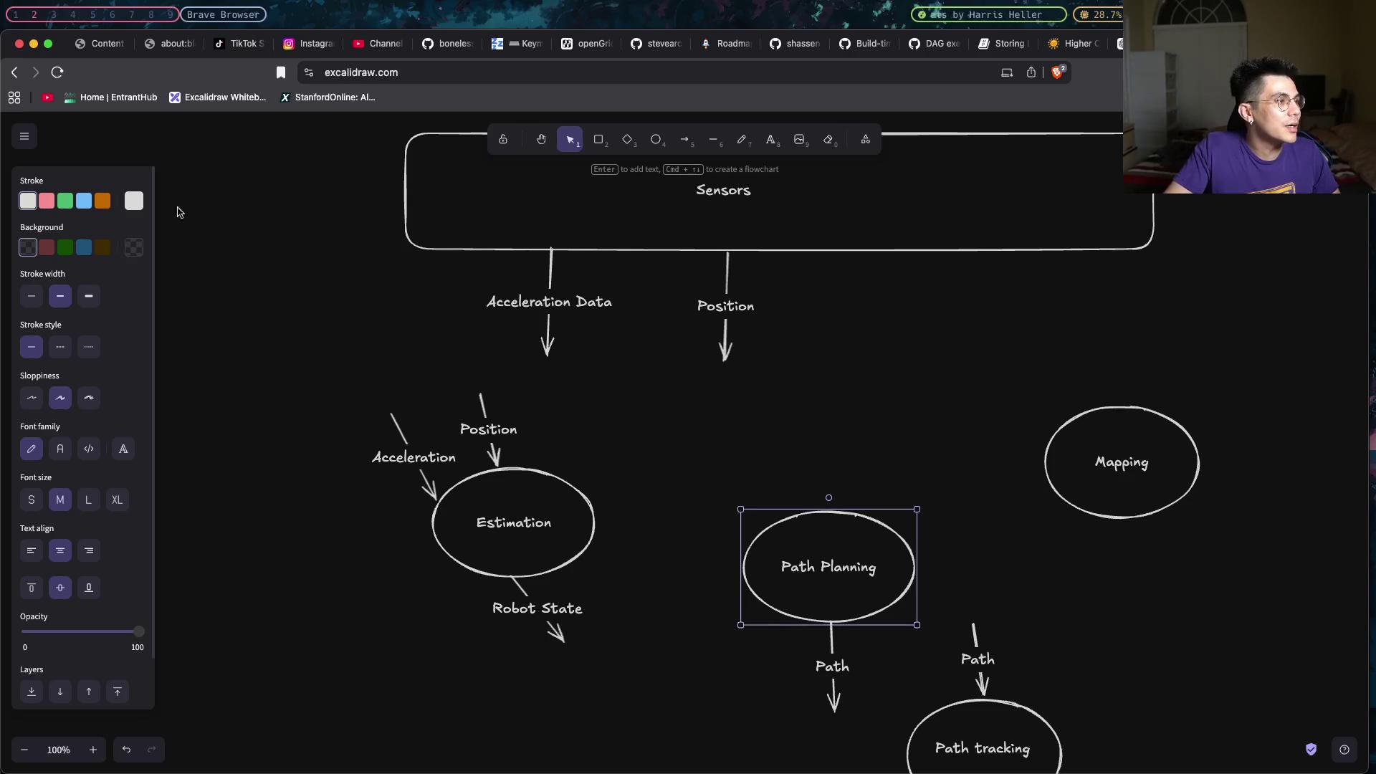
pyautogui.click(684, 141)
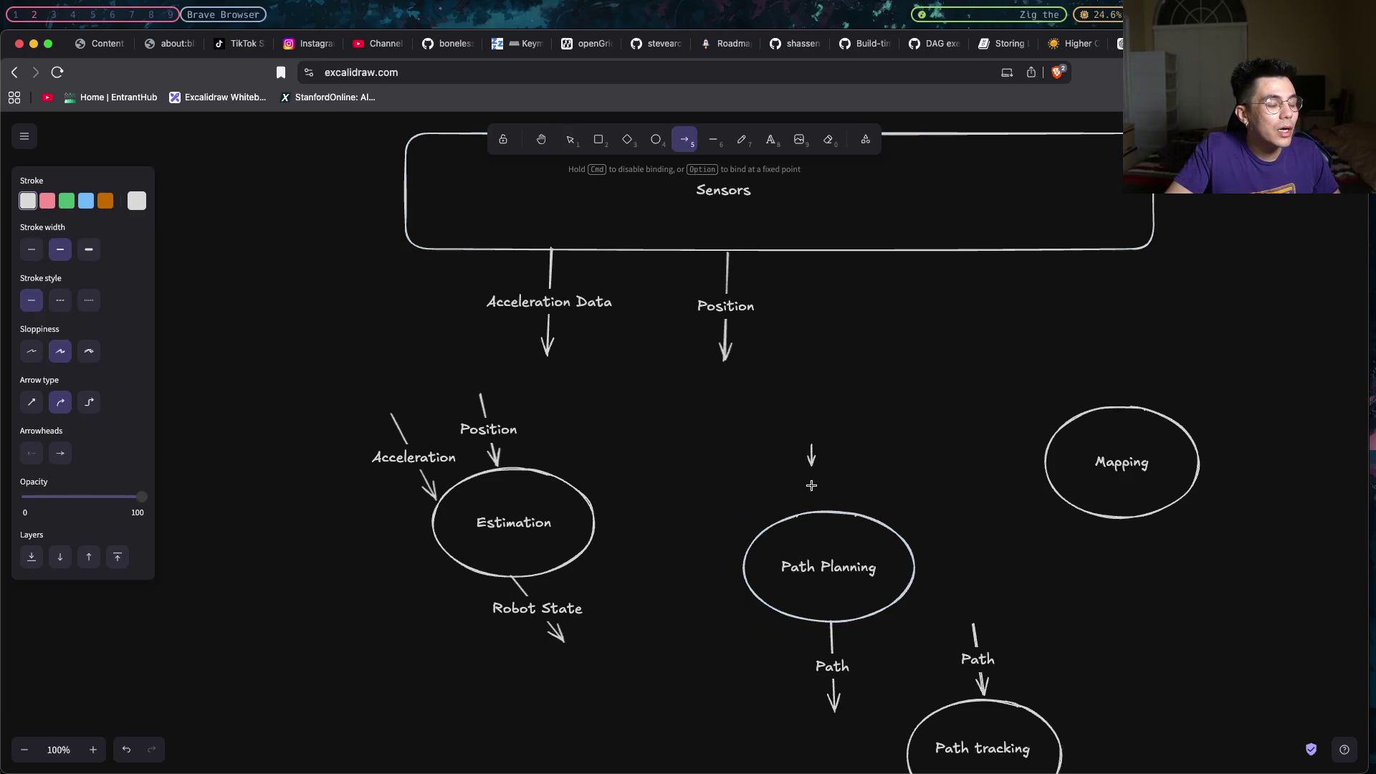
pyautogui.moveTo(812, 443); pyautogui.dragTo(810, 514)
pyautogui.click(684, 141)
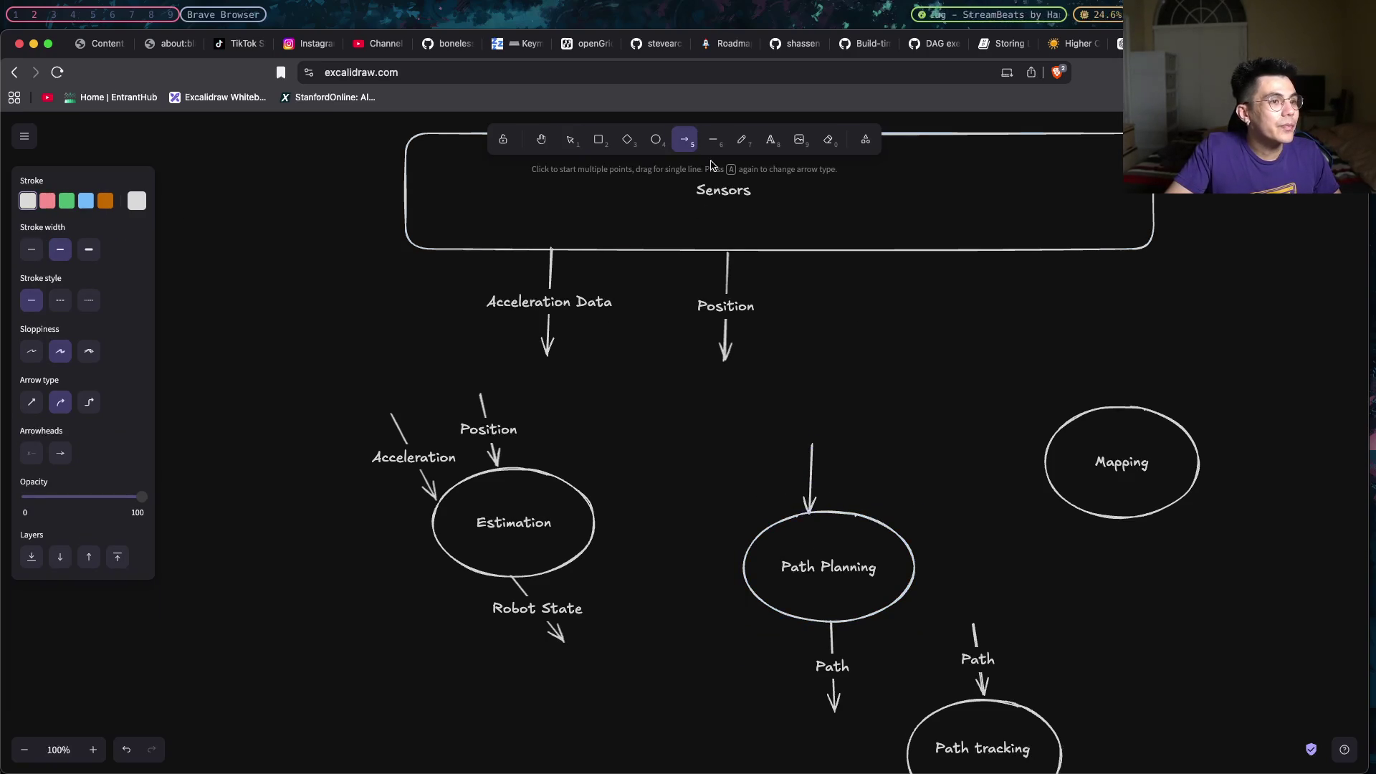
pyautogui.moveTo(871, 441); pyautogui.dragTo(857, 510)
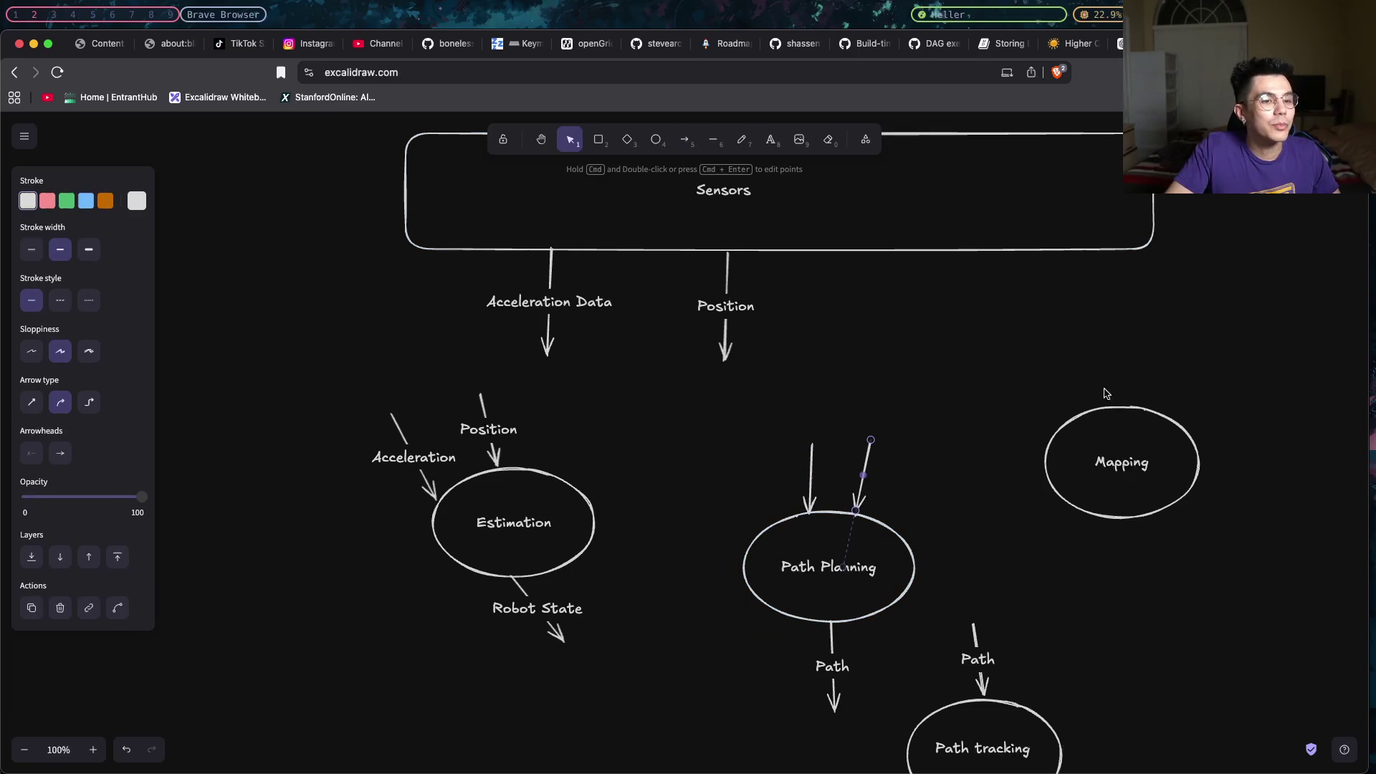
pyautogui.scroll(-1, 644, 676)
pyautogui.press('super+Tab')
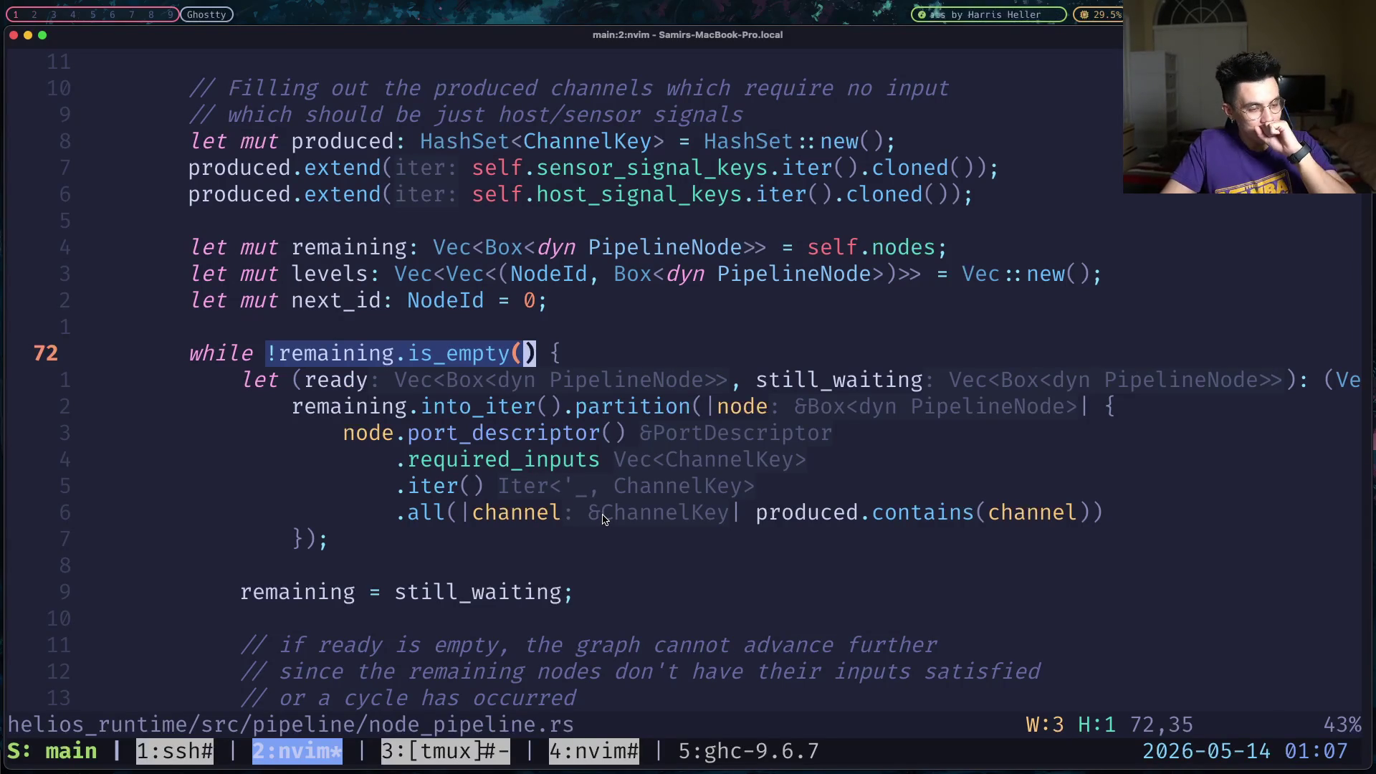
pyautogui.press('super+Tab')
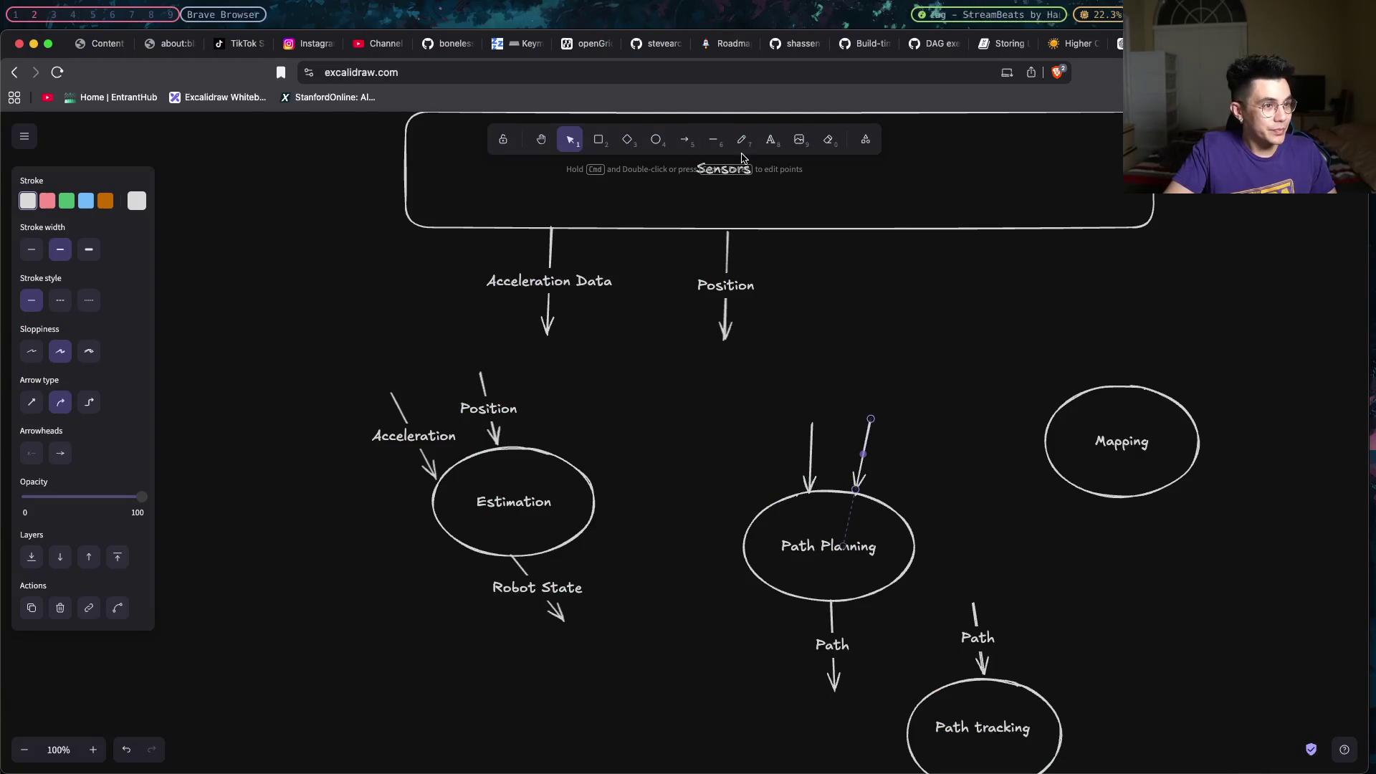
# Draw an arrow into Mapping and one leading out of it, then return to the Rust pipeline code.
pyautogui.press('a')
pyautogui.moveTo(1115, 309); pyautogui.dragTo(1125, 385)
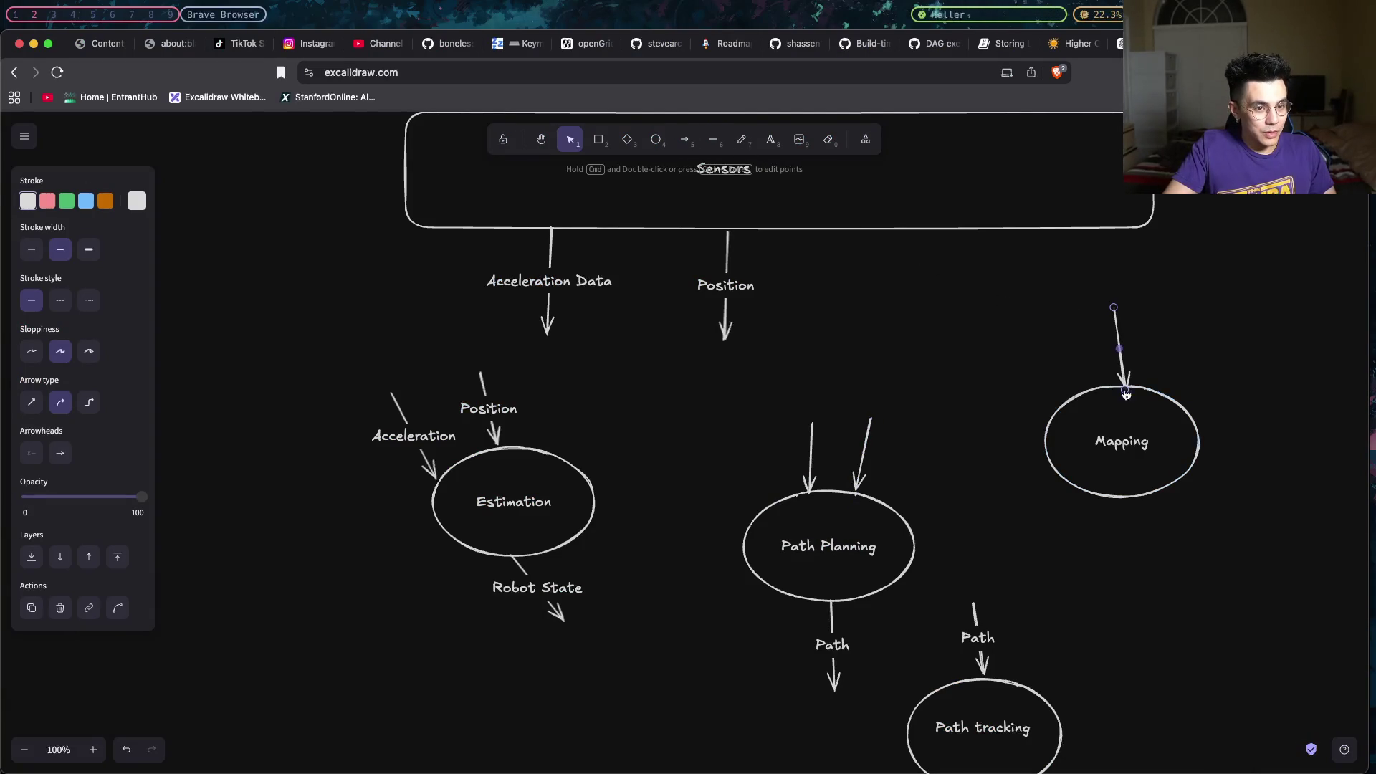
pyautogui.press('a')
pyautogui.moveTo(1125, 500); pyautogui.dragTo(1178, 582)
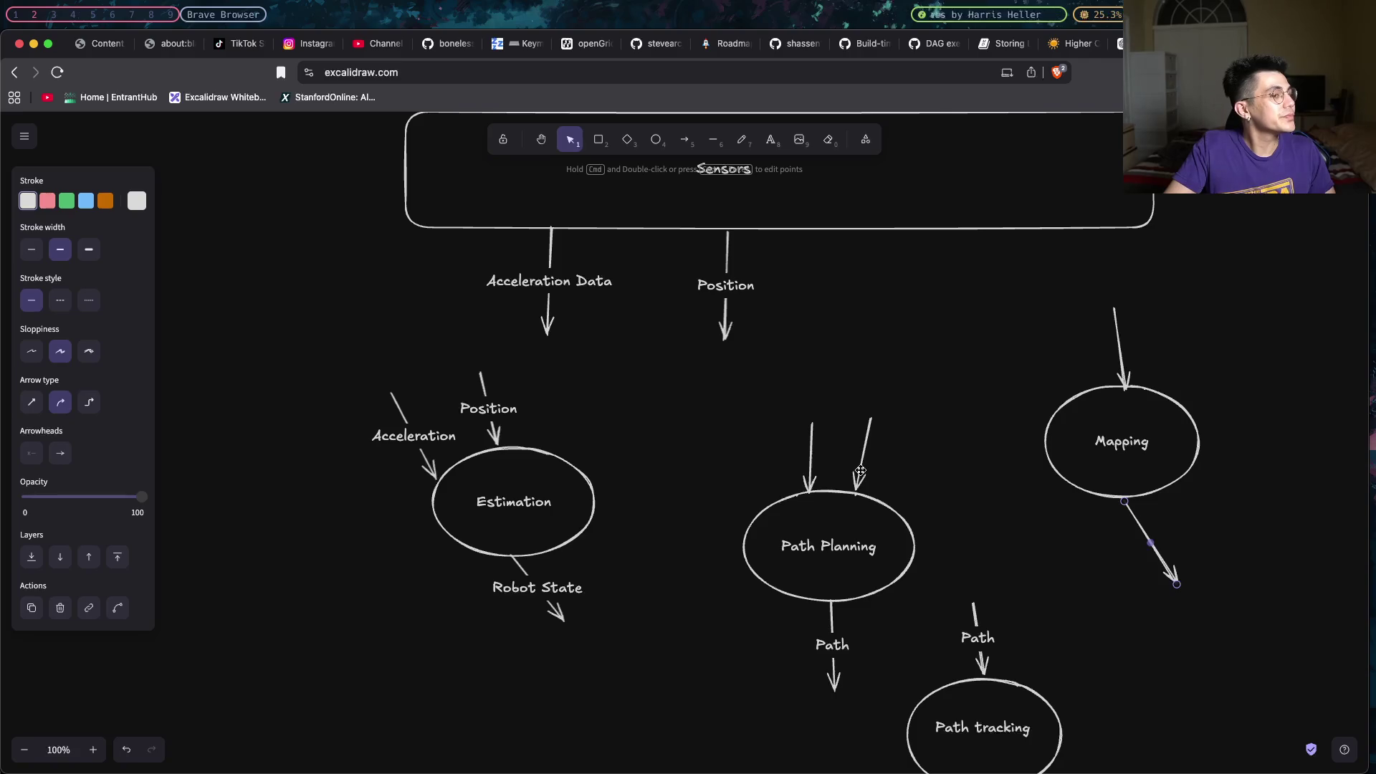
pyautogui.hotkey('alt', 'Tab')
pyautogui.press('super+equal')
pyautogui.press('super+equal')
pyautogui.press('super+equal')
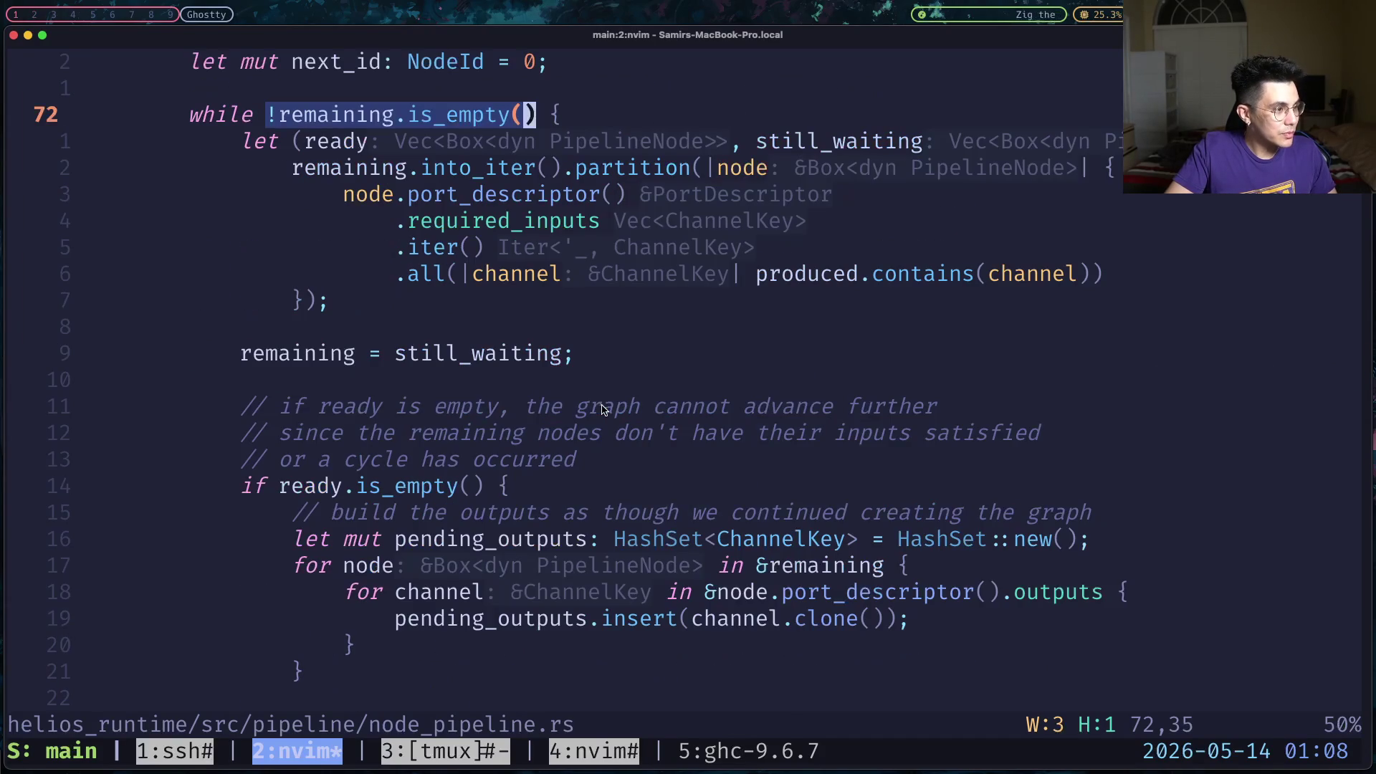
pyautogui.click(541, 327)
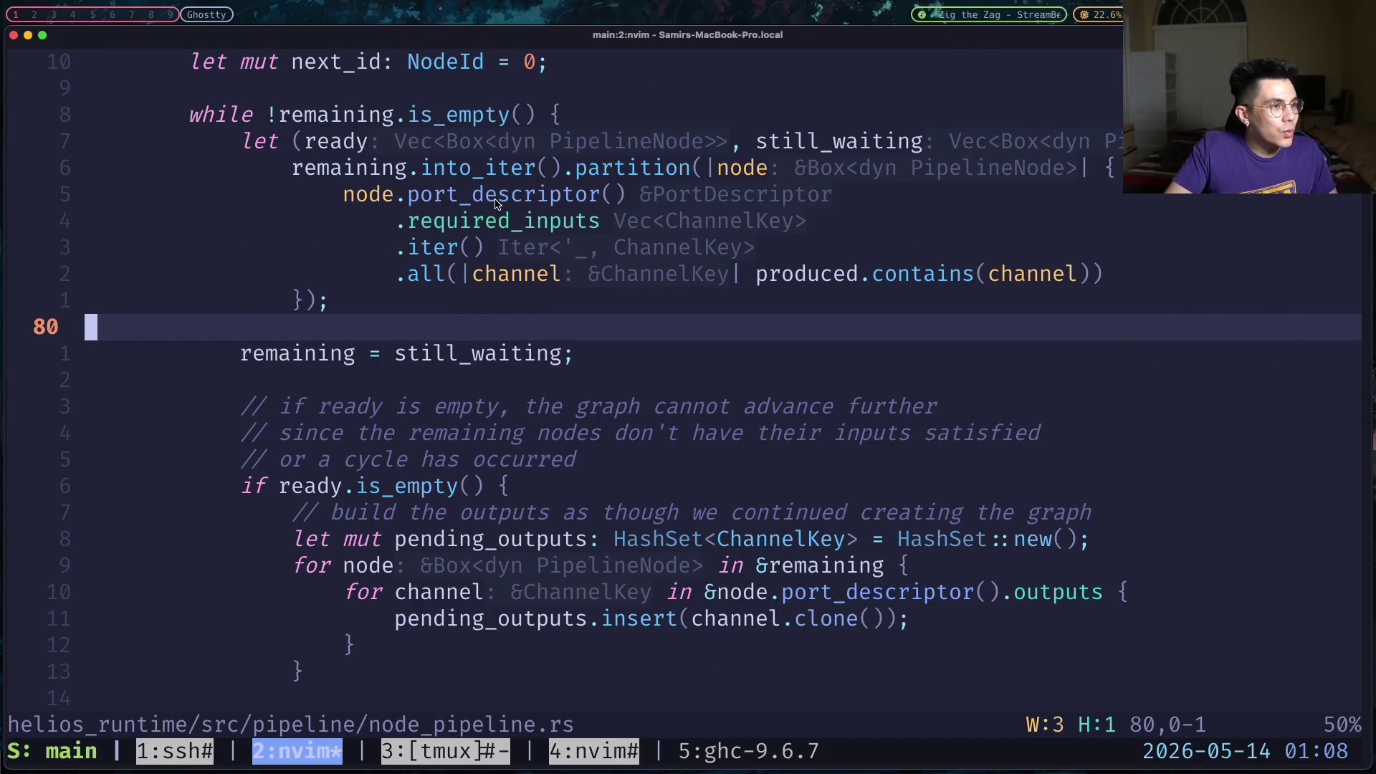
pyautogui.click(343, 195)
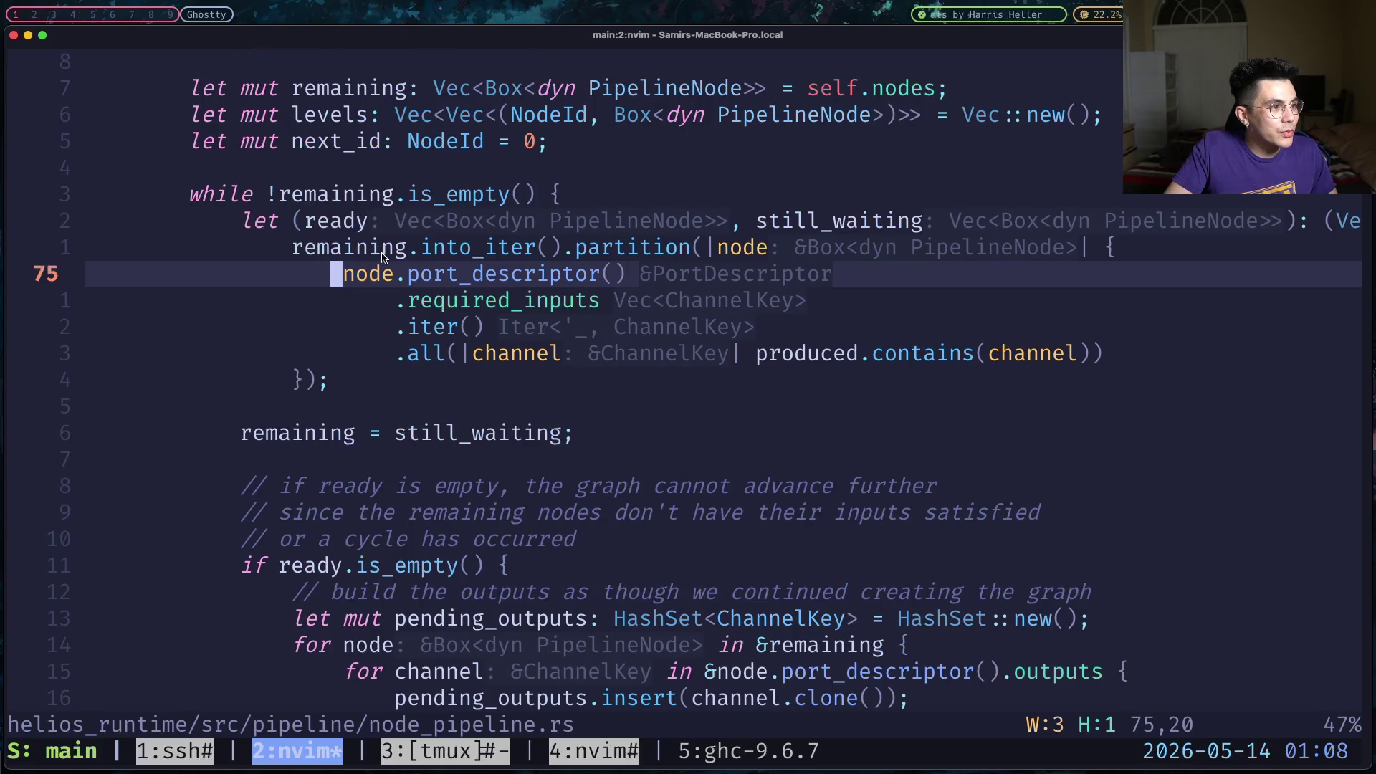
pyautogui.moveTo(339, 273); pyautogui.dragTo(621, 305)
pyautogui.click(486, 278)
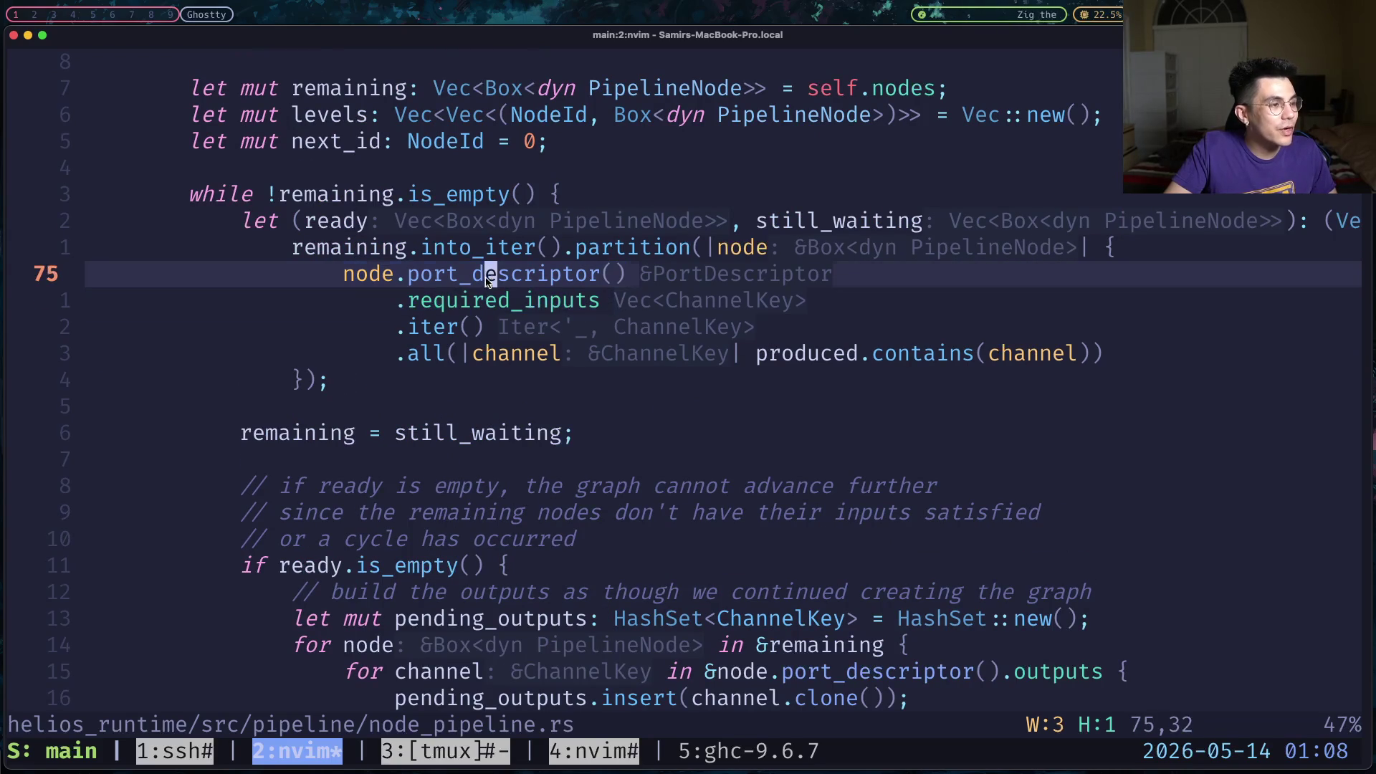
pyautogui.click(344, 276)
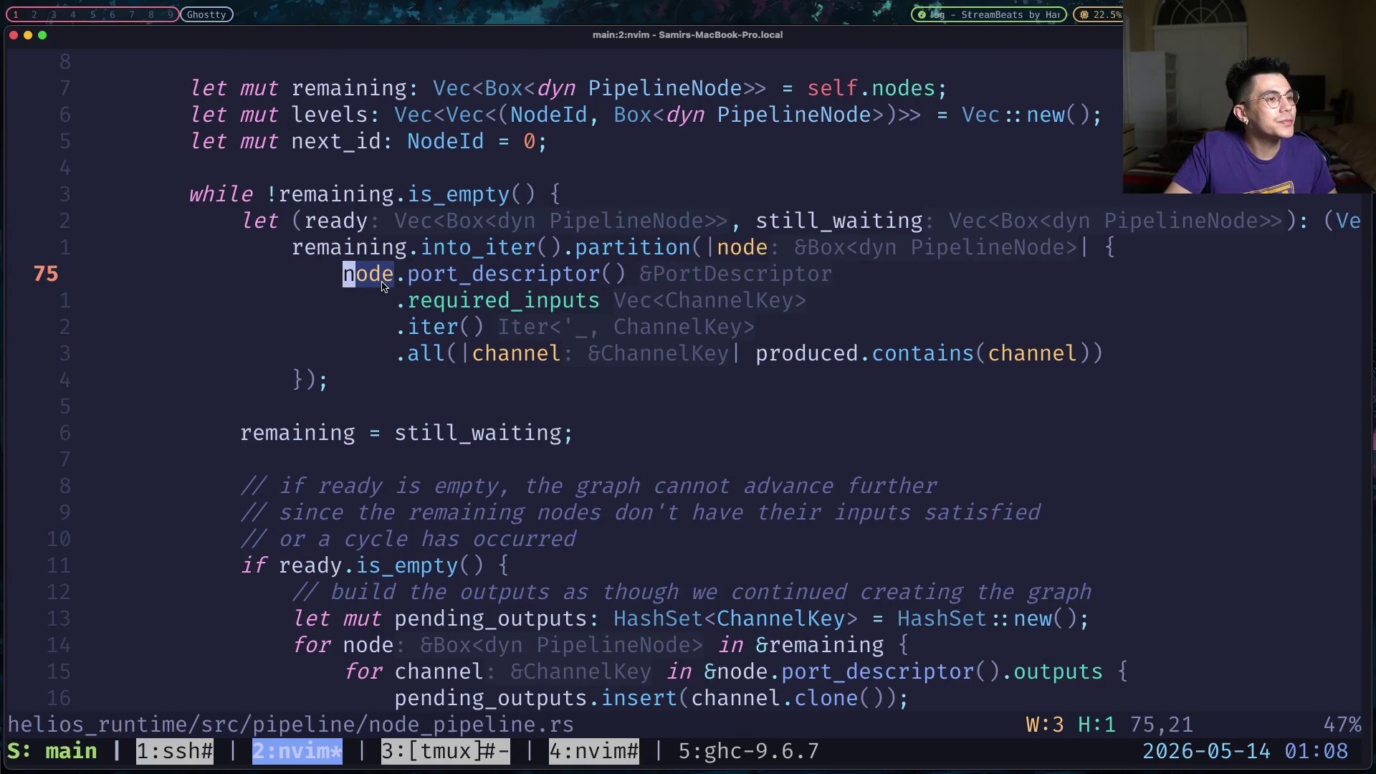
pyautogui.press('e')
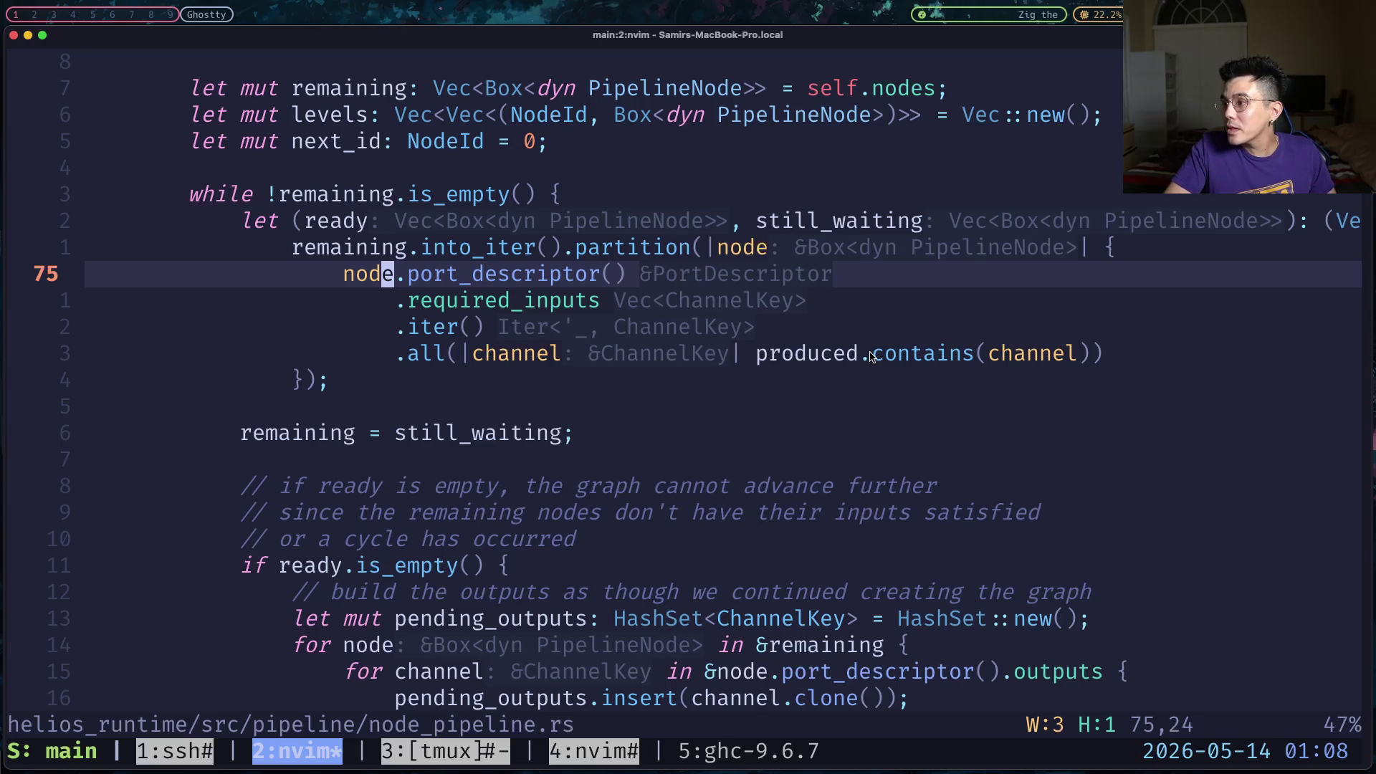
pyautogui.click(761, 359)
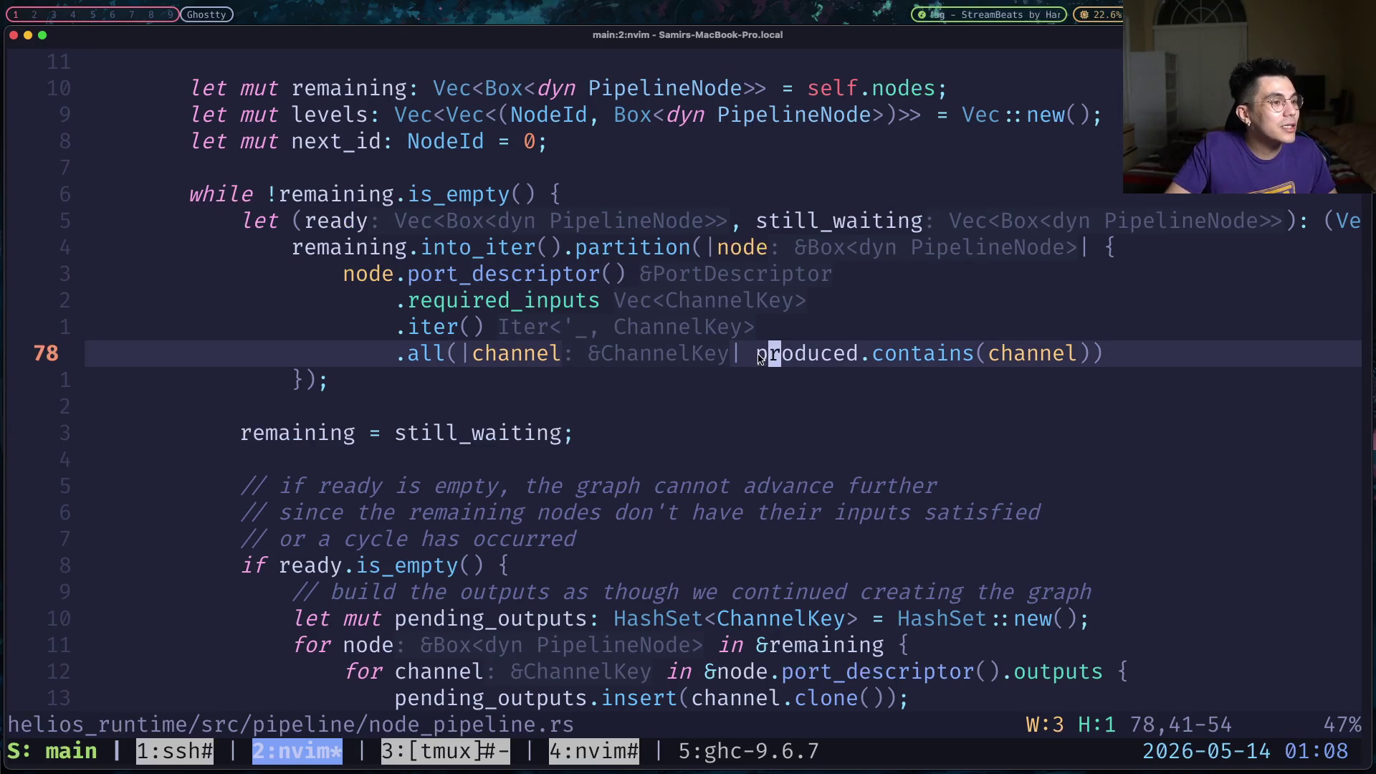
pyautogui.click(759, 358)
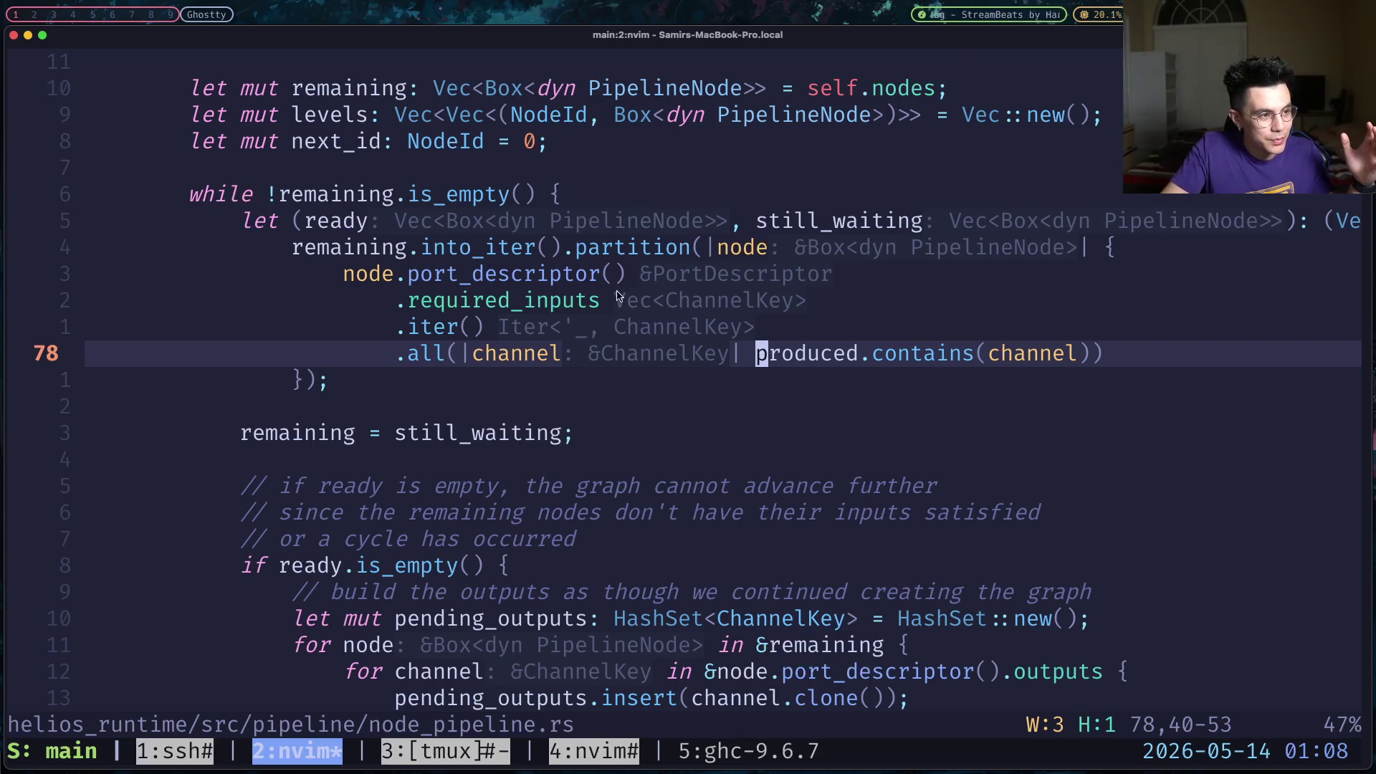
pyautogui.click(488, 301)
pyautogui.click(411, 301)
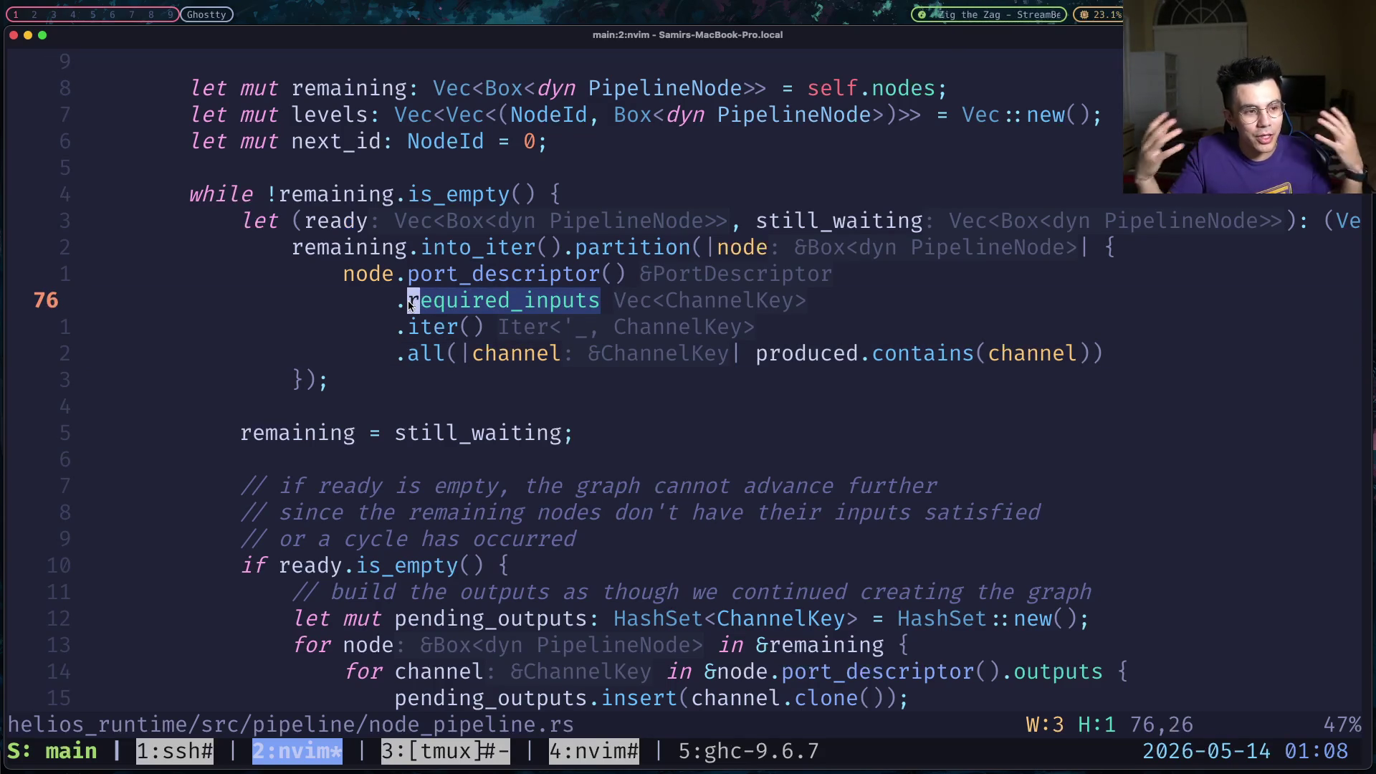
pyautogui.click(400, 354)
pyautogui.moveTo(401, 353); pyautogui.dragTo(1095, 358)
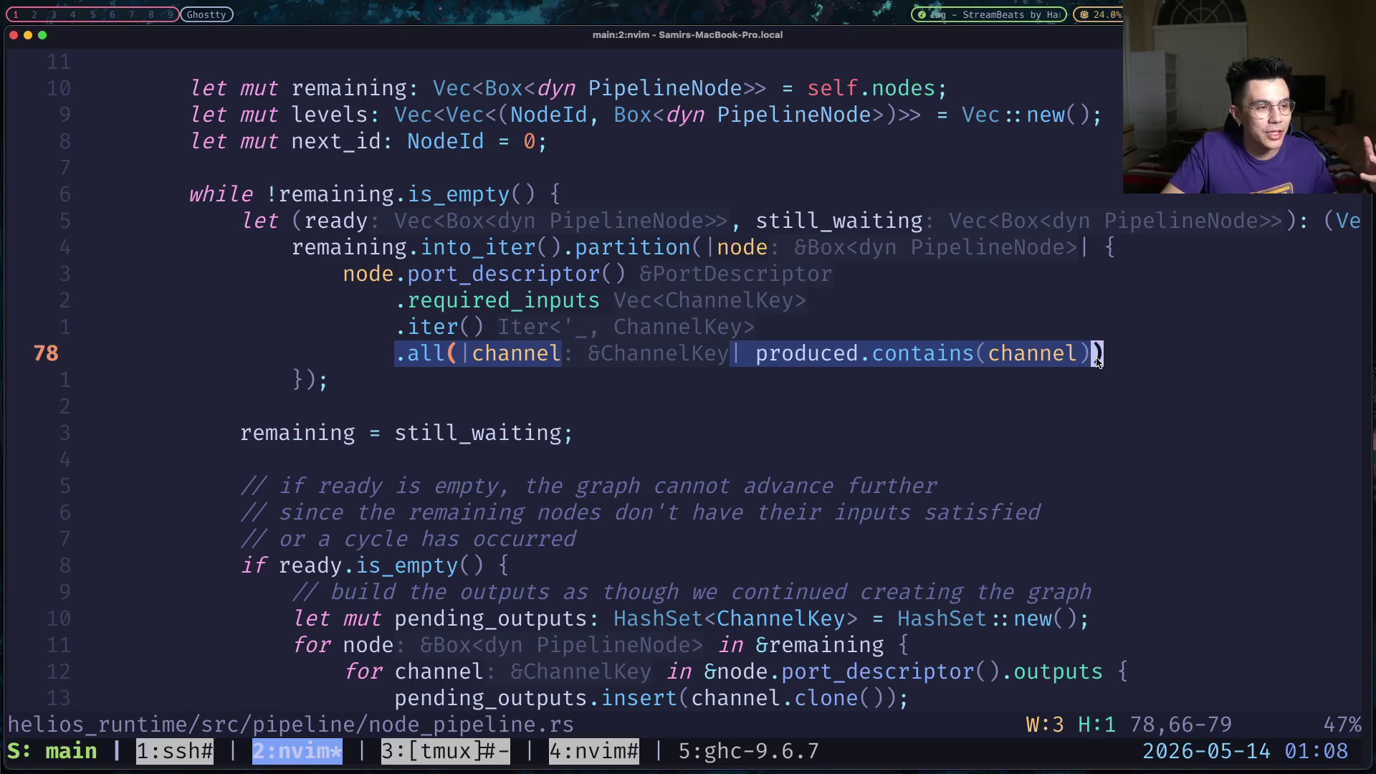
pyautogui.click(586, 226)
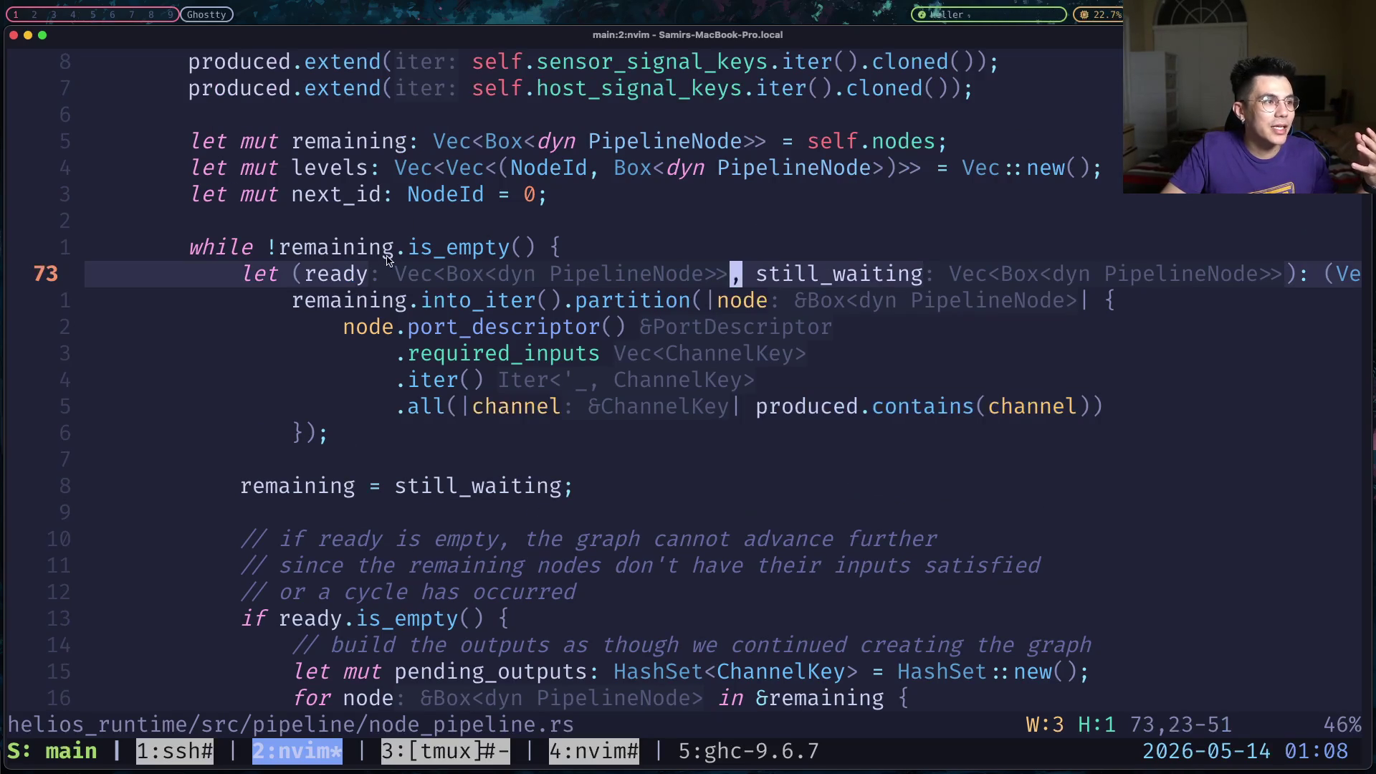
# Highlight the required_inputs all check and the remaining = still_waiting line.
pyautogui.click(541, 457)
pyautogui.moveTo(1131, 418); pyautogui.dragTo(420, 352)
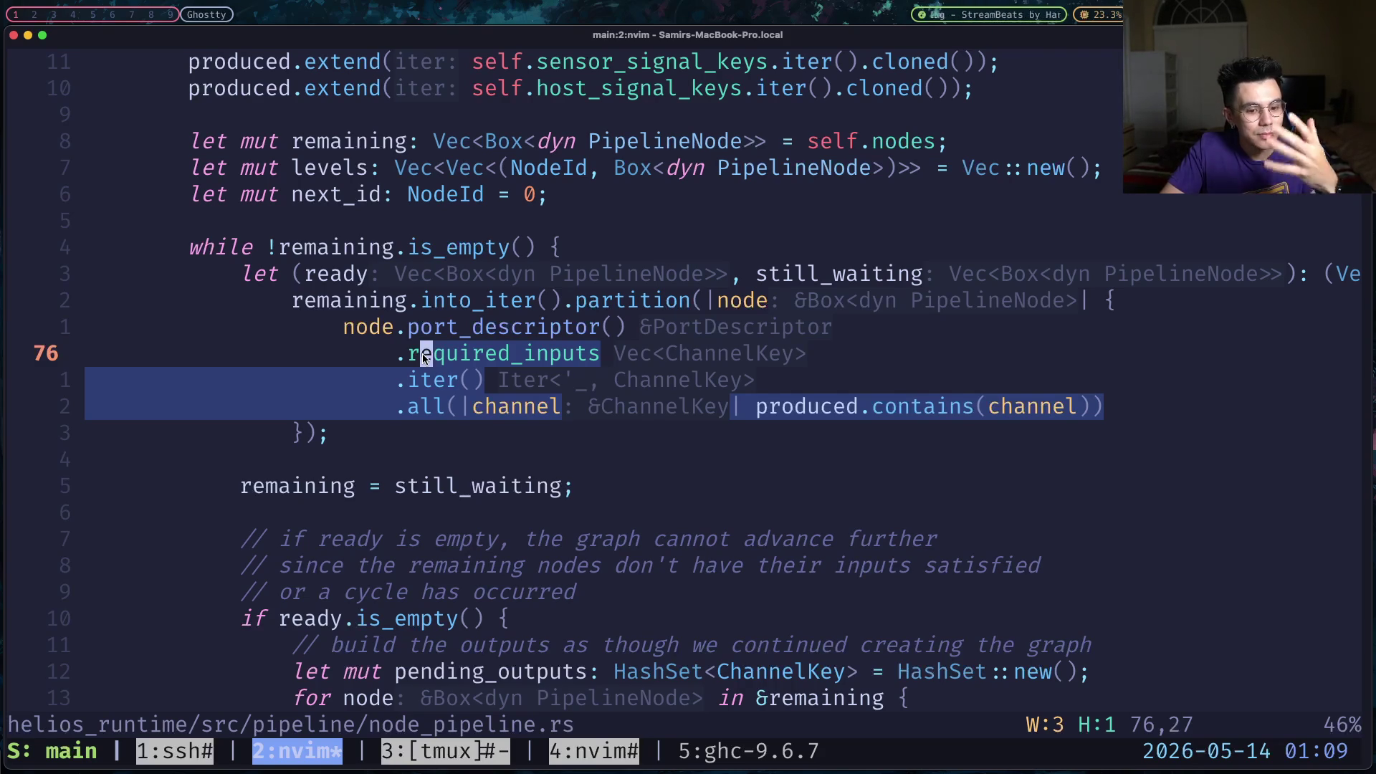
pyautogui.click(736, 276)
pyautogui.click(934, 277)
pyautogui.click(714, 325)
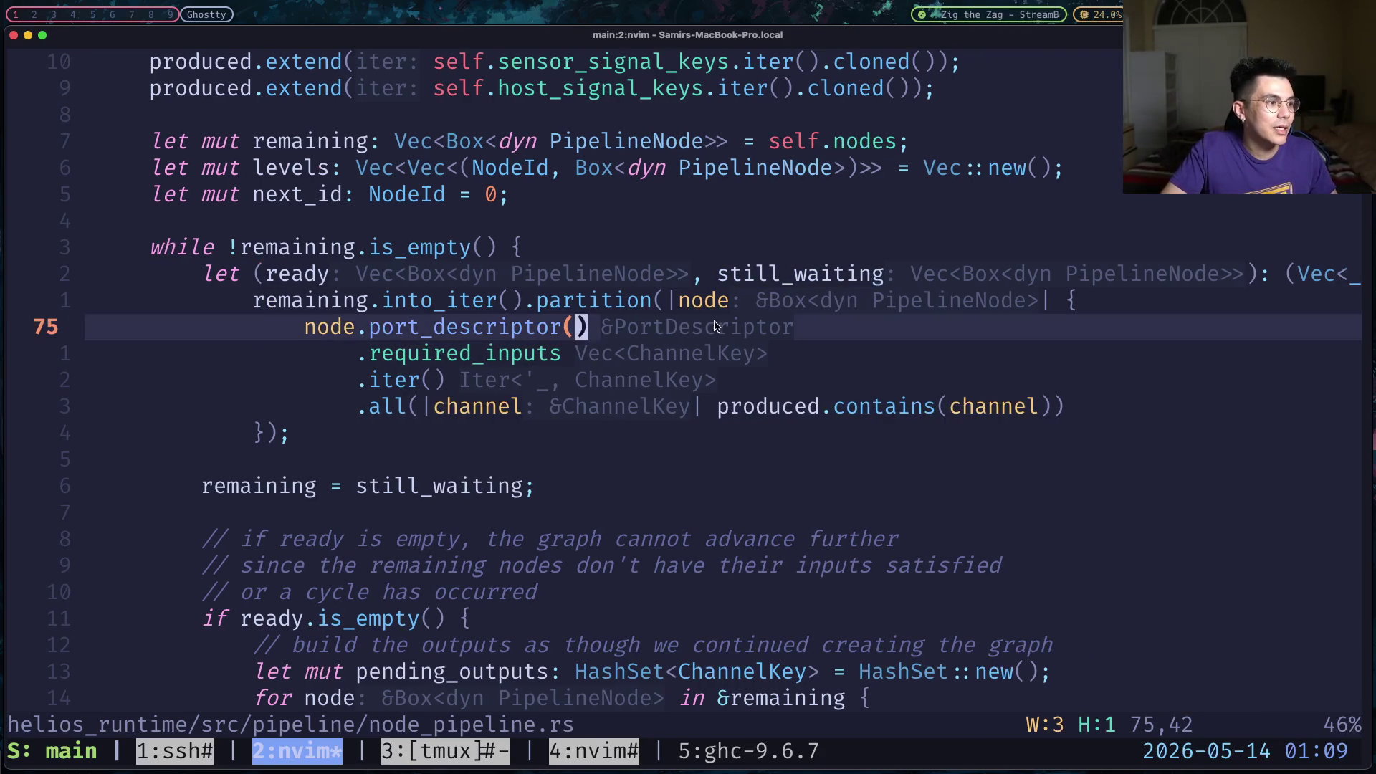
pyautogui.moveTo(553, 487); pyautogui.dragTo(195, 487)
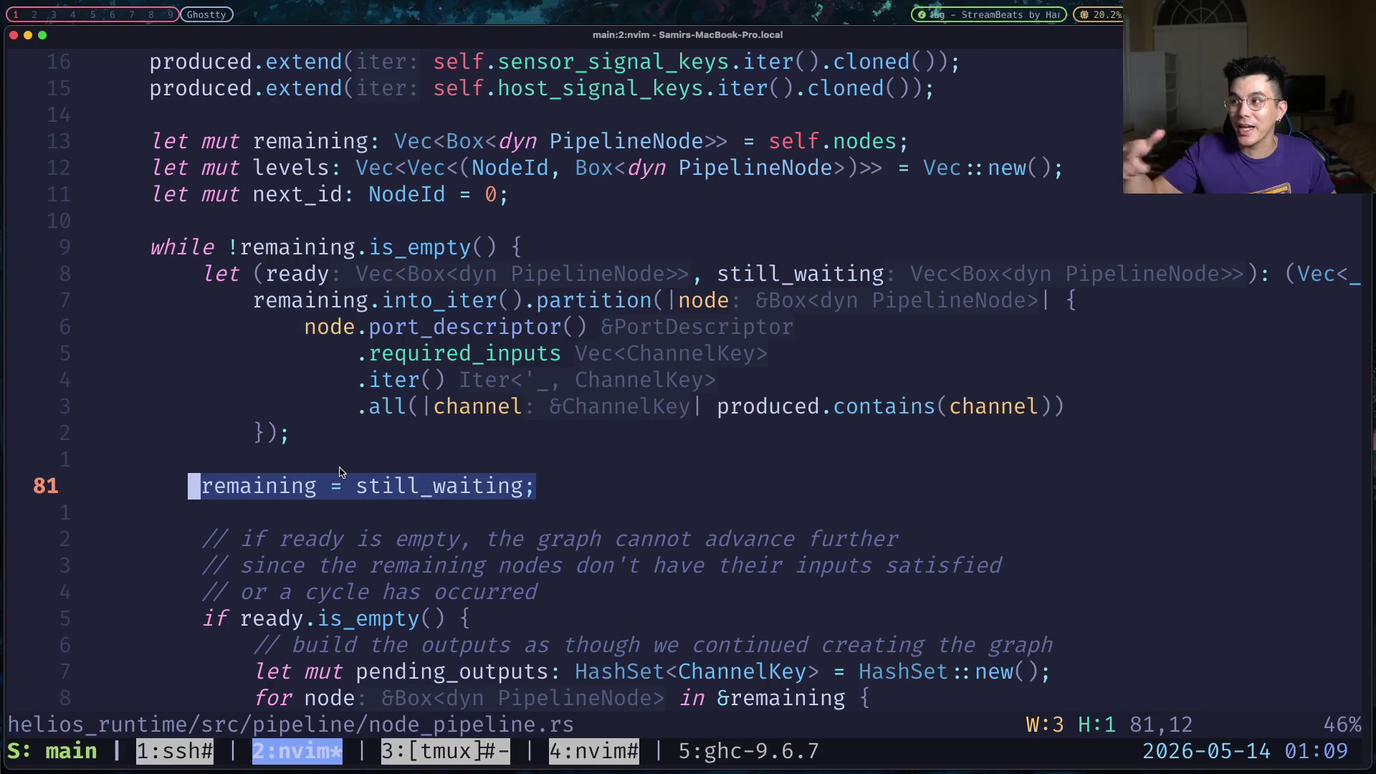
pyautogui.click(336, 406)
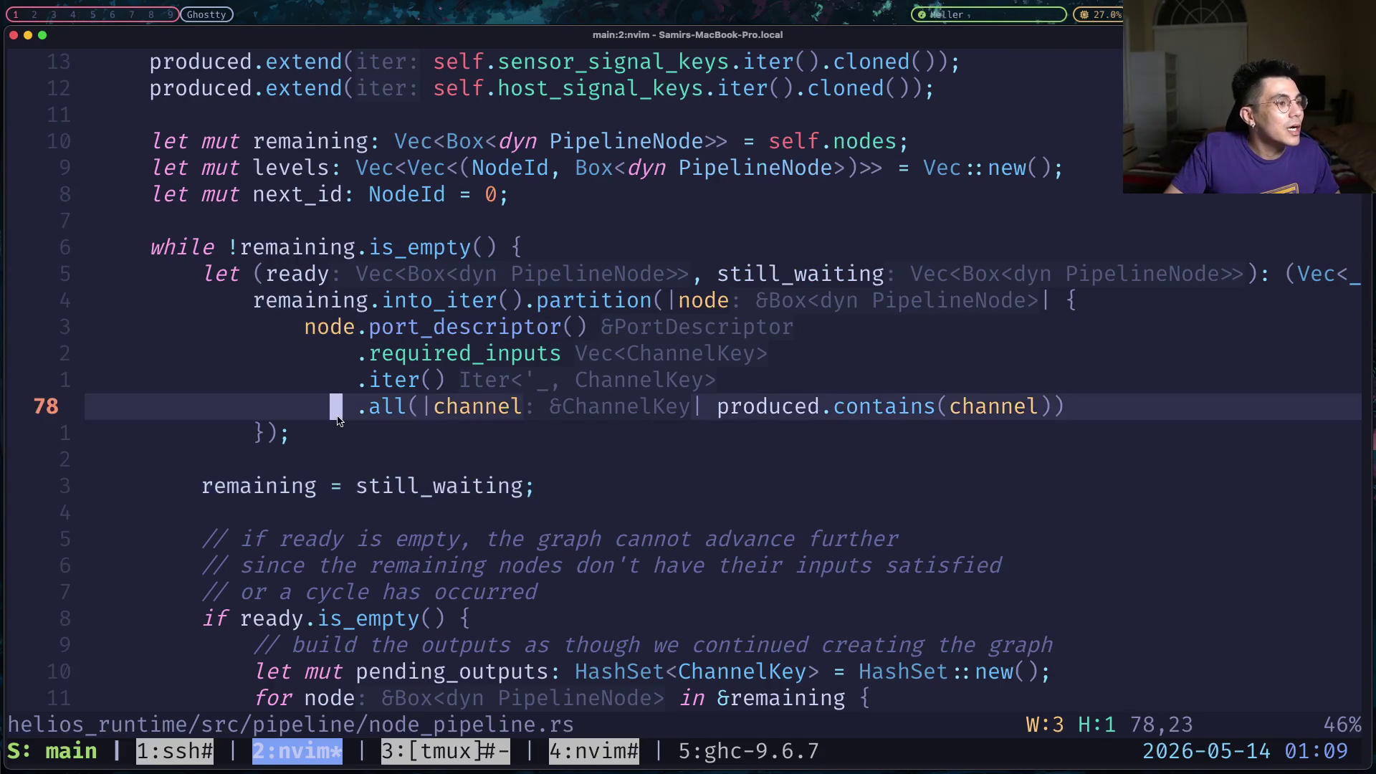
# Highlight the partition statement and the destructured ready and still_waiting names.
pyautogui.moveTo(334, 440)
pyautogui.mouseDown()
pyautogui.moveTo(86, 271)
pyautogui.moveTo(116, 278)
pyautogui.mouseUp()
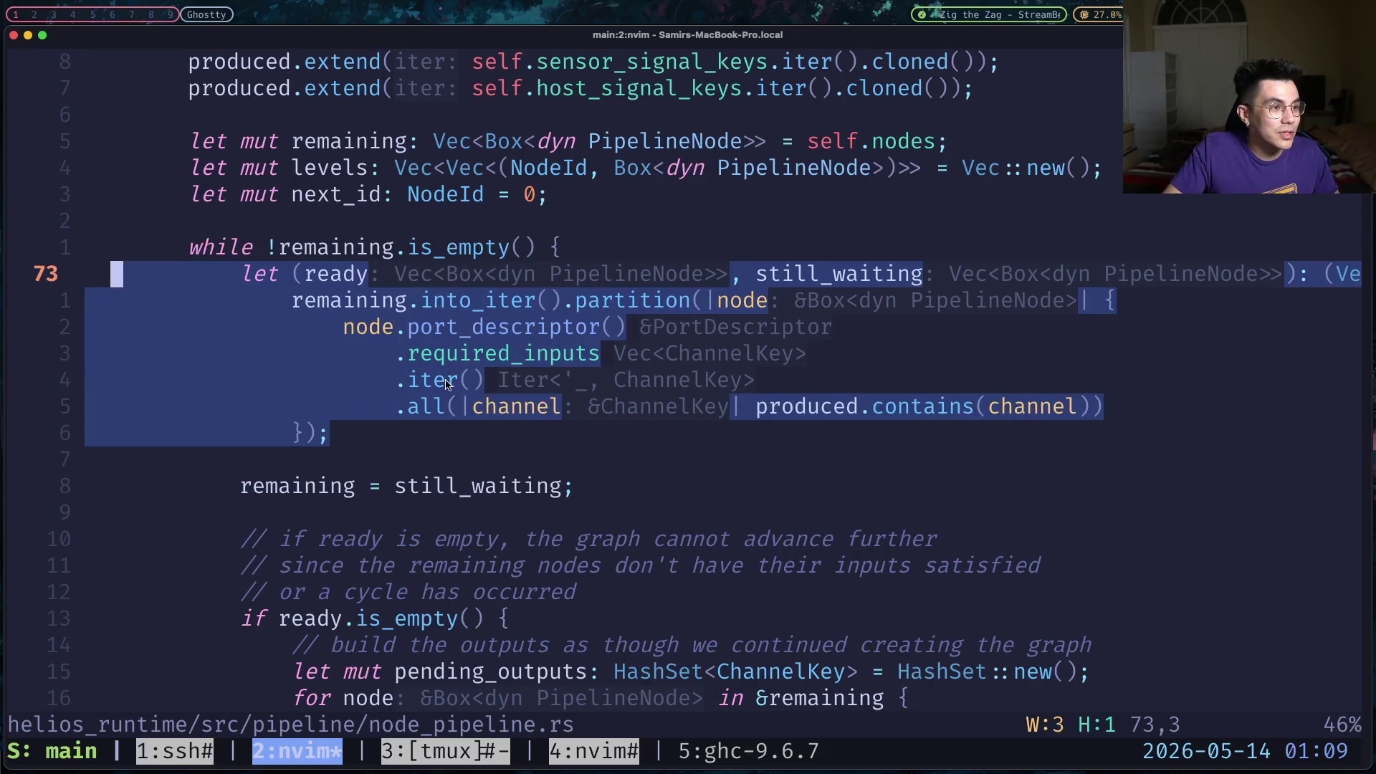
pyautogui.click(450, 384)
pyautogui.click(686, 405)
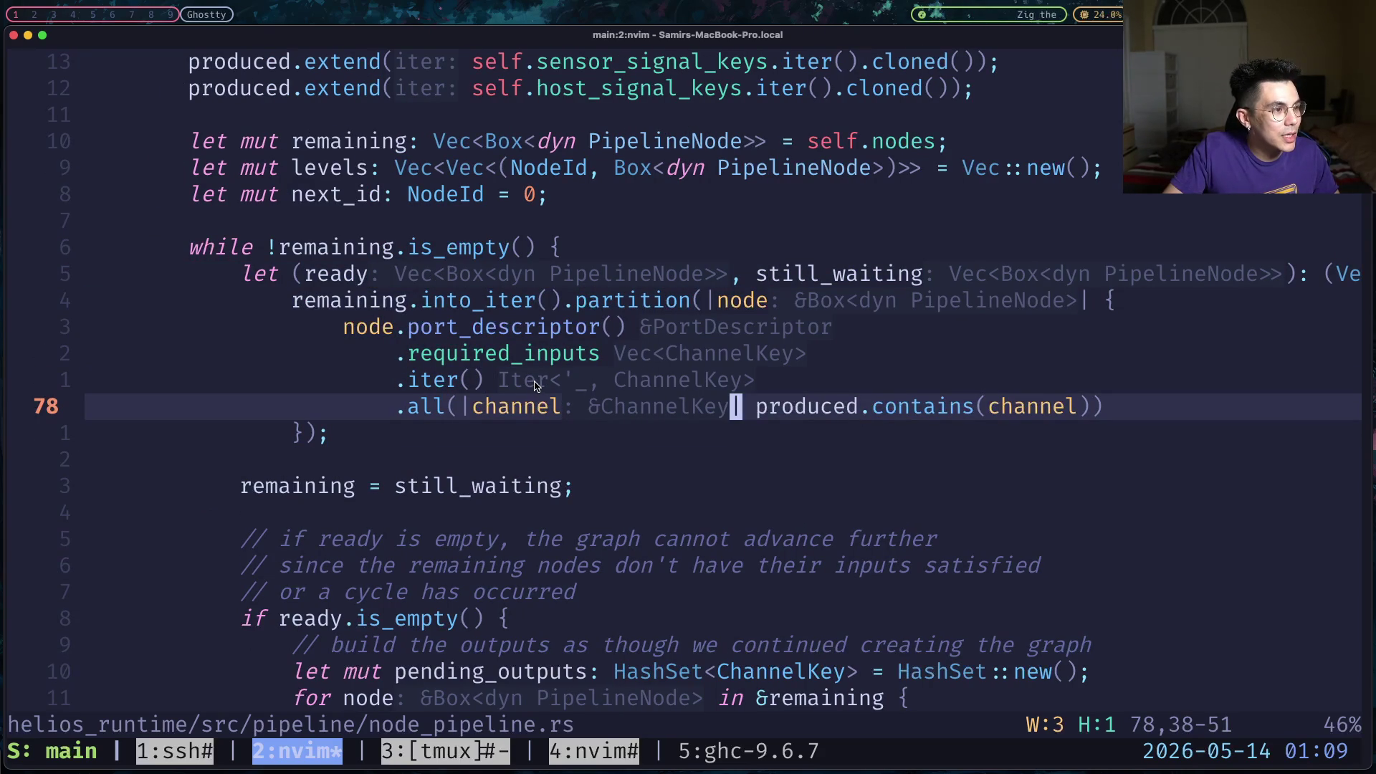
pyautogui.click(591, 301)
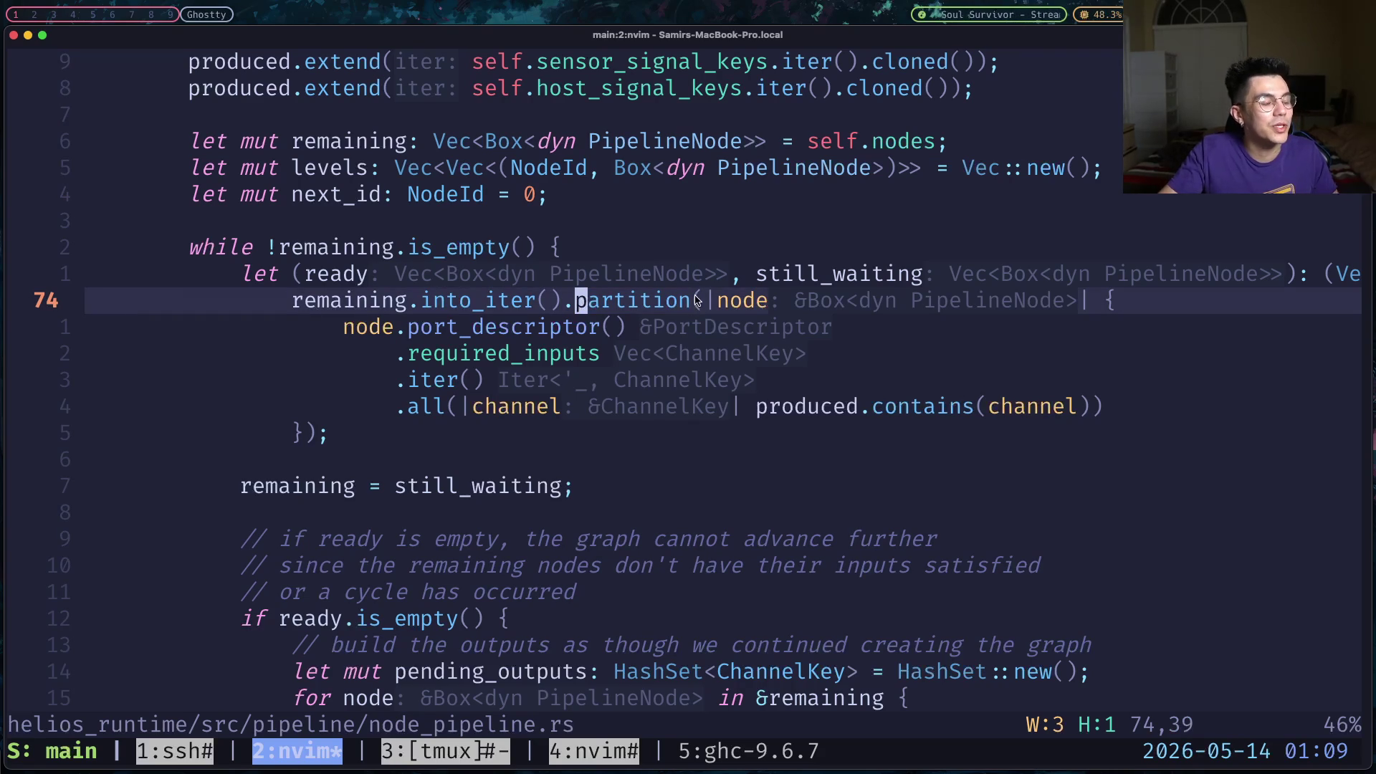
pyautogui.click(741, 274)
pyautogui.moveTo(742, 274); pyautogui.dragTo(308, 276)
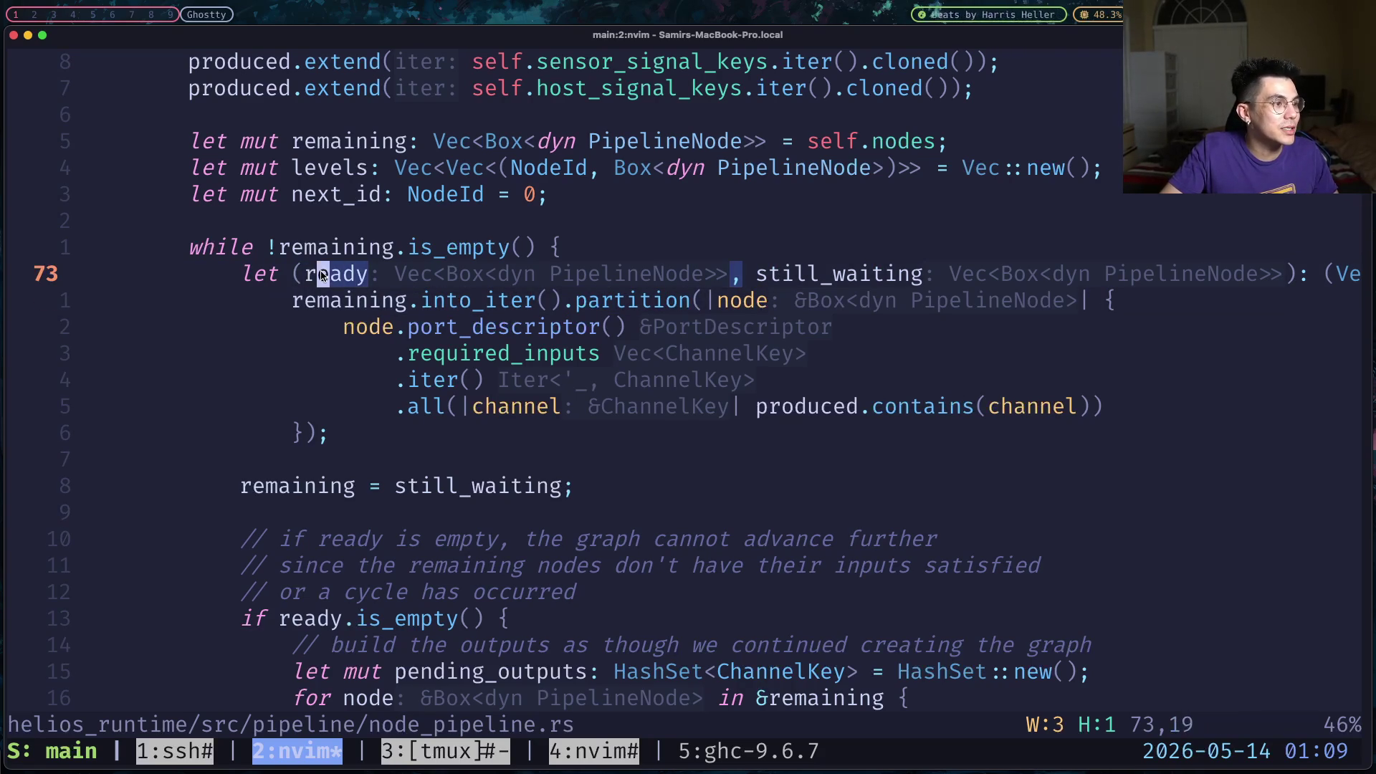
pyautogui.moveTo(758, 275); pyautogui.dragTo(923, 277)
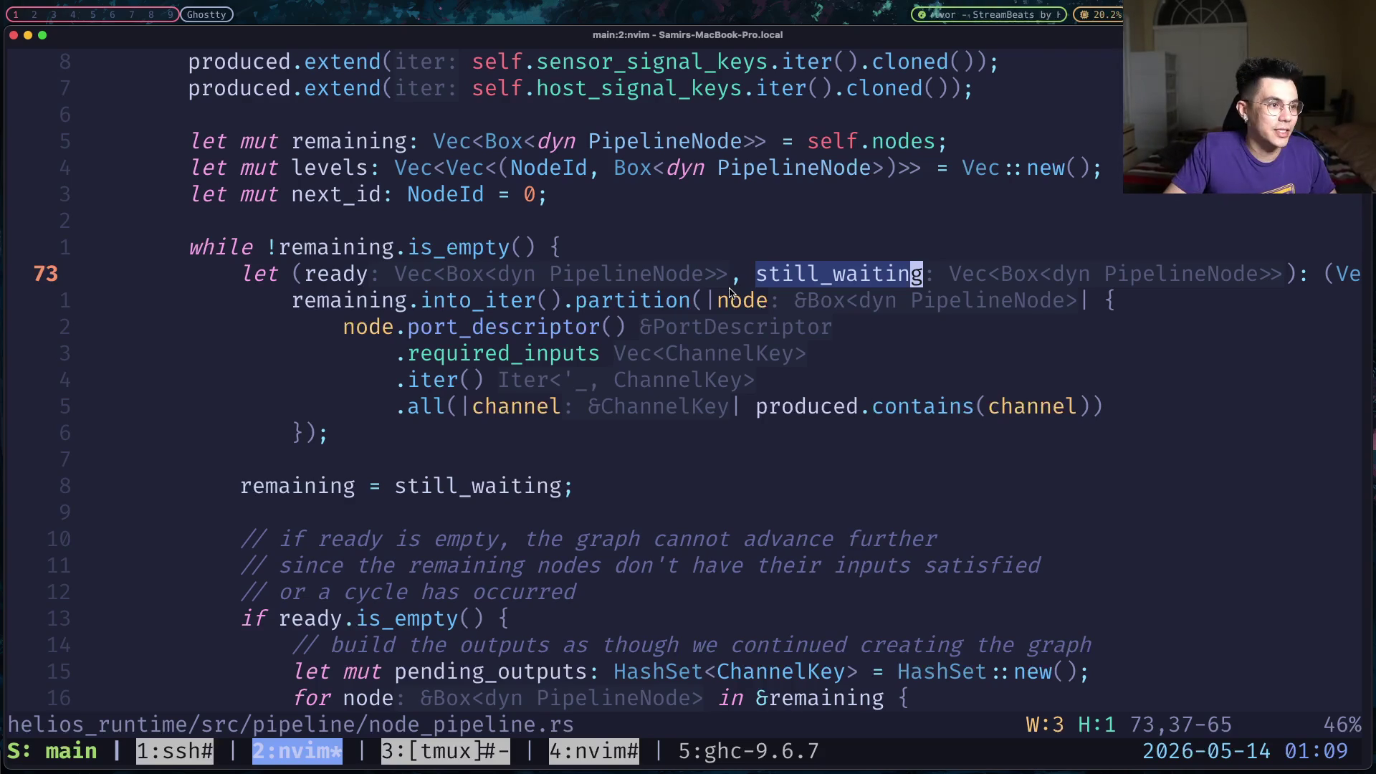
pyautogui.scroll(-3, 677, 372)
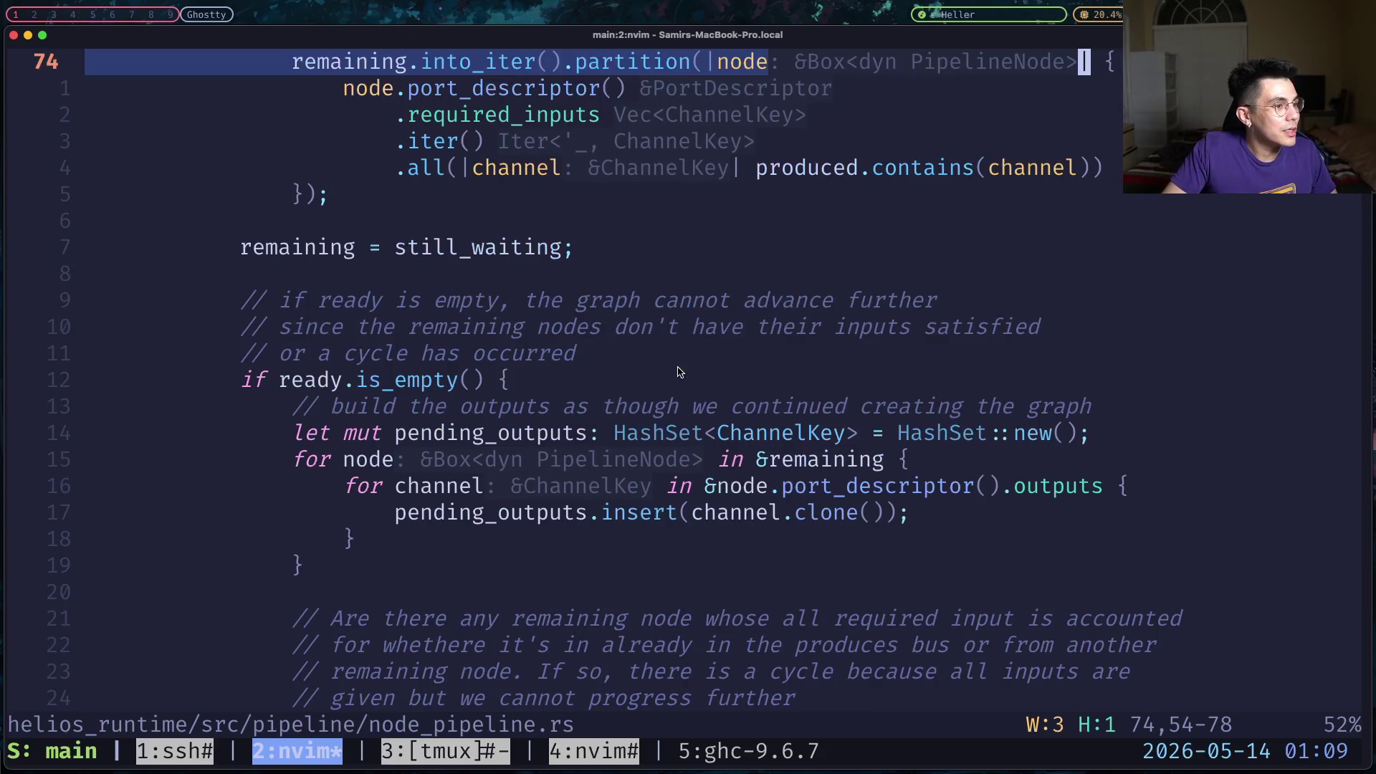
# Dwell on the if ready.is_empty() check and switch to the browser diagram.
pyautogui.click(677, 372)
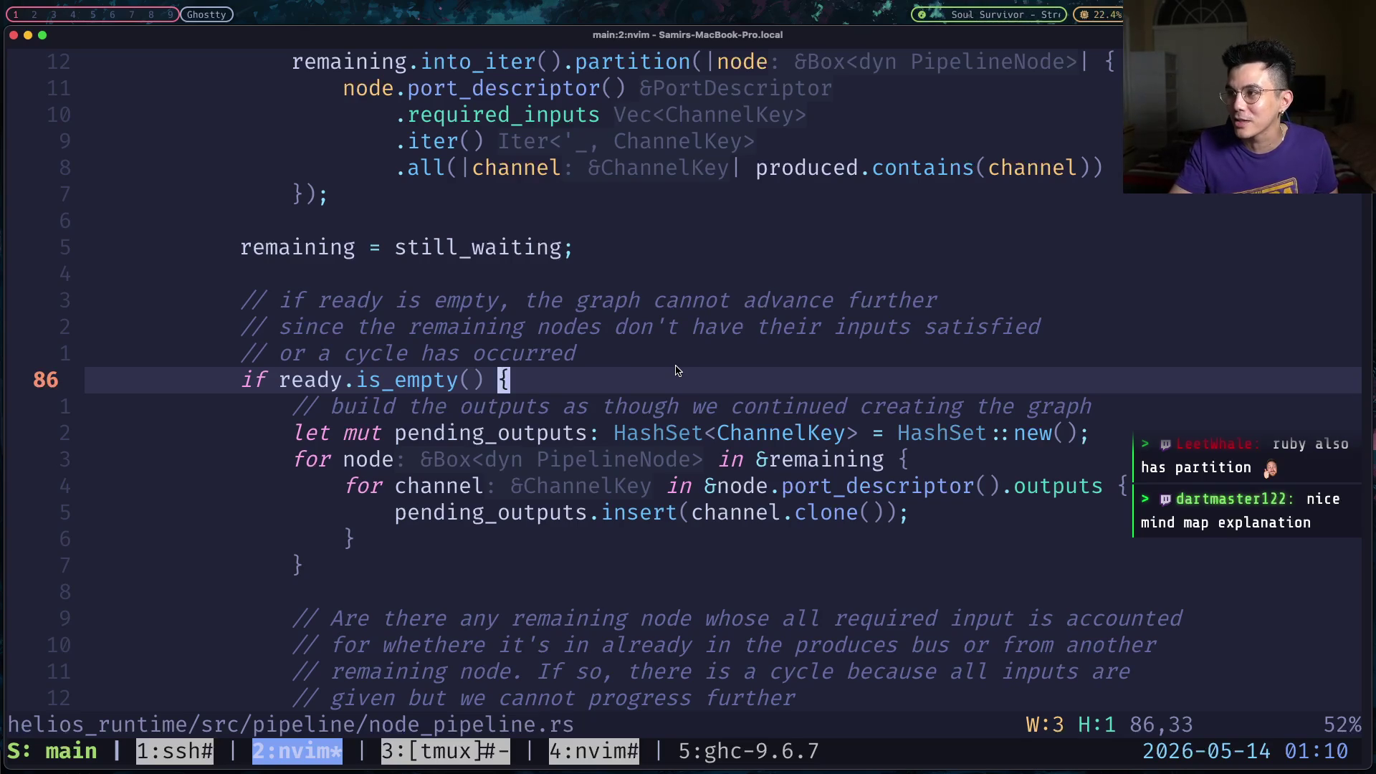
pyautogui.press('super+Tab')
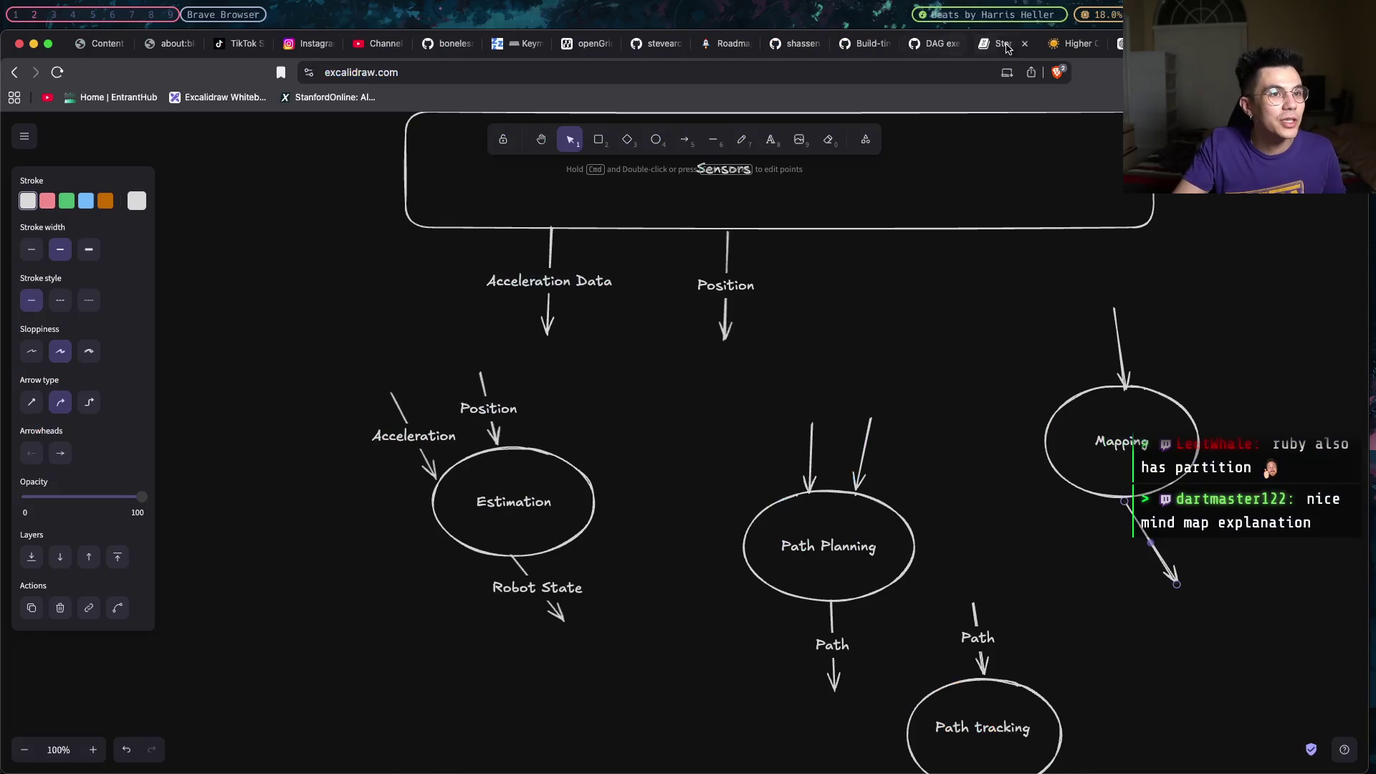
# Glance at the Haskell tutorial tab, then switch back to the Rust pipeline code in the terminal.
pyautogui.hotkey('ctrl', 'Tab')
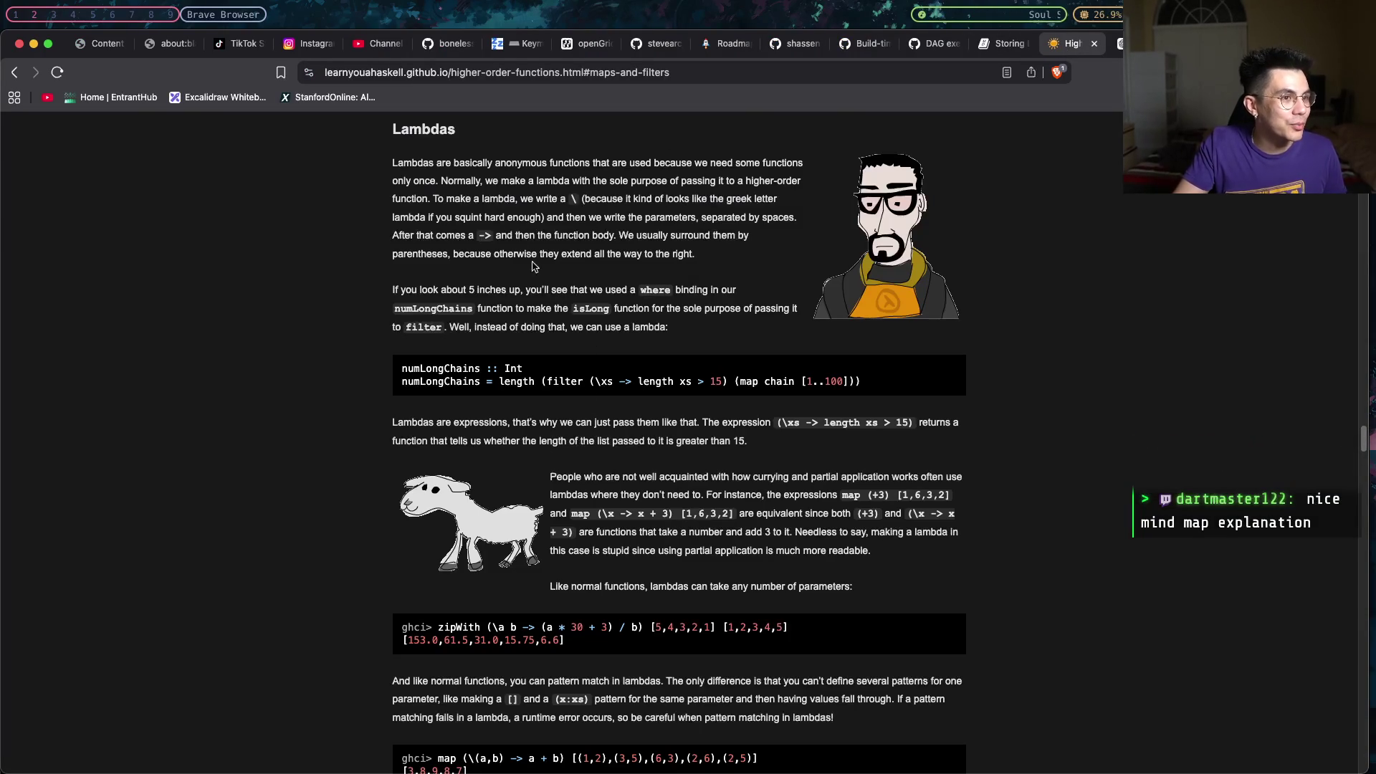
pyautogui.scroll(2, 537, 269)
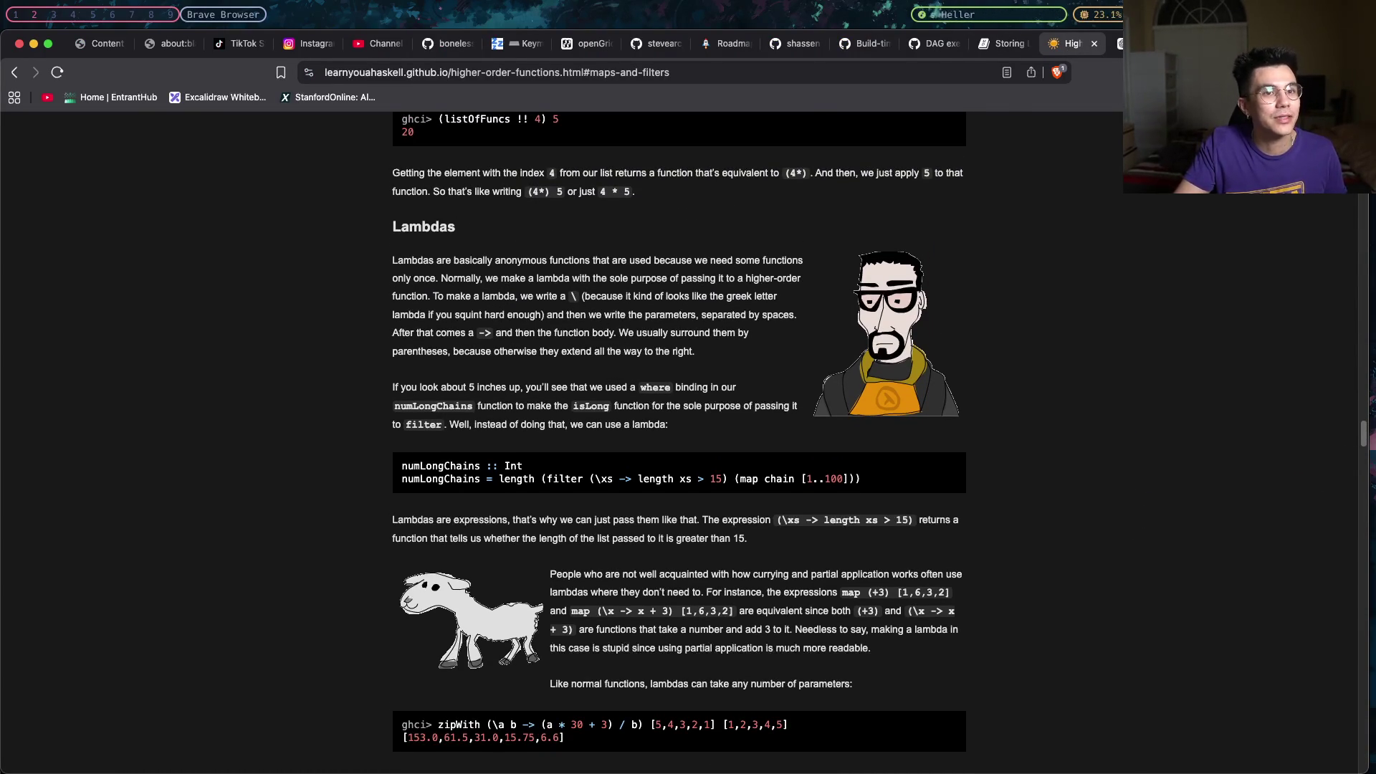
pyautogui.press('super+Tab')
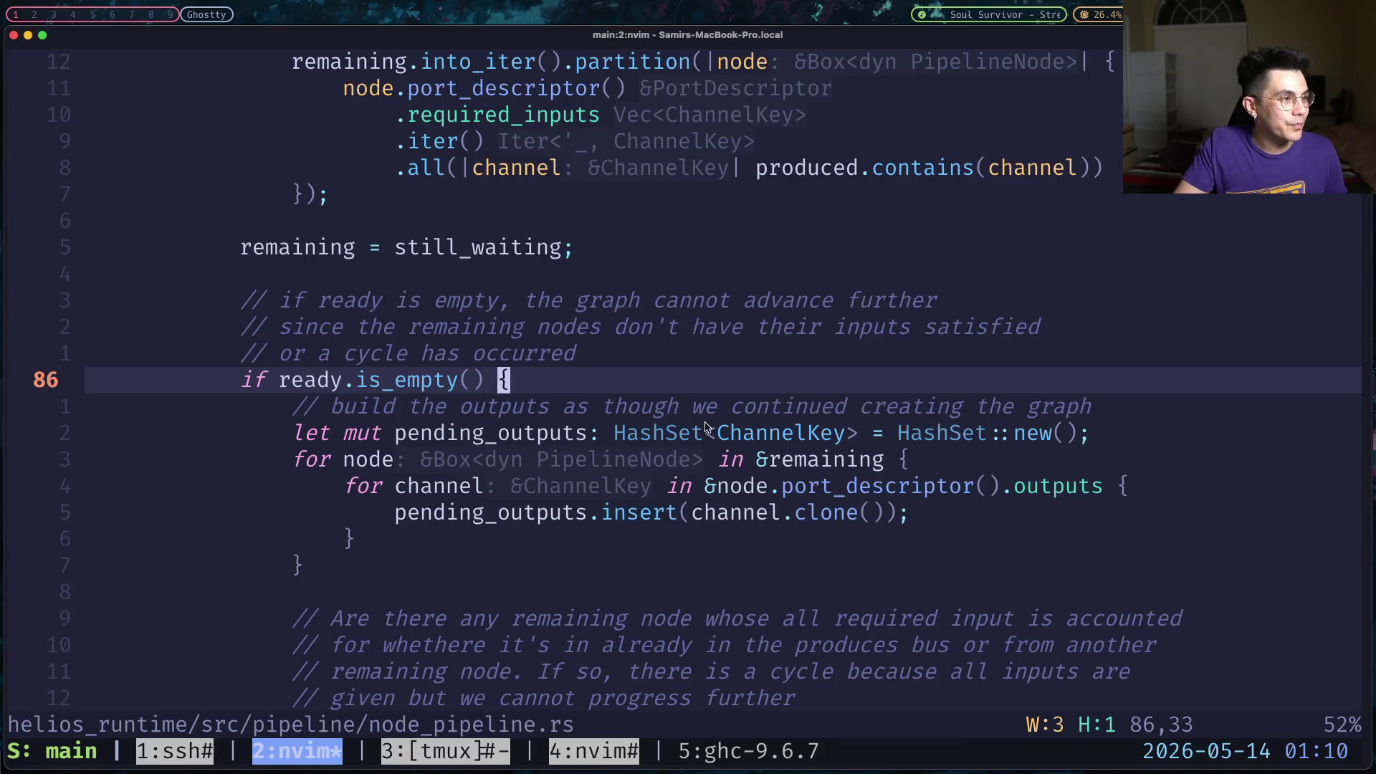
# Jump between the blocks of the pipeline scheduling loop in node_pipeline.rs.
pyautogui.press('[')
pyautogui.press('{')
pyautogui.press('j')
pyautogui.press('}')
pyautogui.press('}')
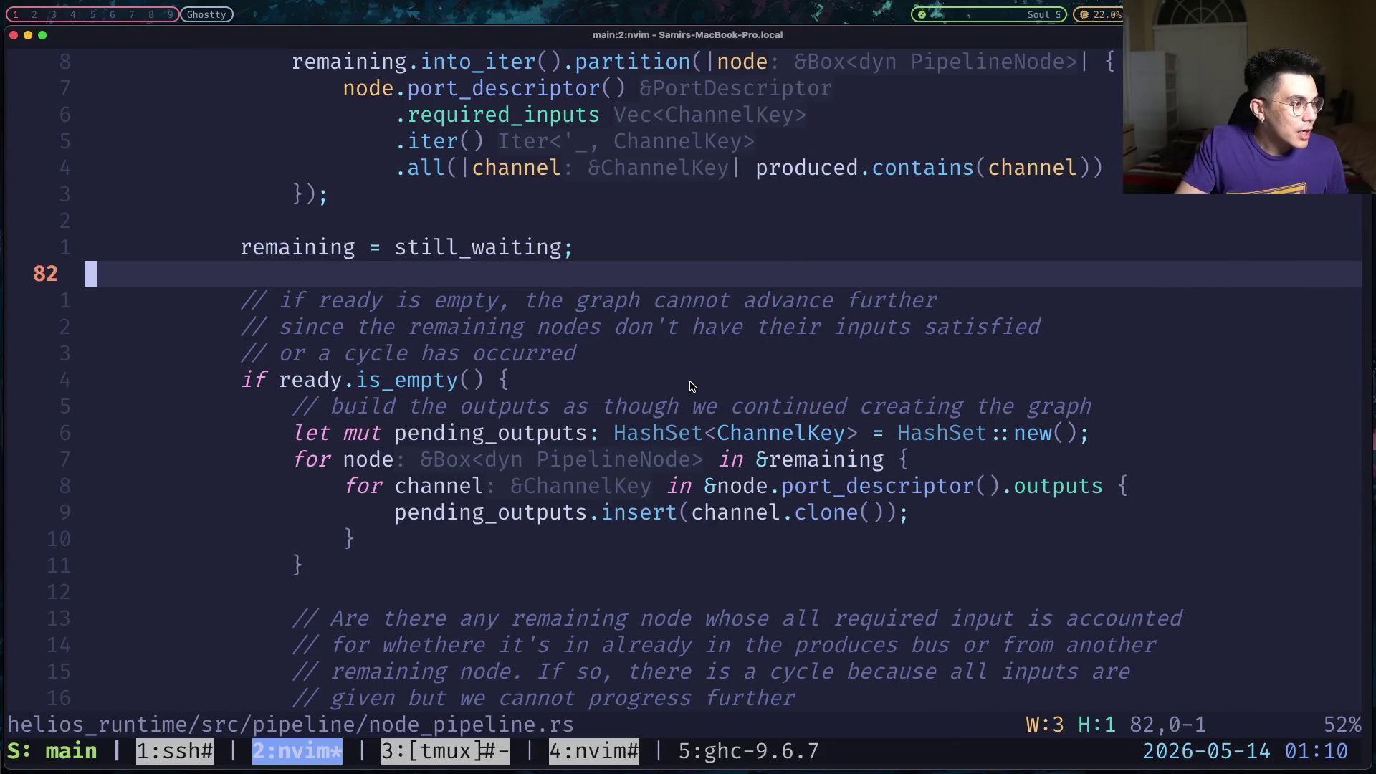
# Highlight the ready.is_empty() condition to explain the empty-ready check.
pyautogui.click(386, 364)
pyautogui.click(336, 382)
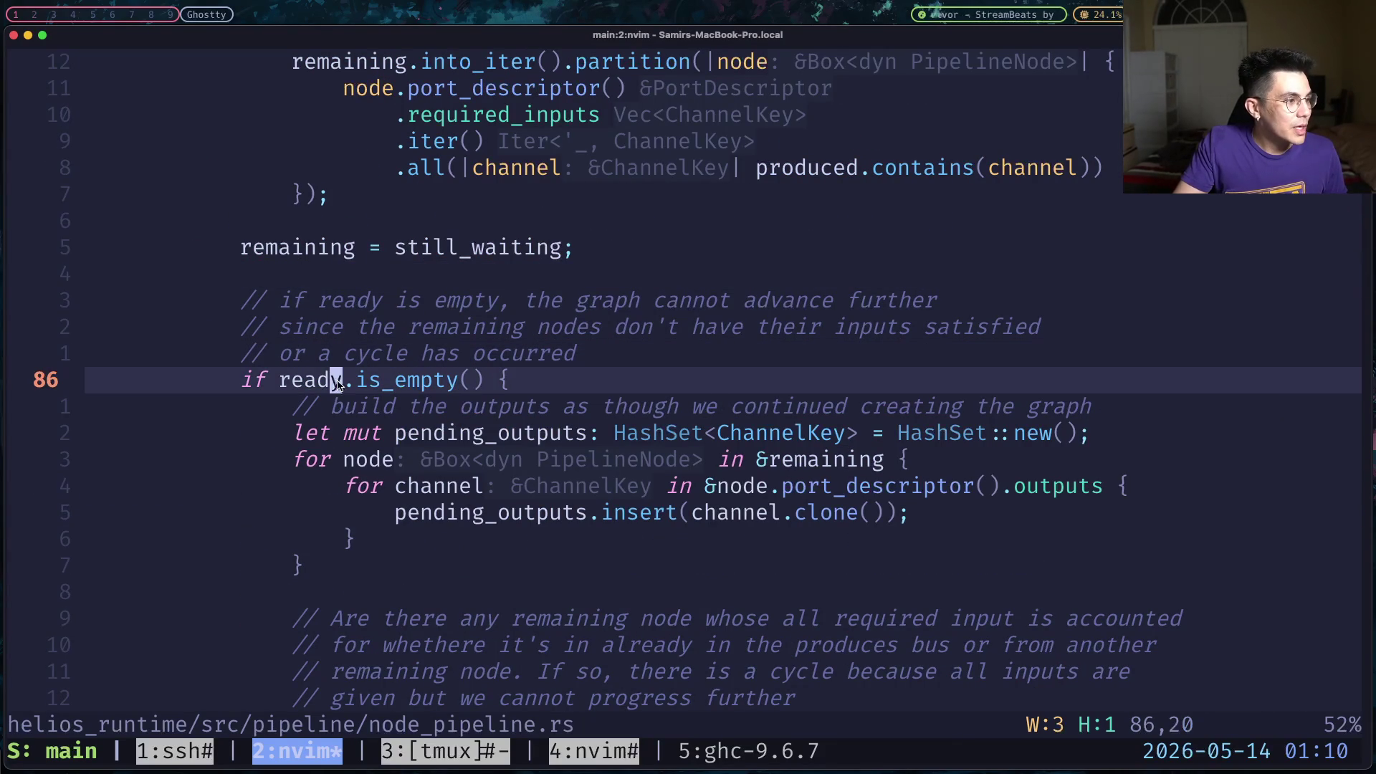
pyautogui.click(283, 381)
pyautogui.moveTo(285, 382); pyautogui.dragTo(490, 384)
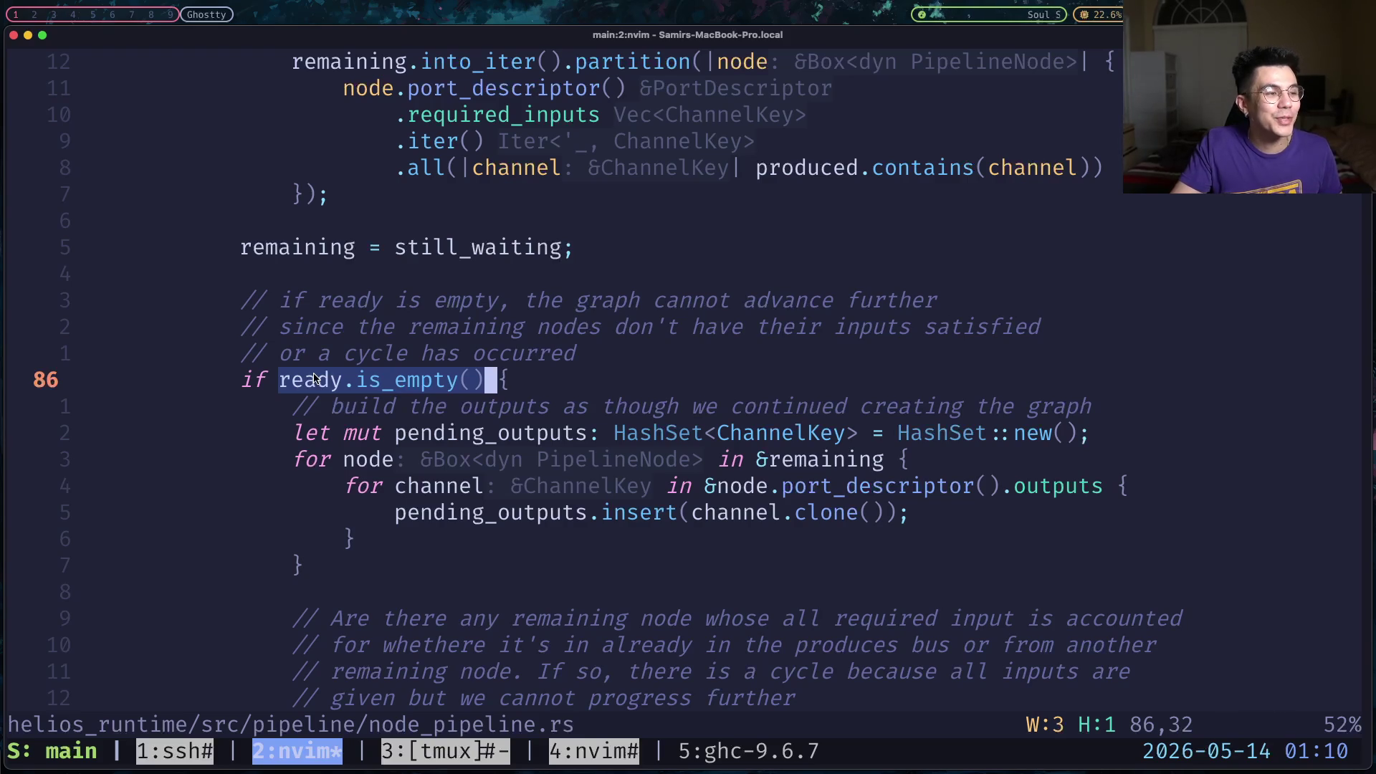
pyautogui.scroll(3, 313, 379)
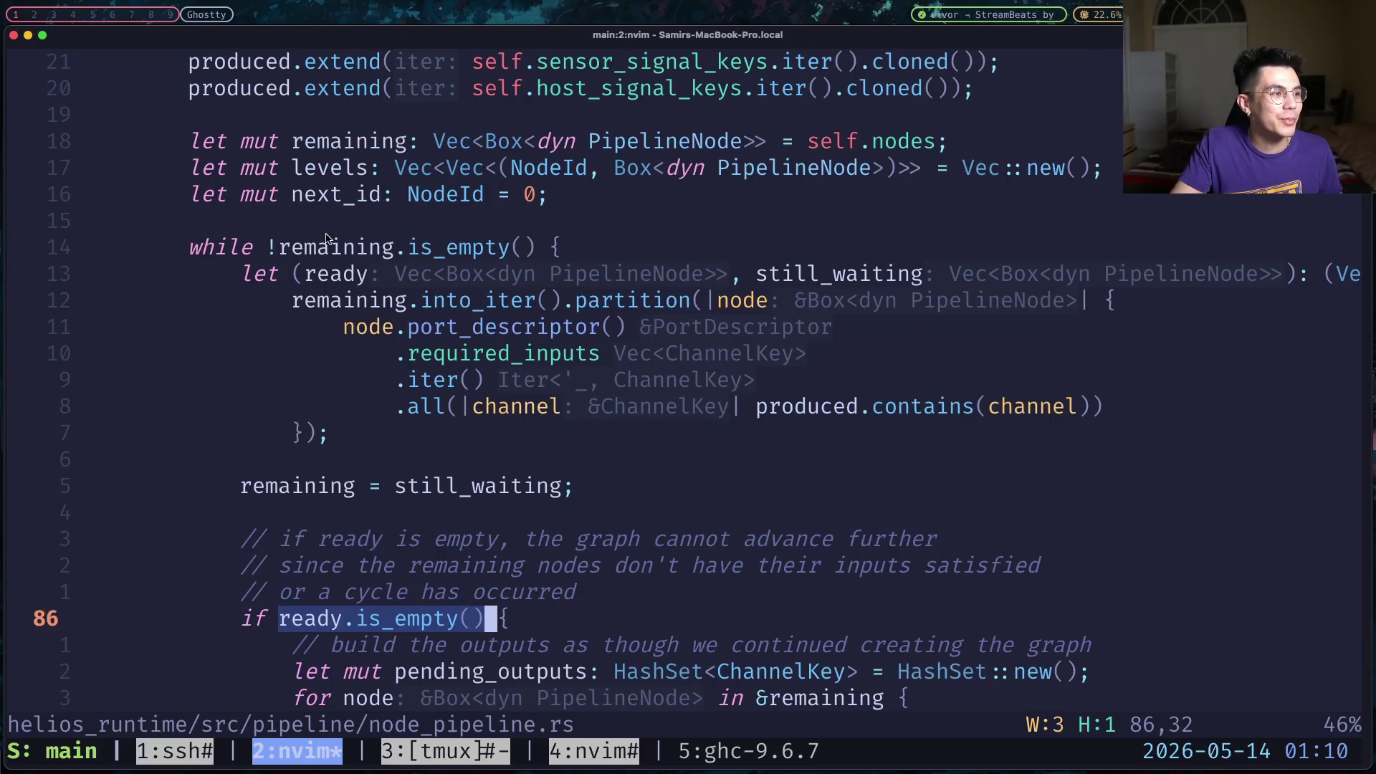
pyautogui.scroll(-3, 385, 255)
pyautogui.moveTo(549, 277); pyautogui.dragTo(244, 300)
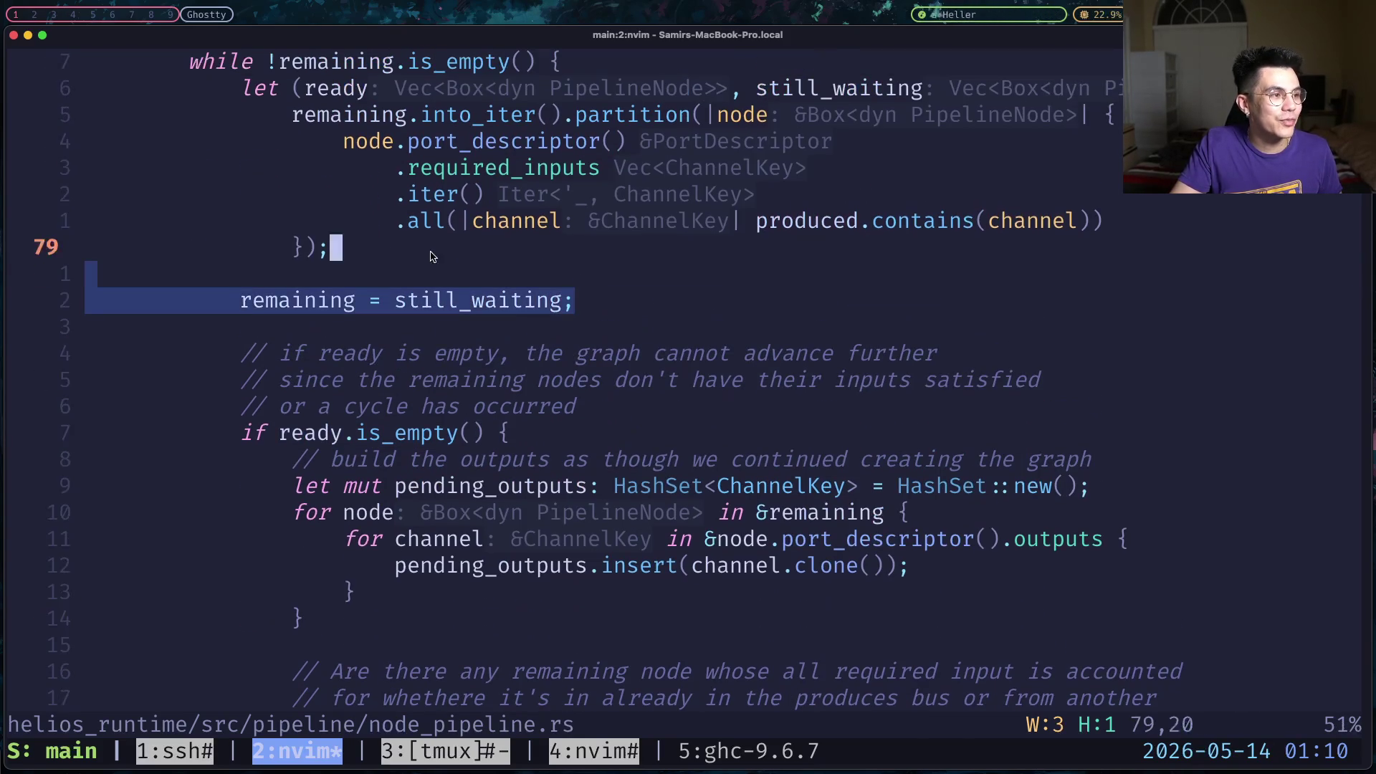
pyautogui.scroll(-3, 320, 313)
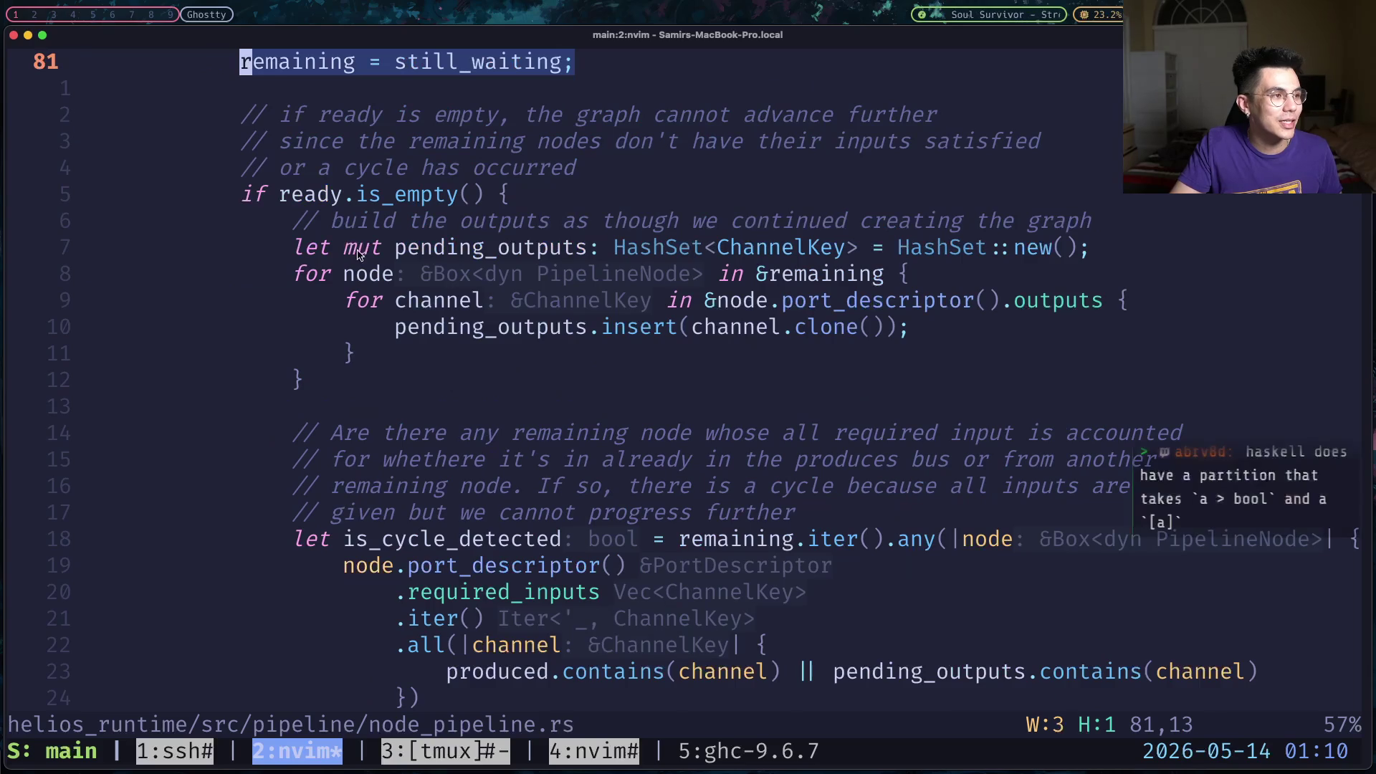
pyautogui.scroll(-3, 358, 255)
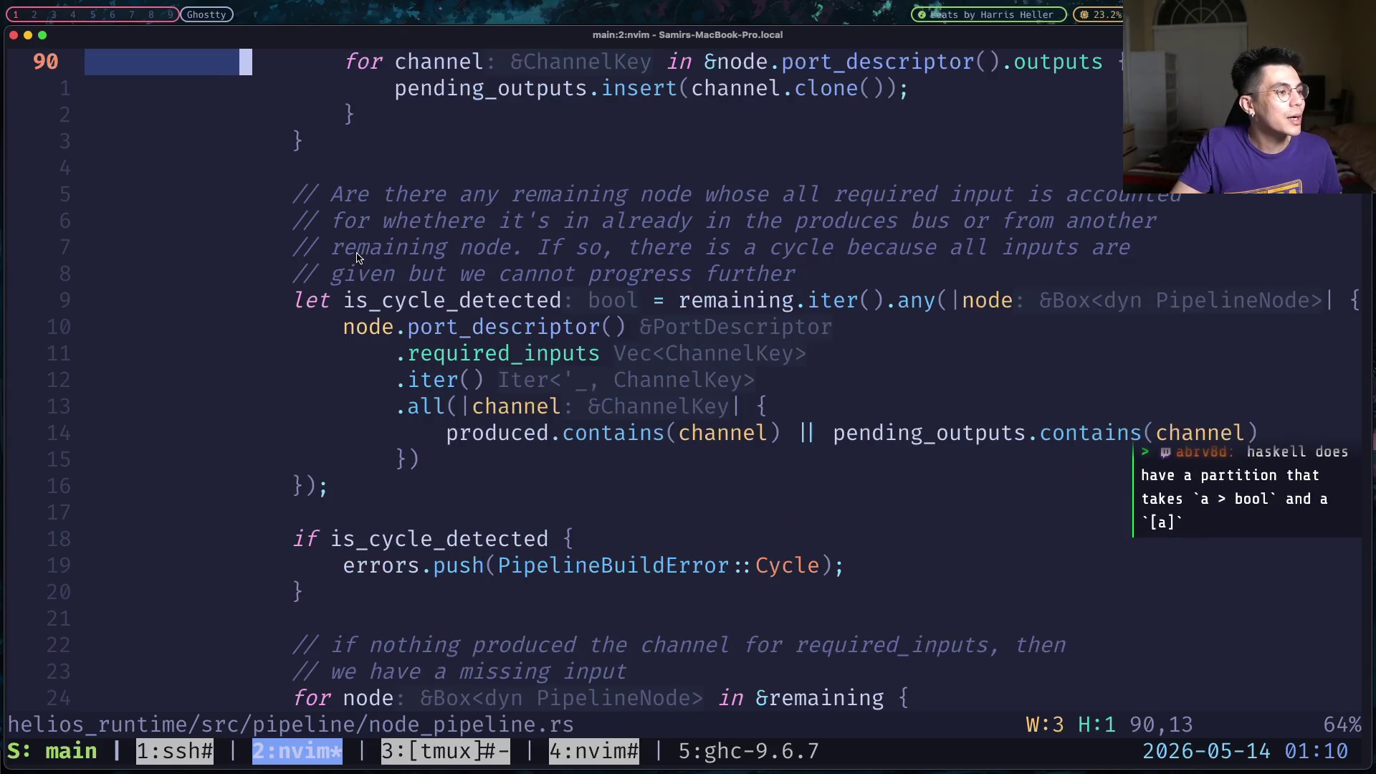
pyautogui.scroll(-3, 359, 256)
pyautogui.scroll(-6, 358, 255)
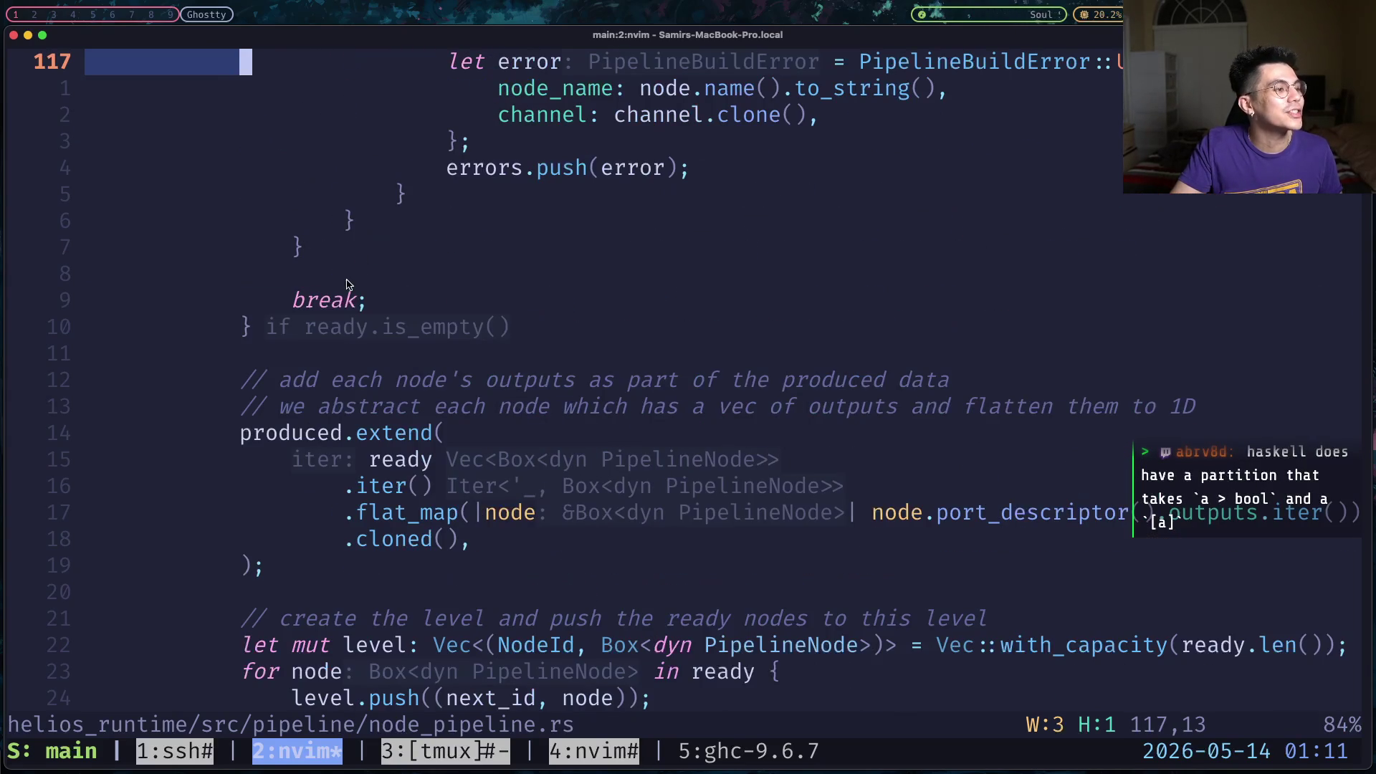
# Move from the empty-ready branch to the outputs-flattening comment, then switch to tmux window 3.
pyautogui.click(414, 326)
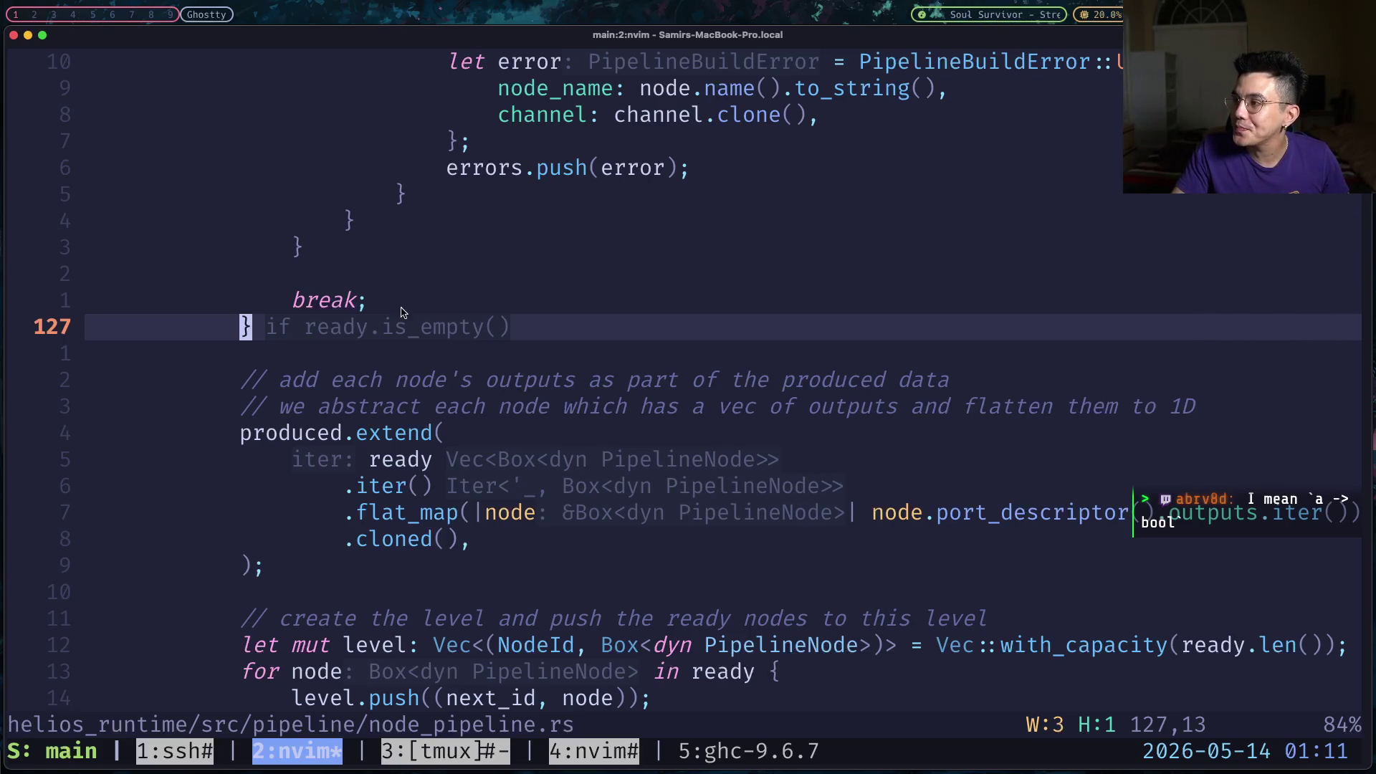
pyautogui.click(401, 406)
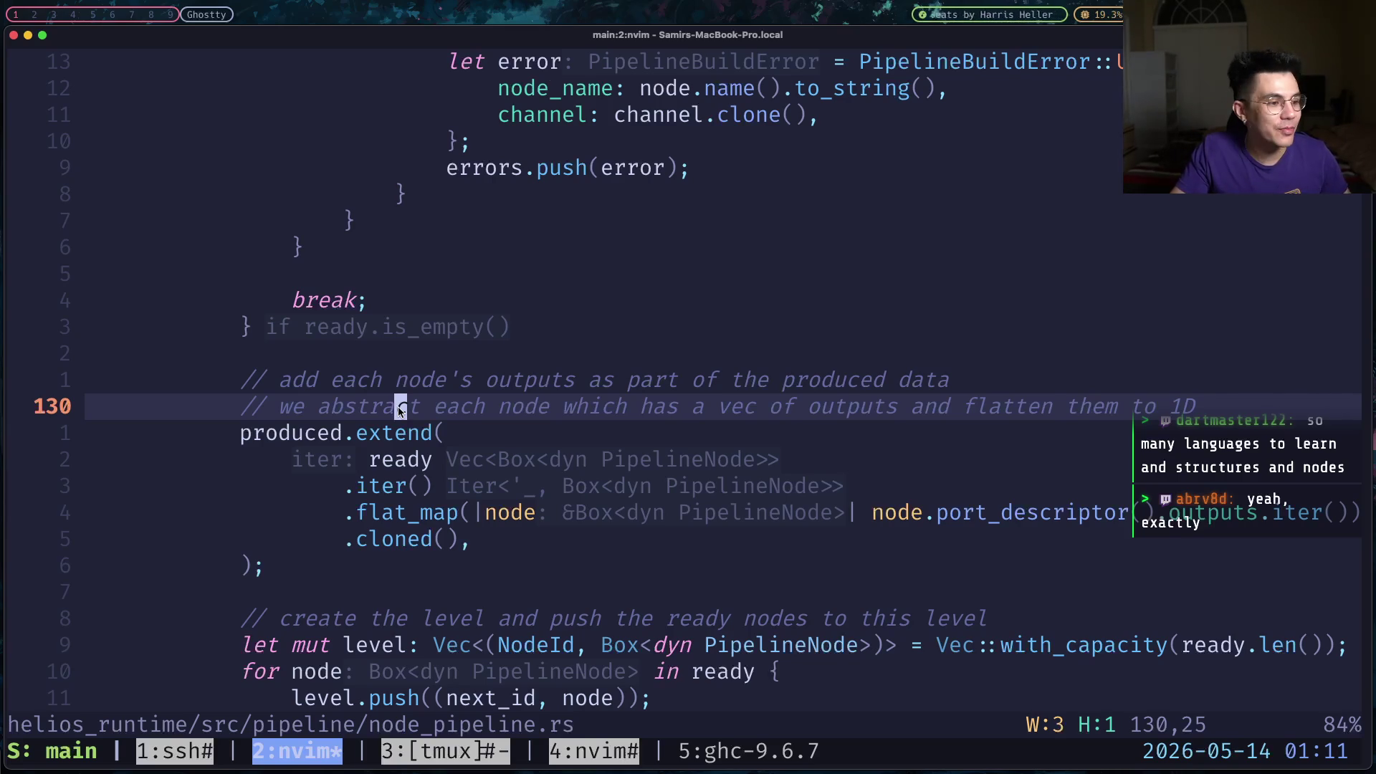
pyautogui.hotkey('ctrl', 'b')
pyautogui.press('3')
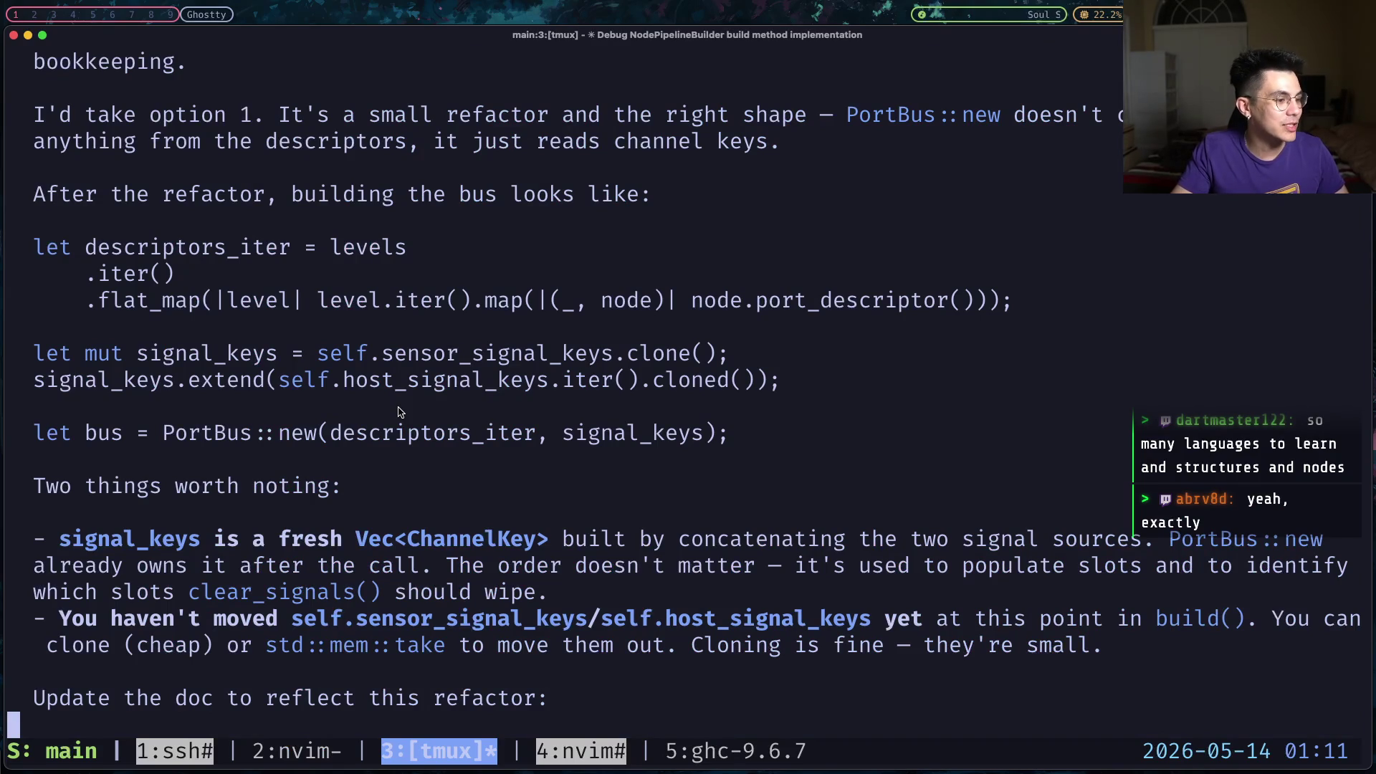
# Switch to main.hs in tmux window 4 and jump up through the earlier Haskell example blocks.
pyautogui.hotkey('ctrl', 'b')
pyautogui.press('4')
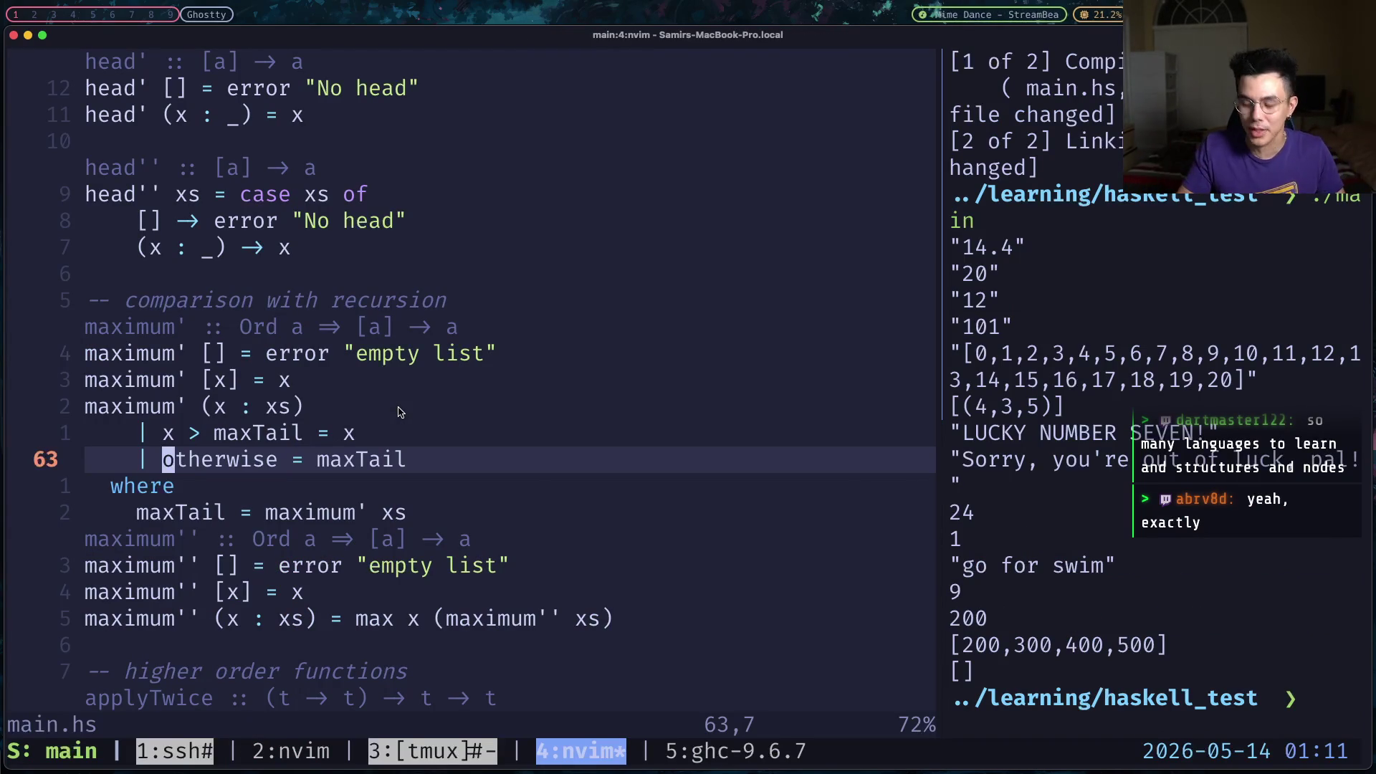
pyautogui.press('{')
pyautogui.press('{')
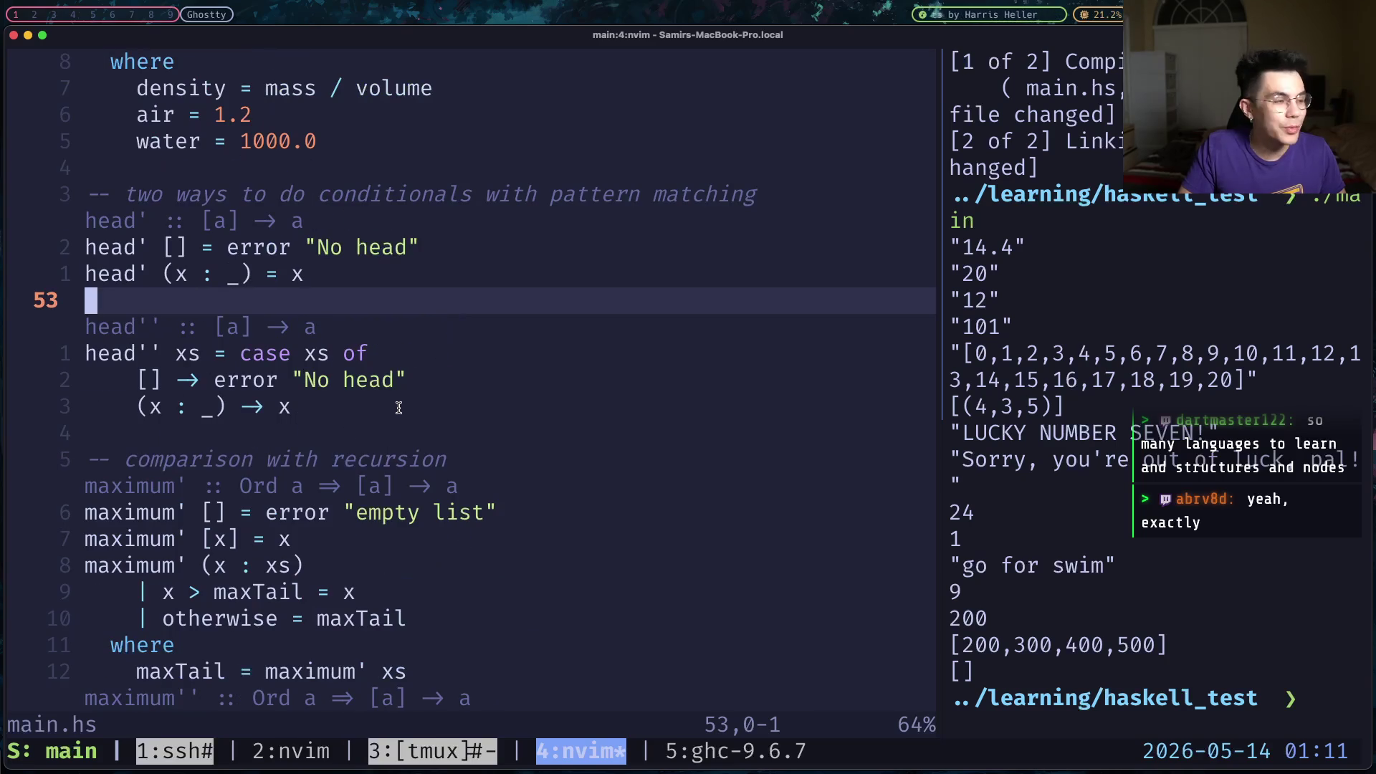
pyautogui.press('{')
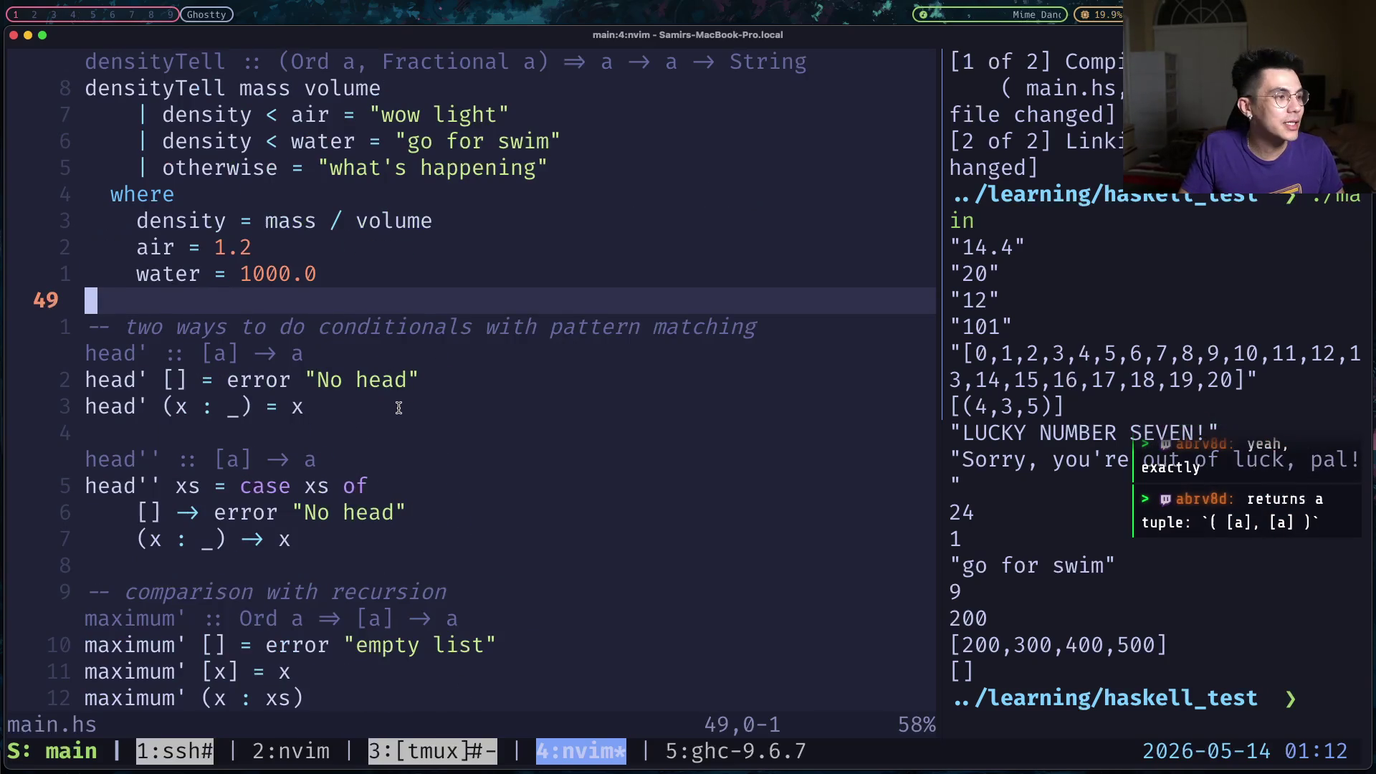
pyautogui.press('{')
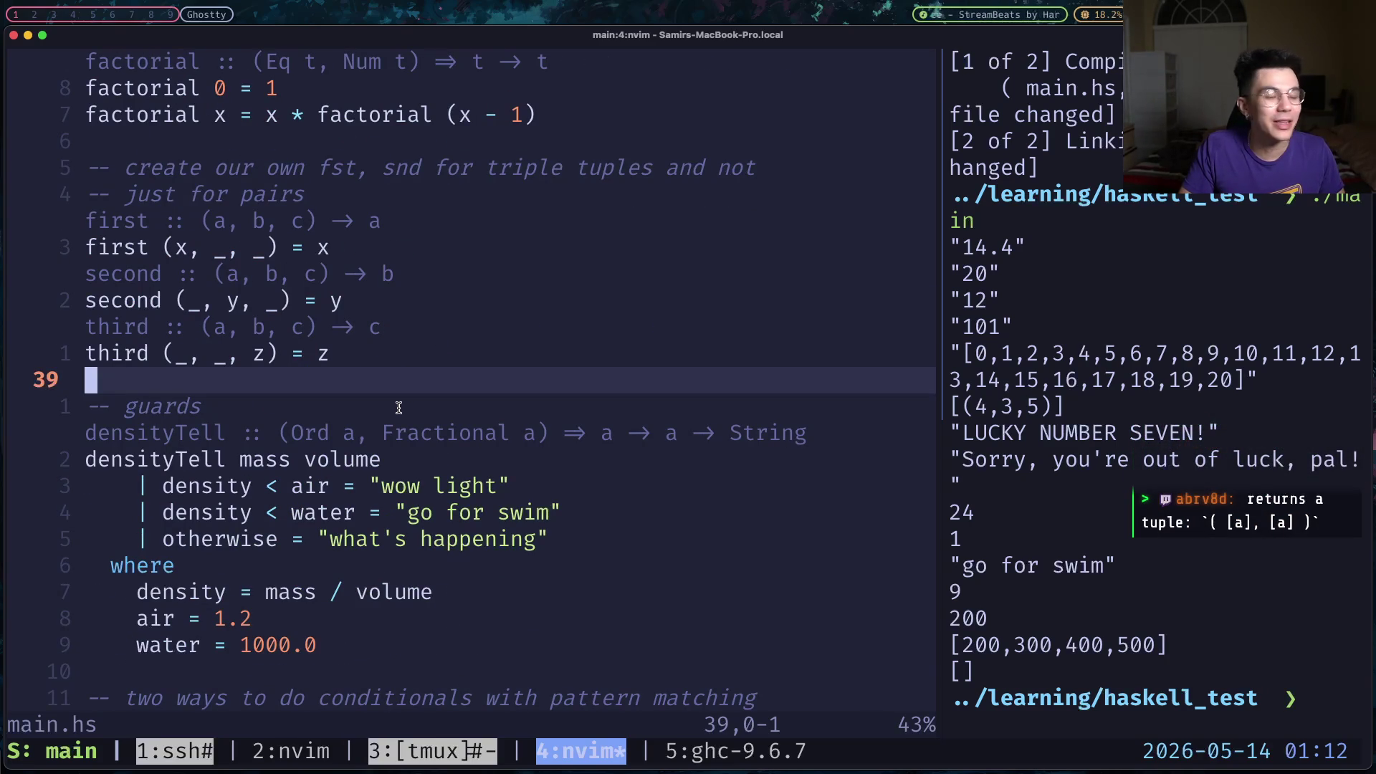
pyautogui.press('}')
pyautogui.press('{')
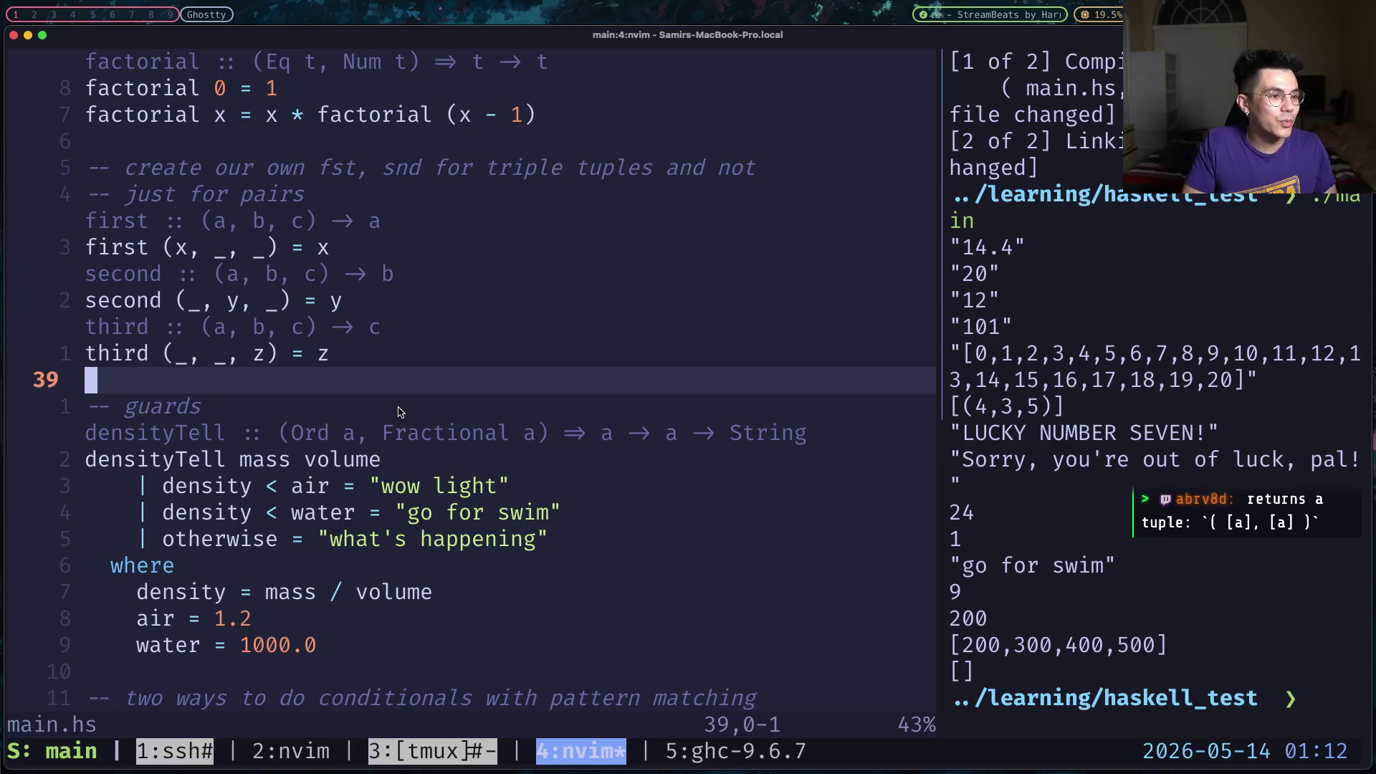
# Step line by line up past the tuple helpers to the factorial example.
pyautogui.press('k')
pyautogui.press('j')
pyautogui.press('j')
pyautogui.press('j')
pyautogui.press('k')
pyautogui.press('k')
pyautogui.press('k')
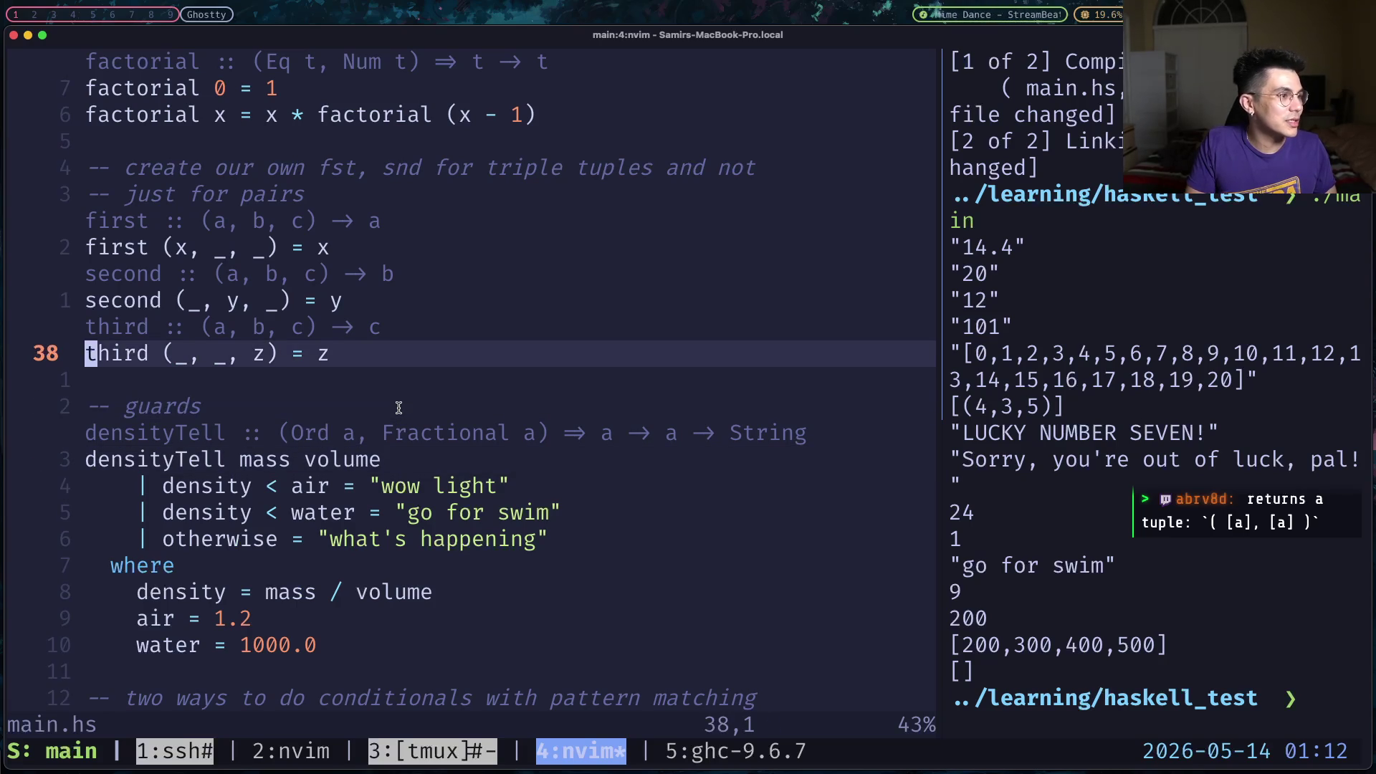
pyautogui.press('k')
pyautogui.press('k')
pyautogui.press('k')
pyautogui.press('j')
pyautogui.press('j')
pyautogui.press('k')
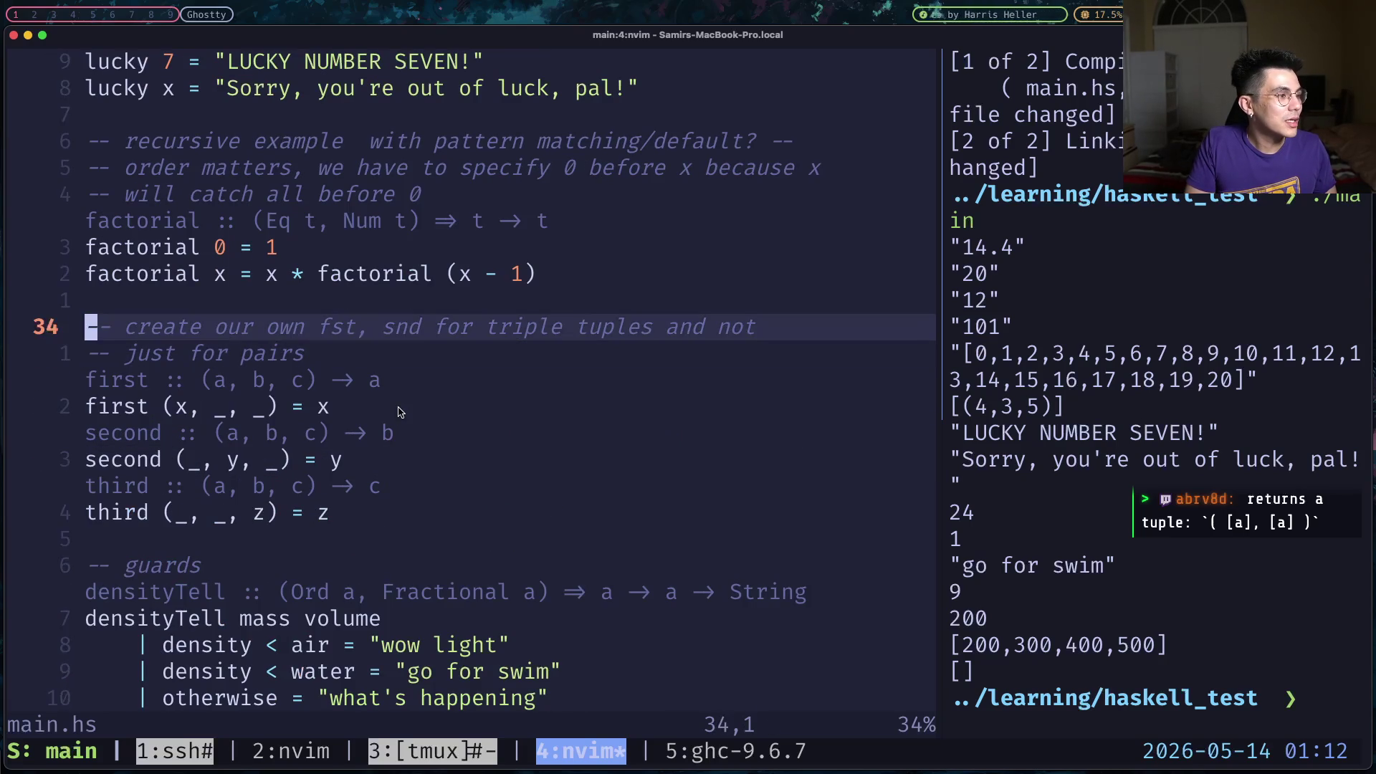
pyautogui.press('k')
pyautogui.press('k')
pyautogui.press('k')
pyautogui.press('k')
pyautogui.press('k')
pyautogui.press('k')
pyautogui.press('k')
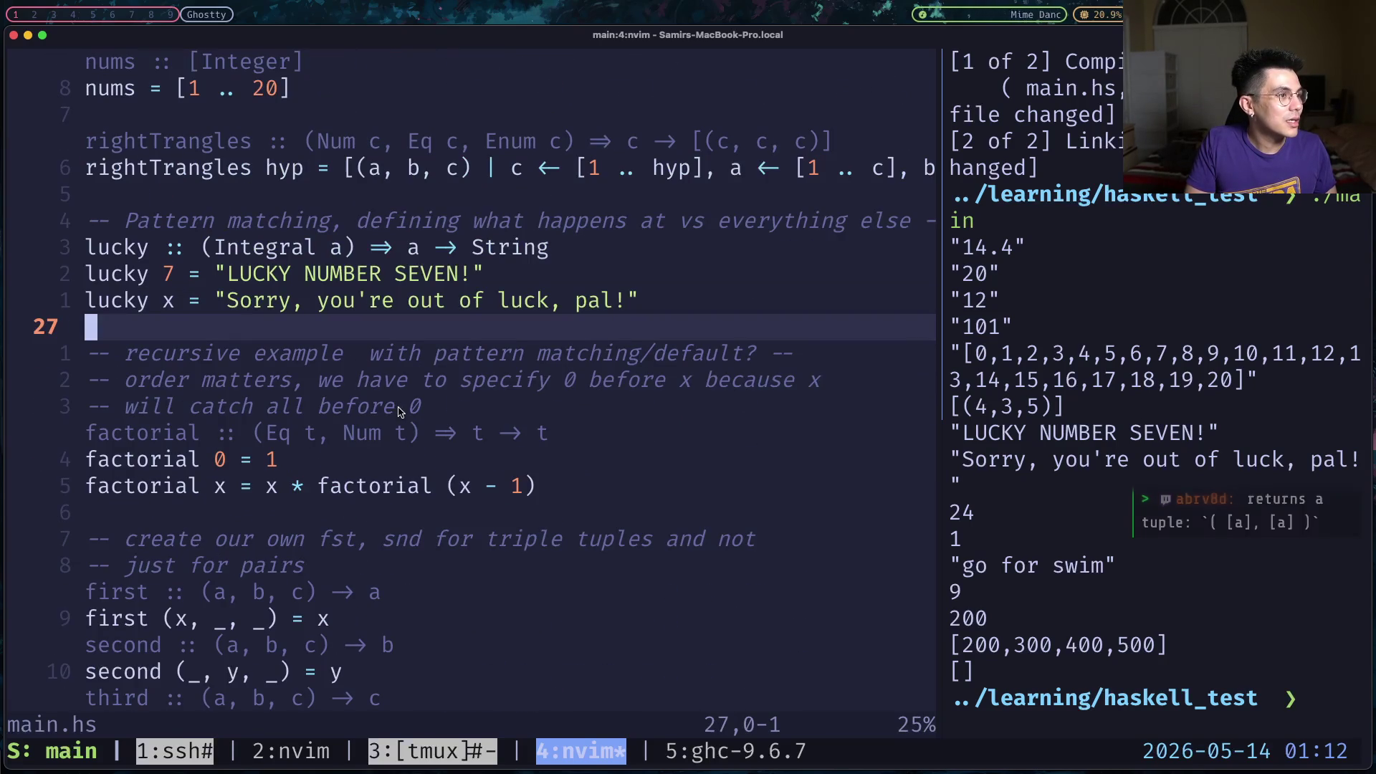
# Jump down through guards and pattern matching to the applyTwice definition, then switch to the refactor chat.
pyautogui.press('}')
pyautogui.press('}')
pyautogui.press('}')
pyautogui.press('}')
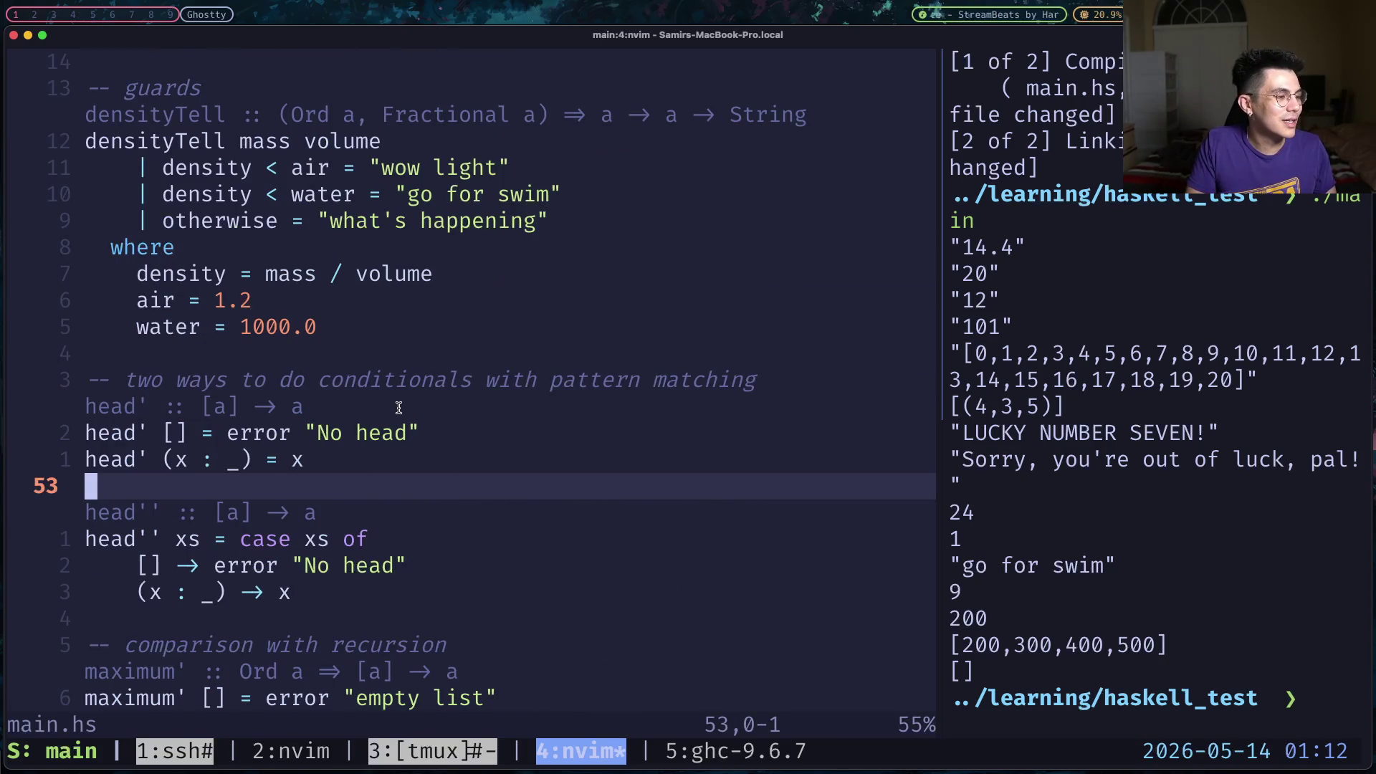
pyautogui.press('}')
pyautogui.press('}')
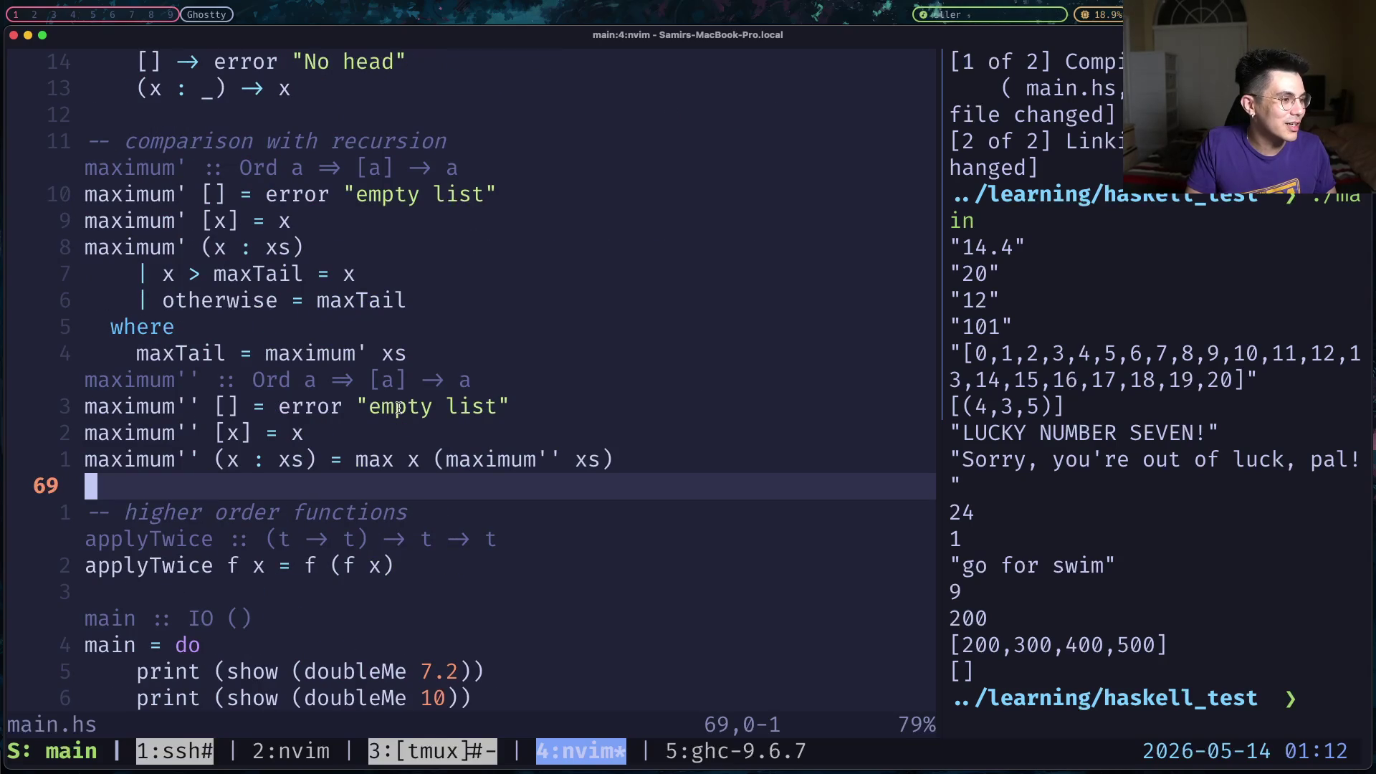
pyautogui.press('j')
pyautogui.press('j')
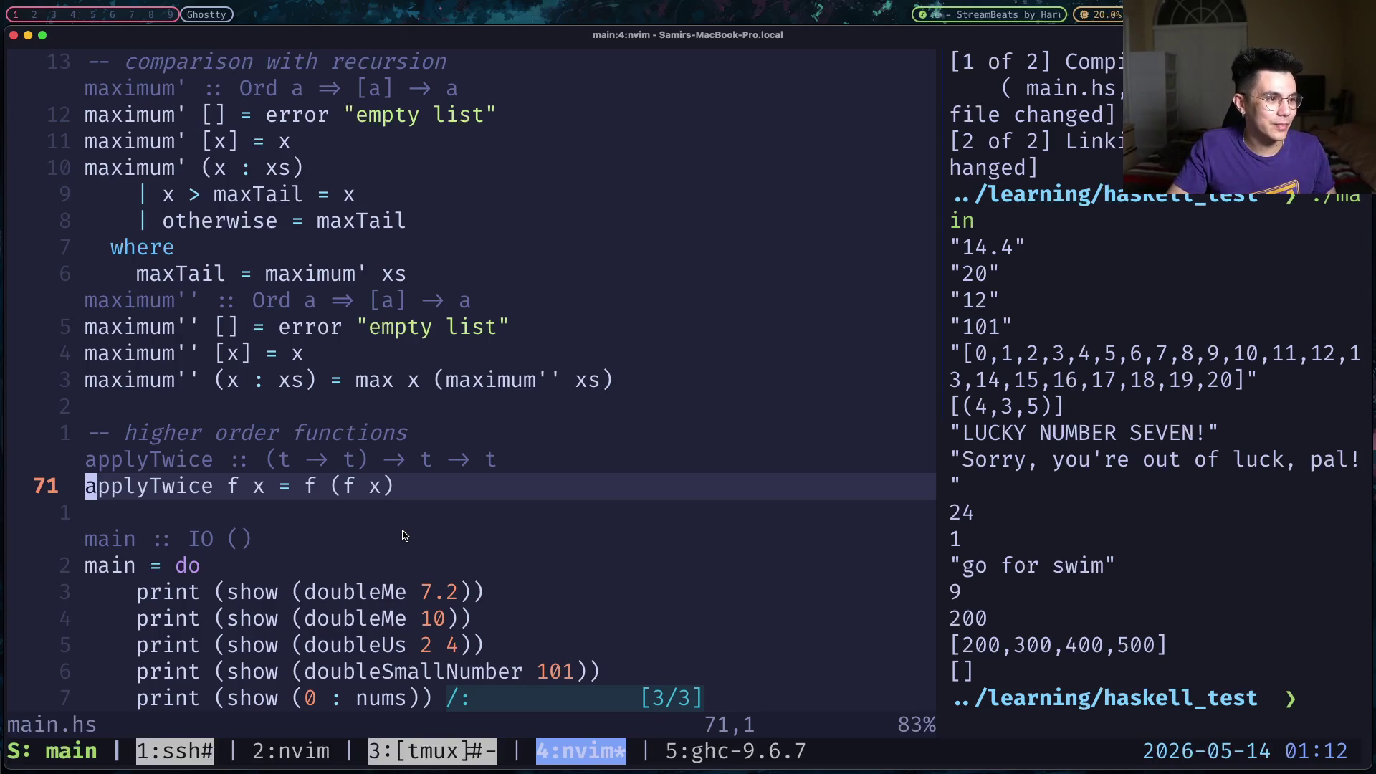
pyautogui.hotkey('ctrl', 'b')
pyautogui.press('3')
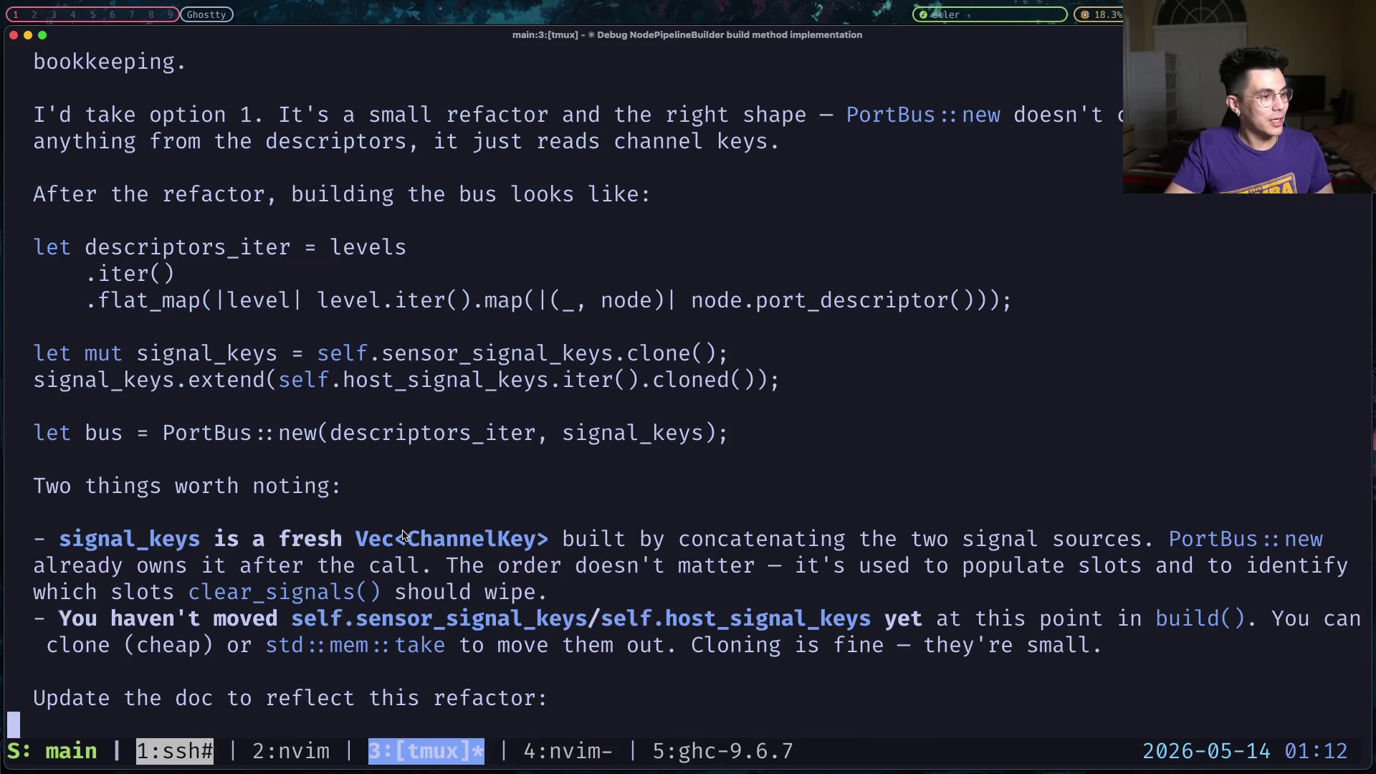
# Switch to tmux window 2 with node_pipeline.rs open in Neovim.
pyautogui.hotkey('ctrl', 'b')
pyautogui.press('2')
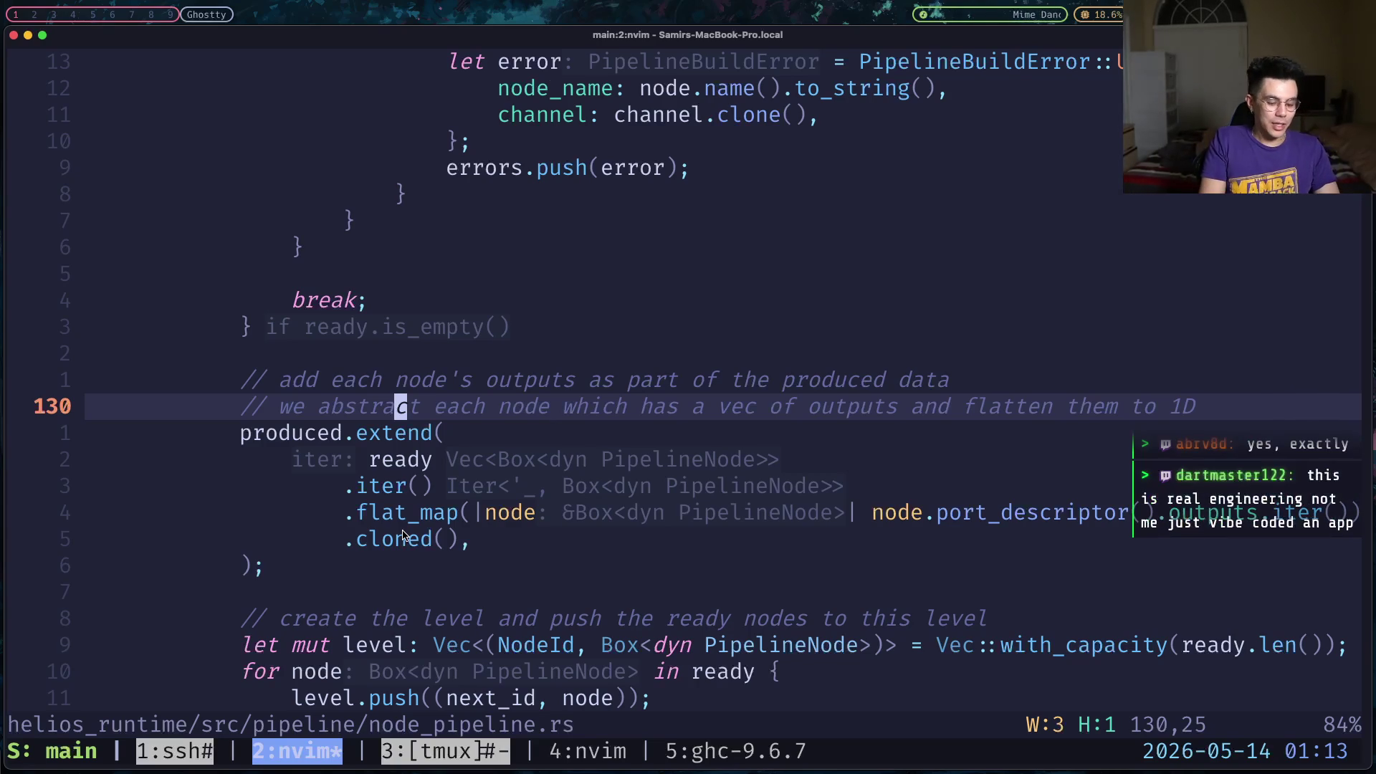
# Step down through the iter, flat_map and cloned calls toward the level-creation comment.
pyautogui.press('j')
pyautogui.press('j')
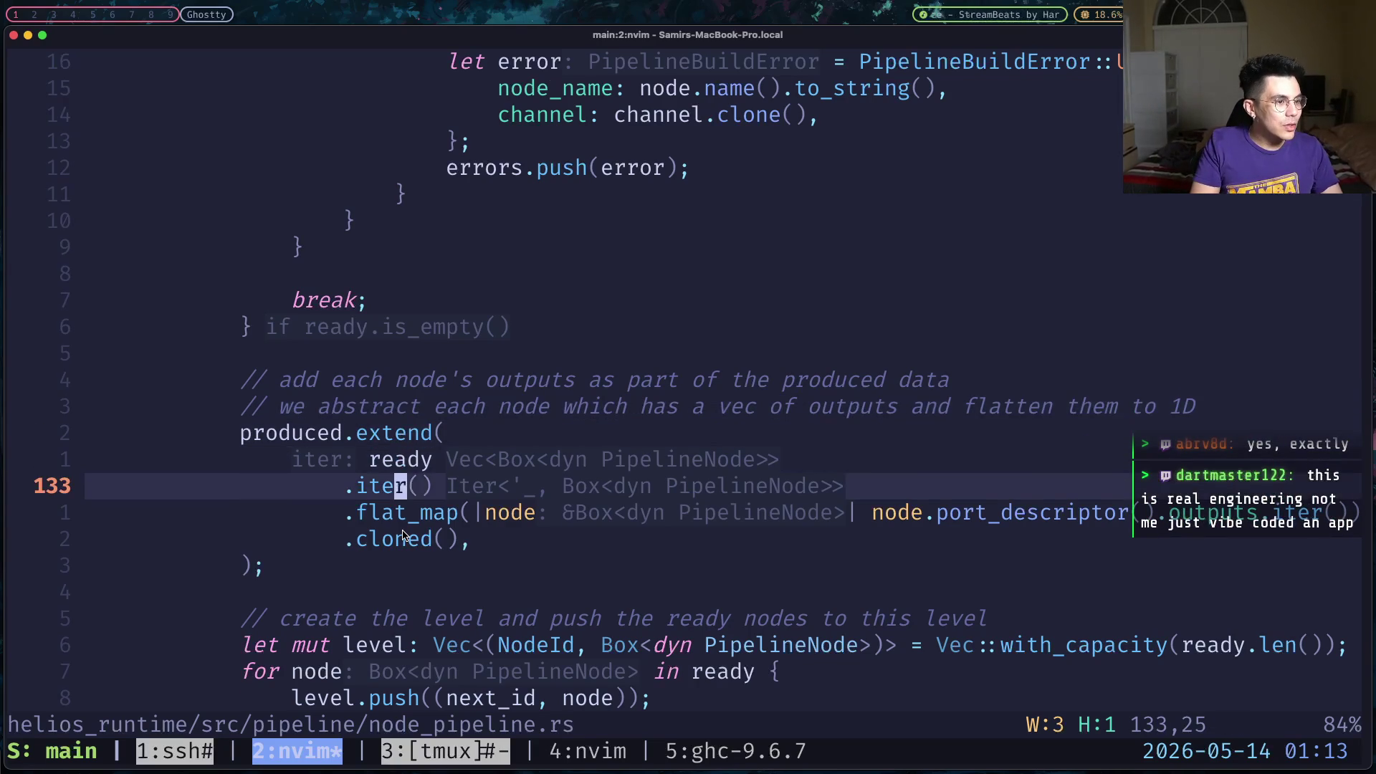
pyautogui.press('j')
pyautogui.press('j')
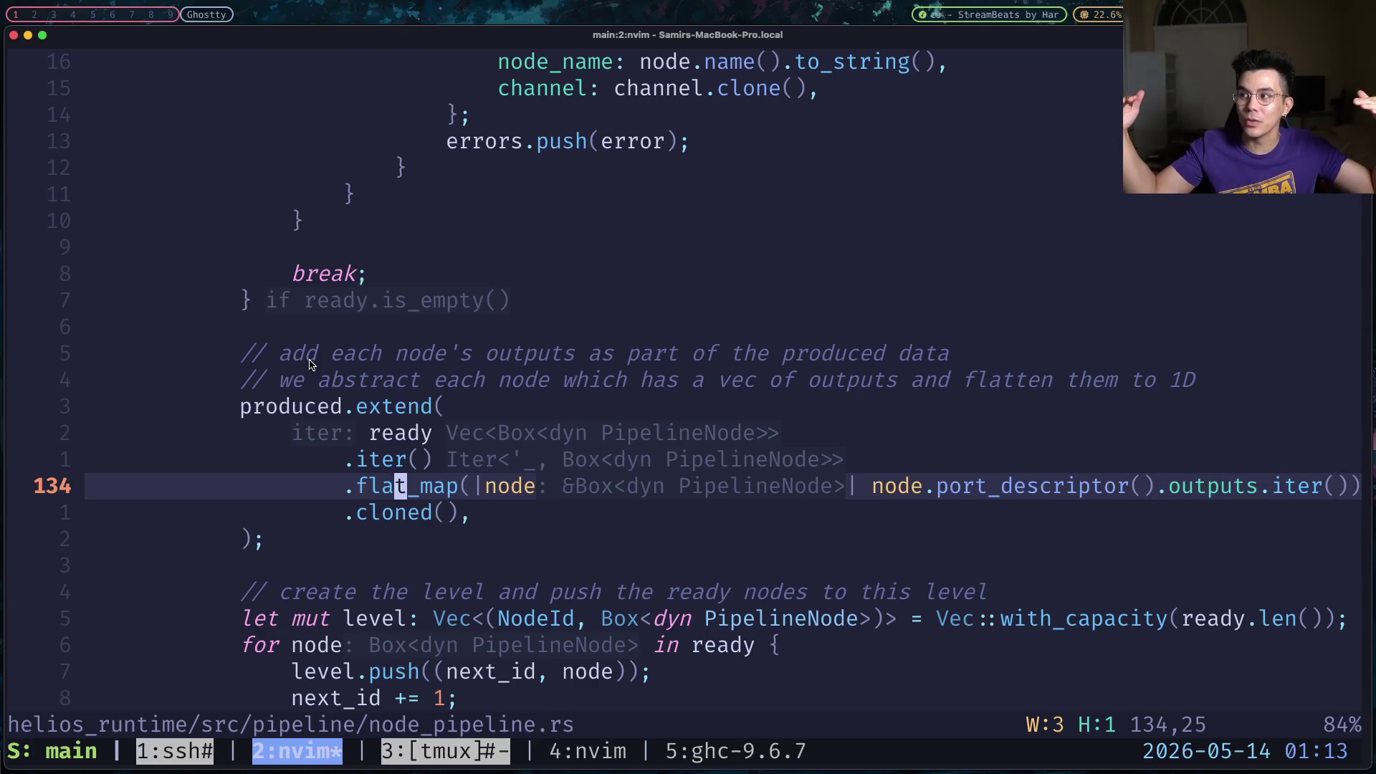
pyautogui.press('j')
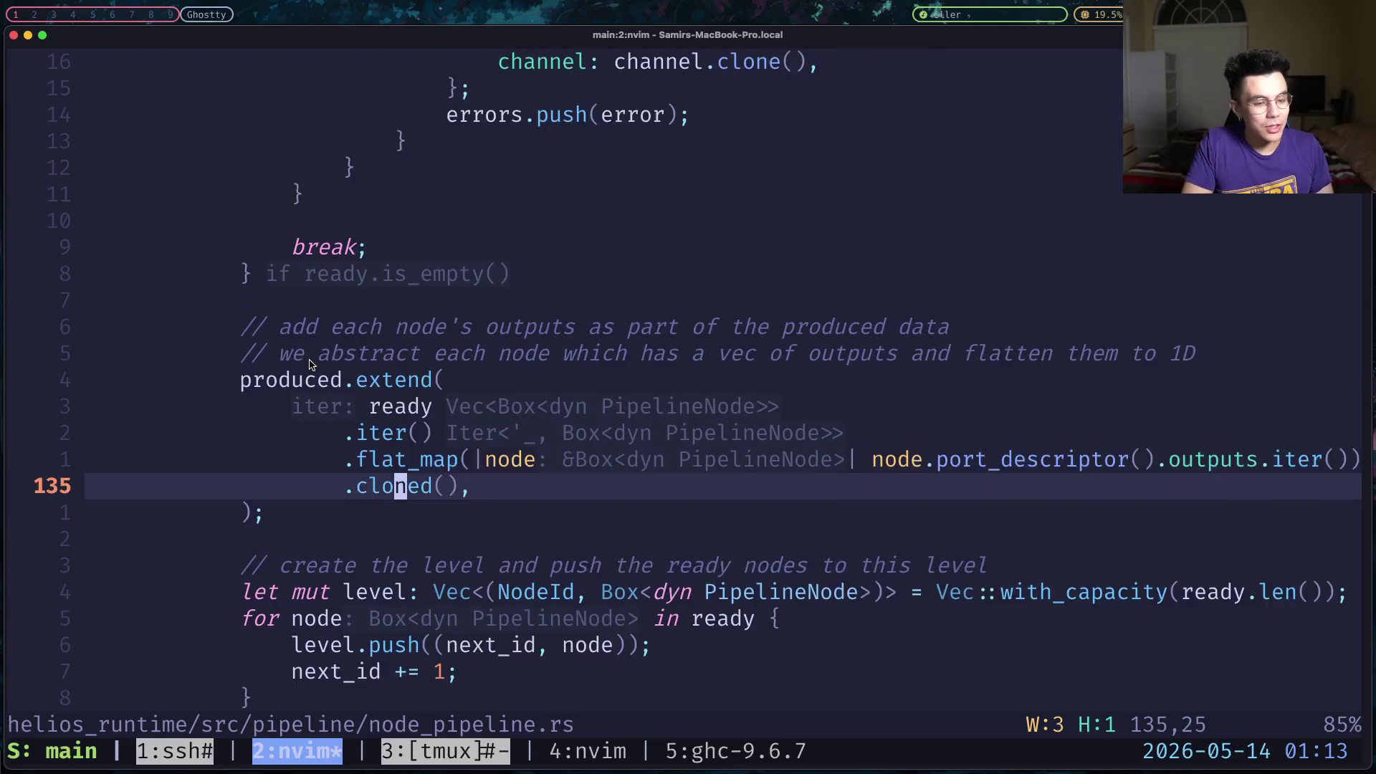
pyautogui.press('j')
pyautogui.press('j')
pyautogui.press('j')
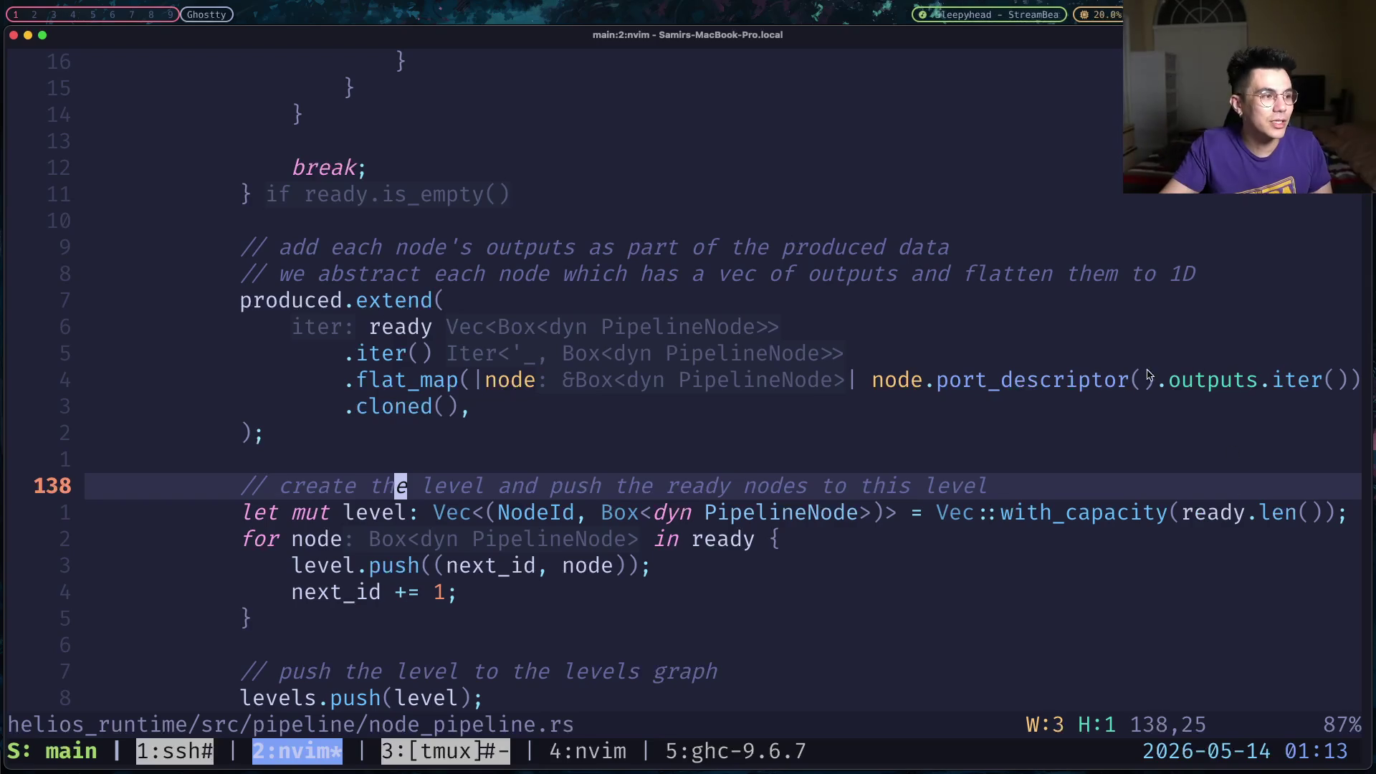
pyautogui.click(1068, 512)
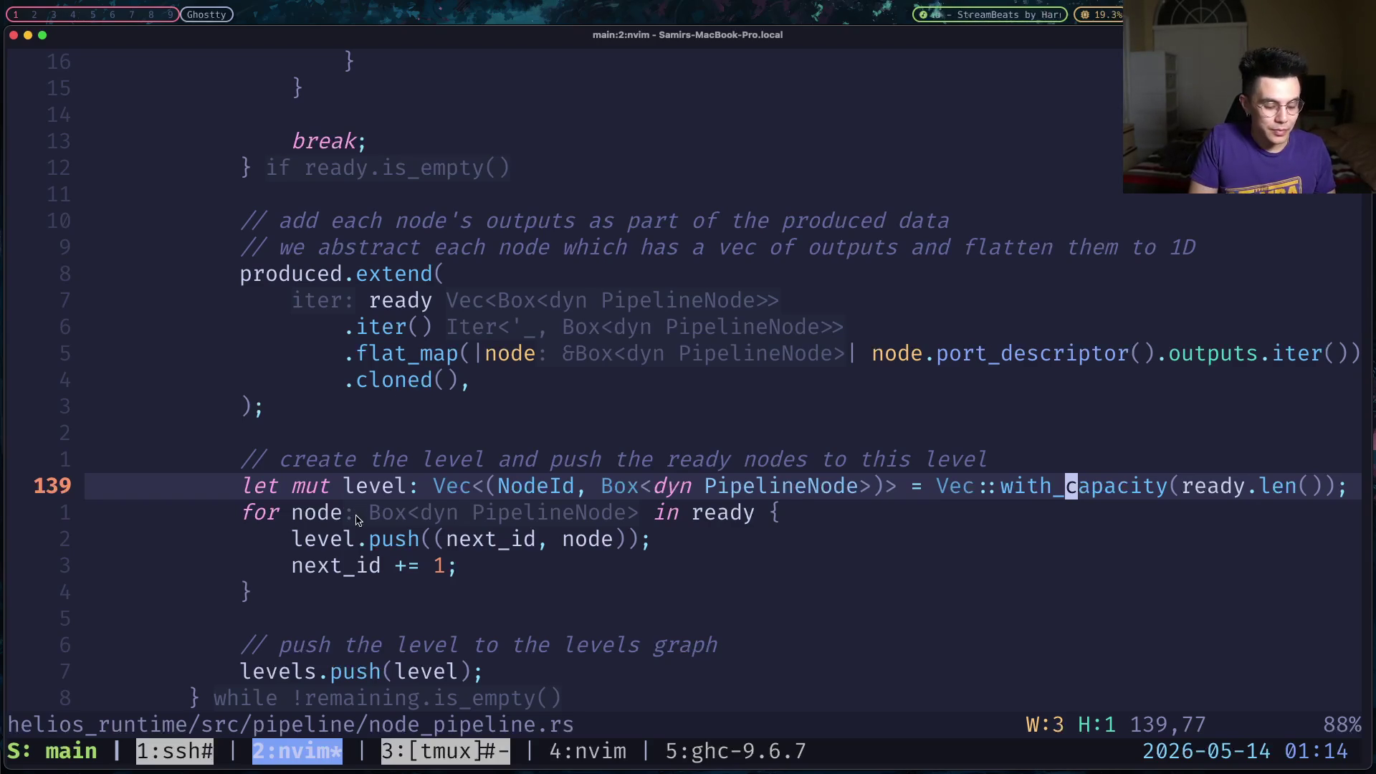
pyautogui.press('j')
pyautogui.press('j')
pyautogui.press('j')
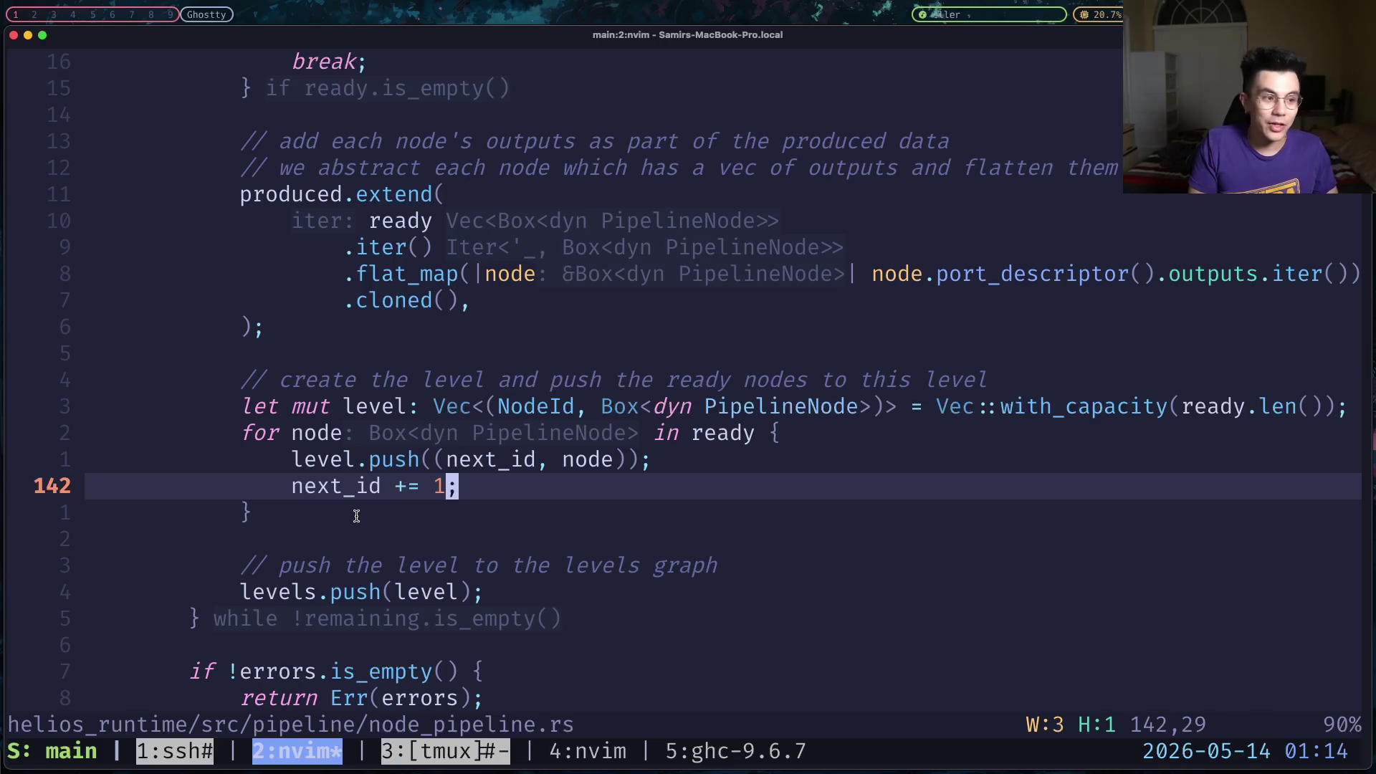
pyautogui.press('{')
pyautogui.press('{')
pyautogui.press('}')
pyautogui.press('}')
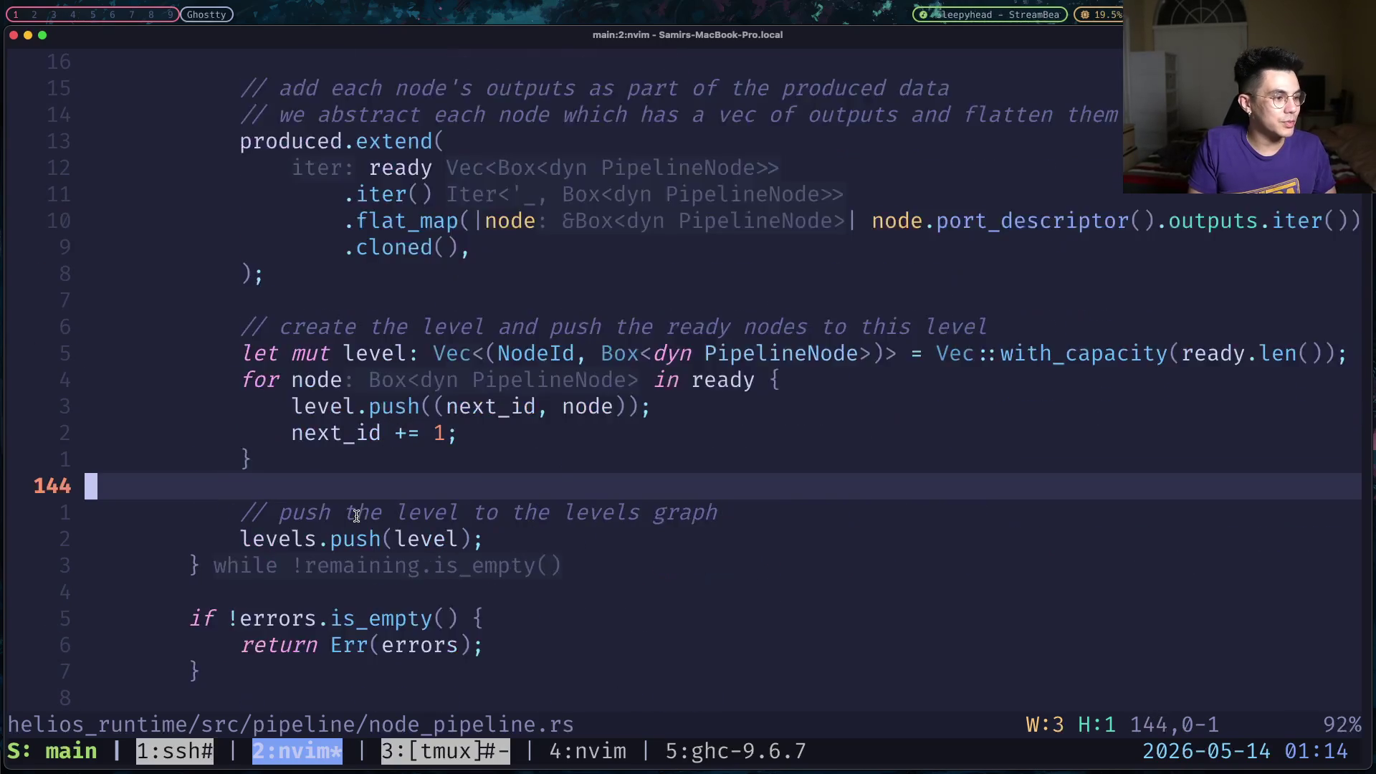
pyautogui.press('}')
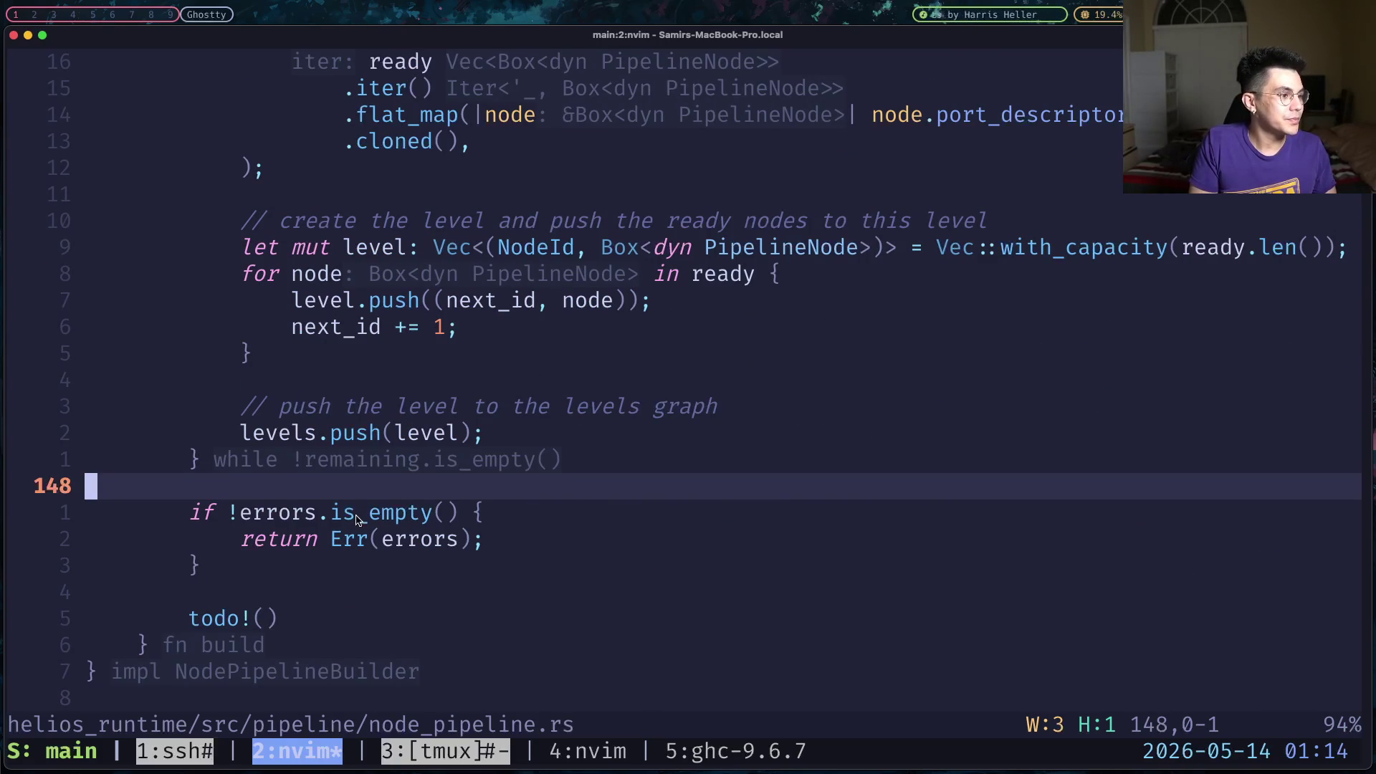
pyautogui.press('j')
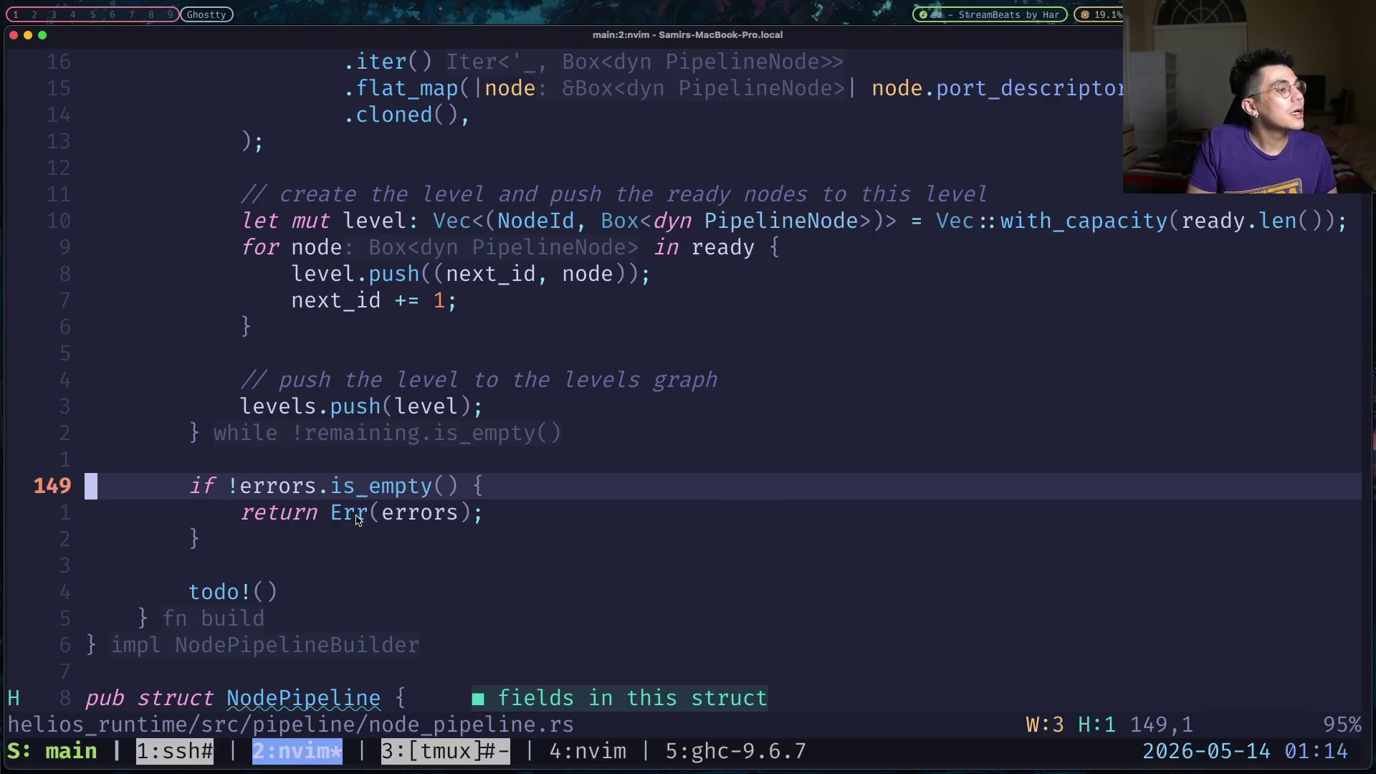
pyautogui.press('j')
pyautogui.press('j')
pyautogui.press('j')
pyautogui.press('j')
# Replace the todo!() placeholder at the end of build with Ok(levels) and save.
pyautogui.press('d')
pyautogui.press('d')
pyautogui.write(':')
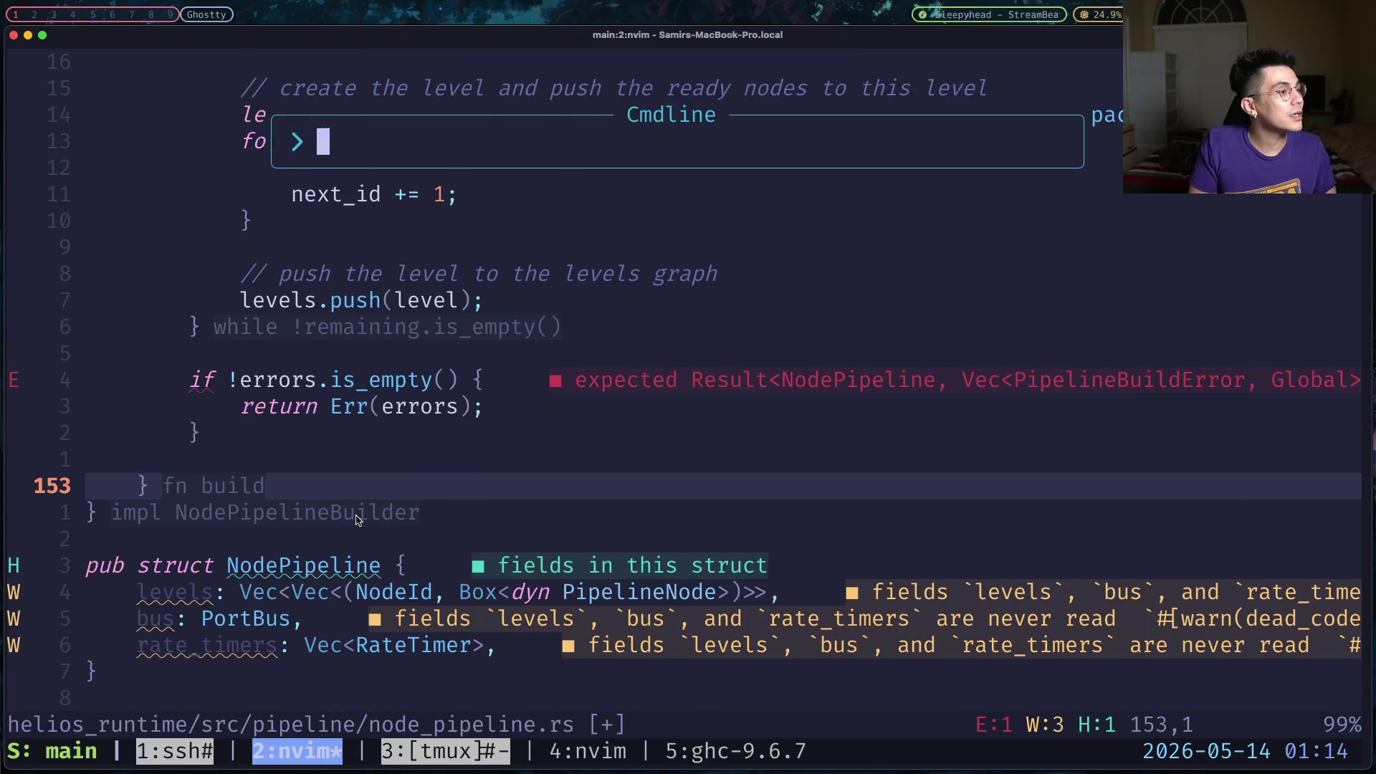
pyautogui.write('w')
pyautogui.press('Return')
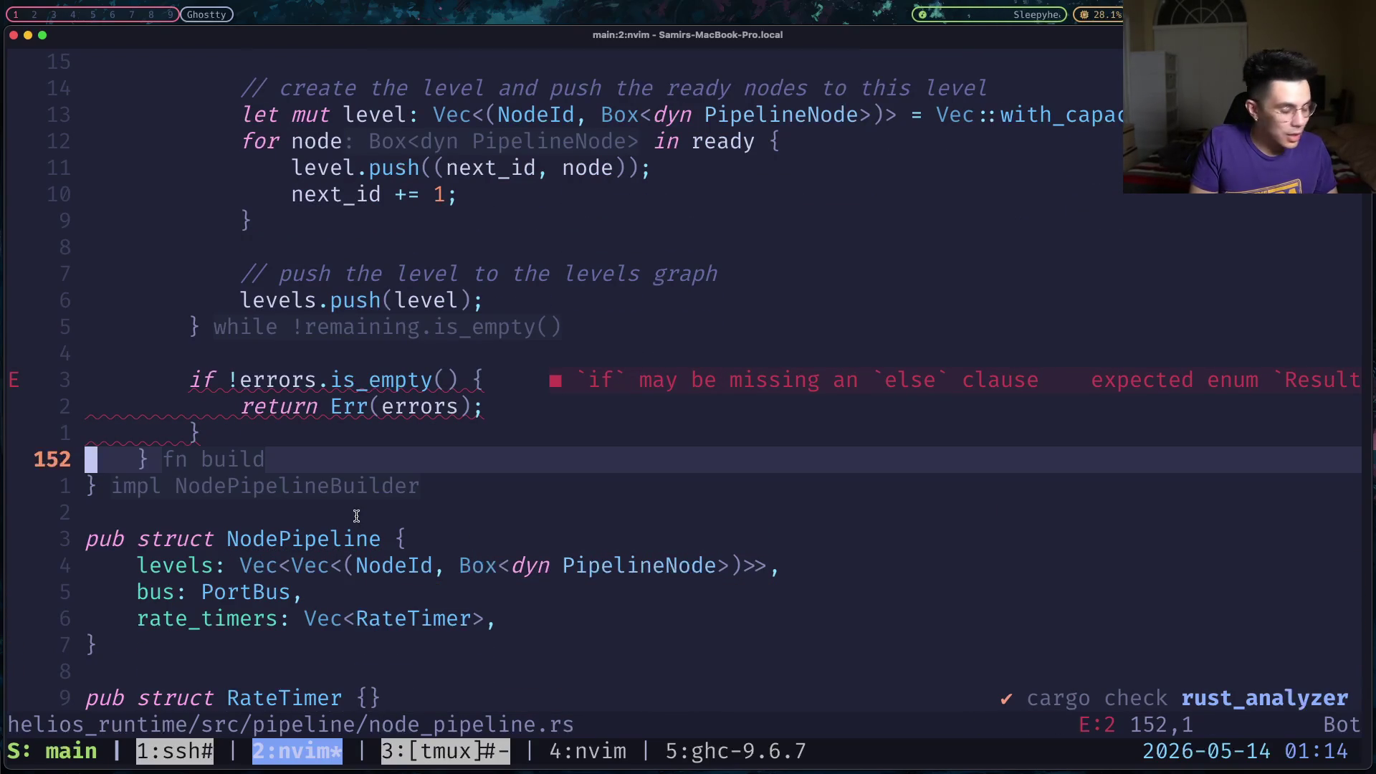
pyautogui.hotkey('shift', 'o')
pyautogui.press('Return')
pyautogui.write('Ok')
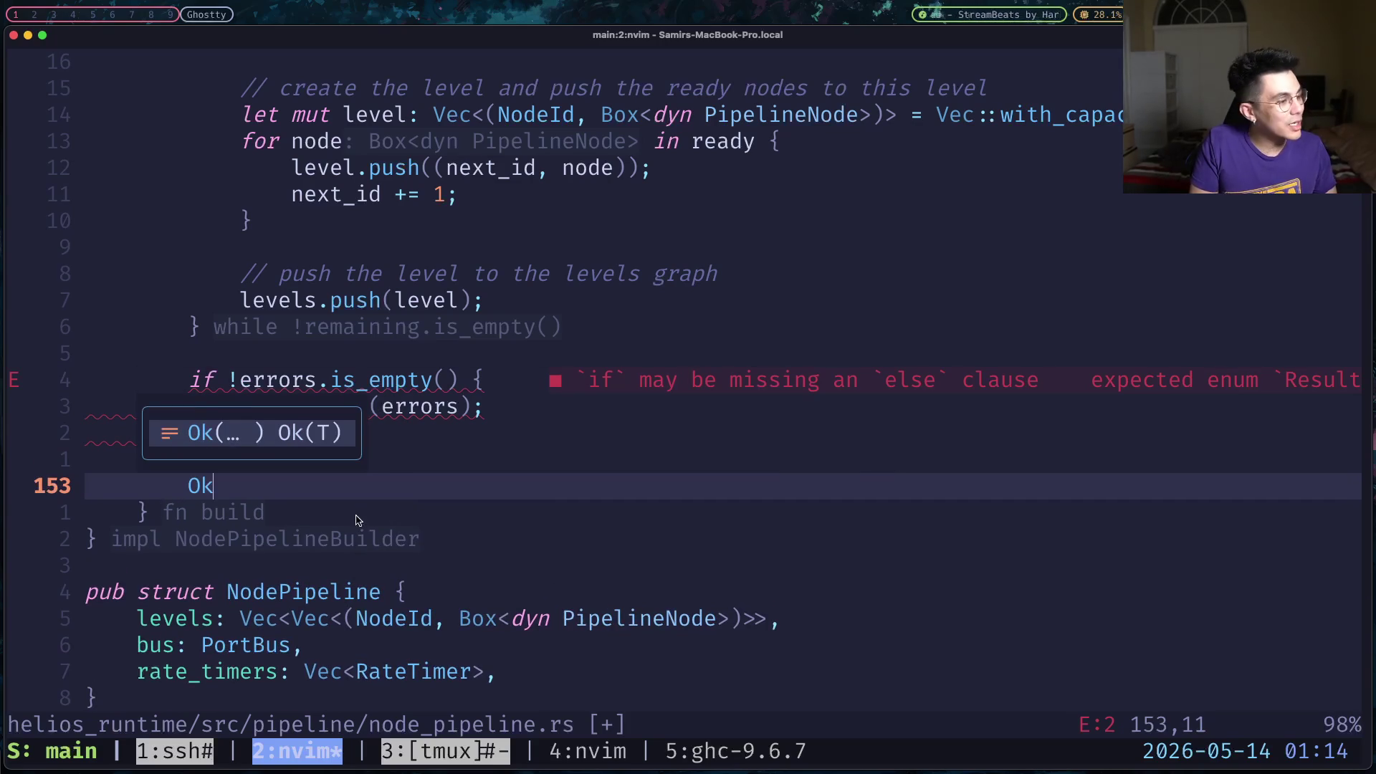
pyautogui.write('(')
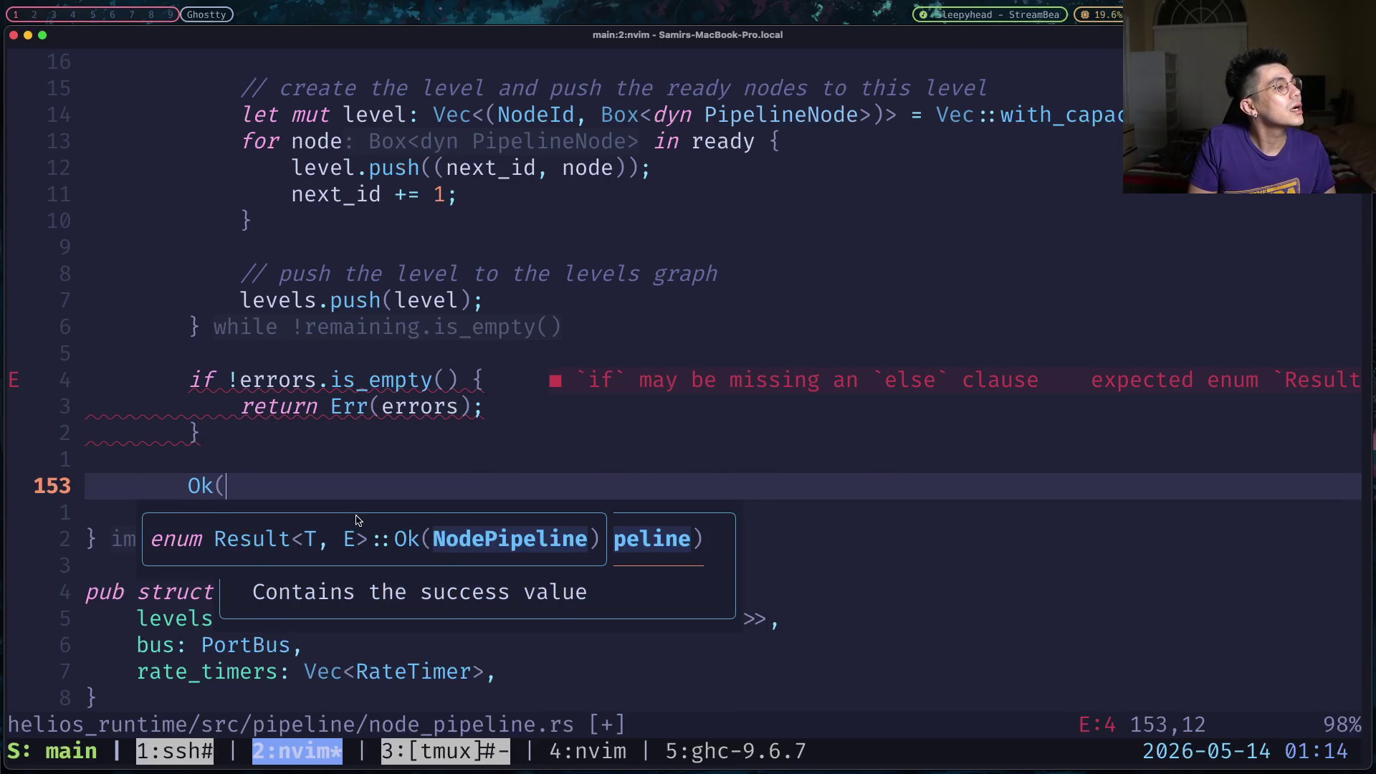
pyautogui.write('levb')
pyautogui.press('BackSpace')
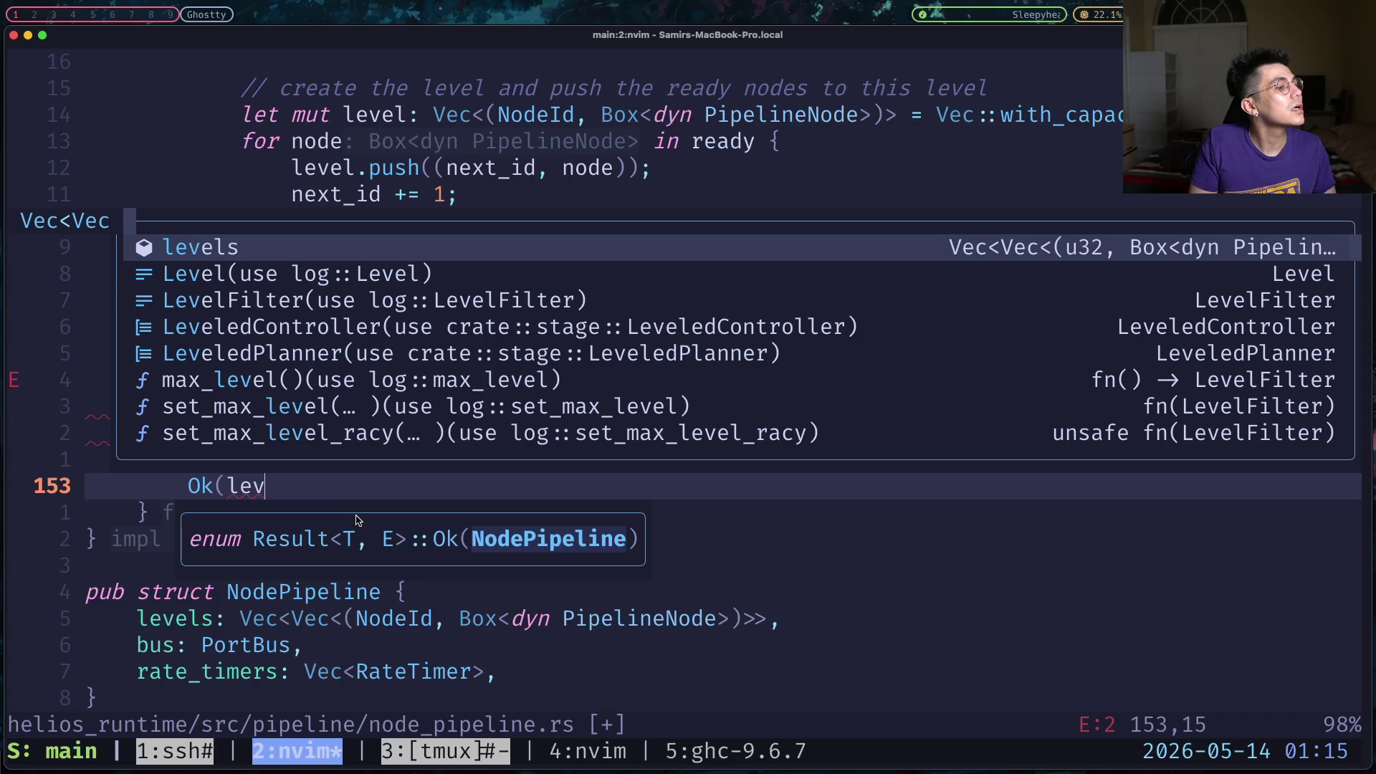
pyautogui.write('els)')
pyautogui.press('Escape')
pyautogui.write(':w')
pyautogui.press('Return')
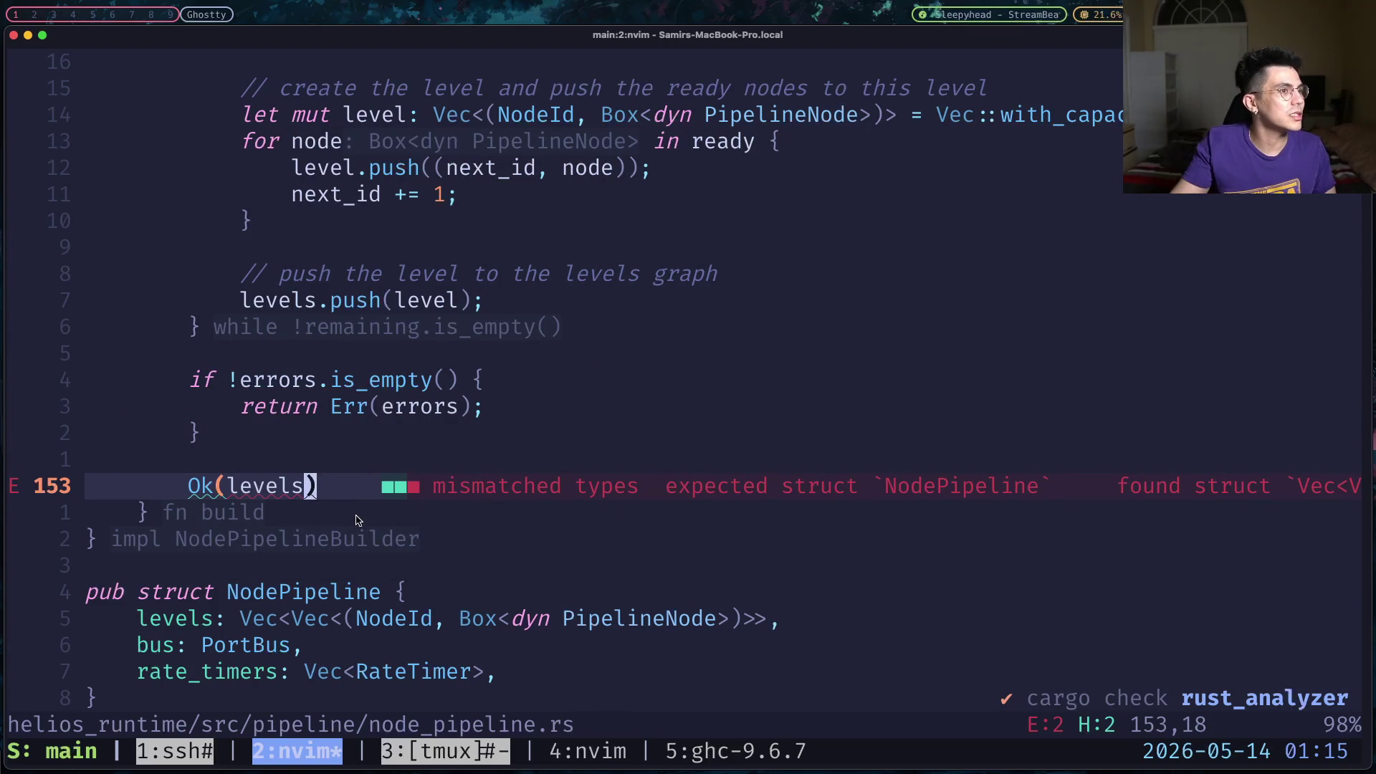
# Jump back up nine lines into the level-building loop.
pyautogui.press('9')
pyautogui.press('k')
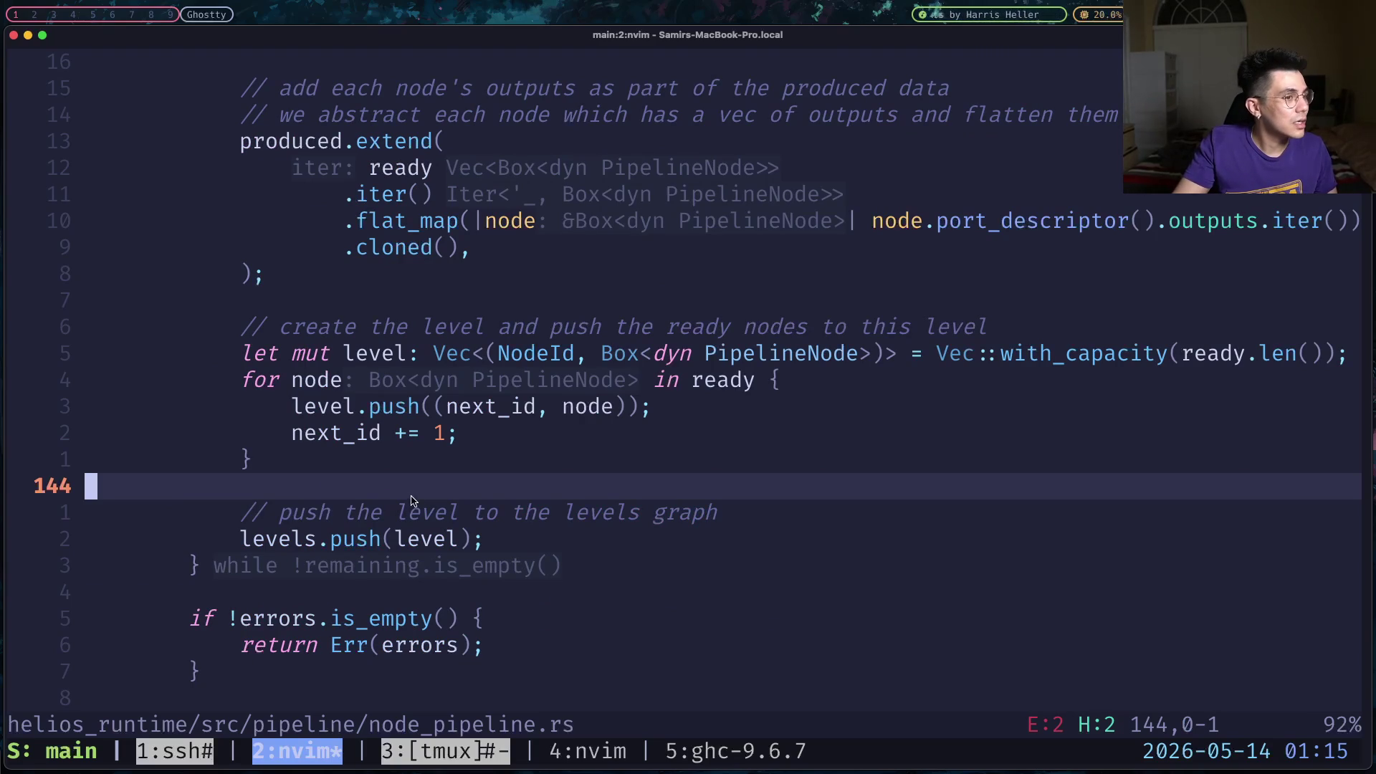
pyautogui.press('9')
pyautogui.press('k')
pyautogui.press('9')
pyautogui.press('k')
pyautogui.press('9')
pyautogui.press('k')
pyautogui.press('9')
pyautogui.press('k')
pyautogui.press('9')
pyautogui.press('k')
pyautogui.press('9')
pyautogui.press('k')
pyautogui.press('9')
pyautogui.press('k')
pyautogui.press('9')
pyautogui.press('k')
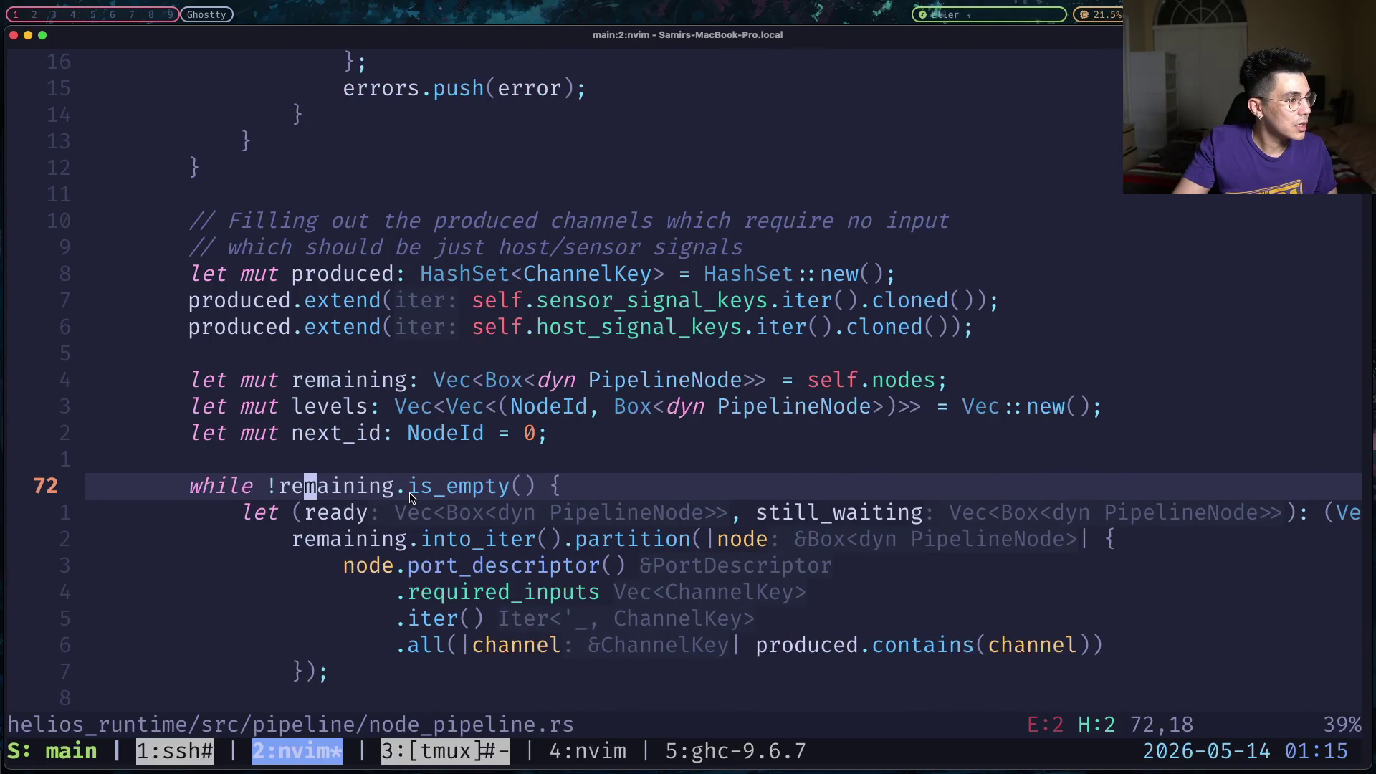
pyautogui.press('9')
pyautogui.press('k')
pyautogui.press('9')
pyautogui.press('k')
pyautogui.press('9')
pyautogui.press('k')
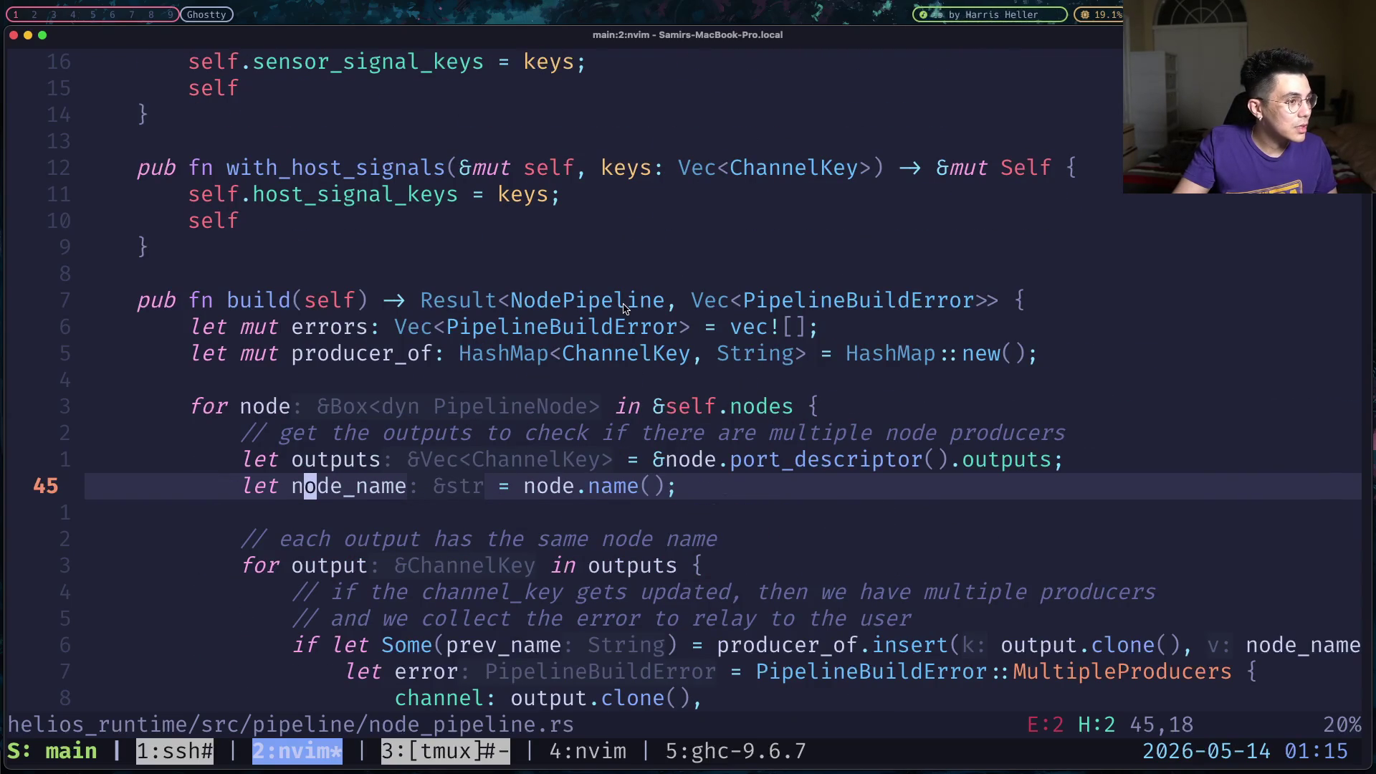
pyautogui.scroll(-20, 548, 434)
pyautogui.scroll(-20, 549, 434)
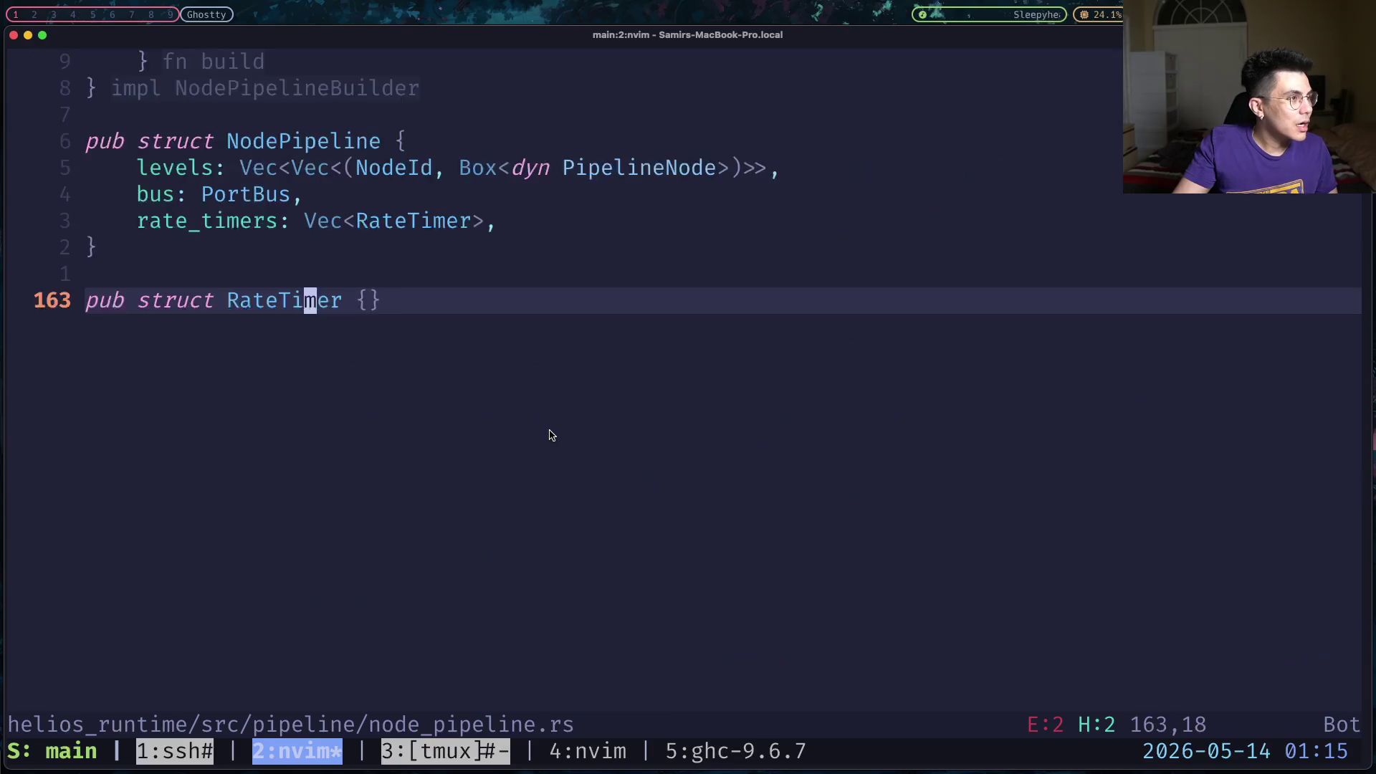
pyautogui.scroll(6, 549, 434)
pyautogui.scroll(-3, 548, 432)
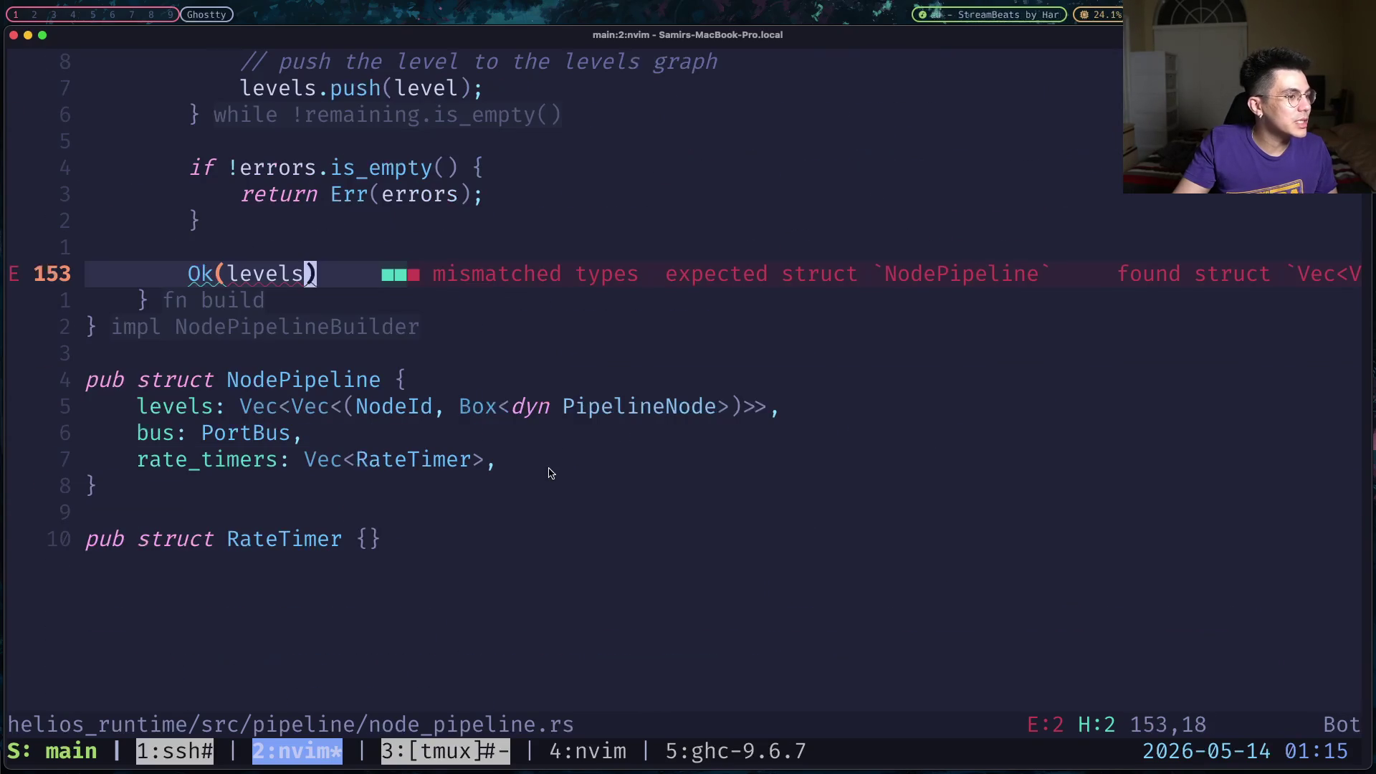
pyautogui.moveTo(553, 467); pyautogui.dragTo(29, 406)
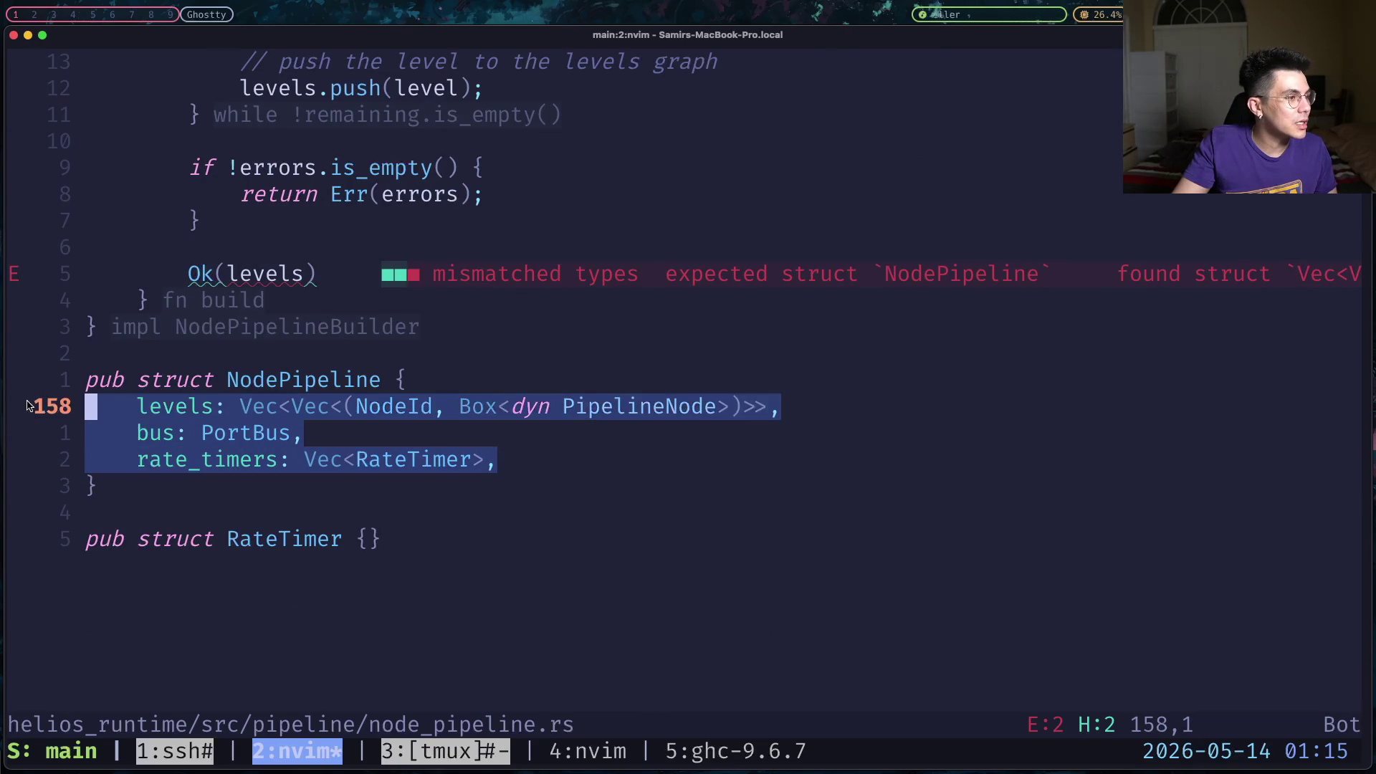
pyautogui.click(204, 438)
pyautogui.moveTo(308, 438); pyautogui.dragTo(111, 437)
pyautogui.click(184, 459)
pyautogui.click(136, 460)
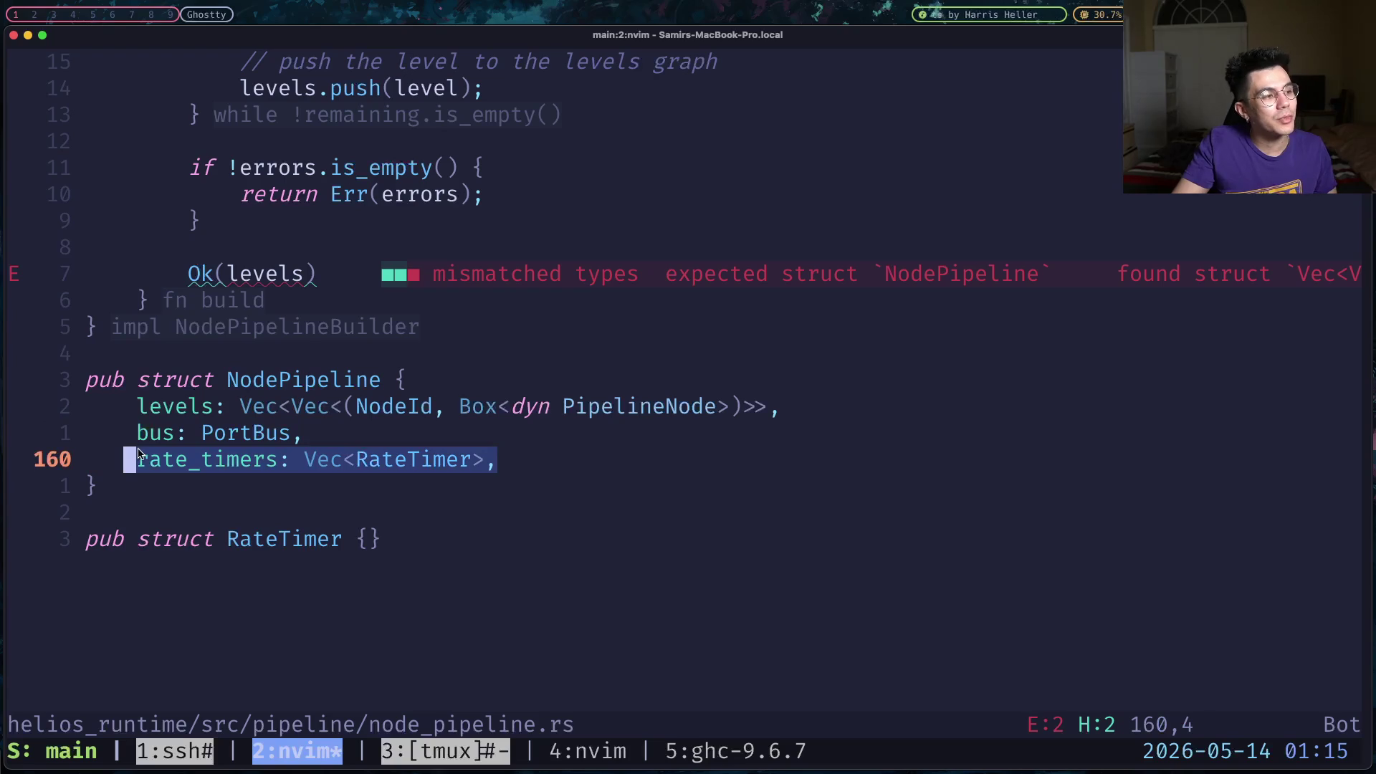
pyautogui.moveTo(308, 432); pyautogui.dragTo(112, 434)
pyautogui.click(137, 433)
pyautogui.click(301, 433)
pyautogui.moveTo(495, 459); pyautogui.dragTo(137, 459)
pyautogui.click(384, 544)
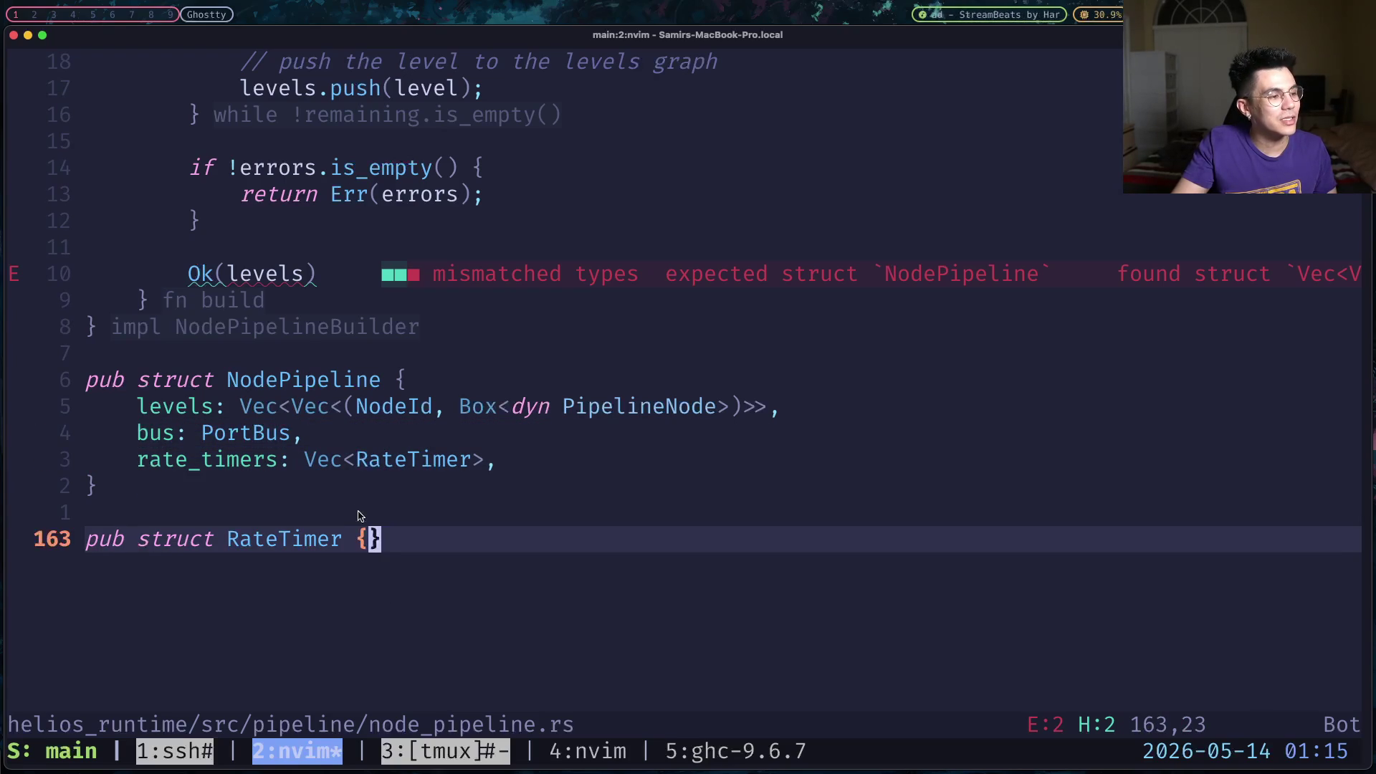
pyautogui.click(318, 274)
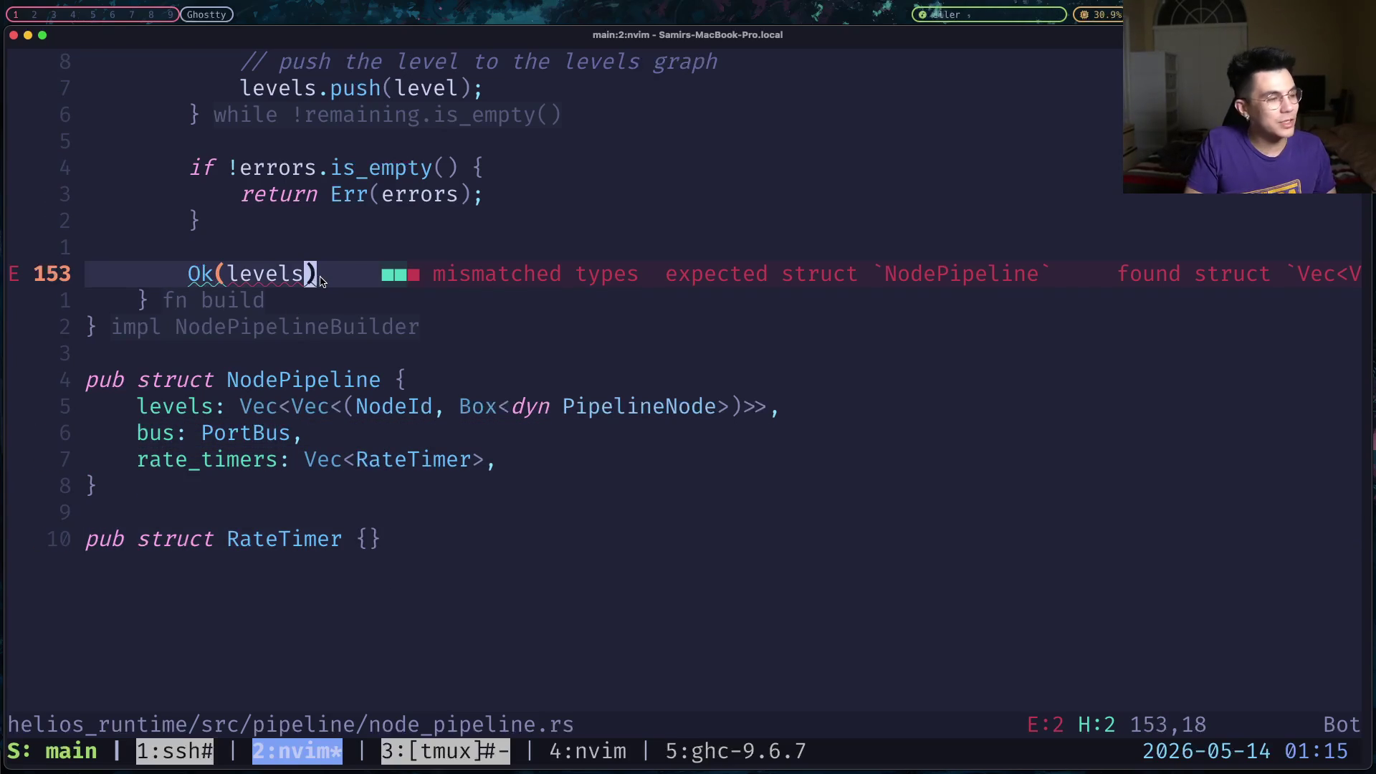
# Delete the Ok(levels) return, restore the todo!() placeholder and save all files with :wa.
pyautogui.press('d')
pyautogui.press('k')
pyautogui.press('O')
pyautogui.press('Return')
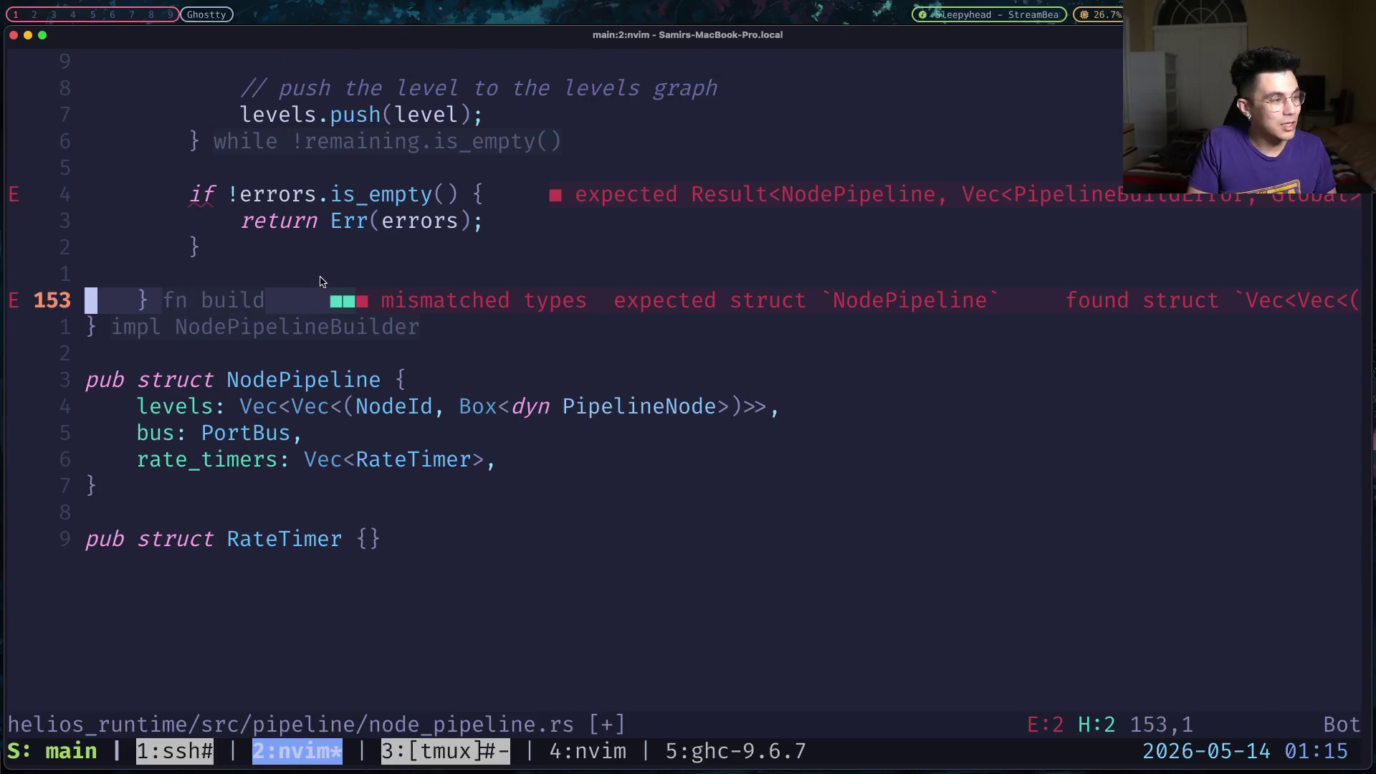
pyautogui.write('todo!()')
pyautogui.press('Escape')
pyautogui.write(':wa')
pyautogui.press('Return')
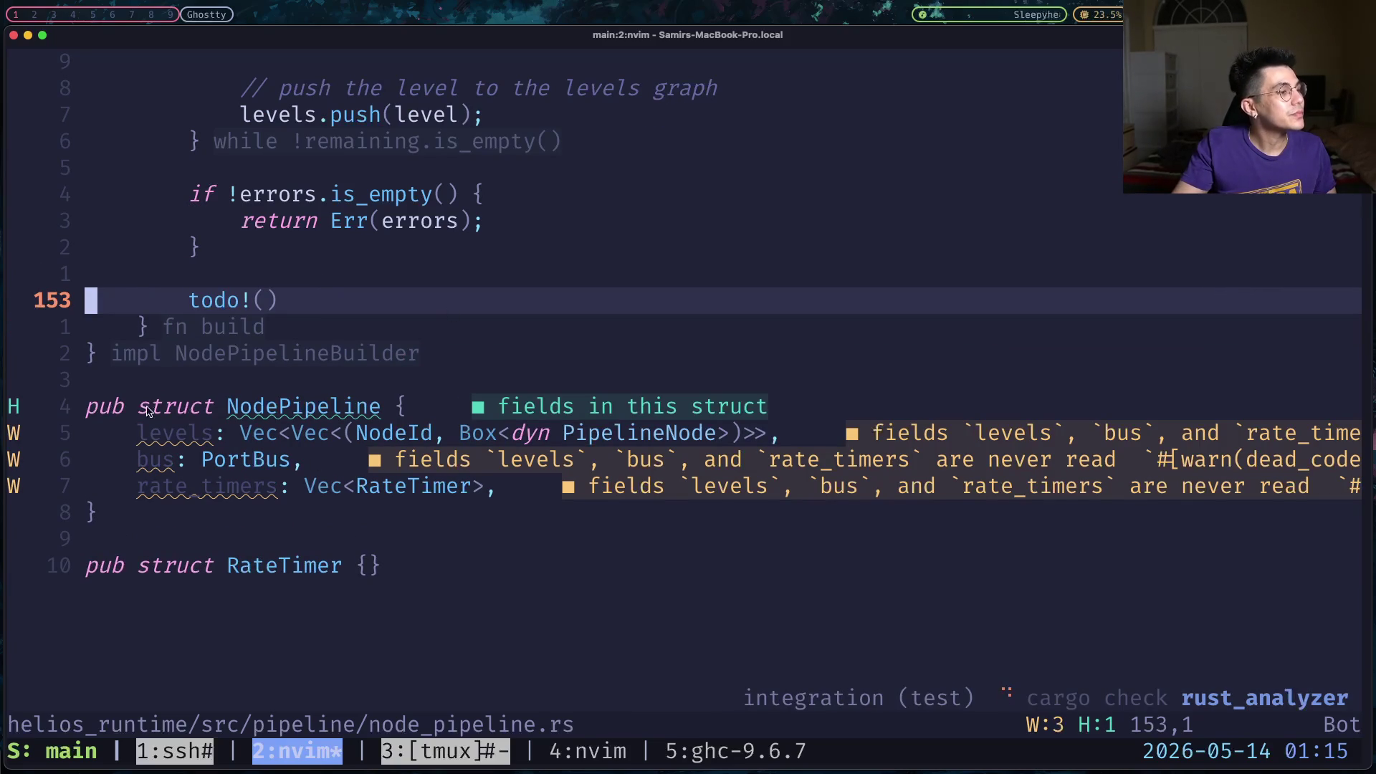
pyautogui.scroll(-3, 377, 463)
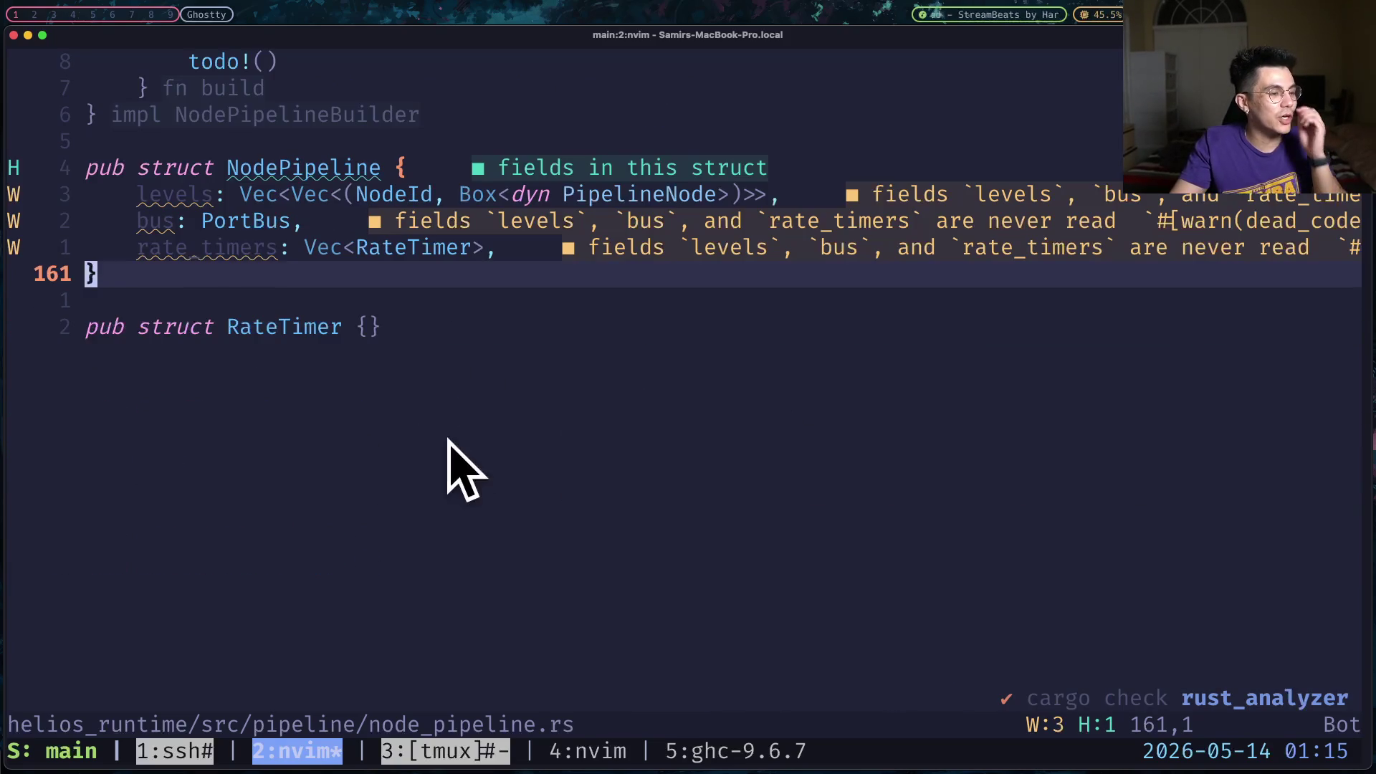
pyautogui.scroll(6, 279, 387)
pyautogui.scroll(3, 339, 366)
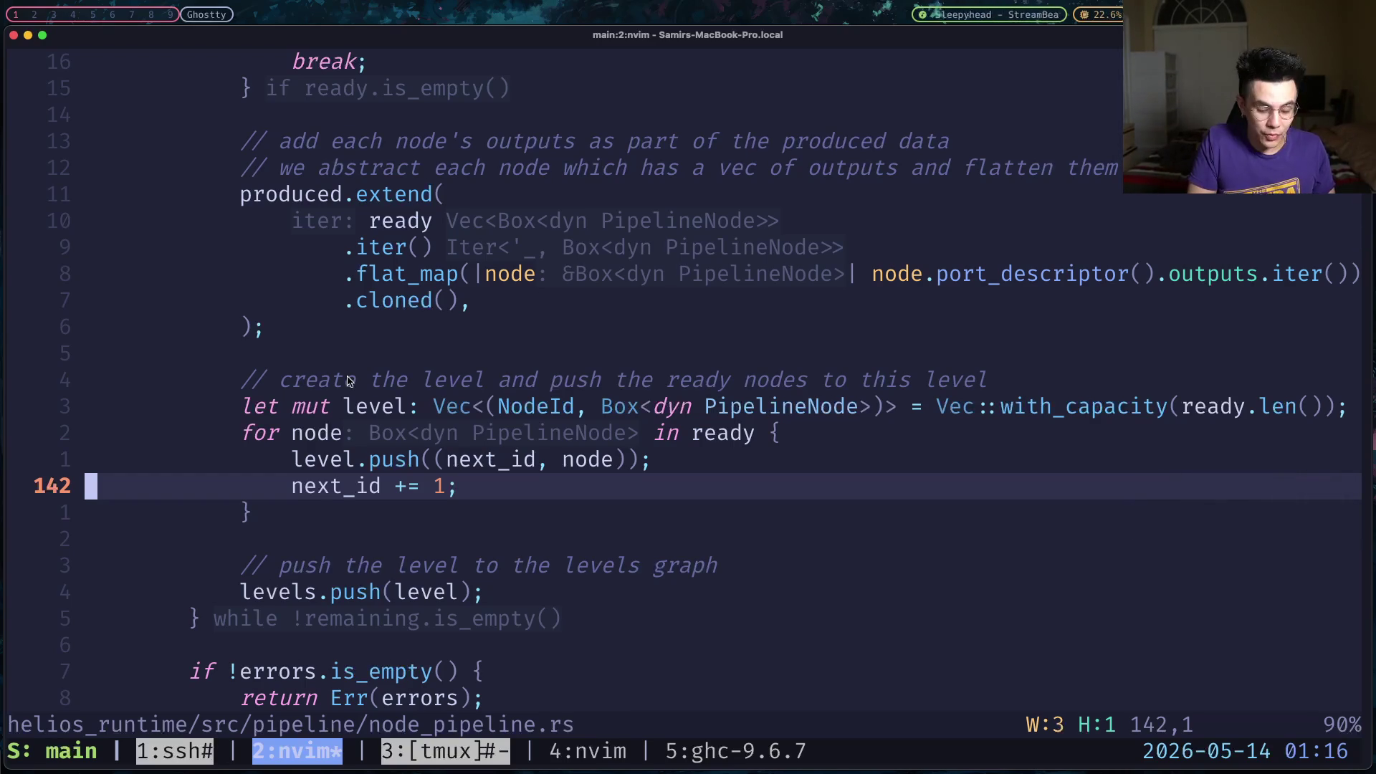
pyautogui.press('k')
pyautogui.press('k')
pyautogui.press('k')
pyautogui.press('k')
pyautogui.press('k')
pyautogui.press('k')
pyautogui.press('k')
pyautogui.press('^')
pyautogui.press('l')
pyautogui.write('dw')
pyautogui.write('map')
pyautogui.press('Escape')
pyautogui.press(':')
pyautogui.write('w')
pyautogui.press('Return')
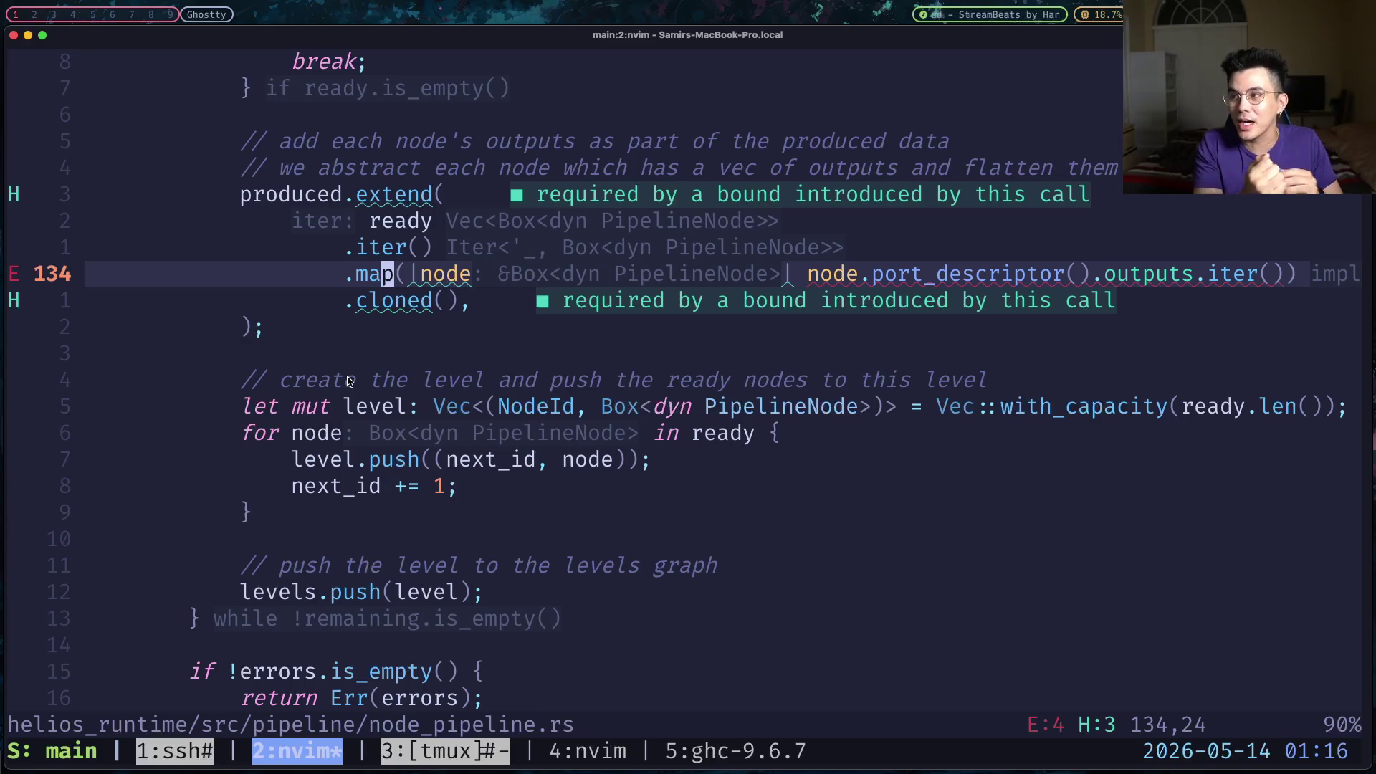
pyautogui.press('h')
pyautogui.press('h')
pyautogui.press('i')
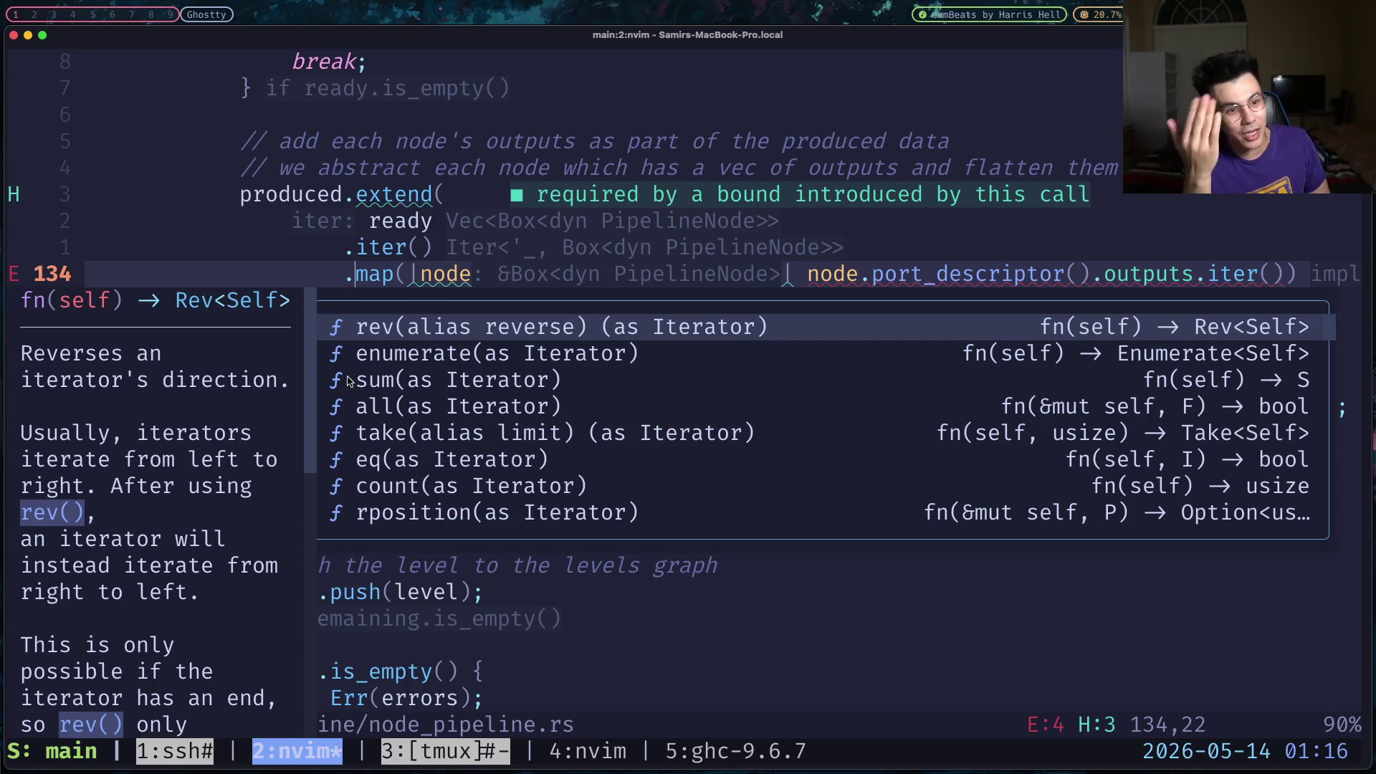
pyautogui.write('flat_')
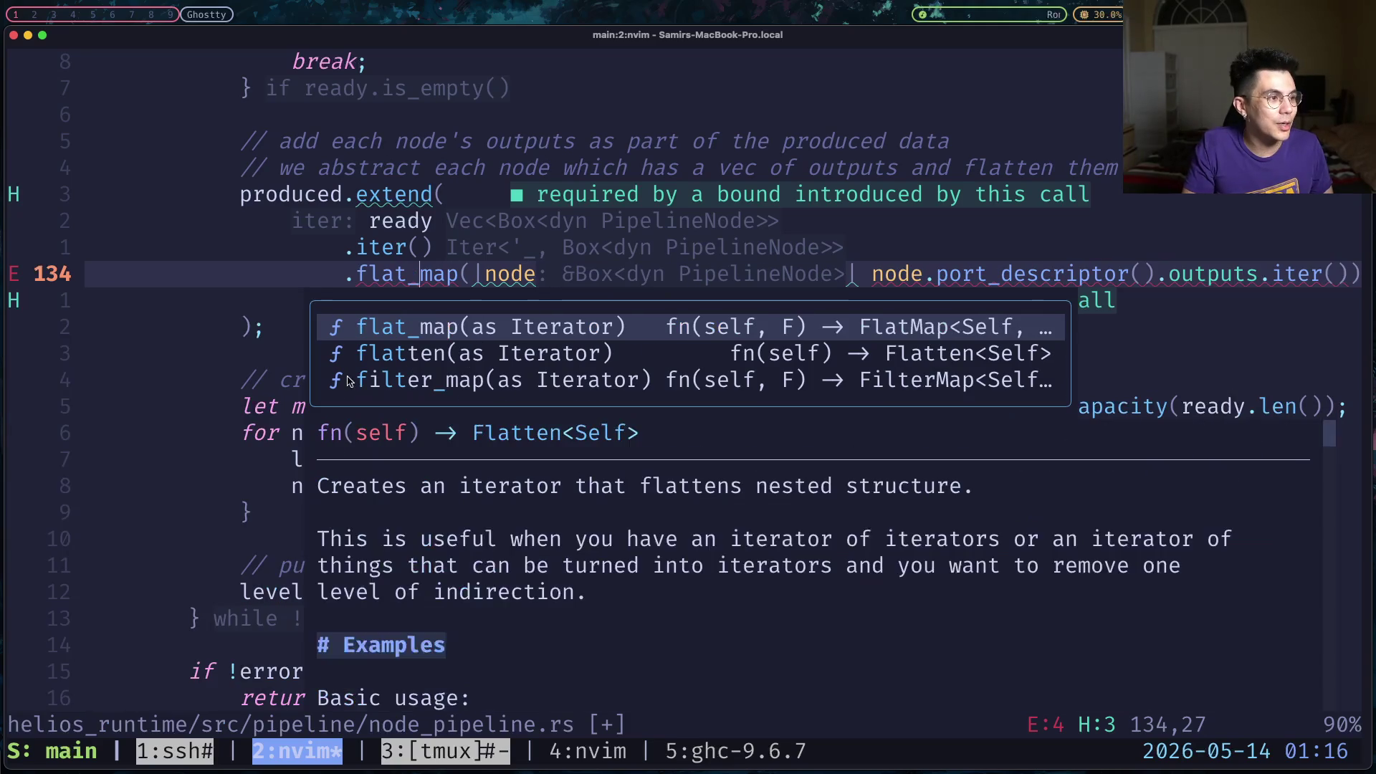
pyautogui.press('Escape')
pyautogui.write(':w')
pyautogui.press('Return')
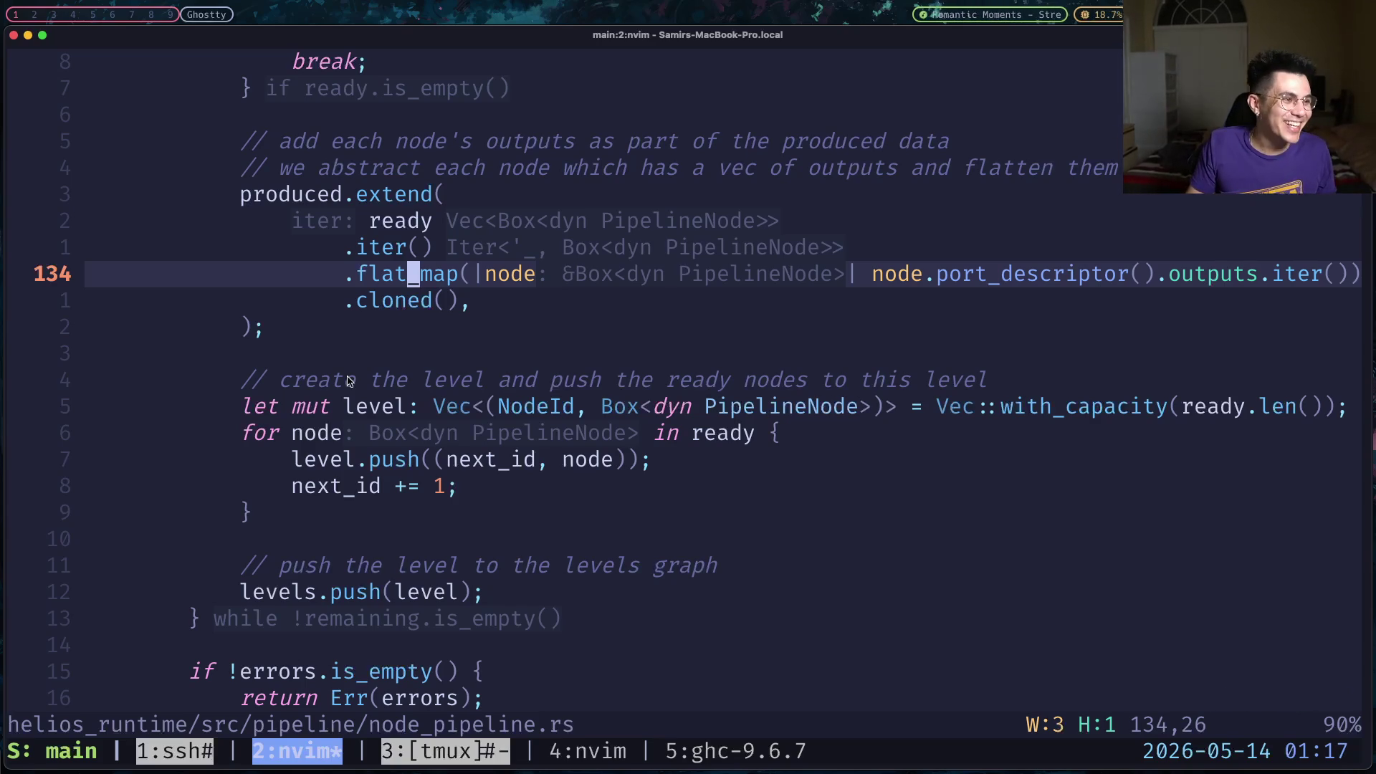
pyautogui.press('{')
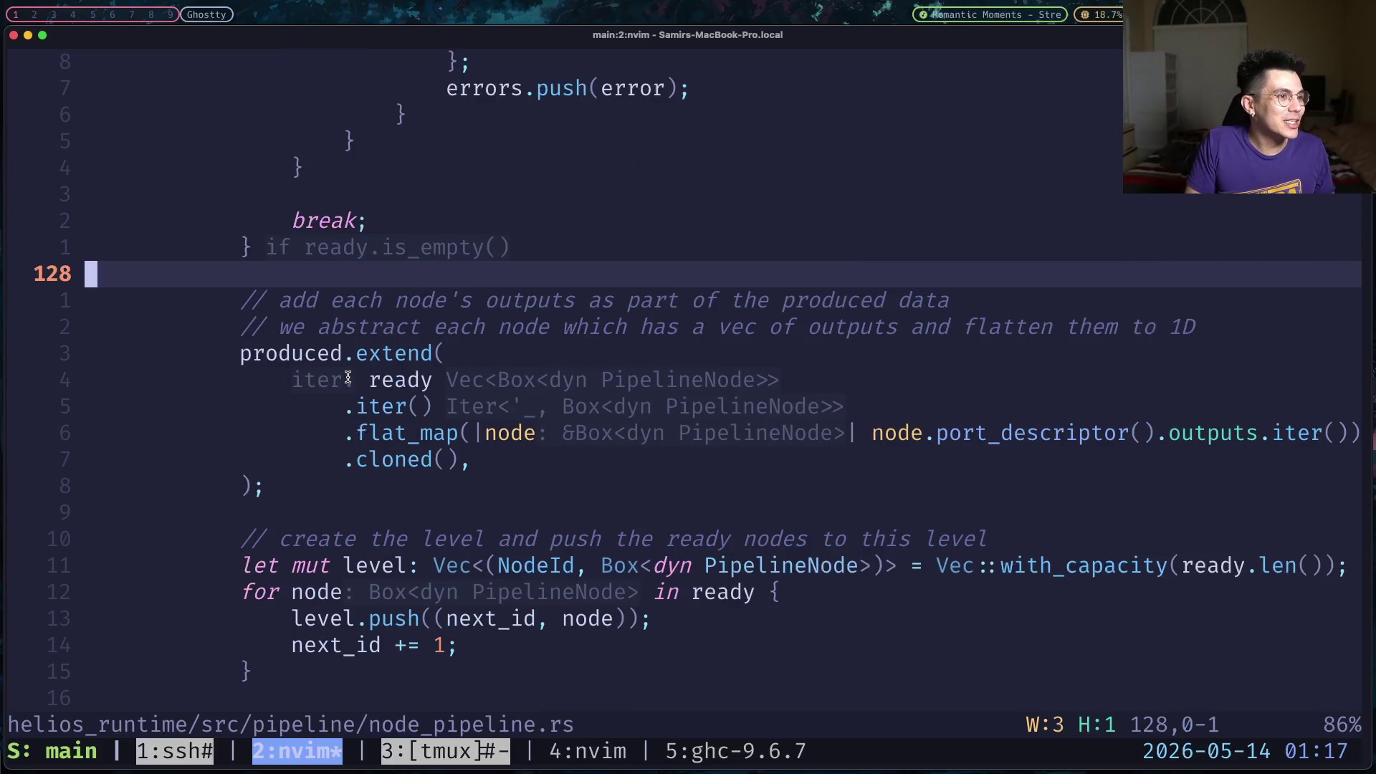
pyautogui.press('{')
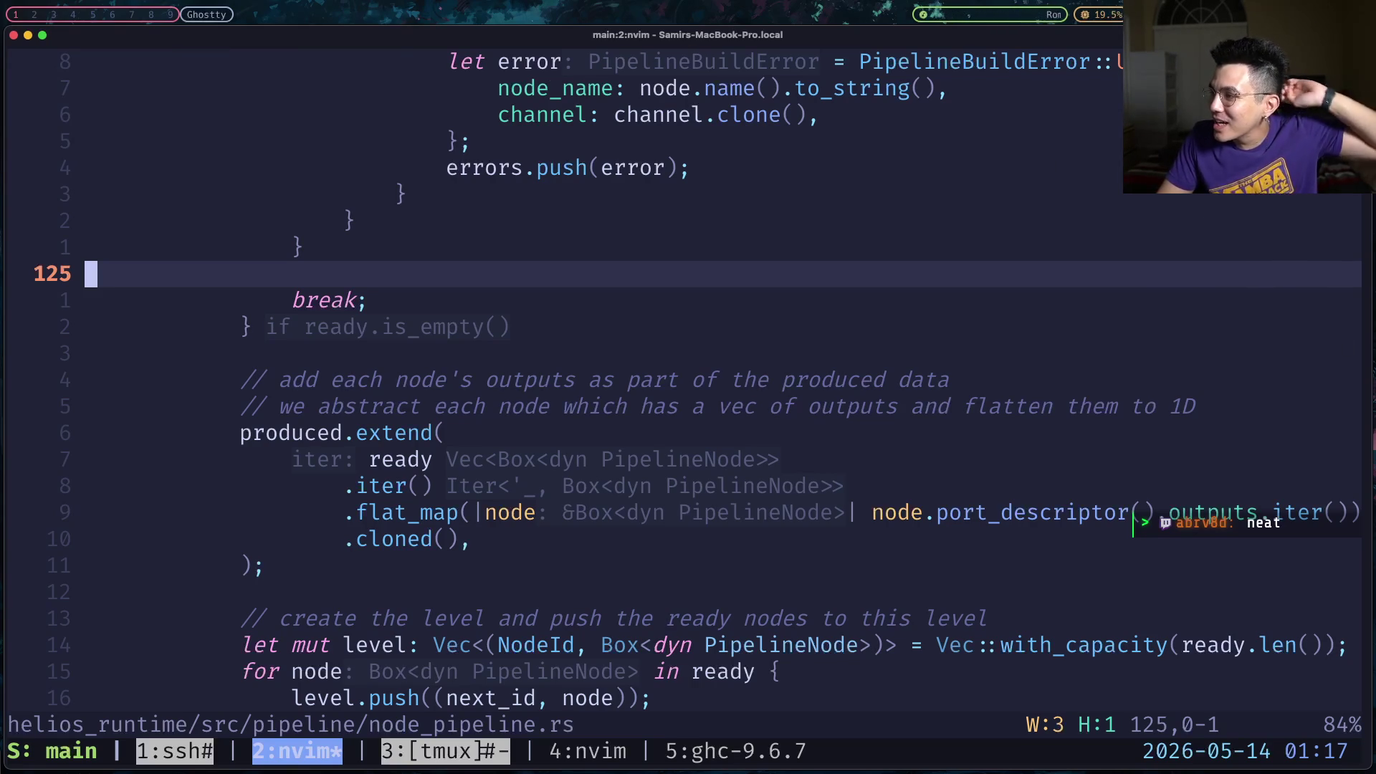
pyautogui.press('{')
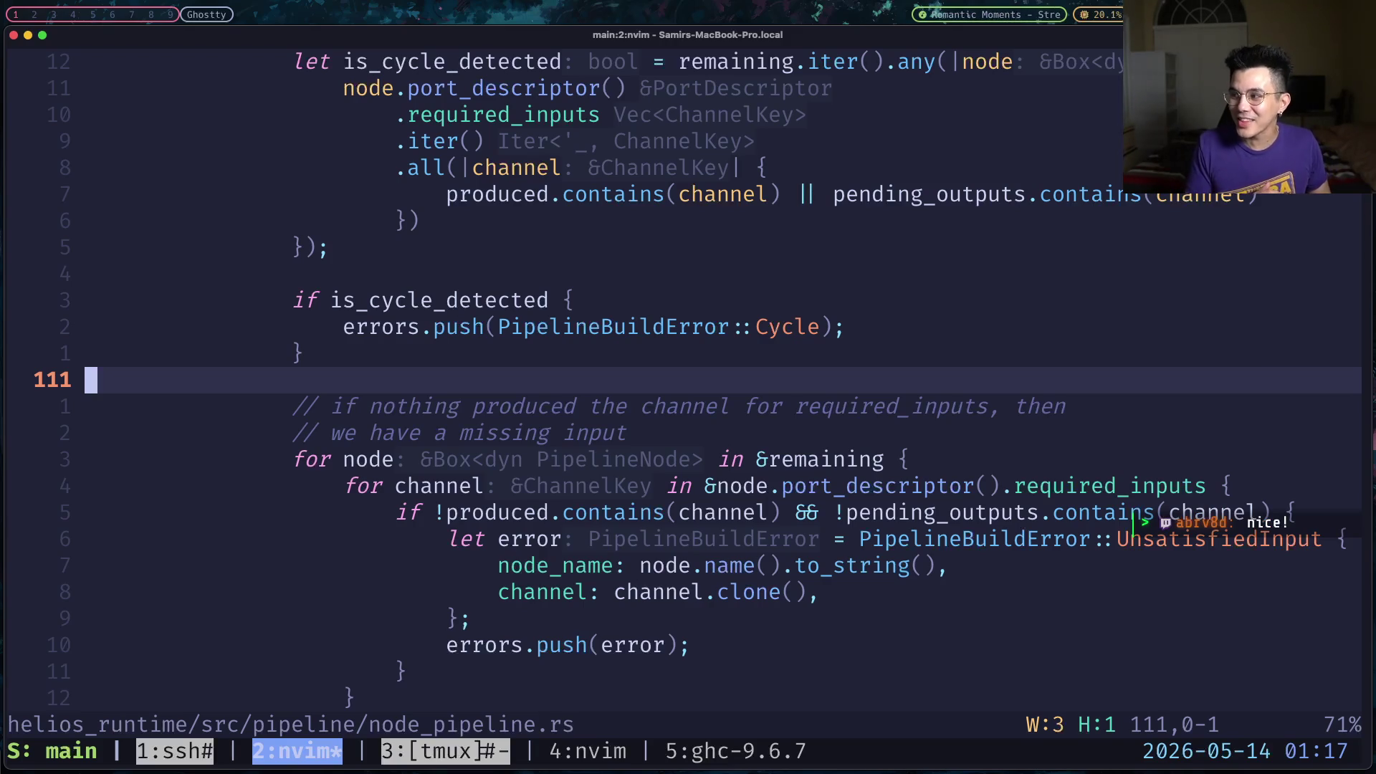
pyautogui.press('{')
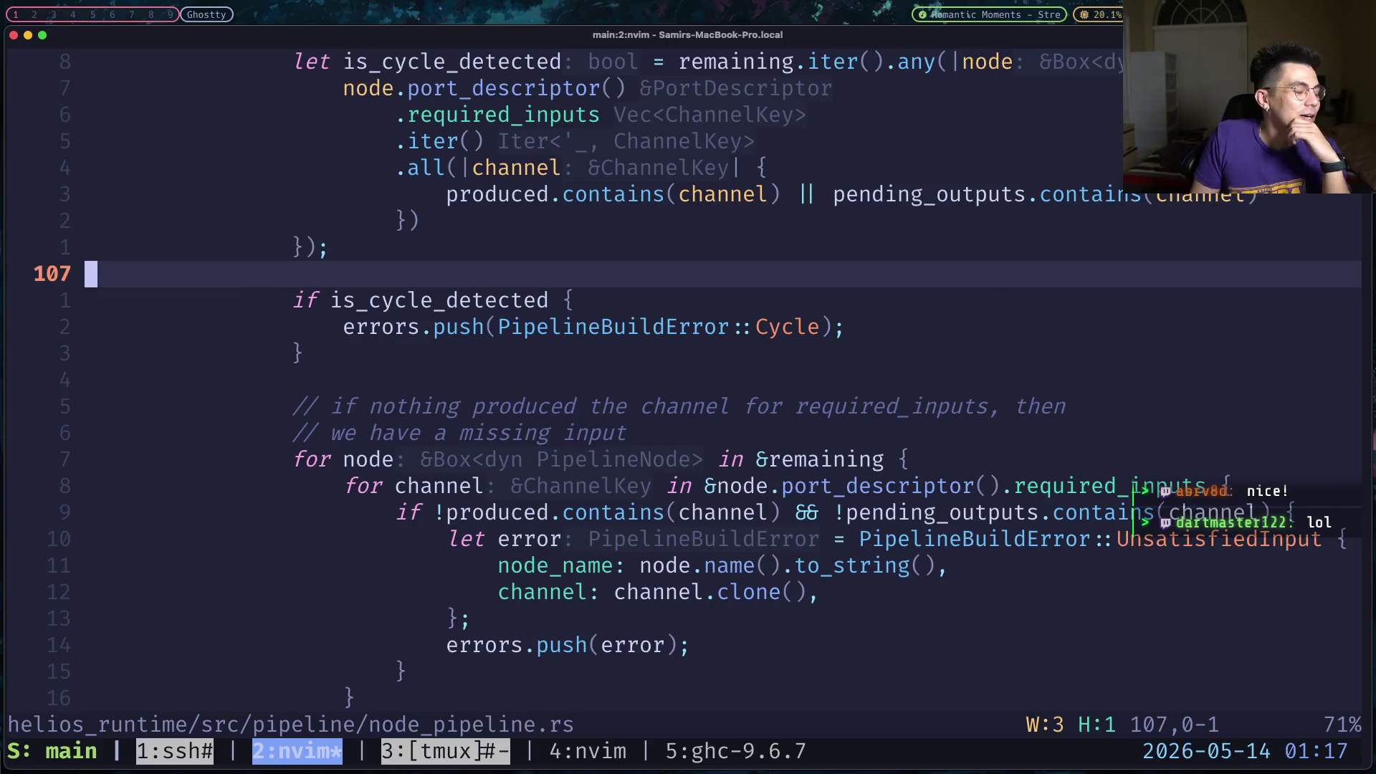
pyautogui.press('{')
pyautogui.press('{')
pyautogui.press('{')
pyautogui.press('{')
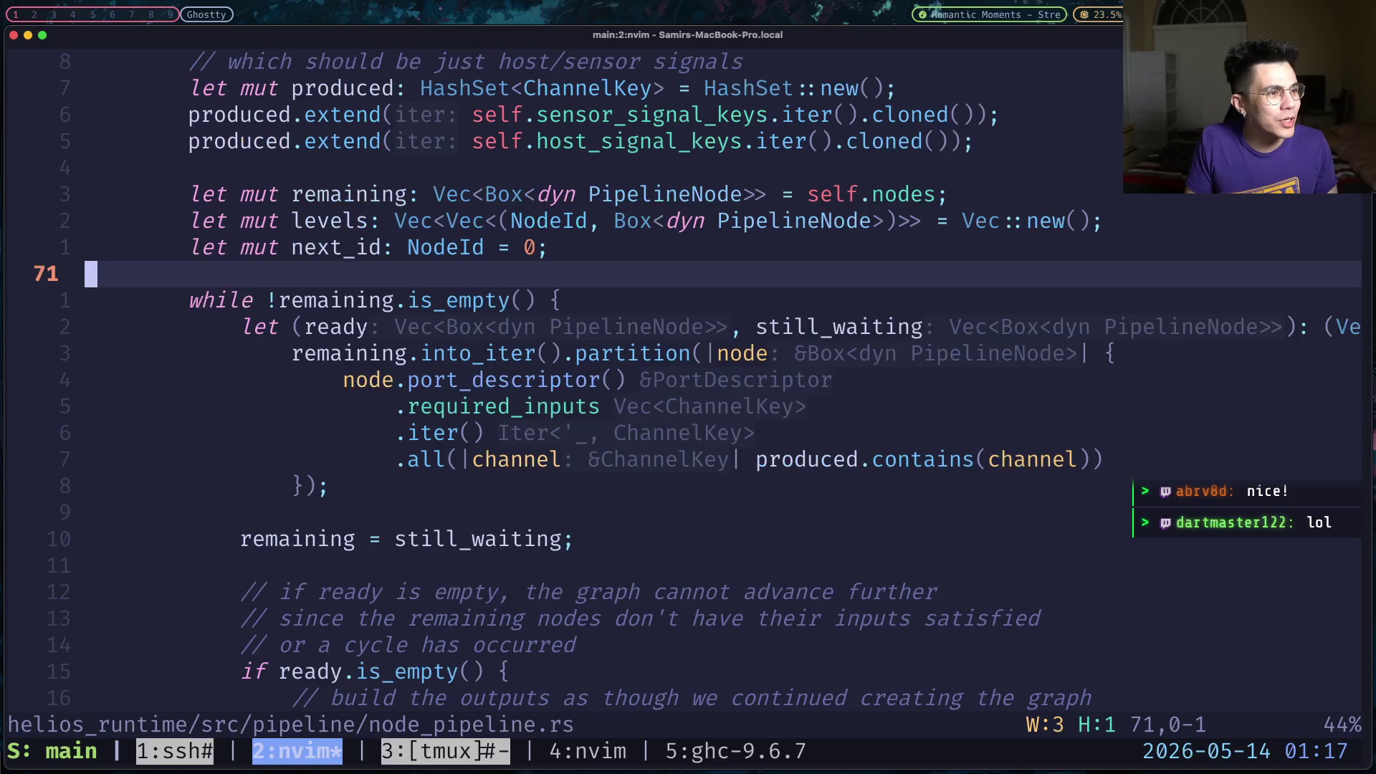
pyautogui.press('{')
pyautogui.press('{')
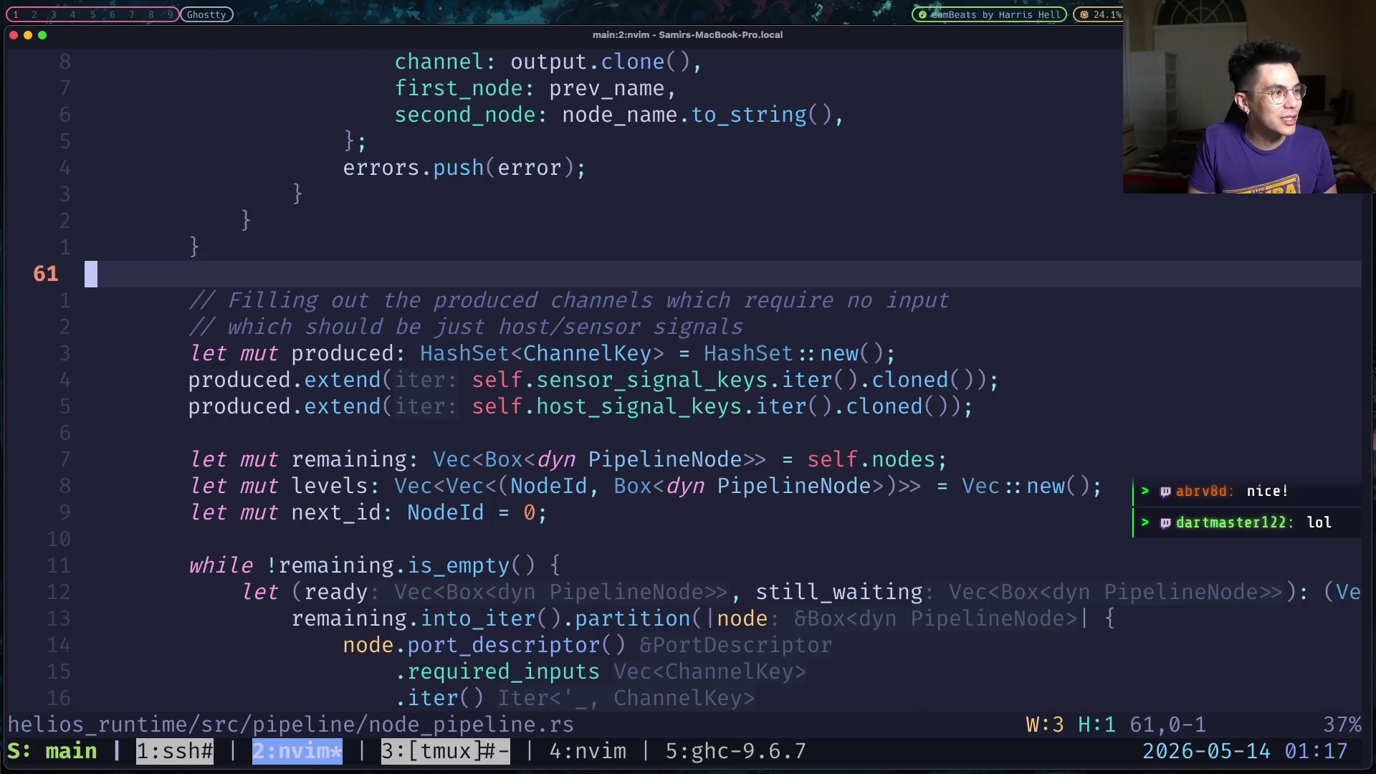
pyautogui.press('{')
pyautogui.press('}')
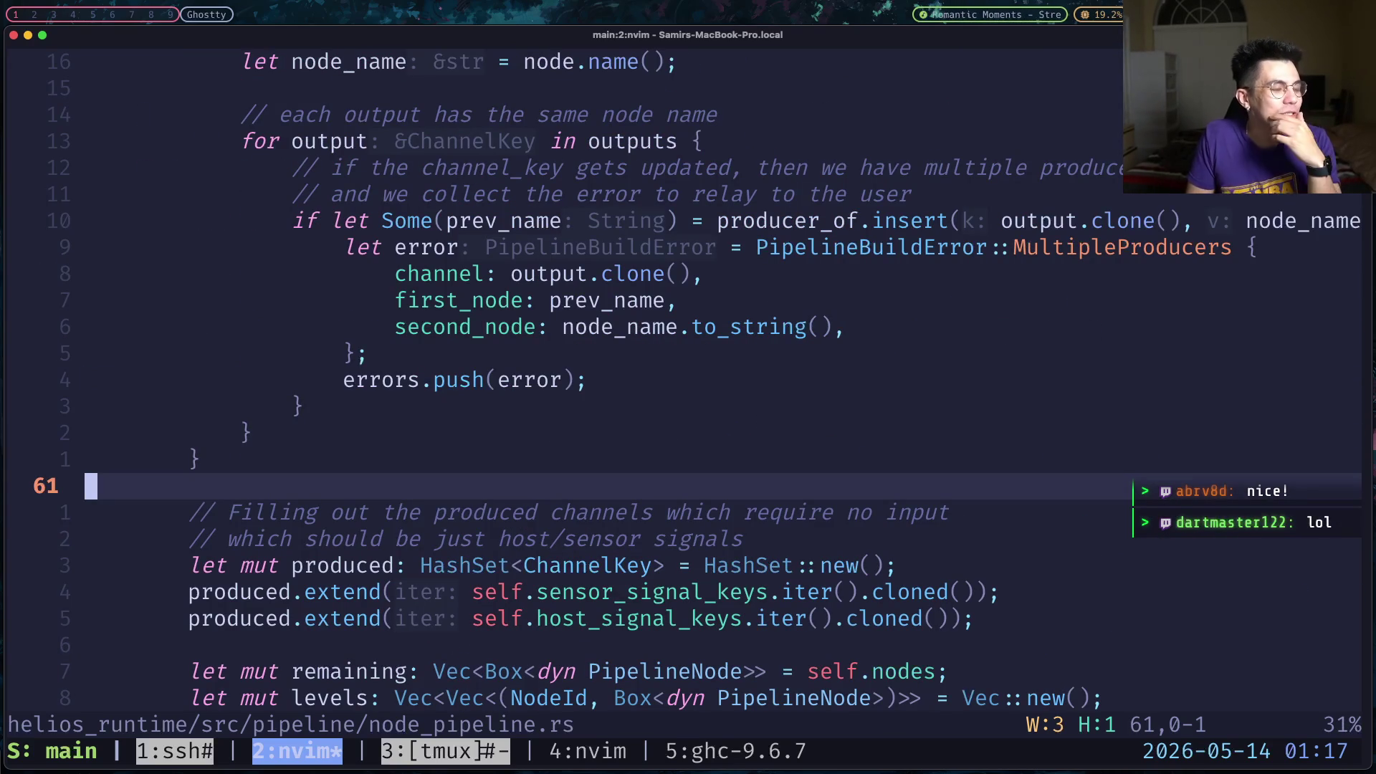
pyautogui.press('}')
pyautogui.press('}')
pyautogui.press('}')
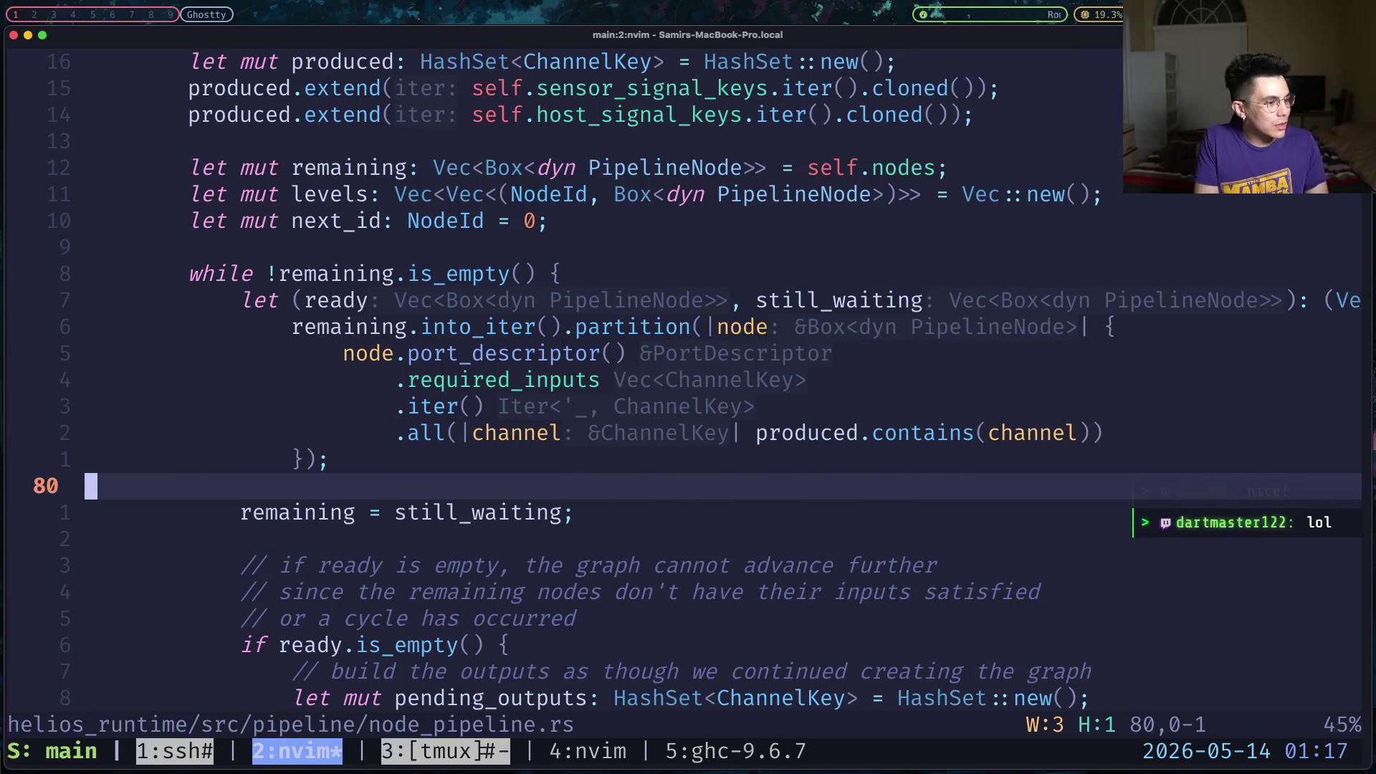
pyautogui.press('}')
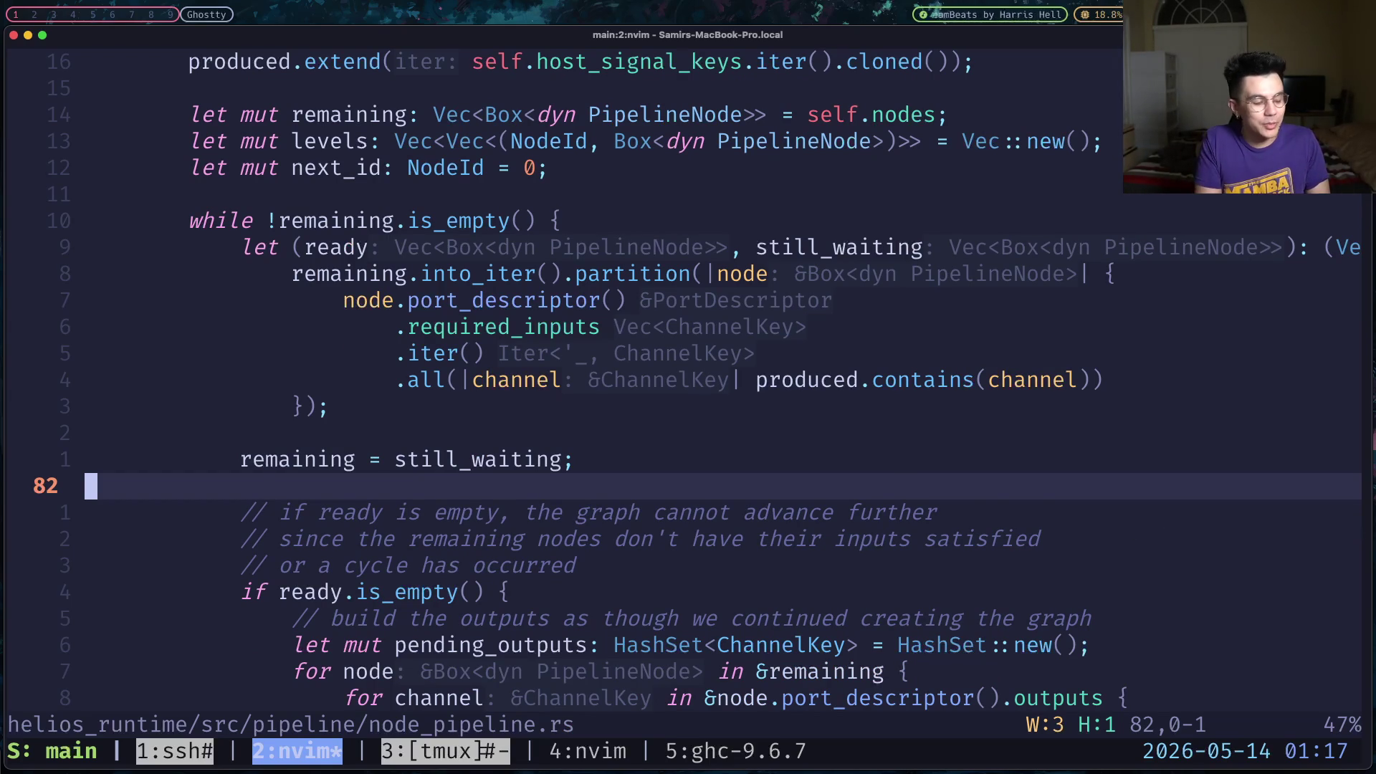
pyautogui.press('j')
pyautogui.press('j')
pyautogui.press('j')
pyautogui.press('j')
pyautogui.press('j')
pyautogui.press('j')
pyautogui.press('j')
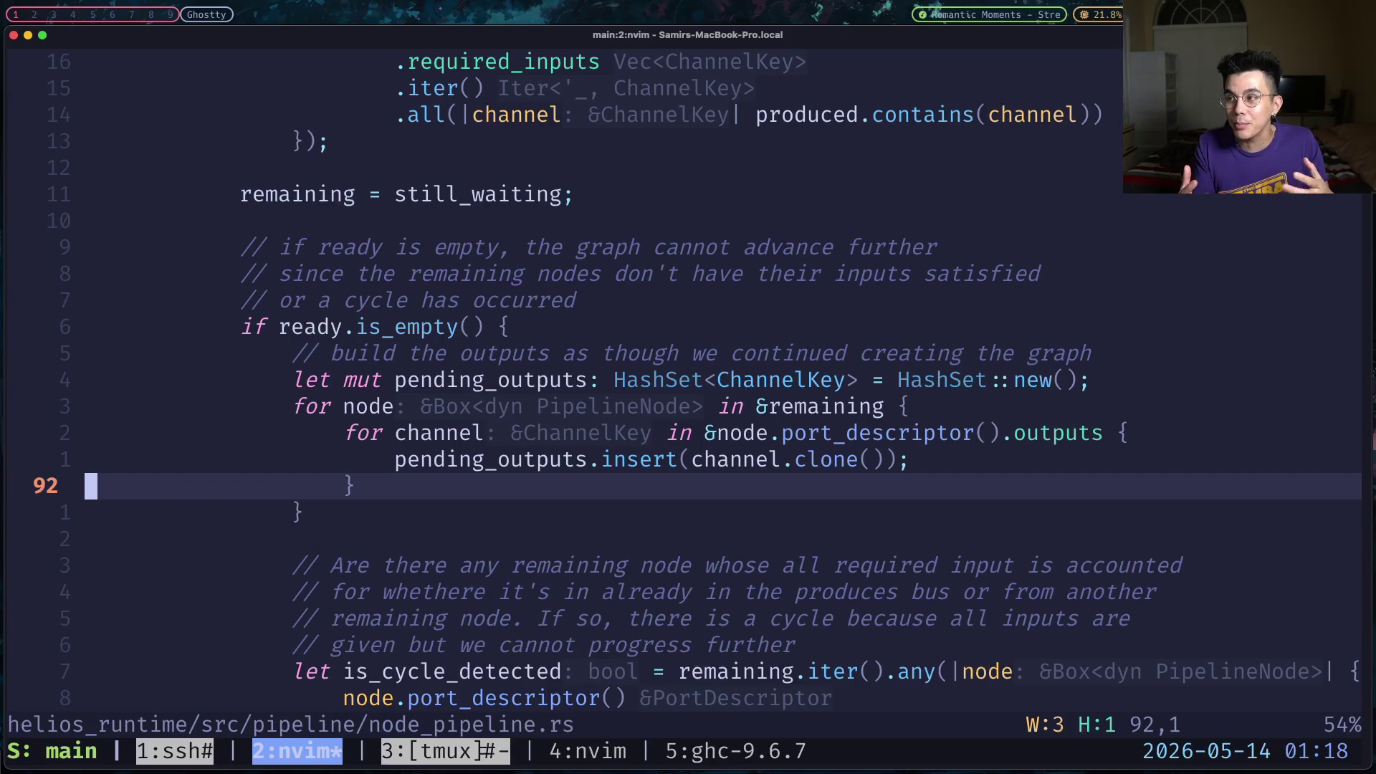
pyautogui.press('j')
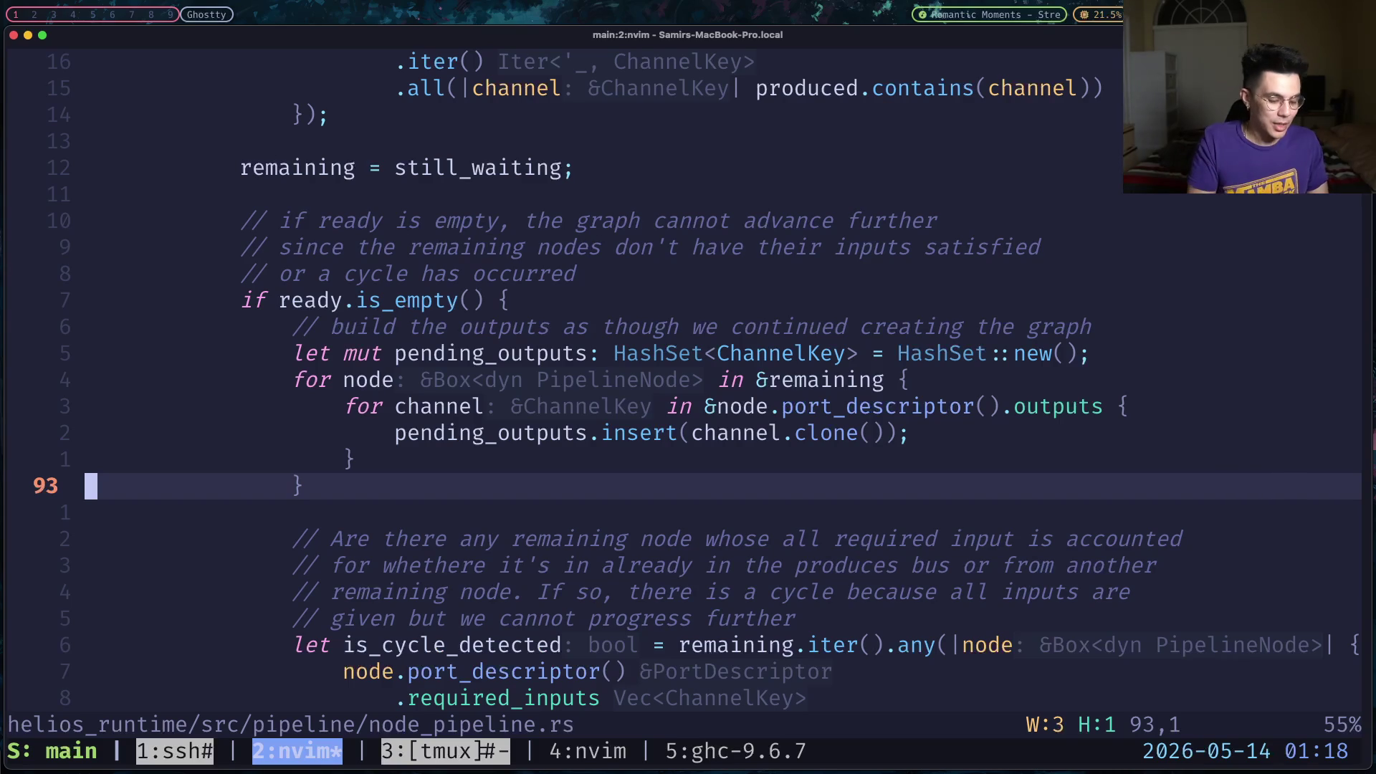
pyautogui.press('j')
pyautogui.press('j')
pyautogui.press('j')
pyautogui.press('j')
pyautogui.press('j')
pyautogui.press('j')
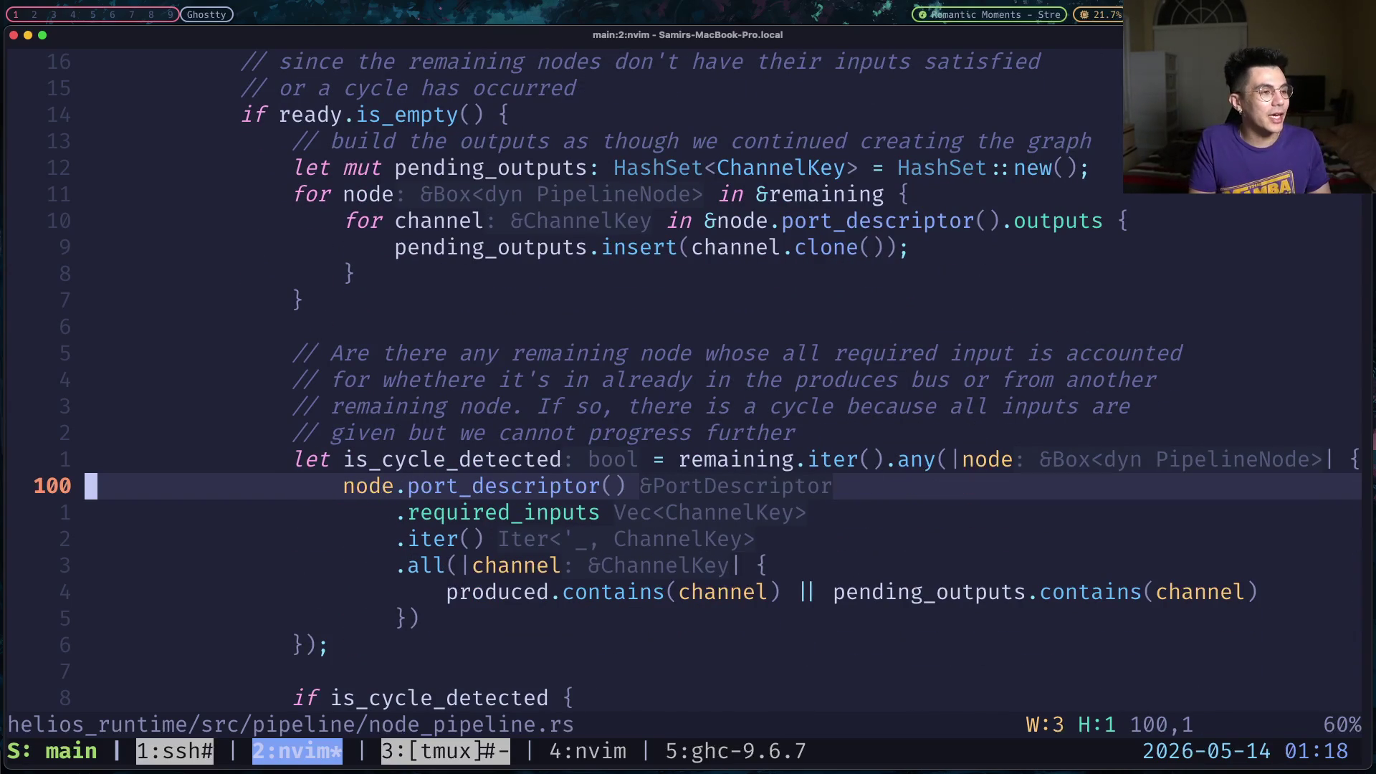
pyautogui.press('k')
pyautogui.press('k')
pyautogui.press('k')
pyautogui.press('k')
pyautogui.press('k')
pyautogui.press('k')
pyautogui.press('k')
pyautogui.press('k')
pyautogui.press('k')
pyautogui.press('k')
pyautogui.press('k')
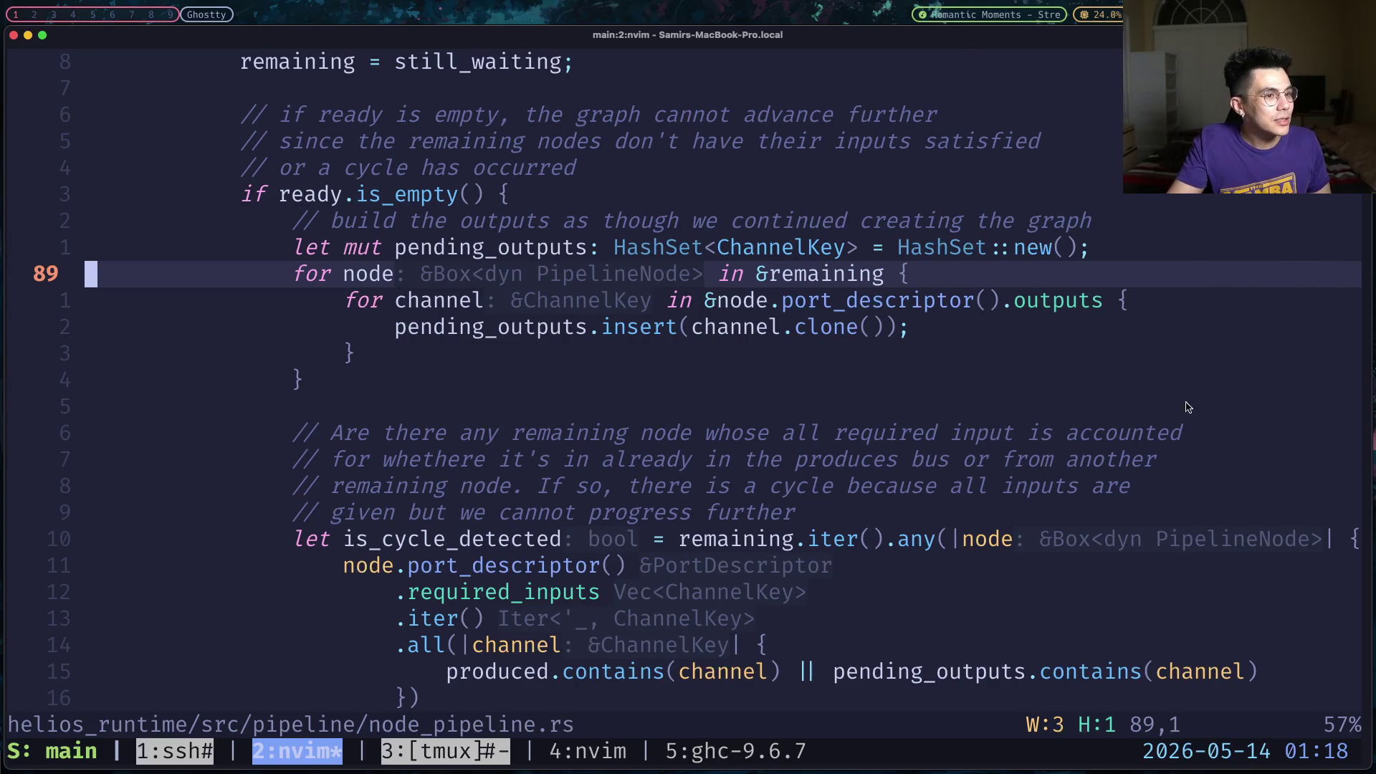
pyautogui.moveTo(901, 333); pyautogui.dragTo(256, 268)
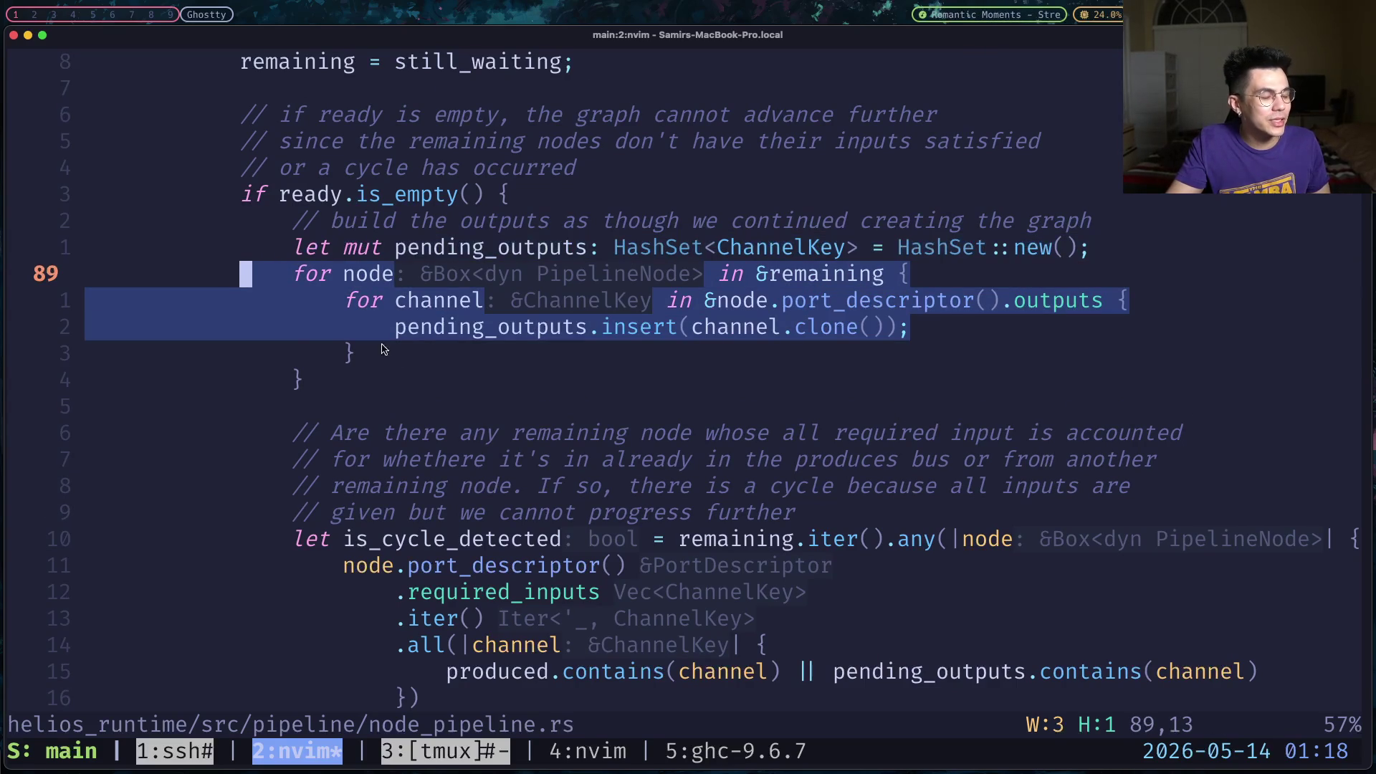
pyautogui.click(355, 353)
pyautogui.moveTo(306, 379)
pyautogui.mouseDown()
pyautogui.moveTo(271, 273)
pyautogui.moveTo(76, 264)
pyautogui.mouseUp()
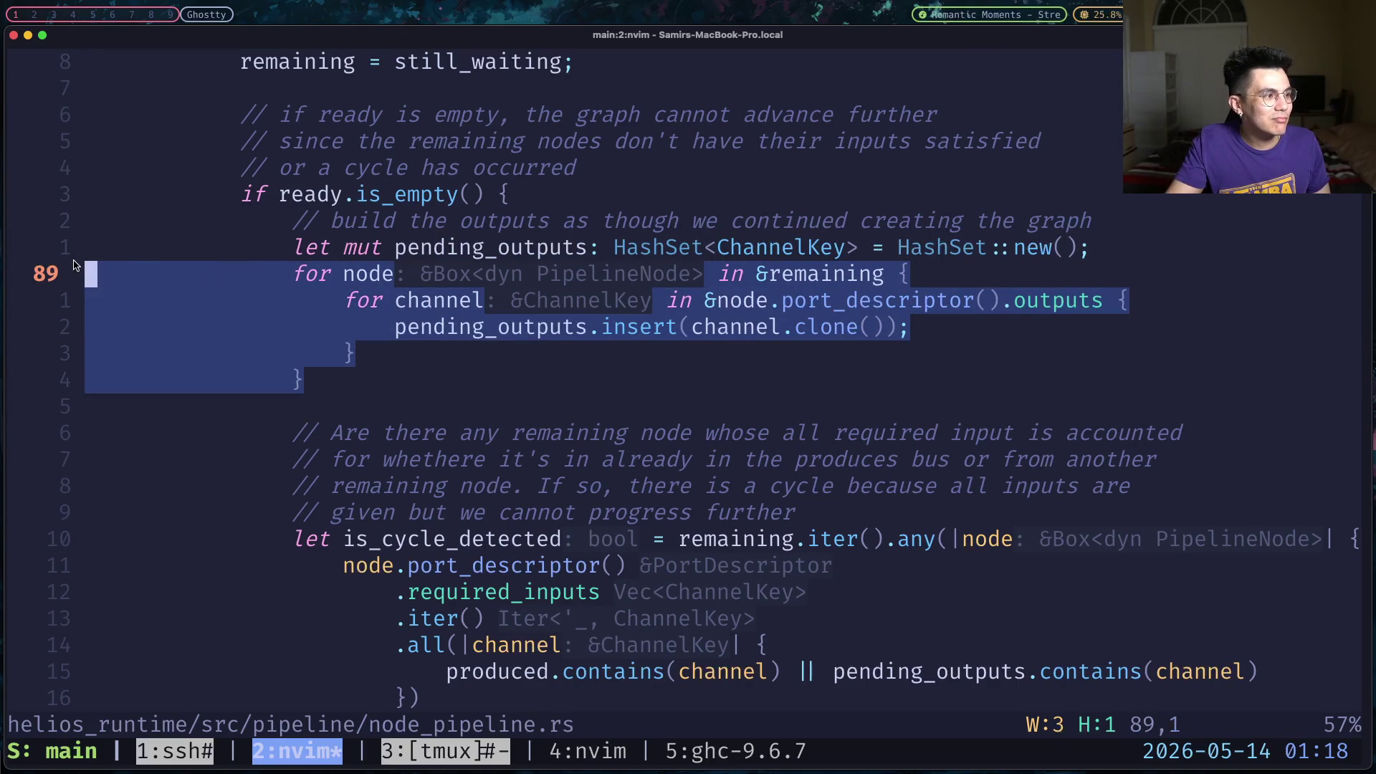
pyautogui.click(298, 379)
pyautogui.click(452, 327)
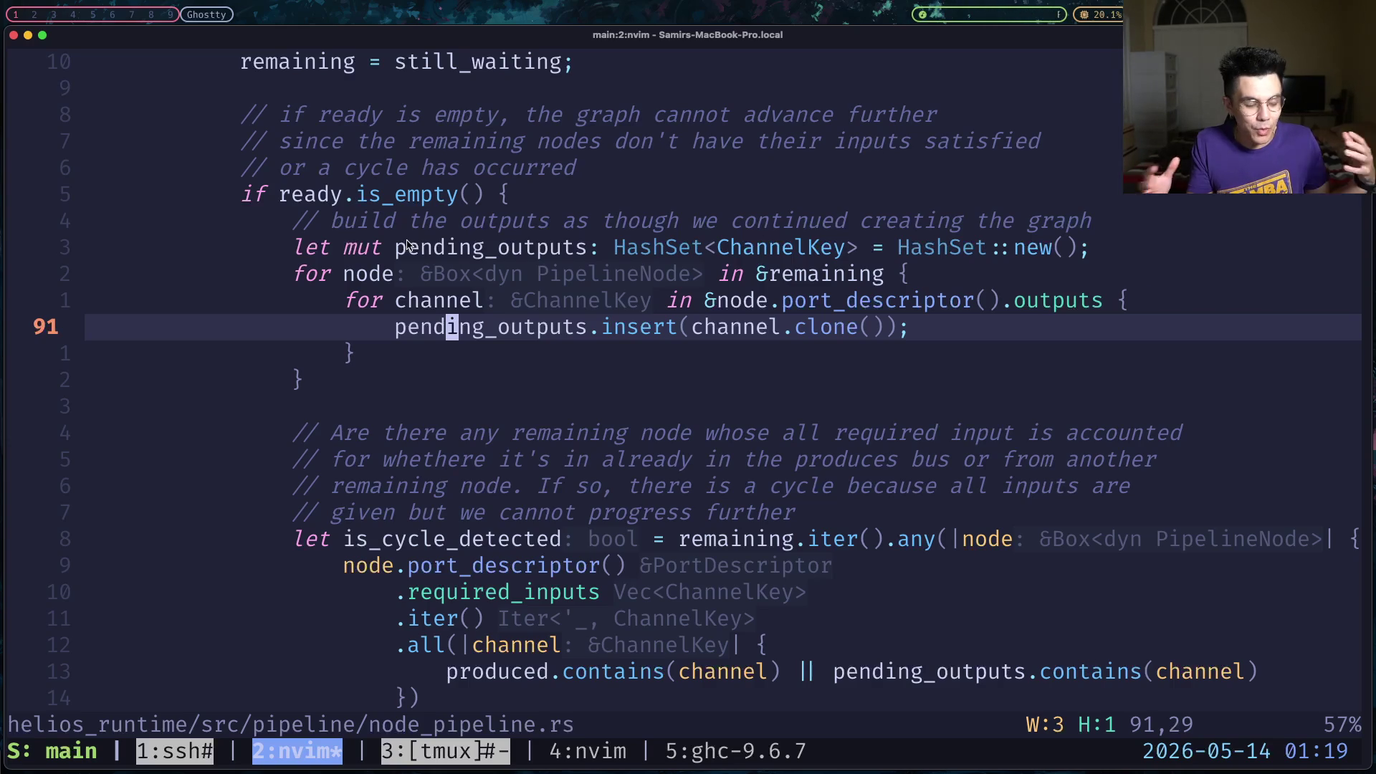
pyautogui.press('k')
pyautogui.press('k')
pyautogui.press('k')
pyautogui.press('k')
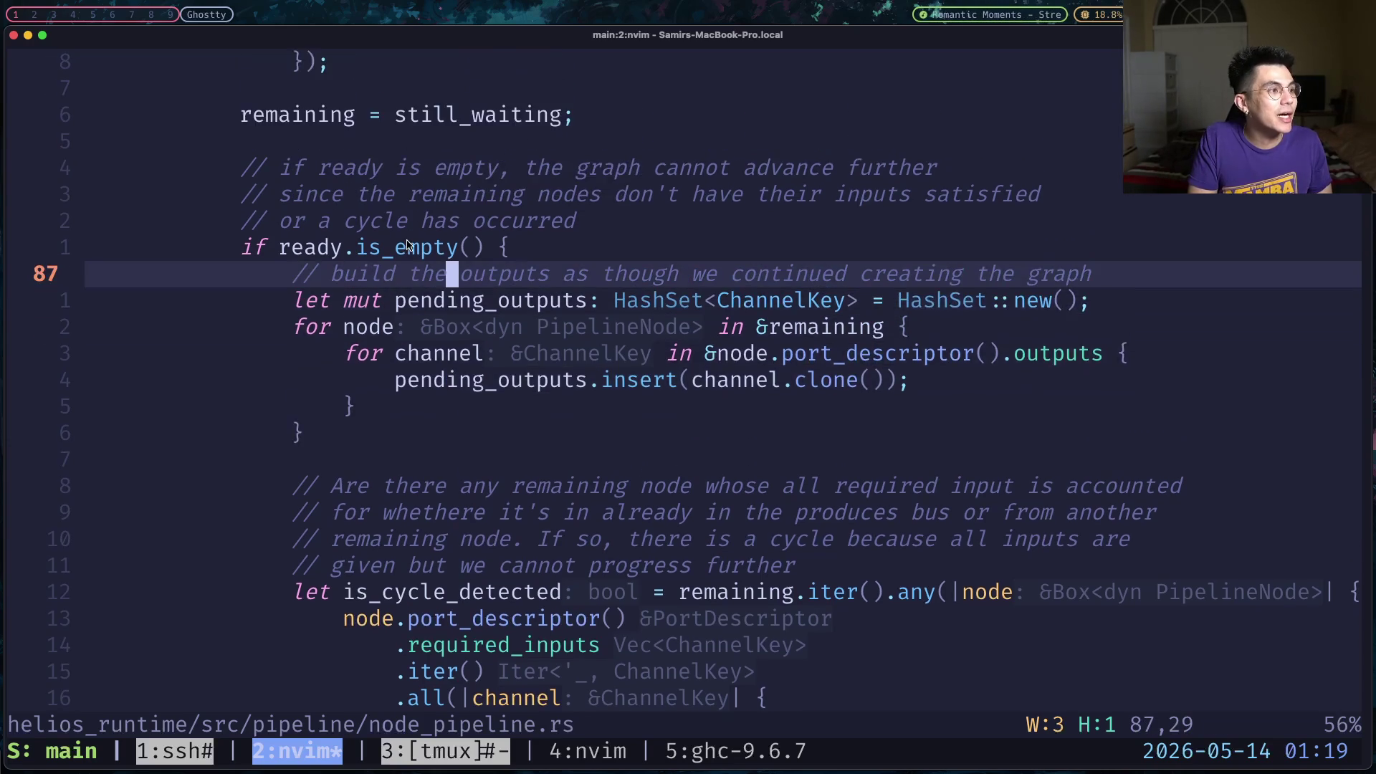
pyautogui.press('k')
pyautogui.press('k')
pyautogui.press('k')
pyautogui.press('k')
pyautogui.press('j')
pyautogui.press('j')
pyautogui.press('j')
pyautogui.press('j')
pyautogui.press('j')
pyautogui.press('j')
pyautogui.press('j')
pyautogui.press('j')
pyautogui.press('j')
pyautogui.press('j')
pyautogui.press('j')
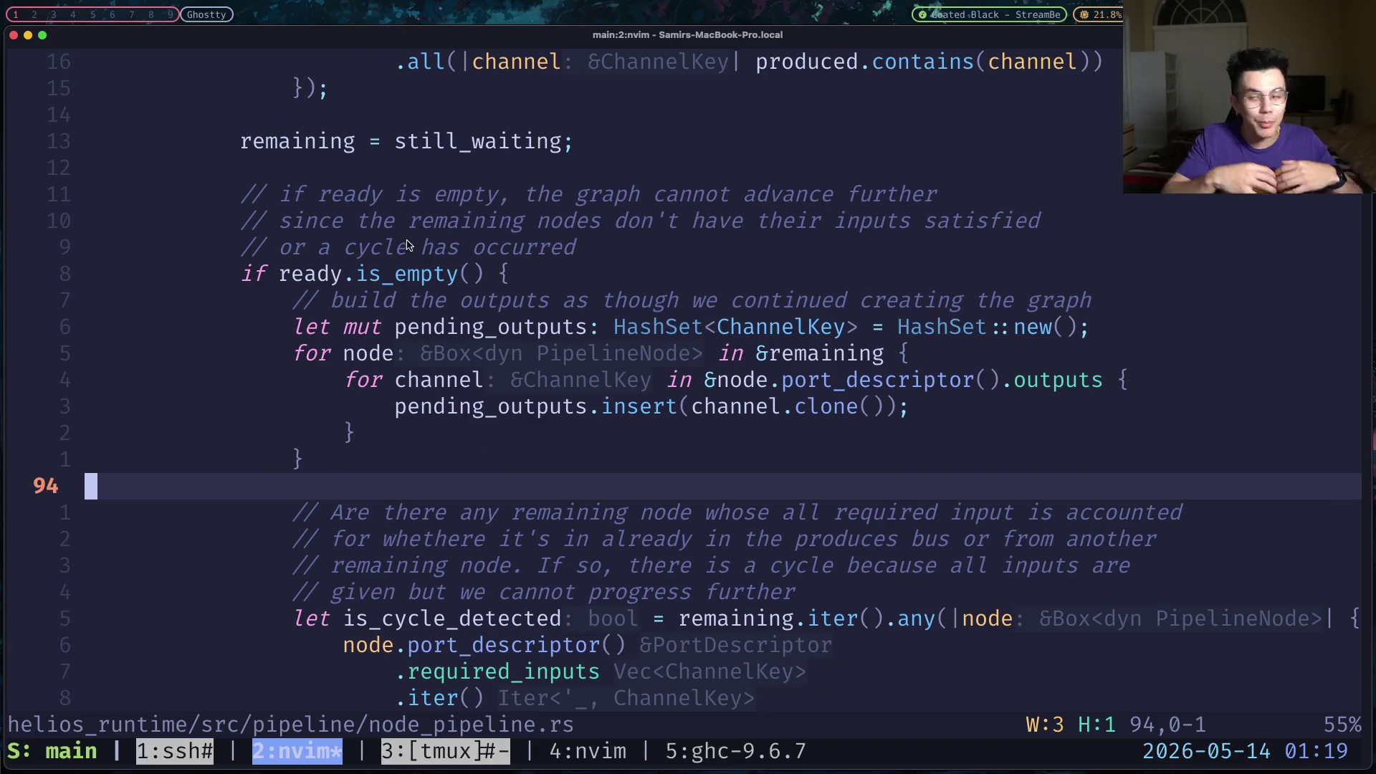
pyautogui.press('j')
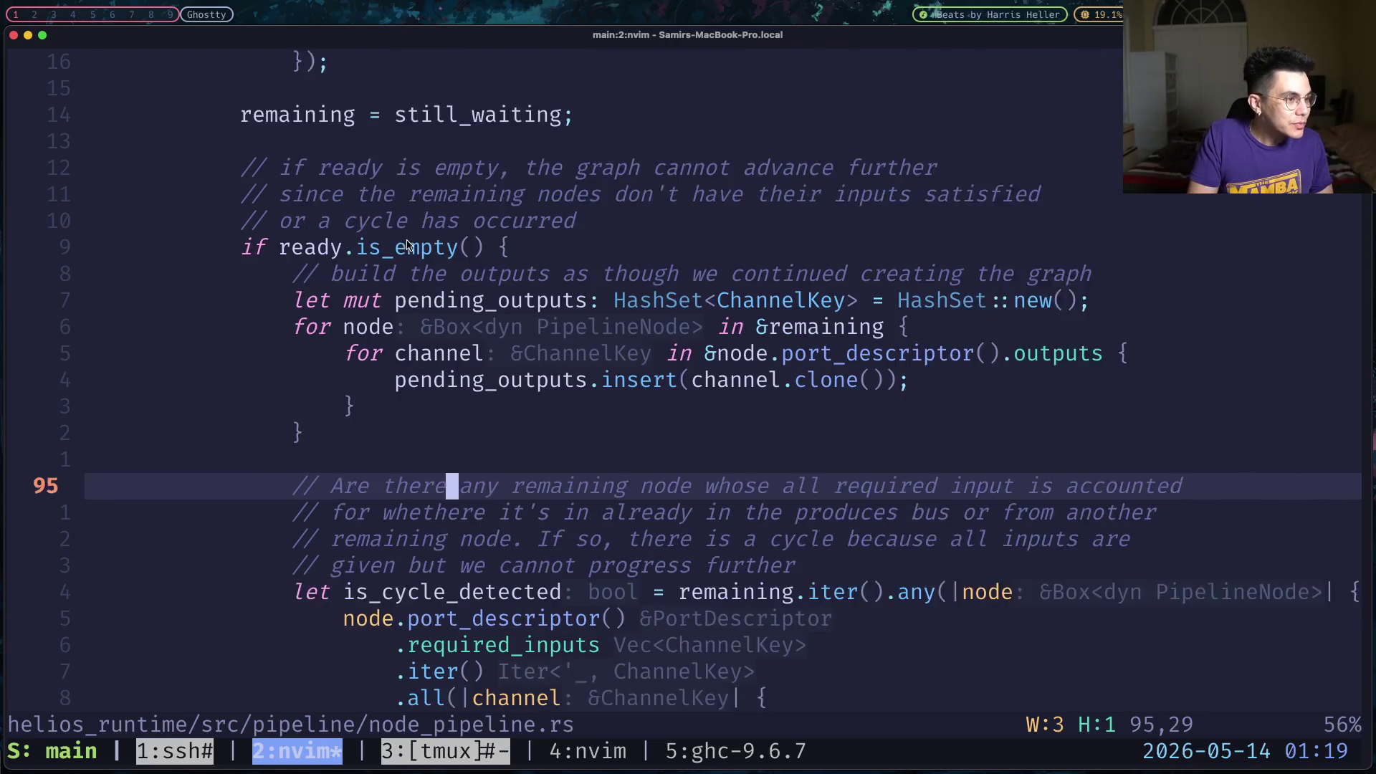
pyautogui.press('j')
pyautogui.press('j')
pyautogui.press('j')
pyautogui.press('j')
pyautogui.press('j')
pyautogui.press('j')
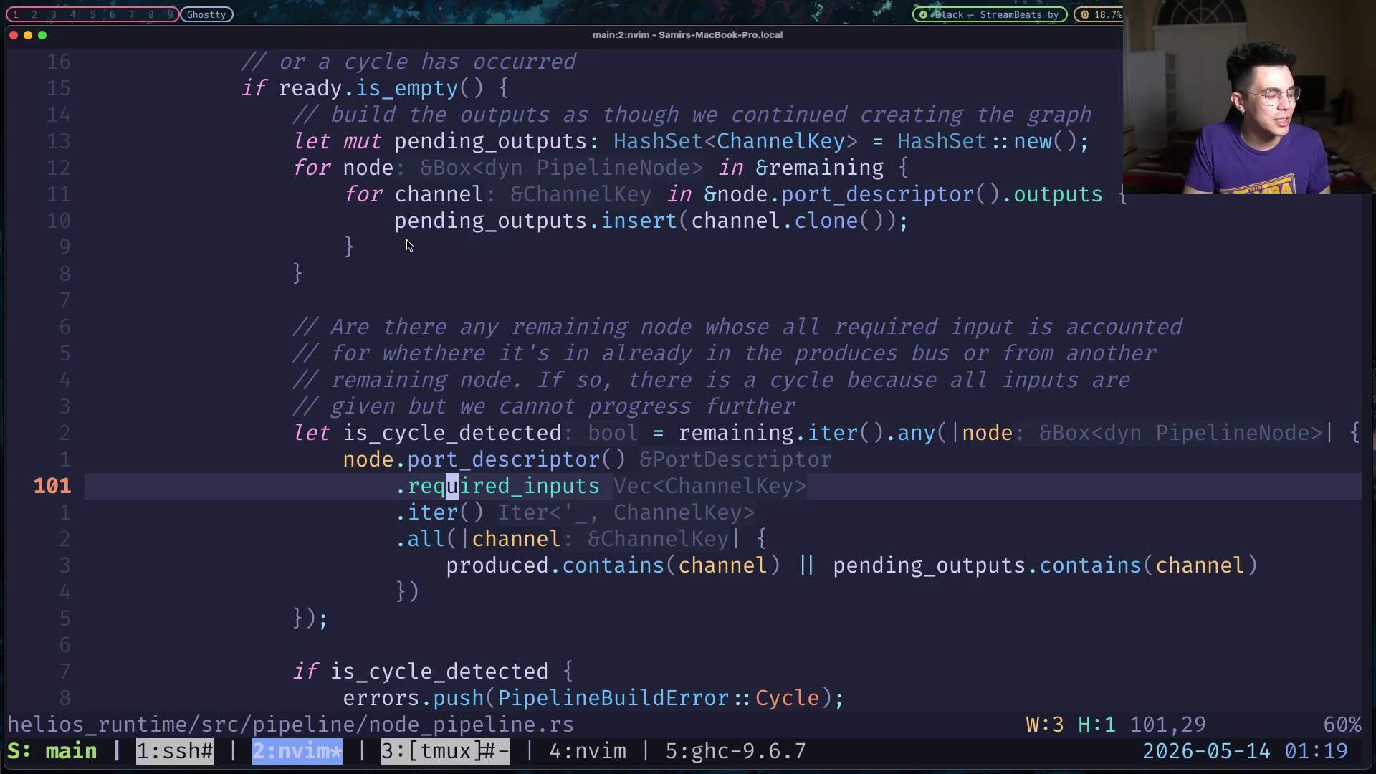
# Change the inner .all to .any and negate the produced check in is_cycle_detected.
pyautogui.press('k')
pyautogui.press('j')
pyautogui.press('j')
pyautogui.press('j')
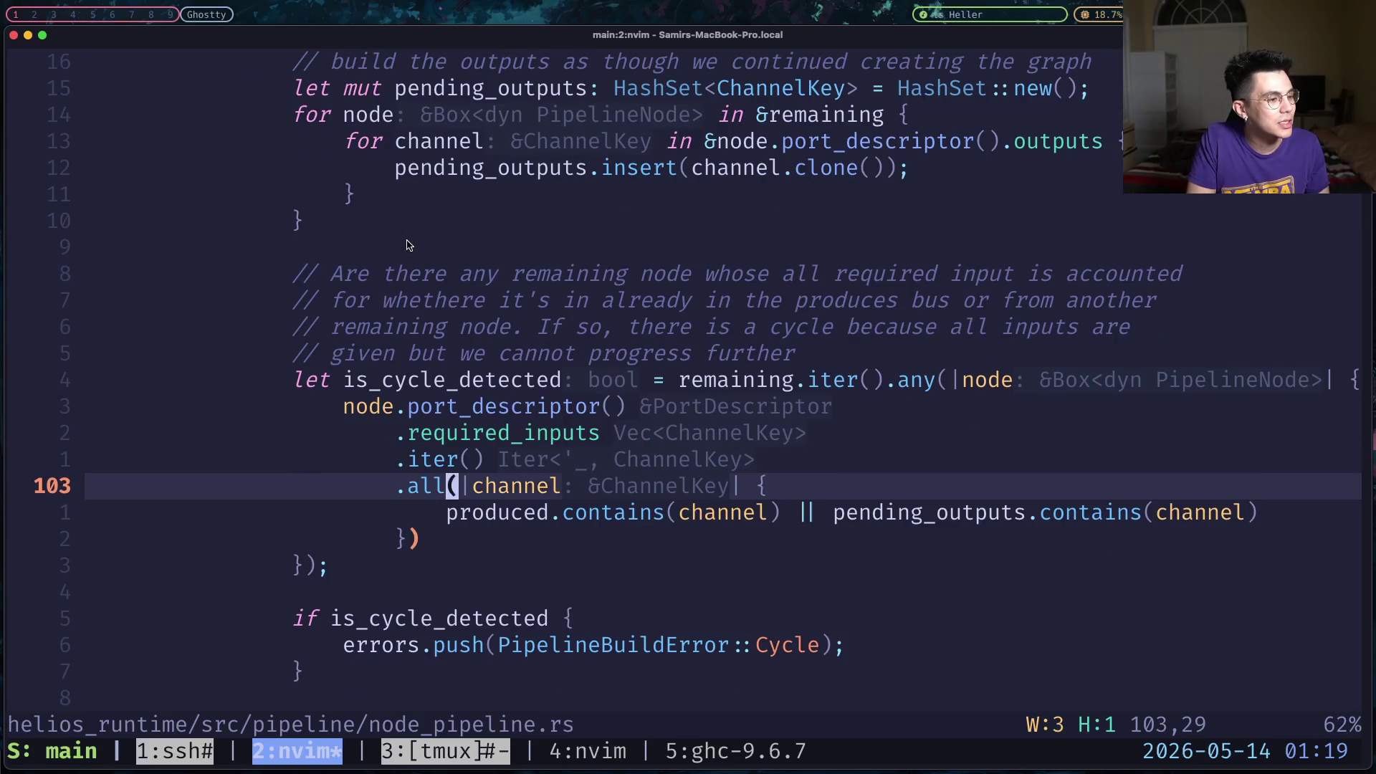
pyautogui.press('i')
pyautogui.press('BackSpace')
pyautogui.press('BackSpace')
pyautogui.press('BackSpace')
pyautogui.write('a')
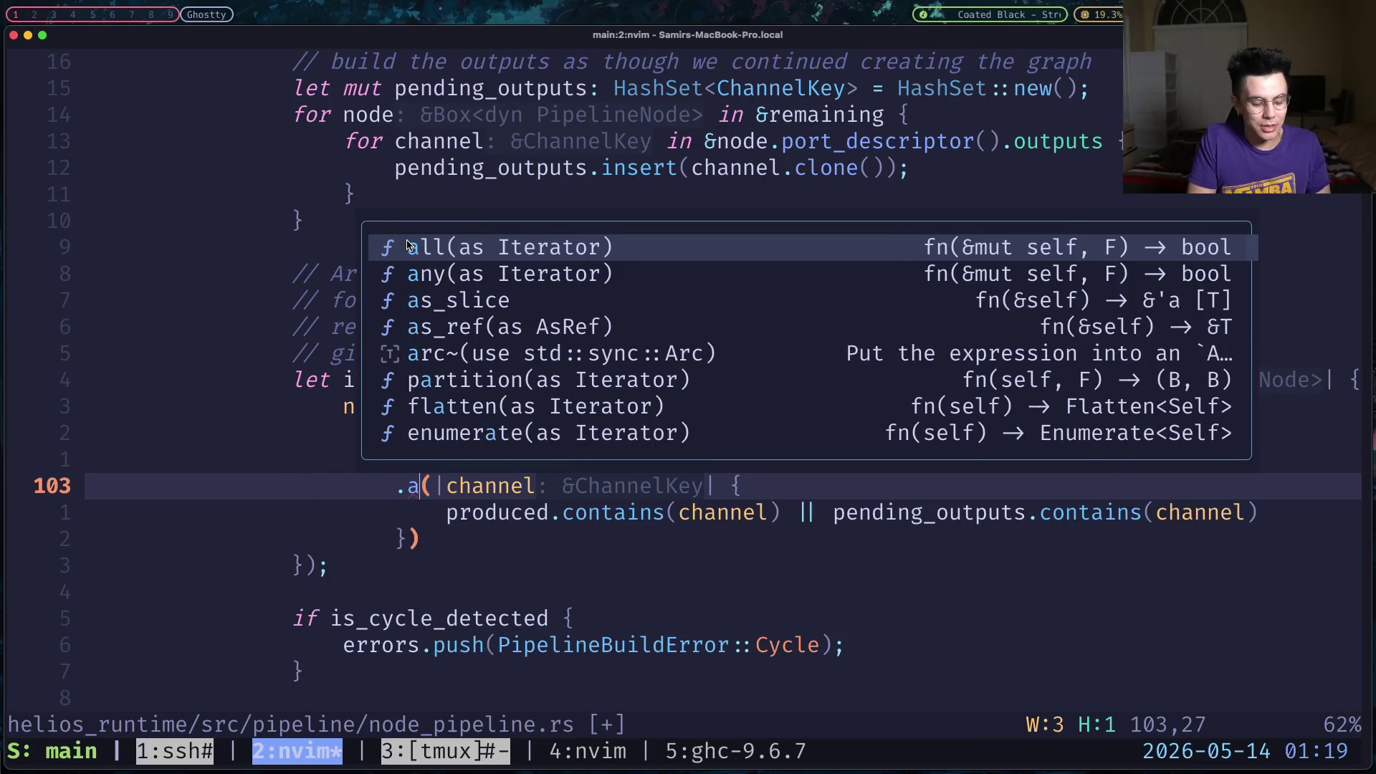
pyautogui.write('ny')
pyautogui.press('Escape')
pyautogui.press('j')
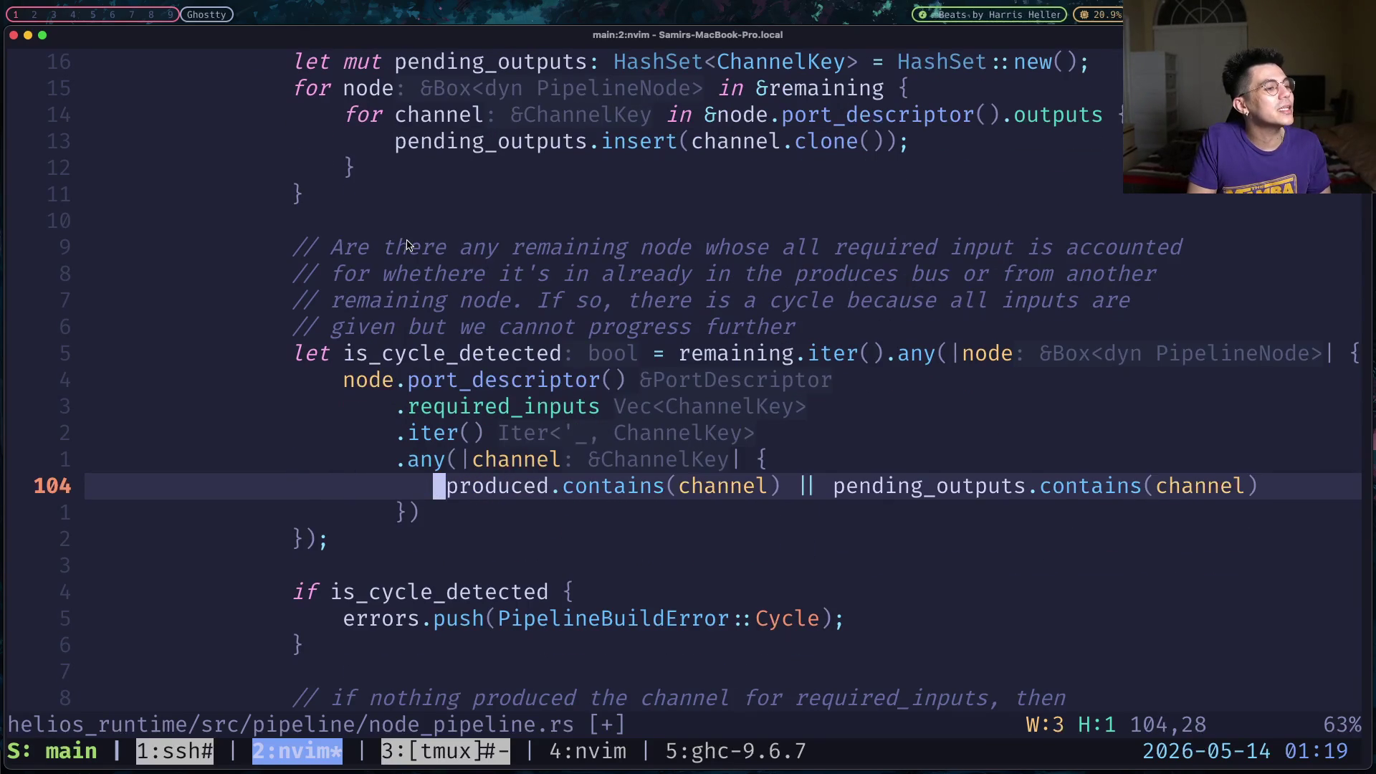
pyautogui.write('l')
pyautogui.write('i!')
pyautogui.press('Escape')
pyautogui.press('w')
pyautogui.press('w')
# Replace the or operator before pending_outputs with and, then save the file.
pyautogui.press('w')
pyautogui.press('w')
pyautogui.press('w')
pyautogui.press('w')
pyautogui.press('w')
pyautogui.press('d')
pyautogui.press('w')
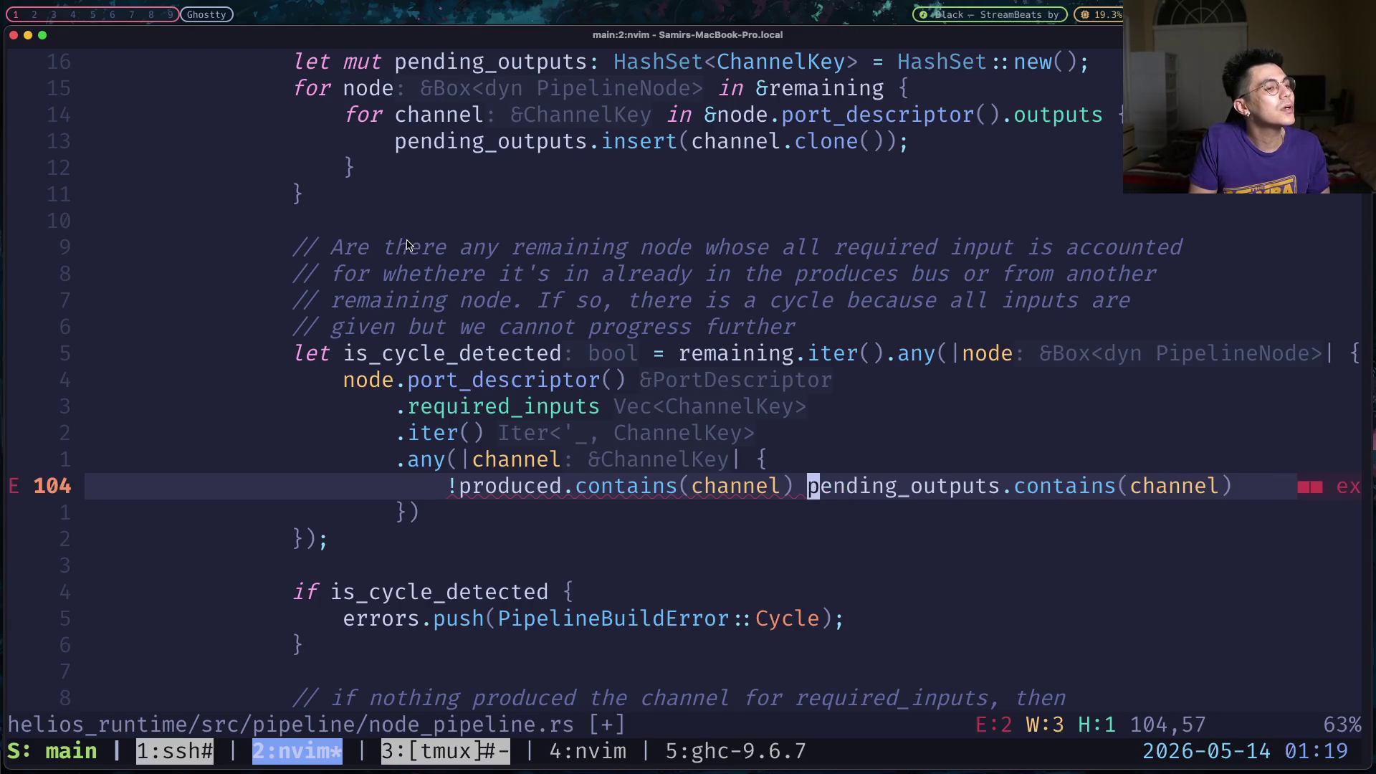
pyautogui.write('&&')
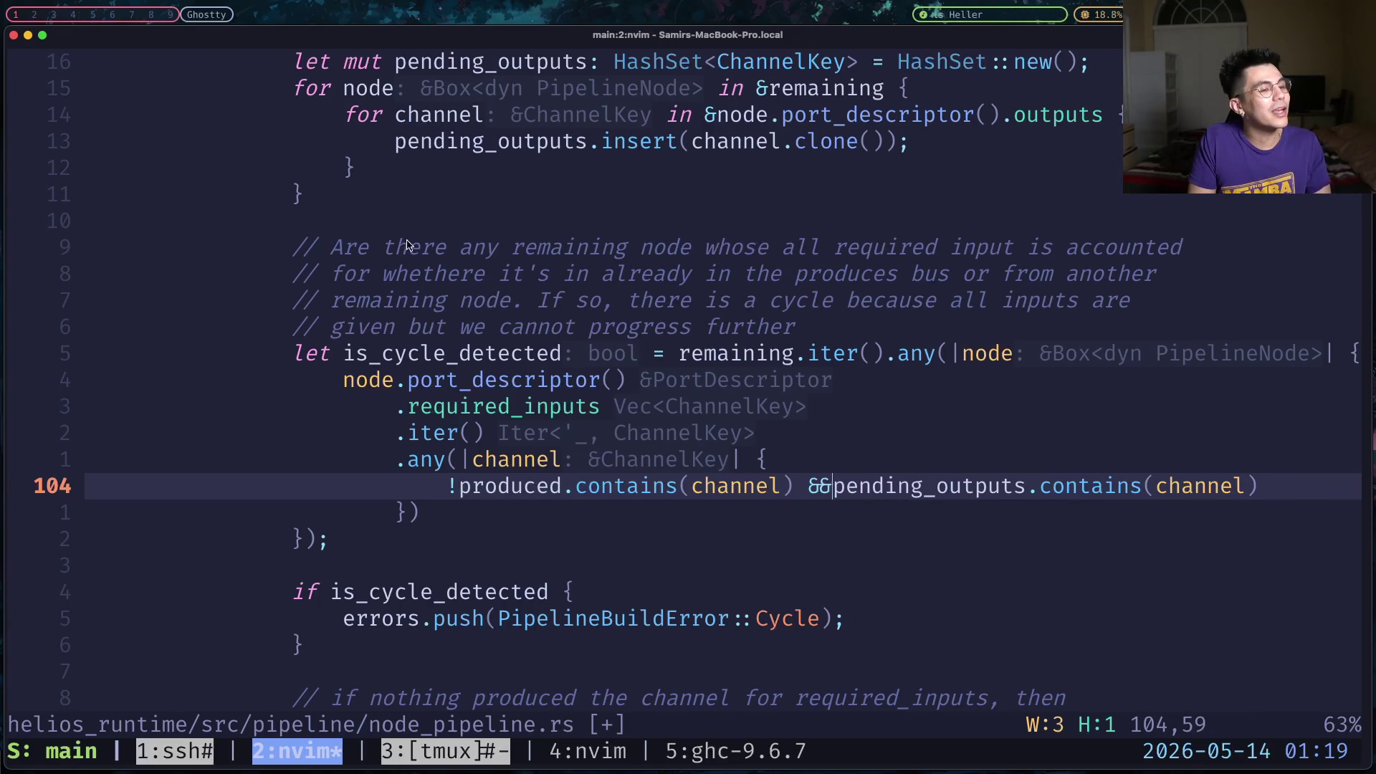
pyautogui.press('Escape')
pyautogui.write(':w')
pyautogui.press('Return')
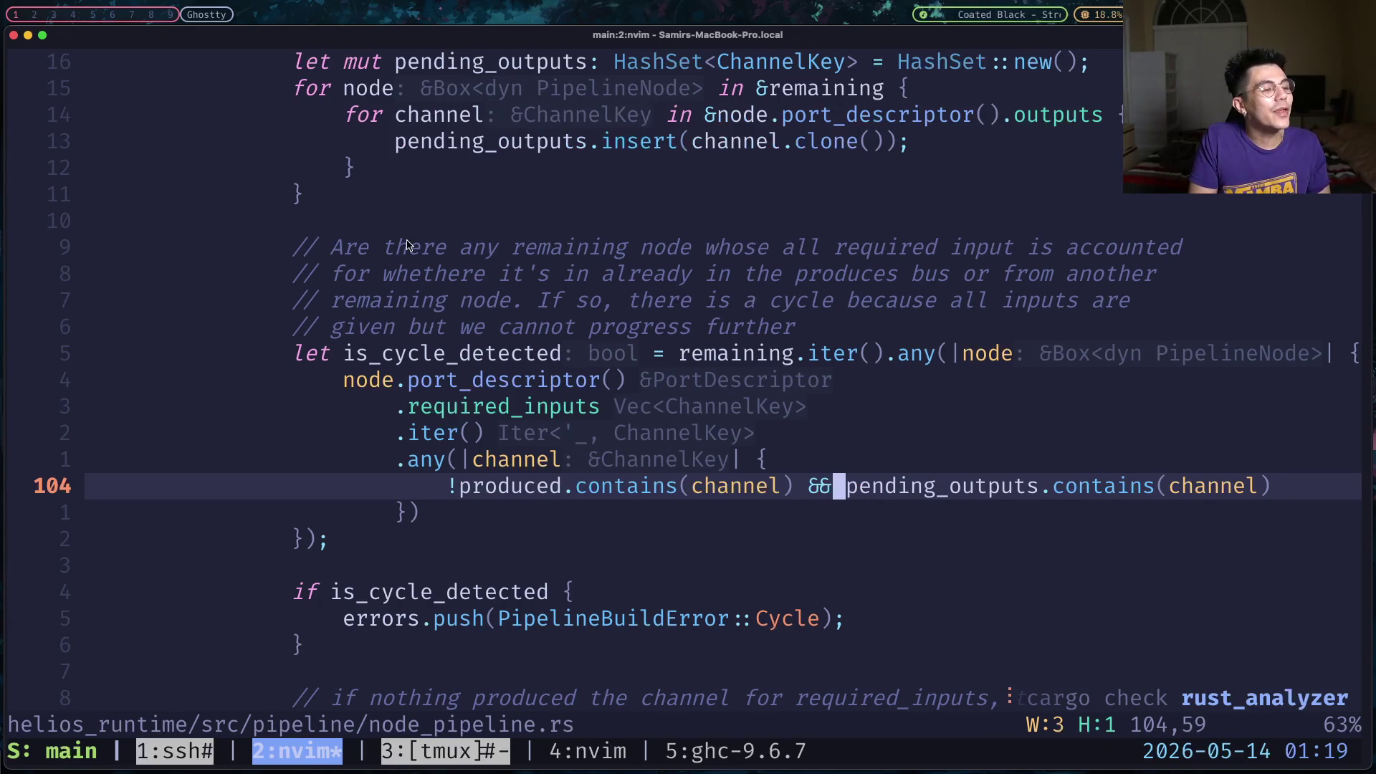
pyautogui.scroll(-1, 408, 246)
pyautogui.press('k')
pyautogui.press('k')
pyautogui.press('k')
pyautogui.press('k')
pyautogui.press('k')
pyautogui.press('w')
pyautogui.press('w')
pyautogui.press('h')
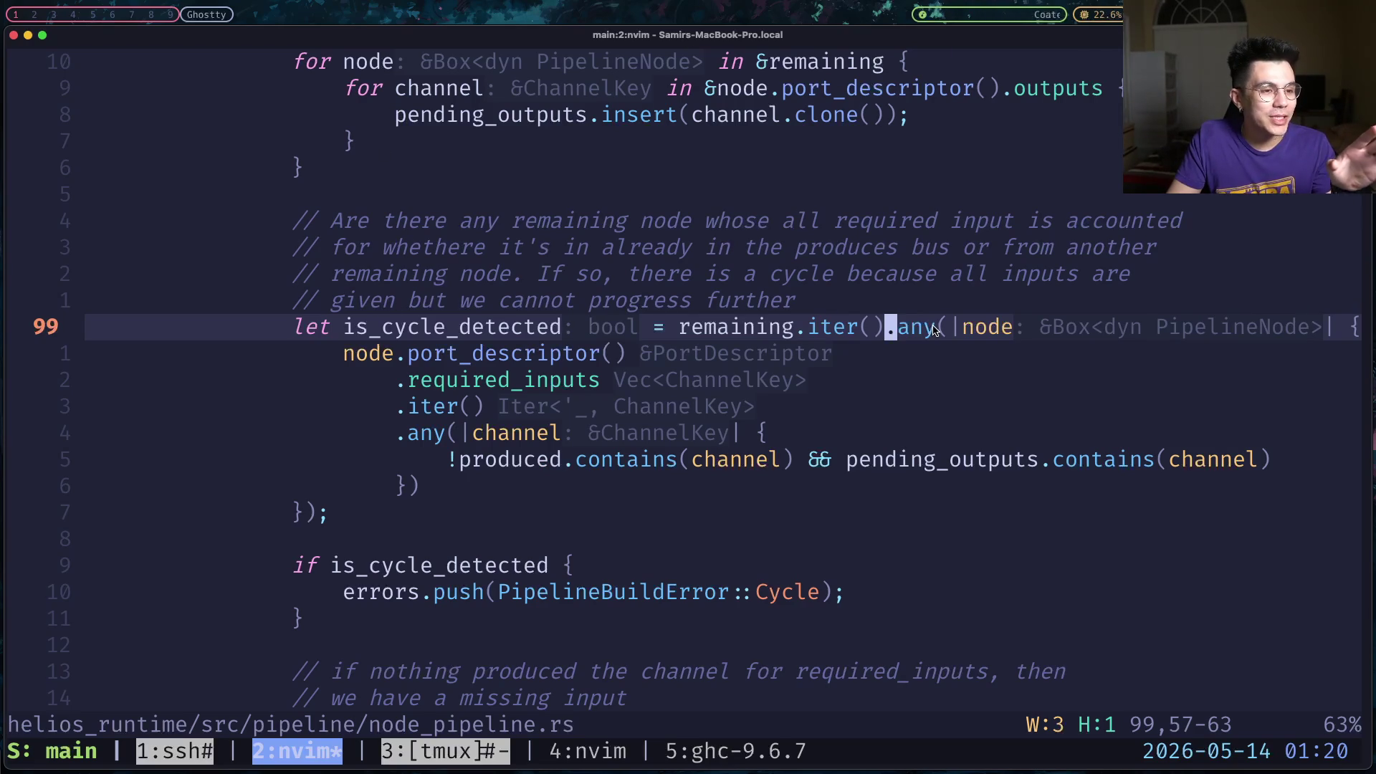
pyautogui.press('l')
pyautogui.press('l')
pyautogui.press('l')
pyautogui.press('l')
pyautogui.press('l')
pyautogui.press('l')
pyautogui.press('l')
pyautogui.press('h')
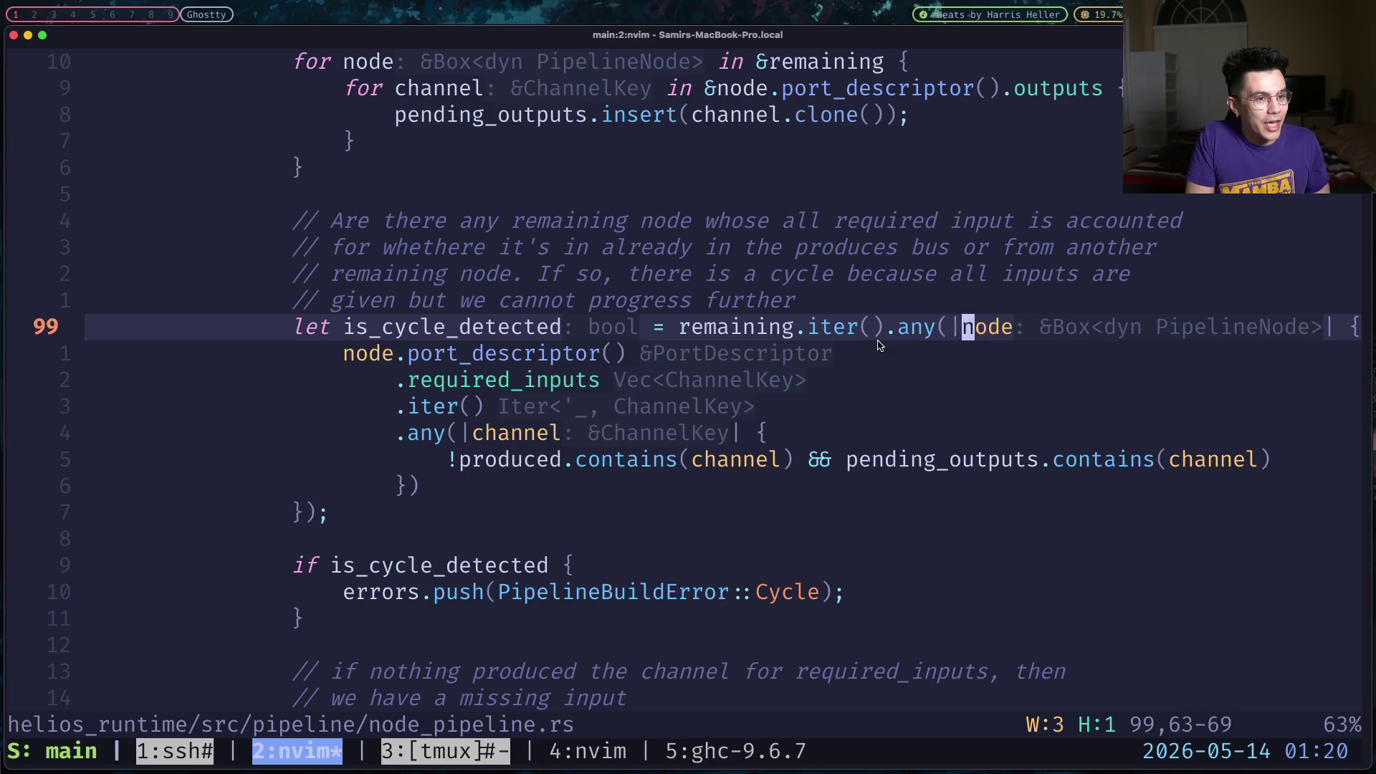
pyautogui.press('j')
pyautogui.press('j')
pyautogui.press('j')
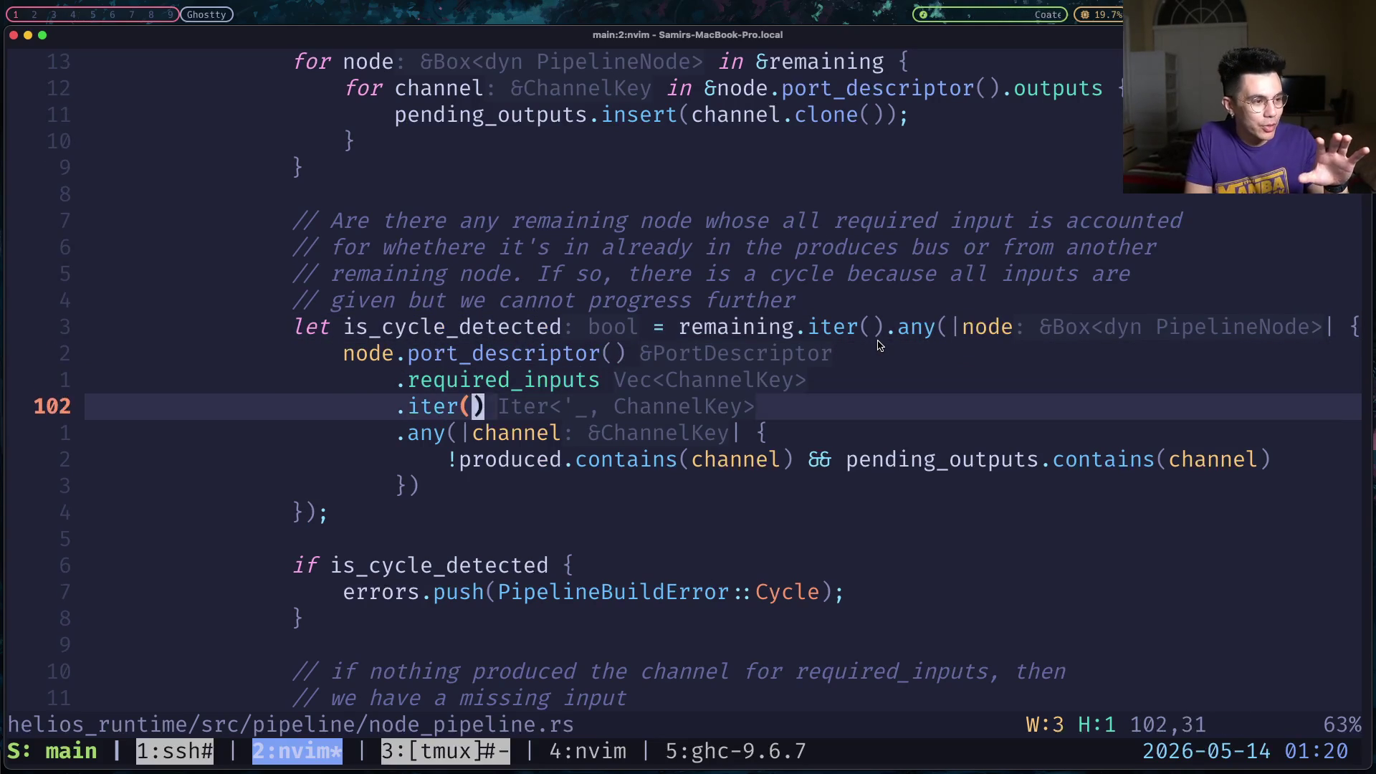
pyautogui.press('j')
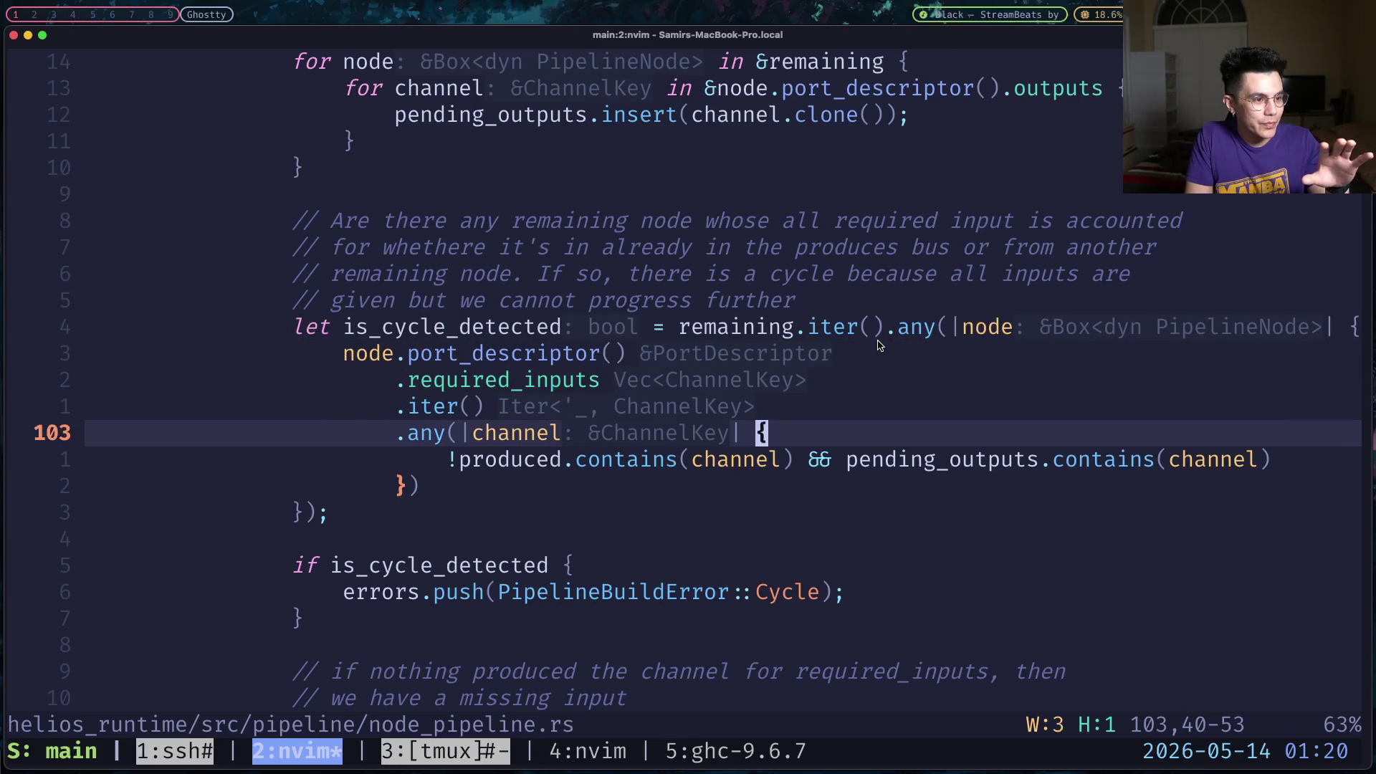
pyautogui.press('h')
pyautogui.press('h')
pyautogui.press('h')
pyautogui.press('h')
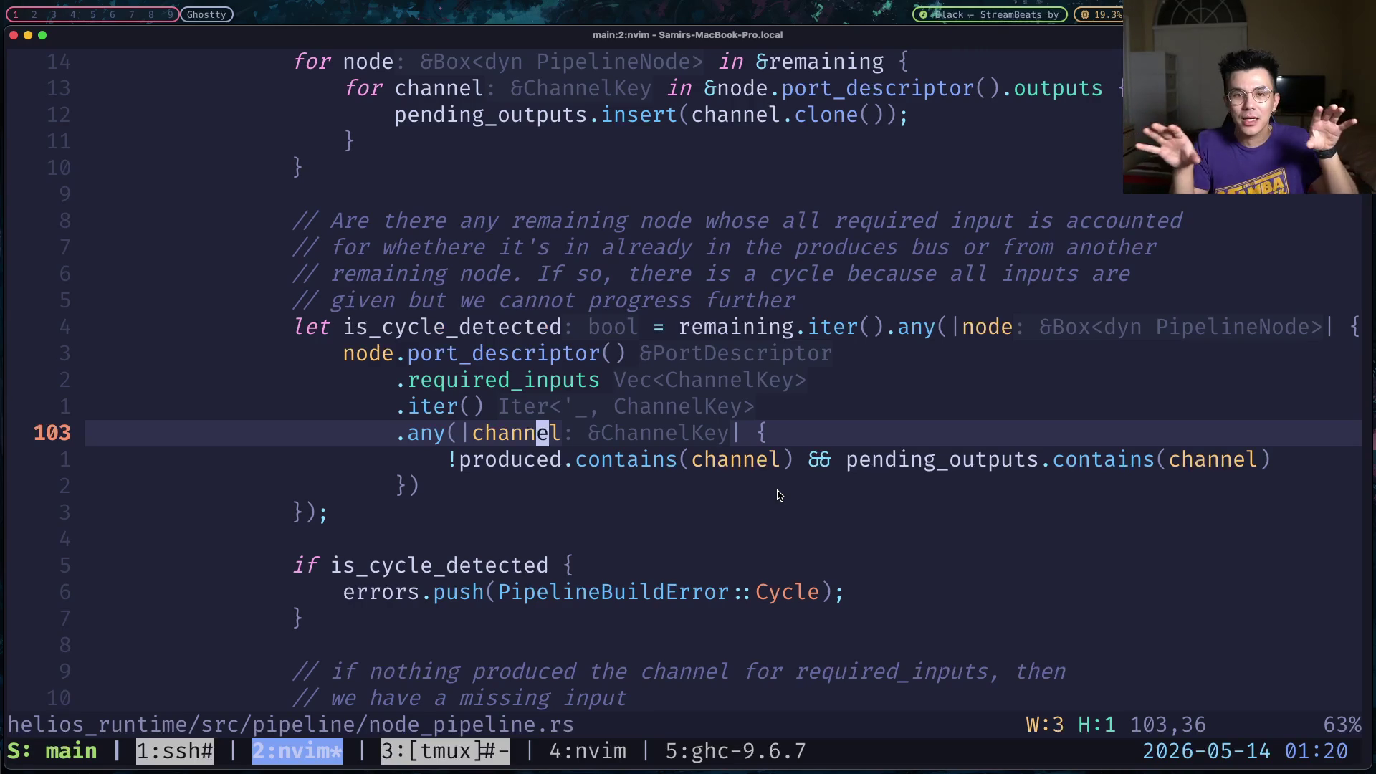
pyautogui.press('j')
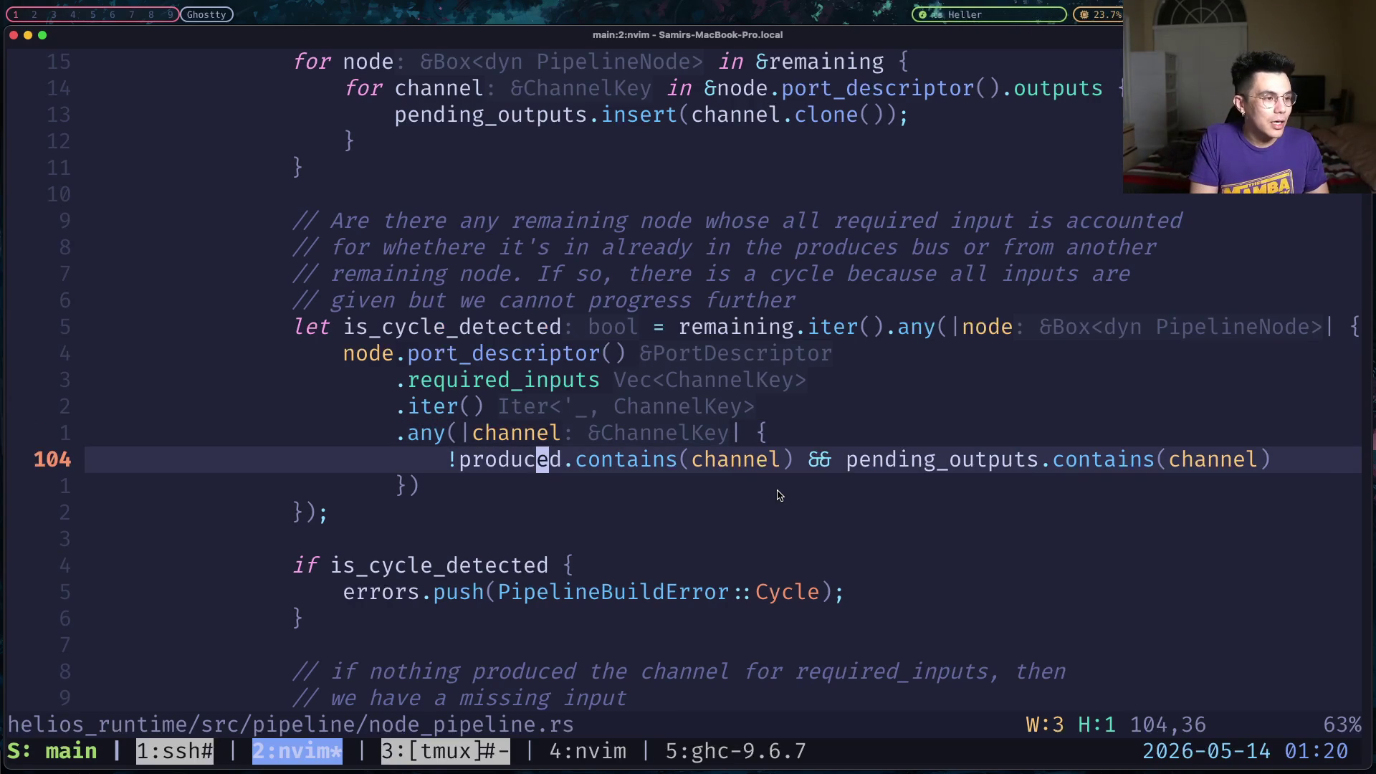
# Remove the negation before produced and change the inner any back to all.
pyautogui.press('BackSpace')
pyautogui.write('c')
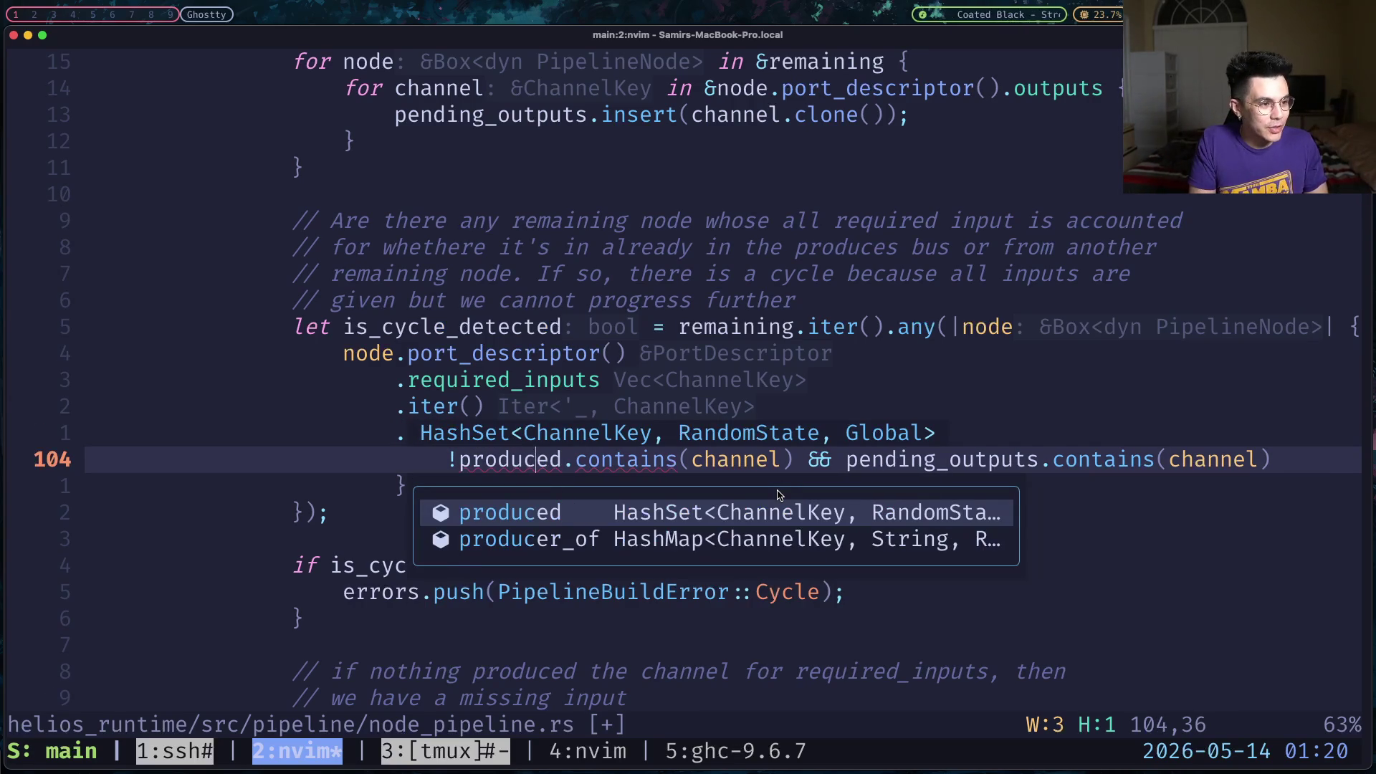
pyautogui.press('Escape')
pyautogui.press('k')
pyautogui.press('b')
pyautogui.press('b')
pyautogui.write('b')
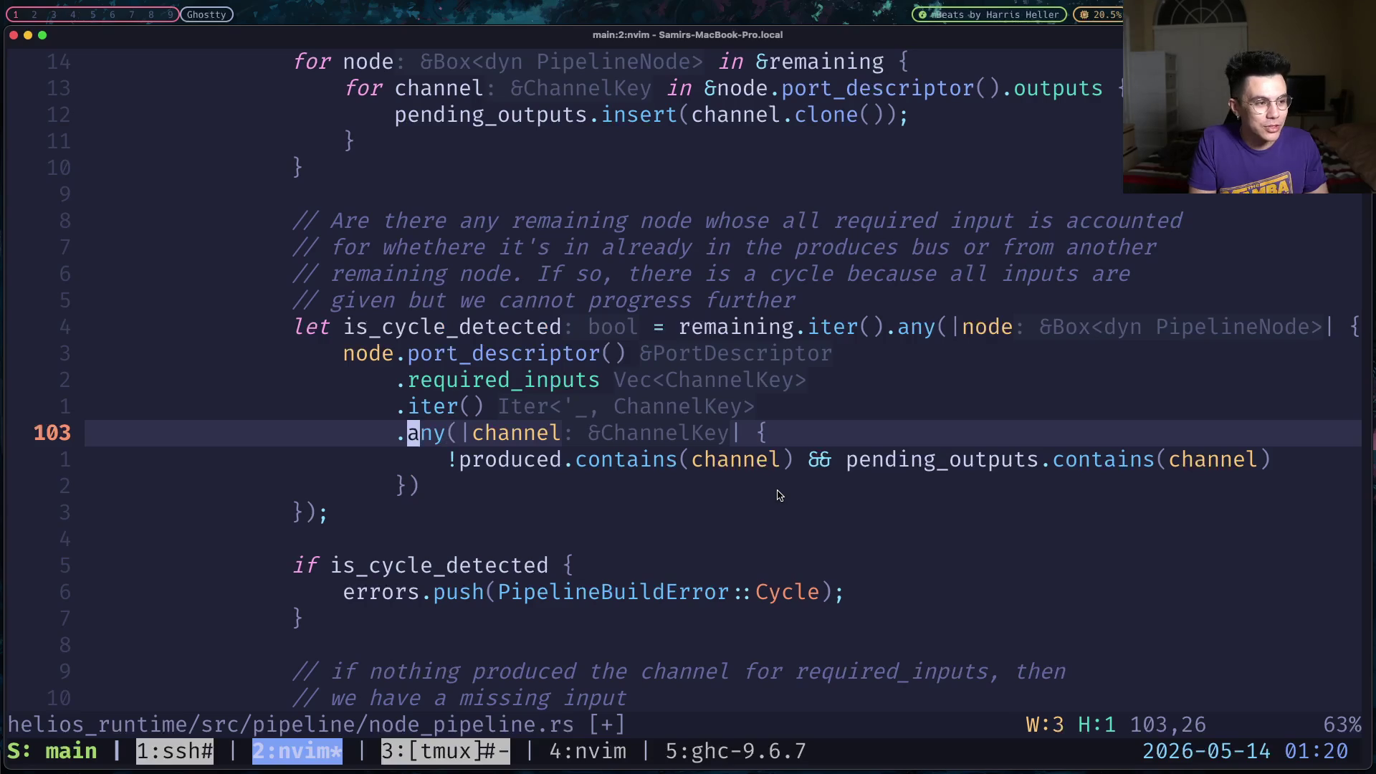
pyautogui.write('cw')
pyautogui.write('all')
pyautogui.press('Escape')
pyautogui.press('j')
# Restore the or operator before pending_outputs on the produced check line.
pyautogui.press('l')
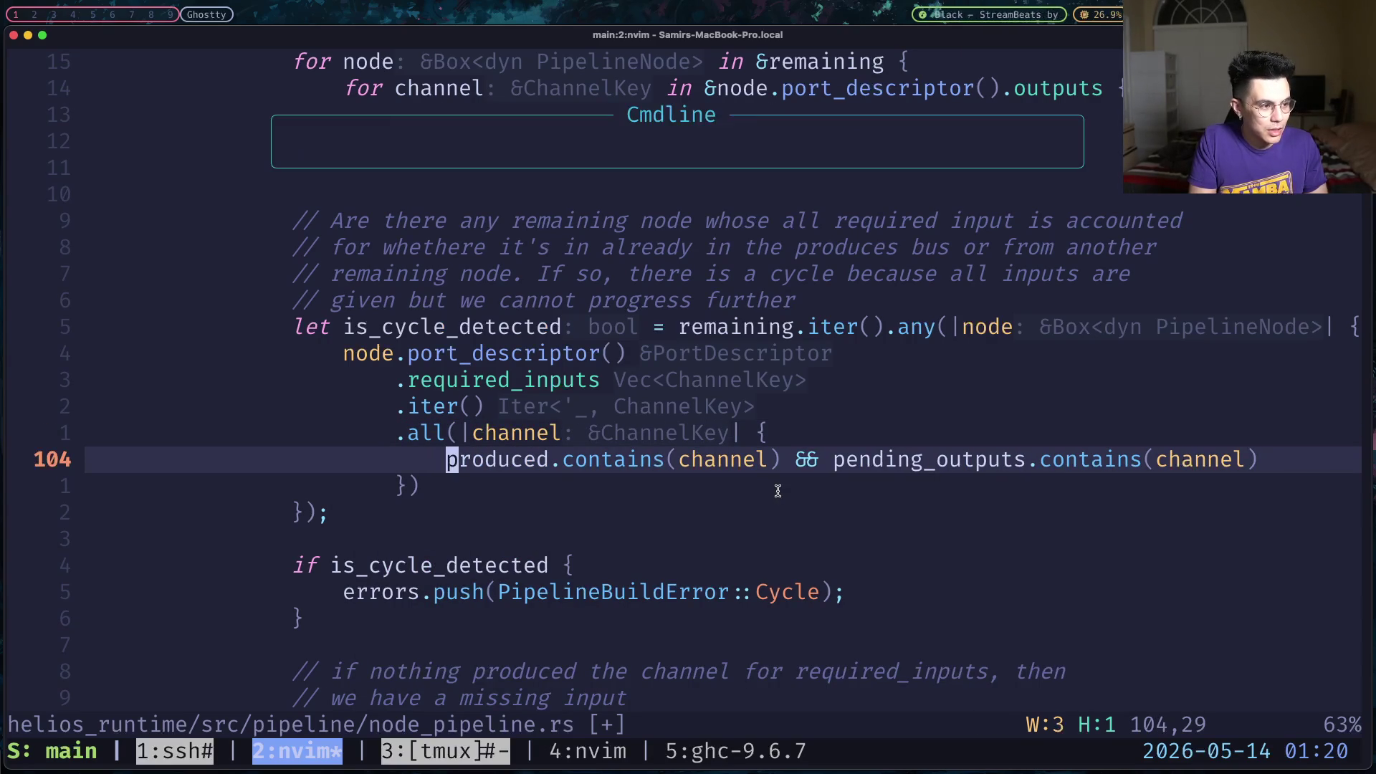
pyautogui.press('w')
pyautogui.press('w')
pyautogui.press('w')
pyautogui.press('w')
pyautogui.press('w')
pyautogui.write('w')
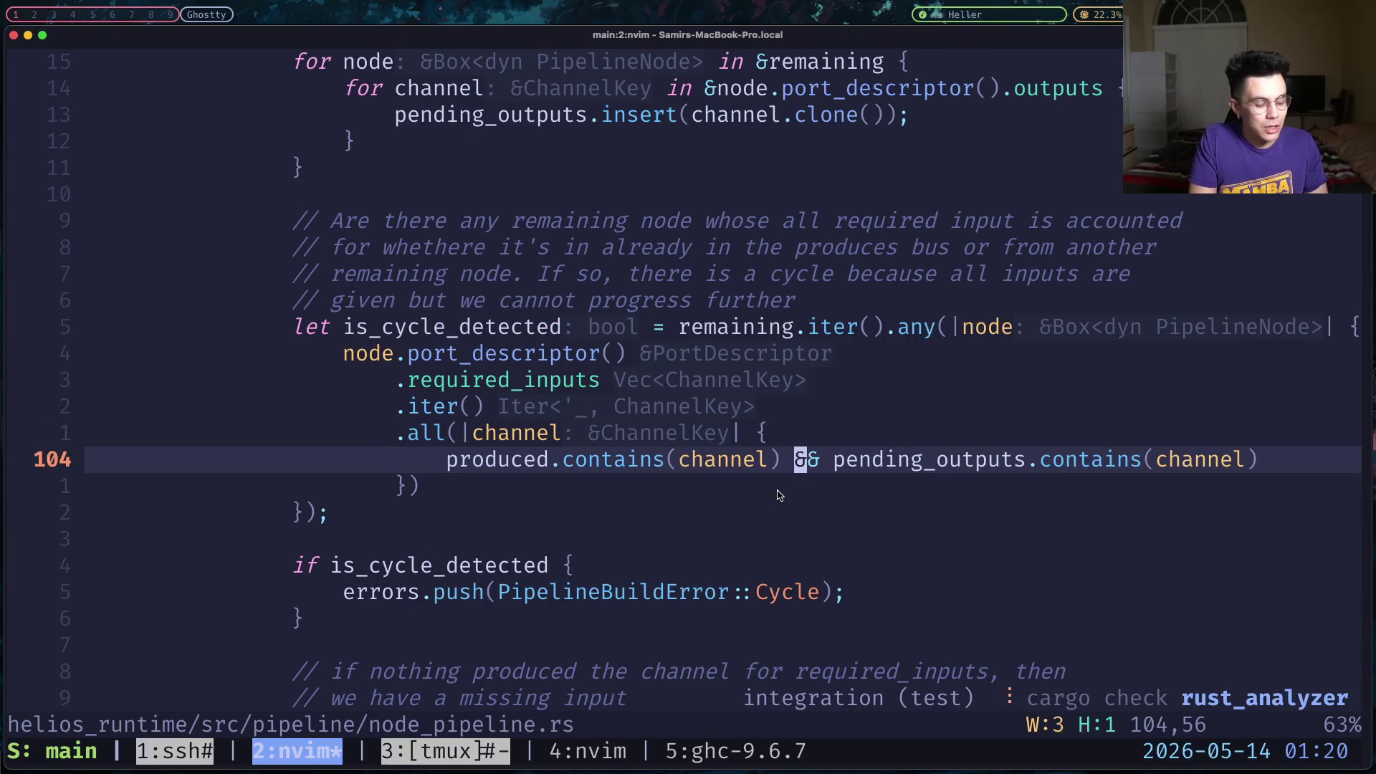
pyautogui.write('cw||')
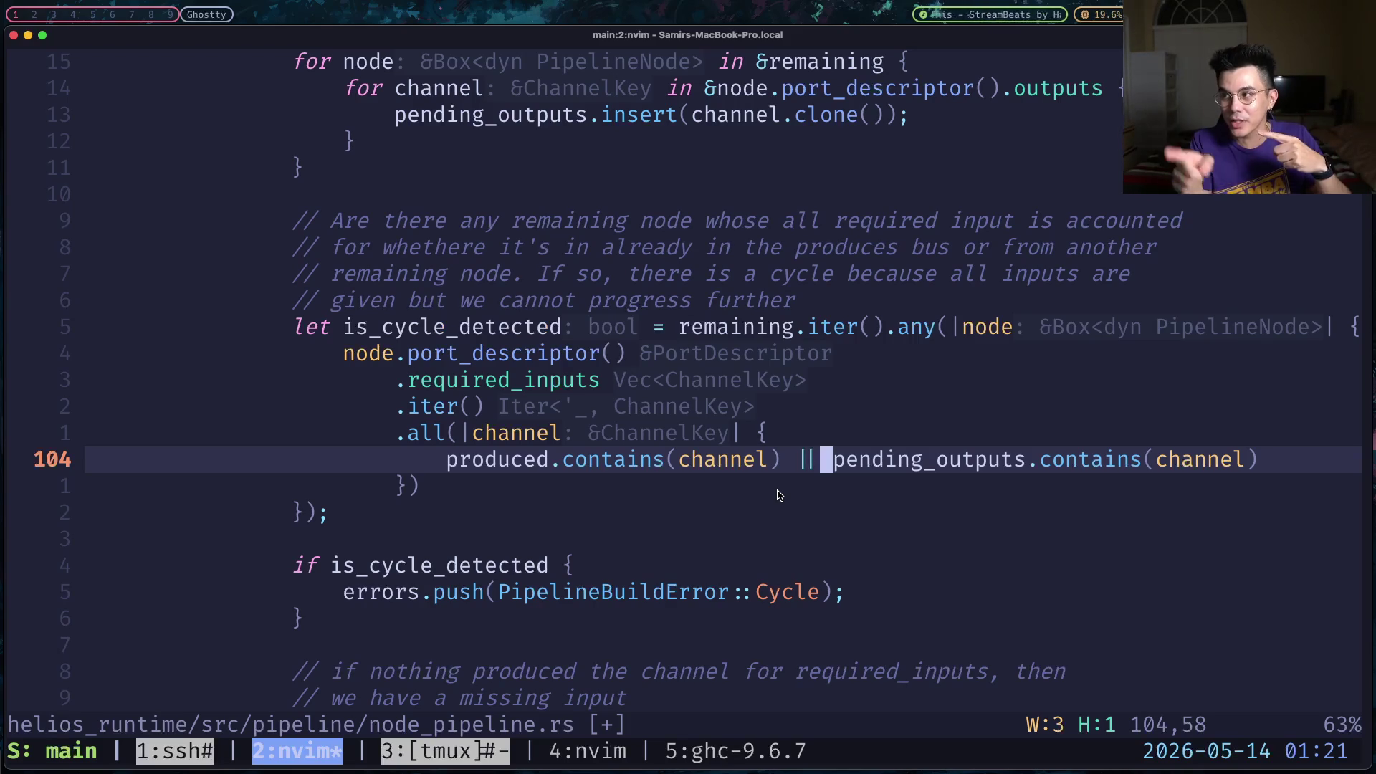
pyautogui.press('l')
pyautogui.press('j')
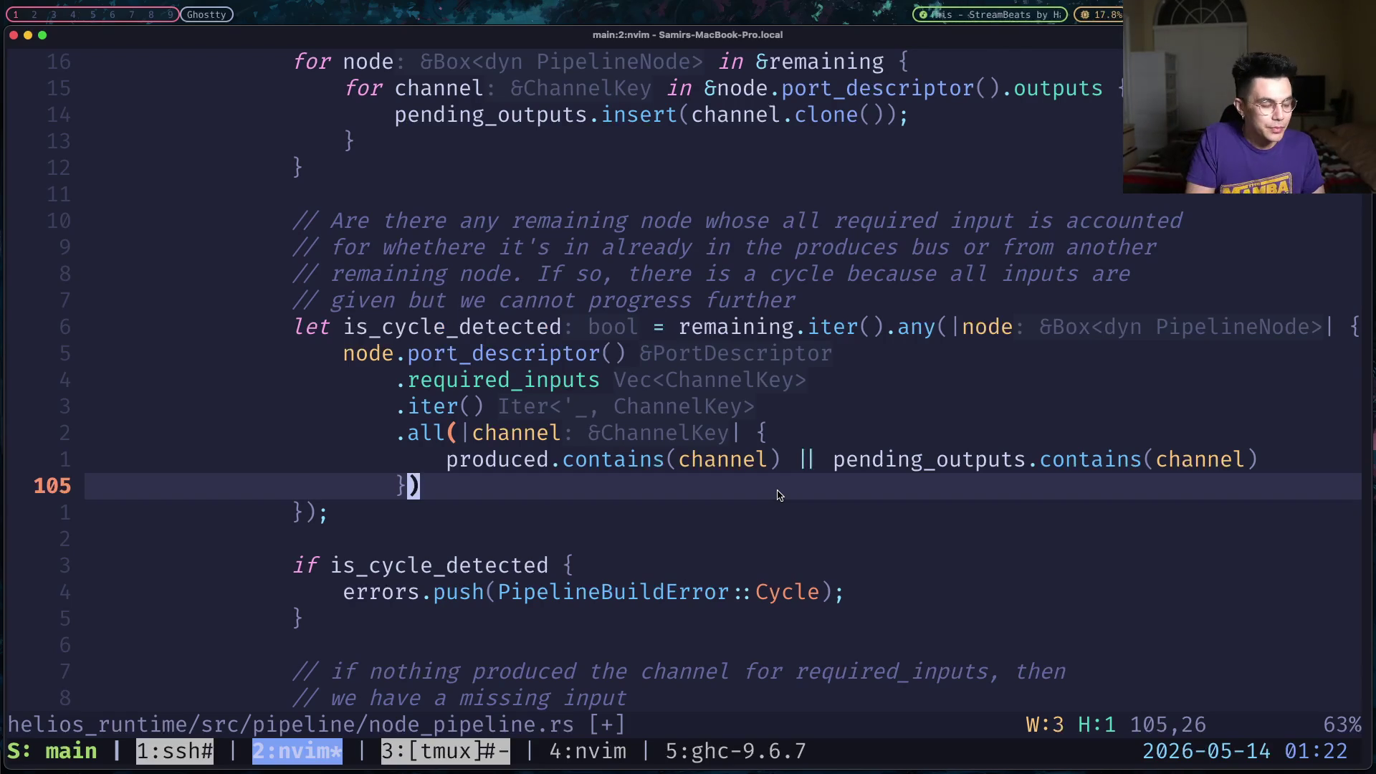
pyautogui.press('j')
pyautogui.press('j')
pyautogui.press('j')
pyautogui.press('j')
pyautogui.press('j')
pyautogui.press('j')
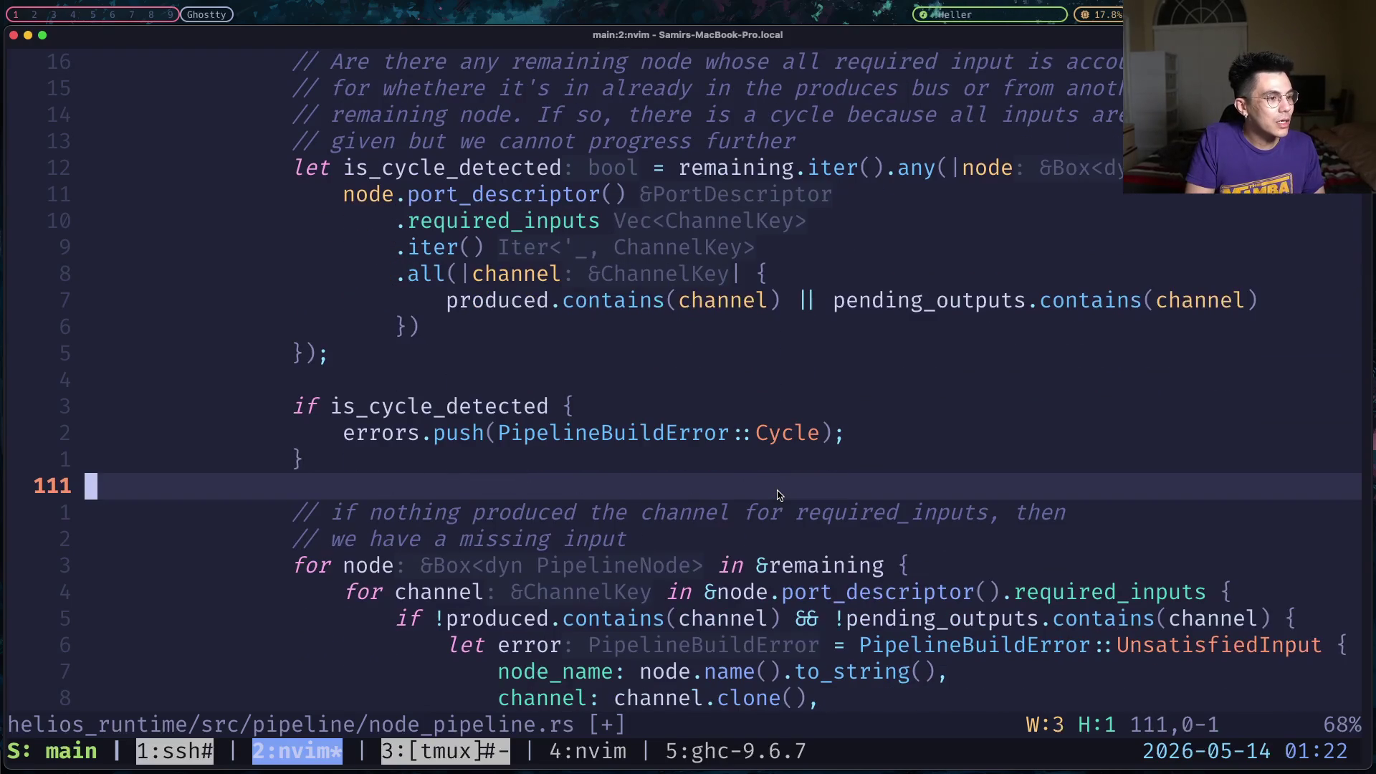
pyautogui.press('j')
pyautogui.press('j')
pyautogui.press('j')
pyautogui.press('j')
pyautogui.press('j')
pyautogui.press('j')
pyautogui.press('j')
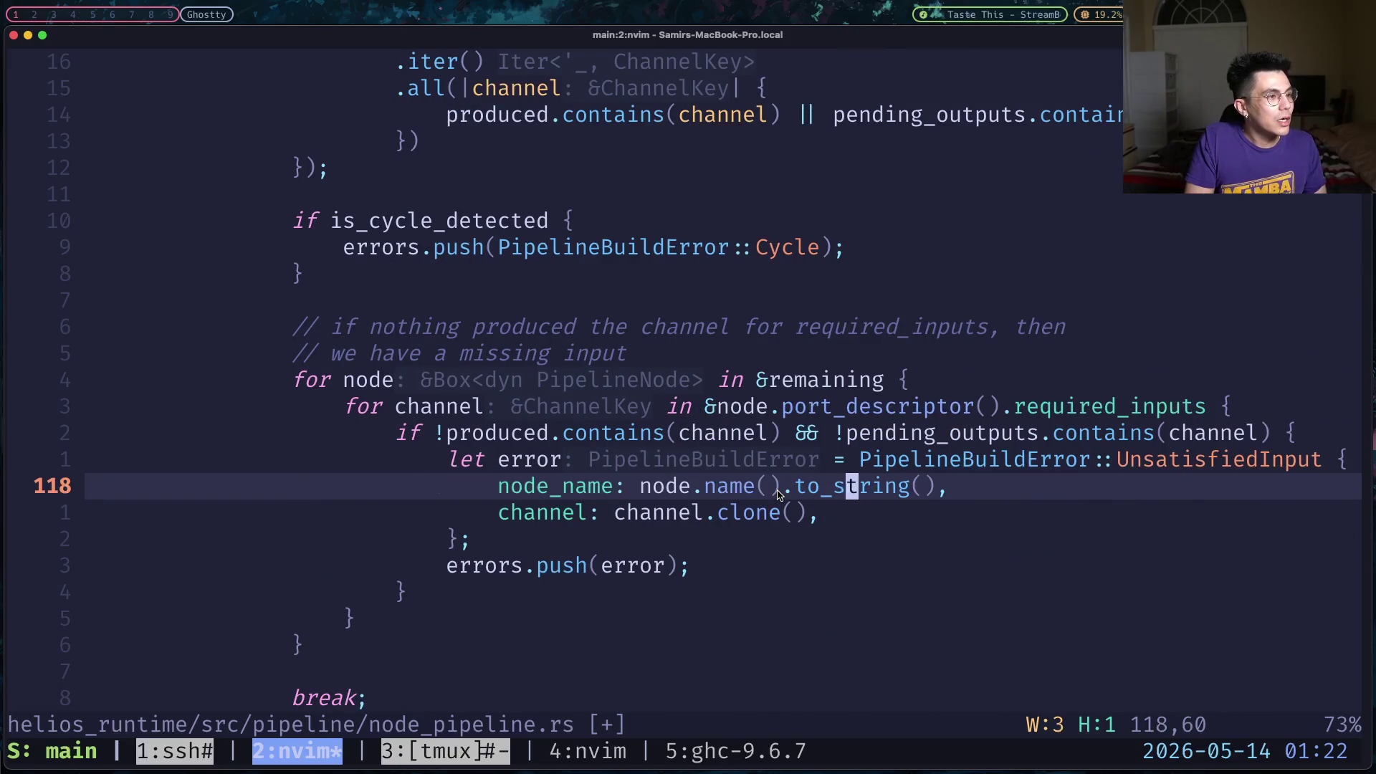
pyautogui.press('k')
pyautogui.press('k')
pyautogui.press('k')
pyautogui.press('k')
pyautogui.press('k')
pyautogui.press('k')
pyautogui.press('k')
pyautogui.press('j')
pyautogui.press('j')
pyautogui.press('j')
pyautogui.press('j')
pyautogui.press('j')
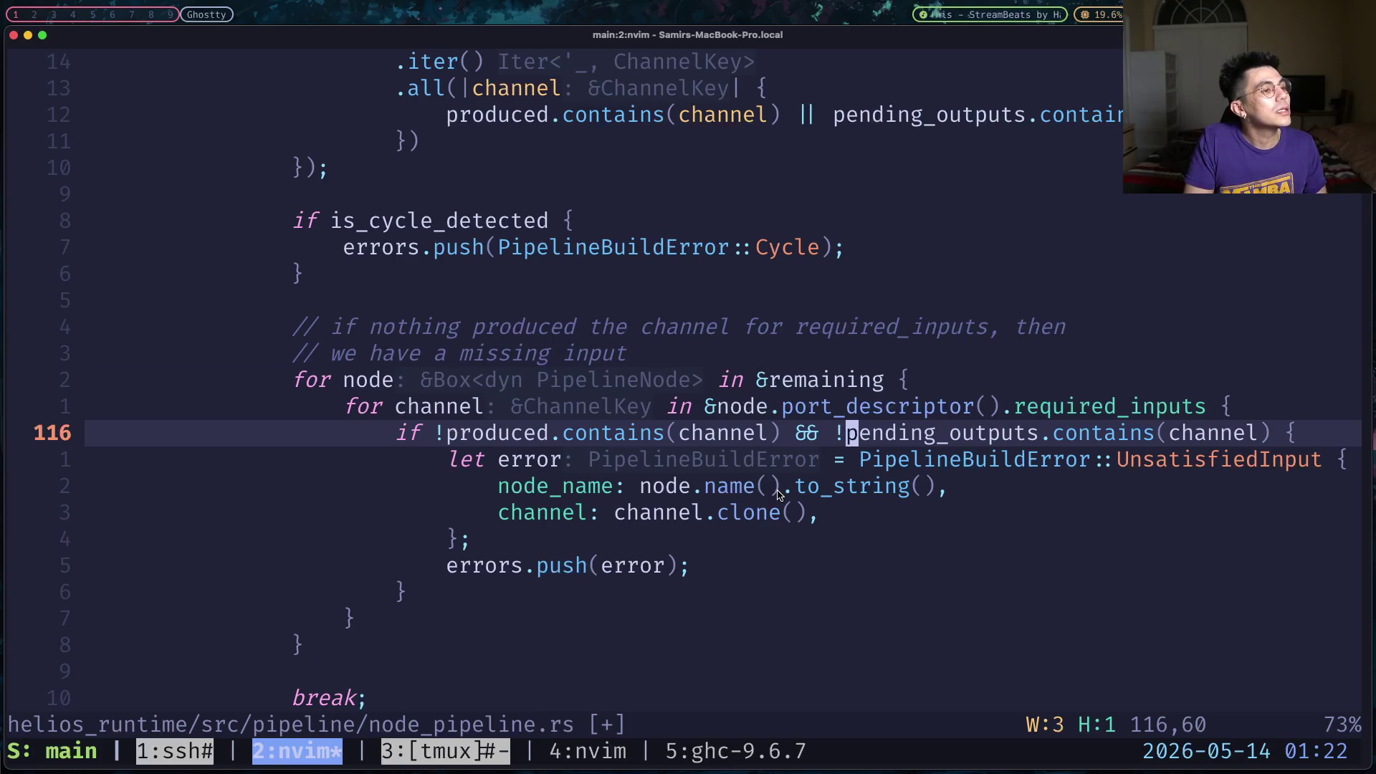
pyautogui.press('j')
pyautogui.press('j')
pyautogui.press('k')
pyautogui.press('k')
pyautogui.press('j')
pyautogui.press('k')
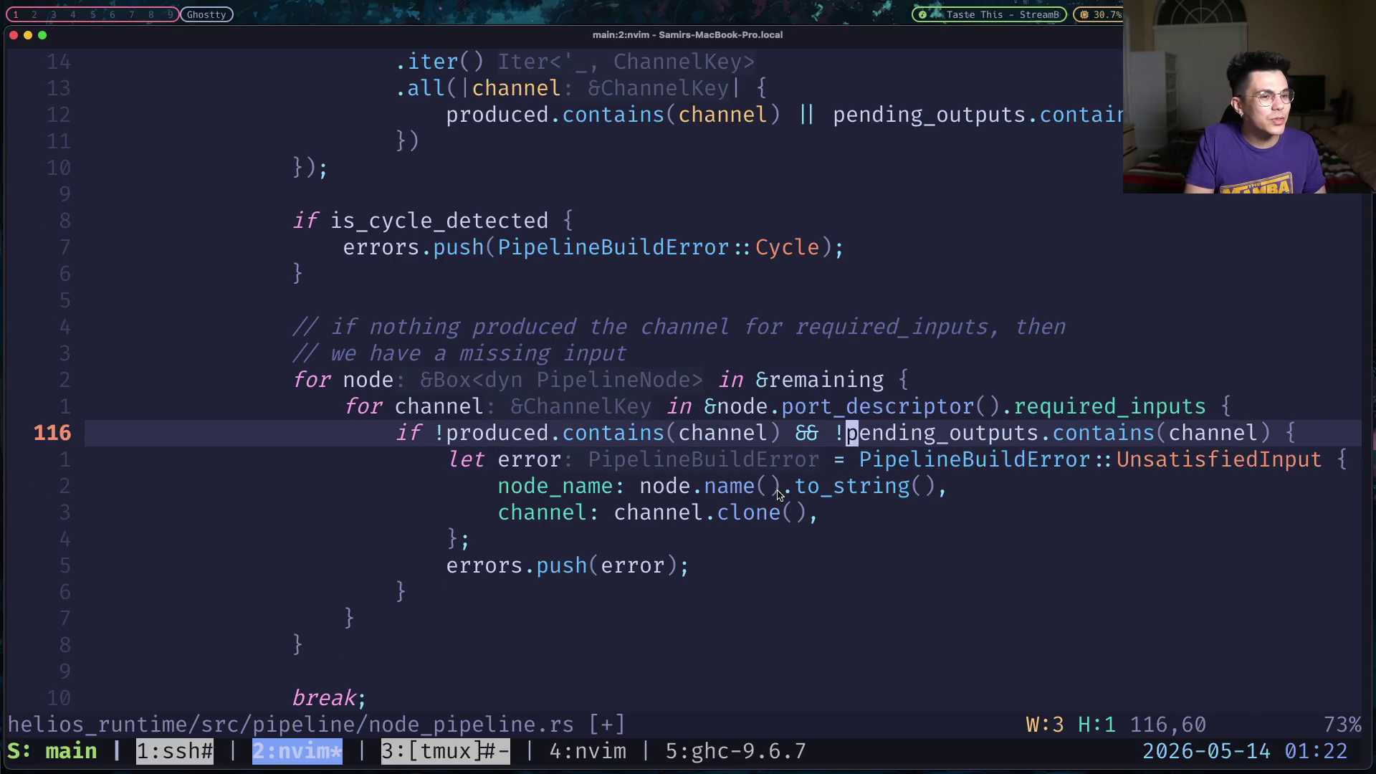
pyautogui.press('h')
pyautogui.press('b')
pyautogui.press('b')
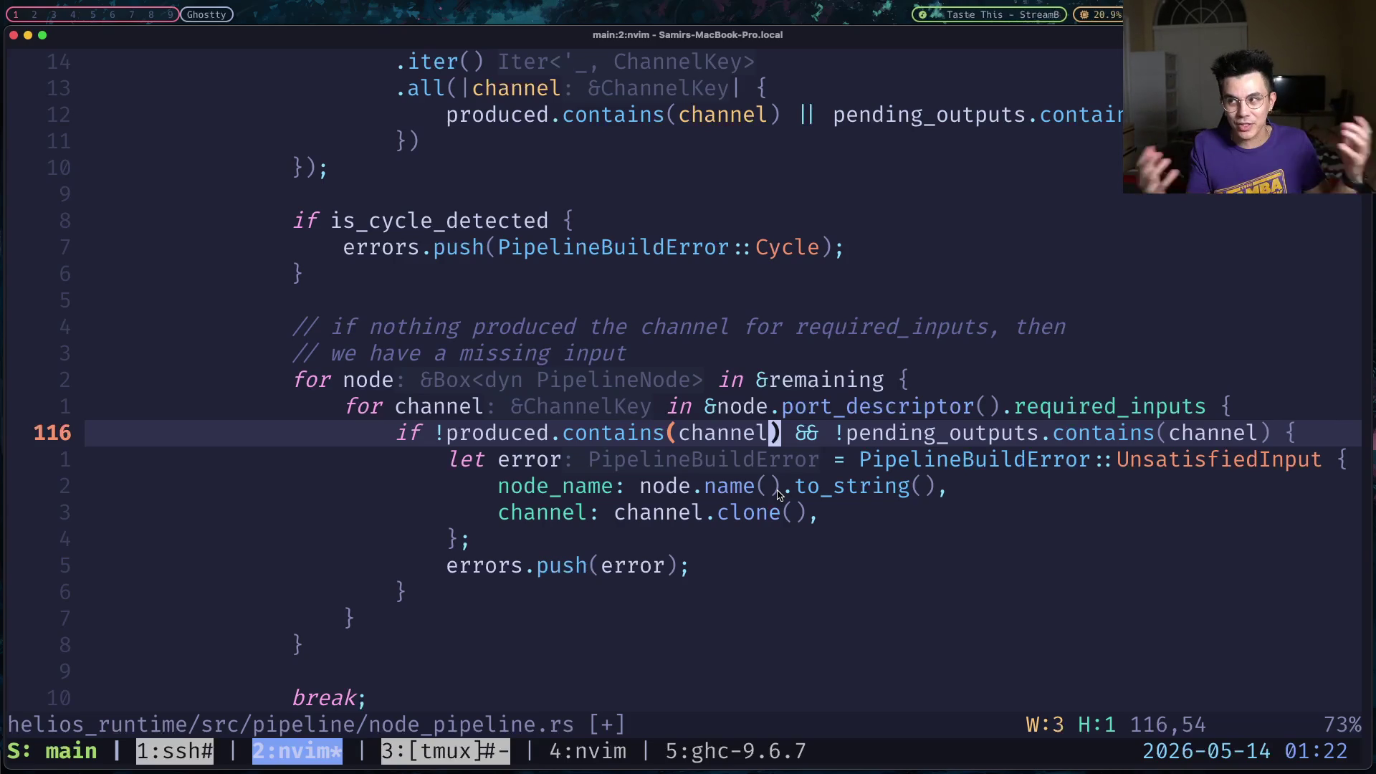
pyautogui.press('j')
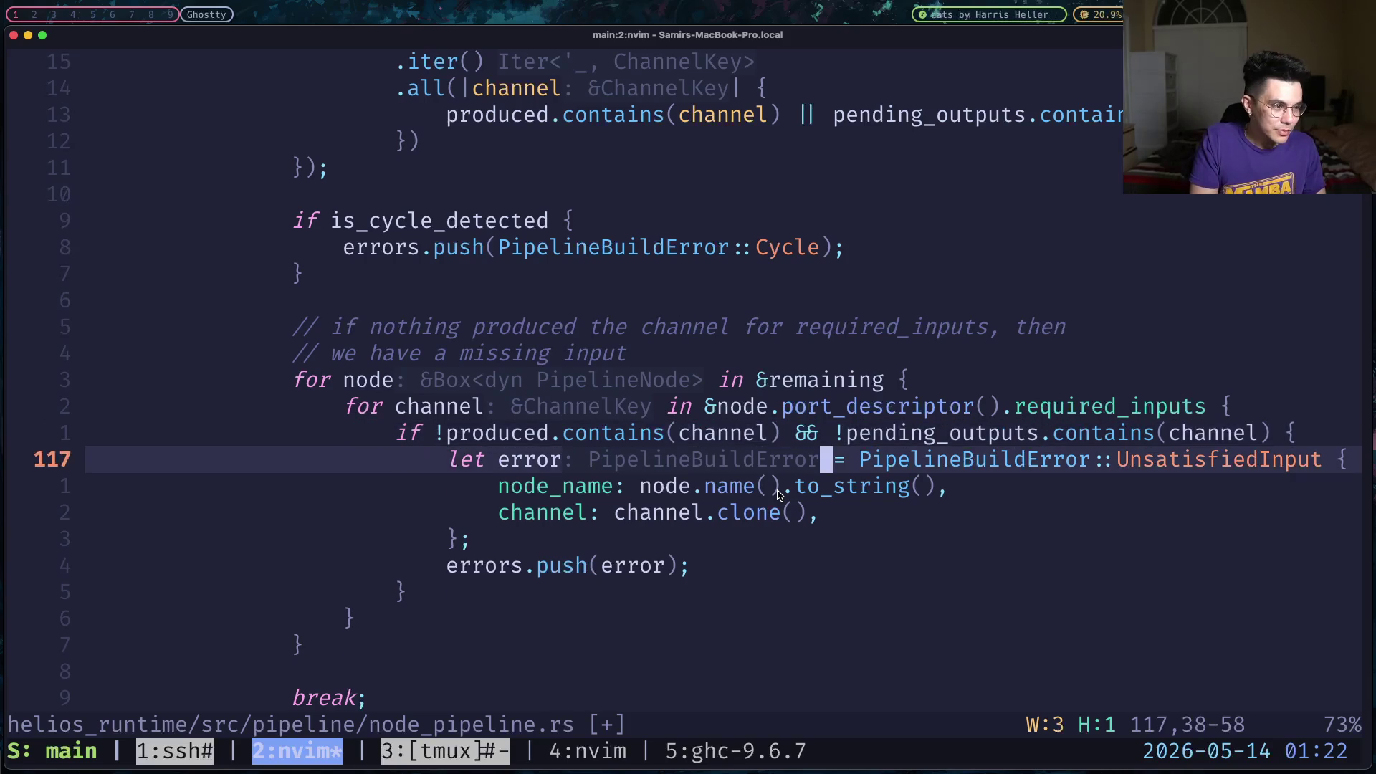
pyautogui.press('j')
pyautogui.press('j')
pyautogui.press('j')
pyautogui.press('j')
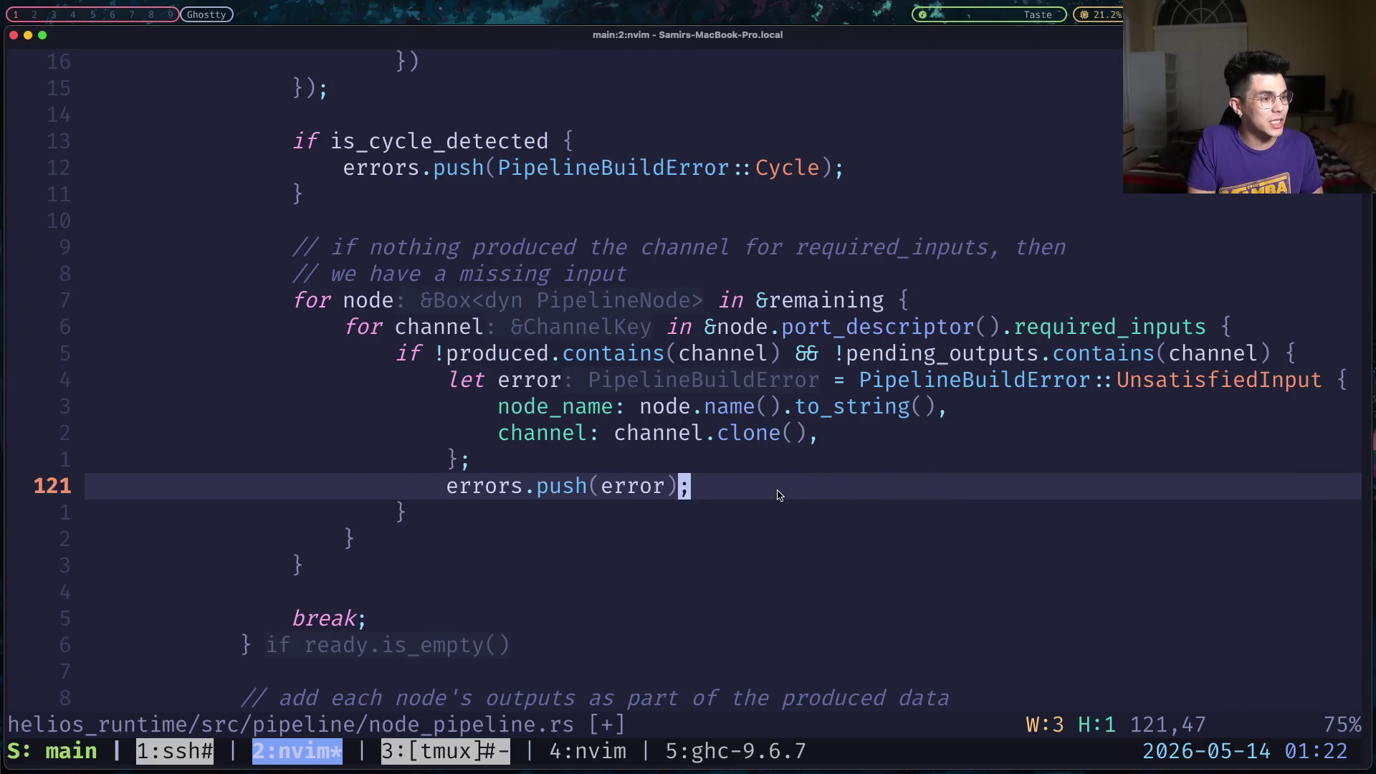
pyautogui.press('k')
pyautogui.press('k')
pyautogui.press('k')
pyautogui.press('k')
pyautogui.press('k')
pyautogui.press('k')
pyautogui.press('k')
pyautogui.press('k')
pyautogui.press('j')
pyautogui.press('j')
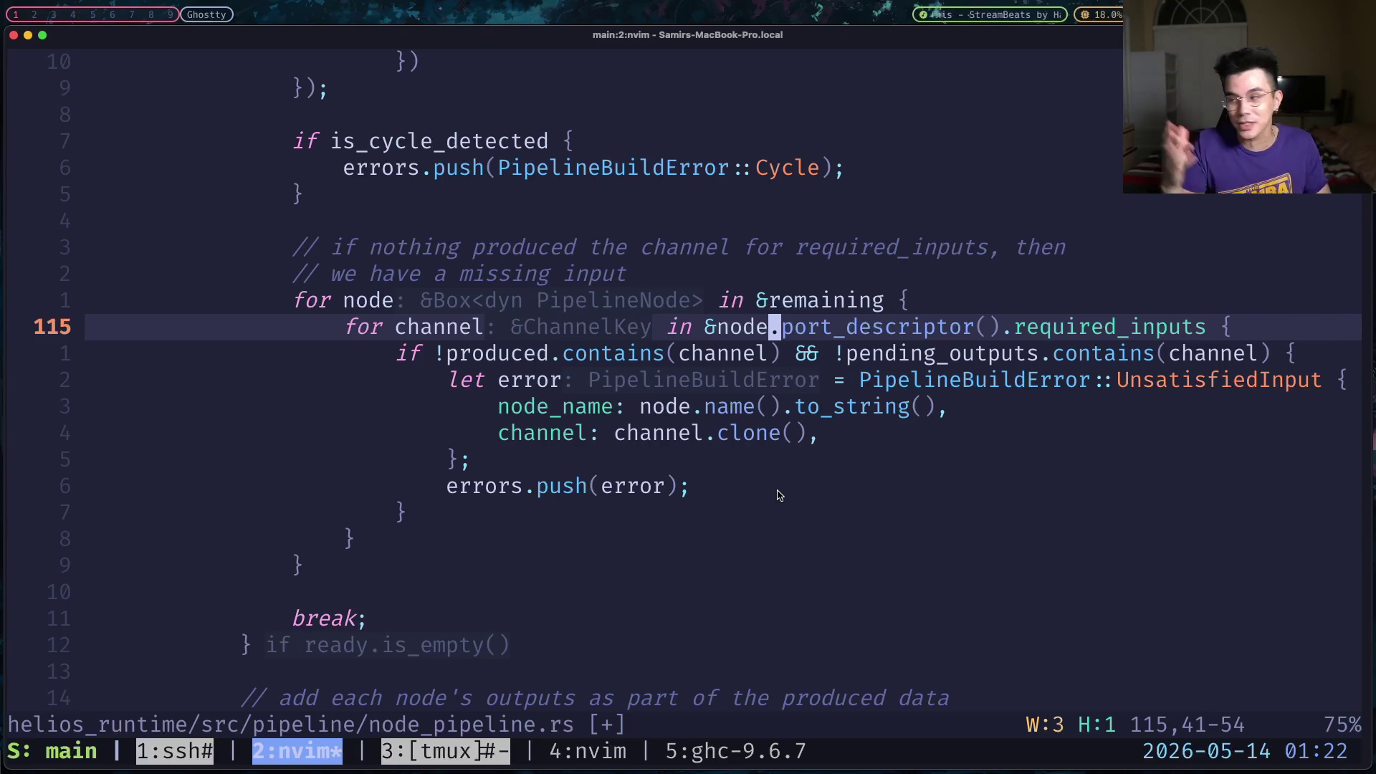
pyautogui.press('j')
pyautogui.press('j')
pyautogui.press('j')
pyautogui.press('j')
pyautogui.press('j')
pyautogui.press('j')
pyautogui.press('j')
pyautogui.press('j')
pyautogui.press('j')
pyautogui.press('j')
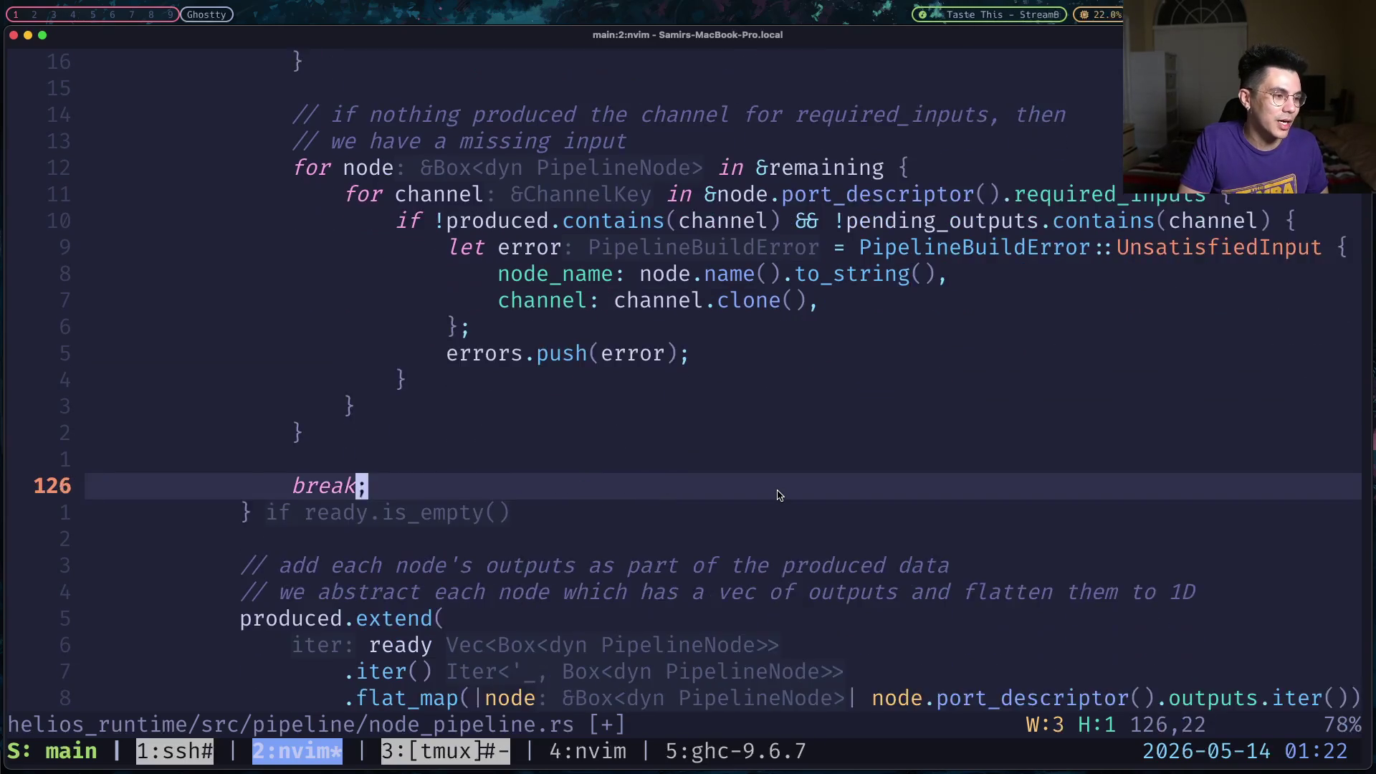
pyautogui.press('j')
pyautogui.press('j')
# Read the produced.extend call and its ready iterator, then bring up the Haskell tutorial in Brave.
pyautogui.press('j')
pyautogui.press('j')
pyautogui.press('j')
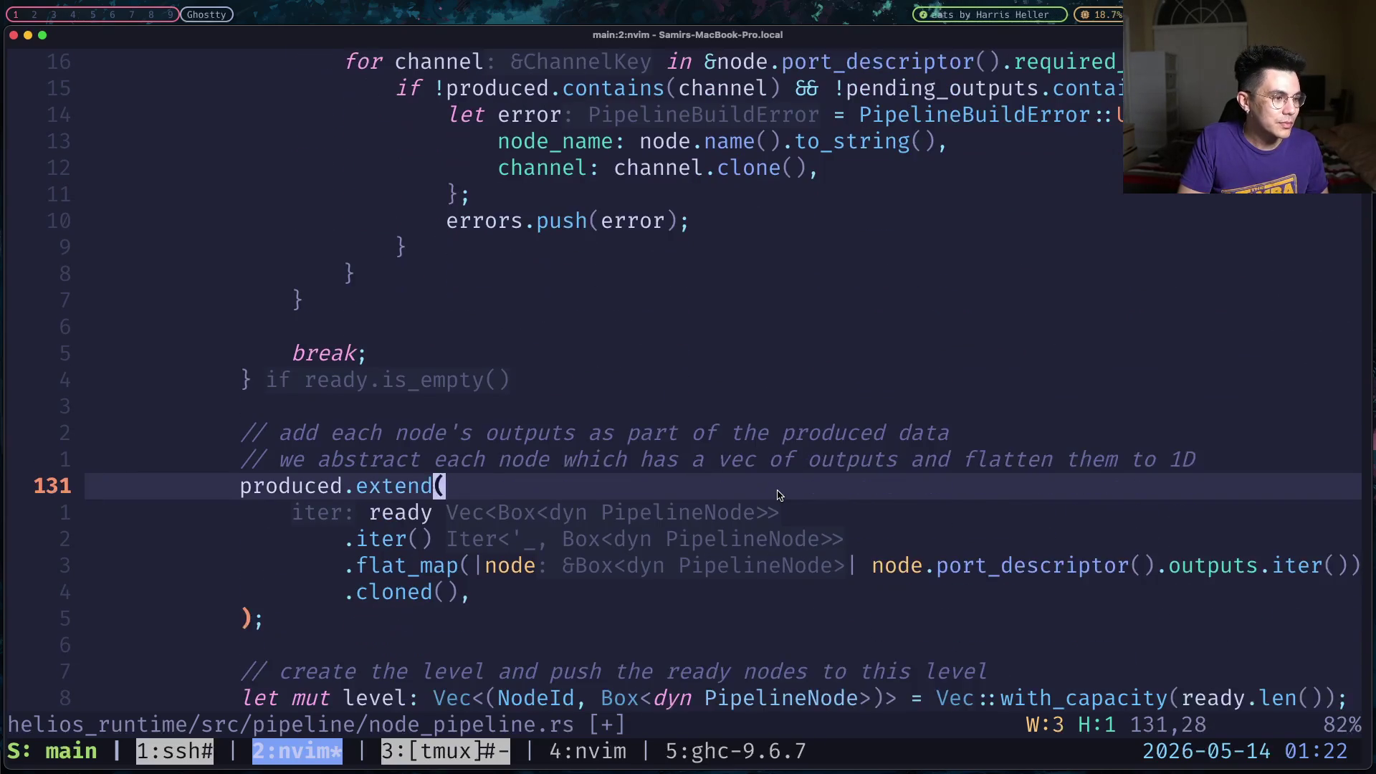
pyautogui.press('j')
pyautogui.press('j')
pyautogui.press('k')
pyautogui.press('k')
pyautogui.press('j')
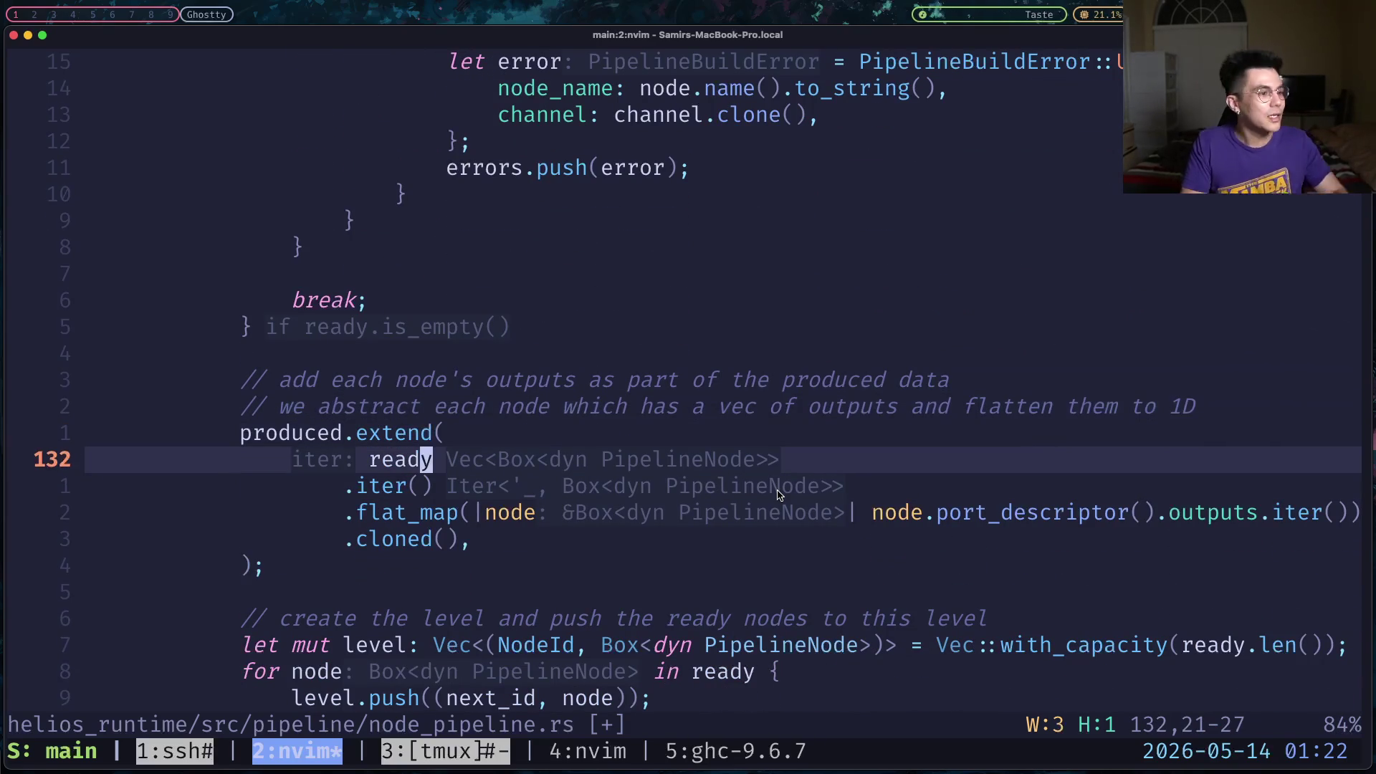
pyautogui.press('j')
pyautogui.press('j')
pyautogui.press('j')
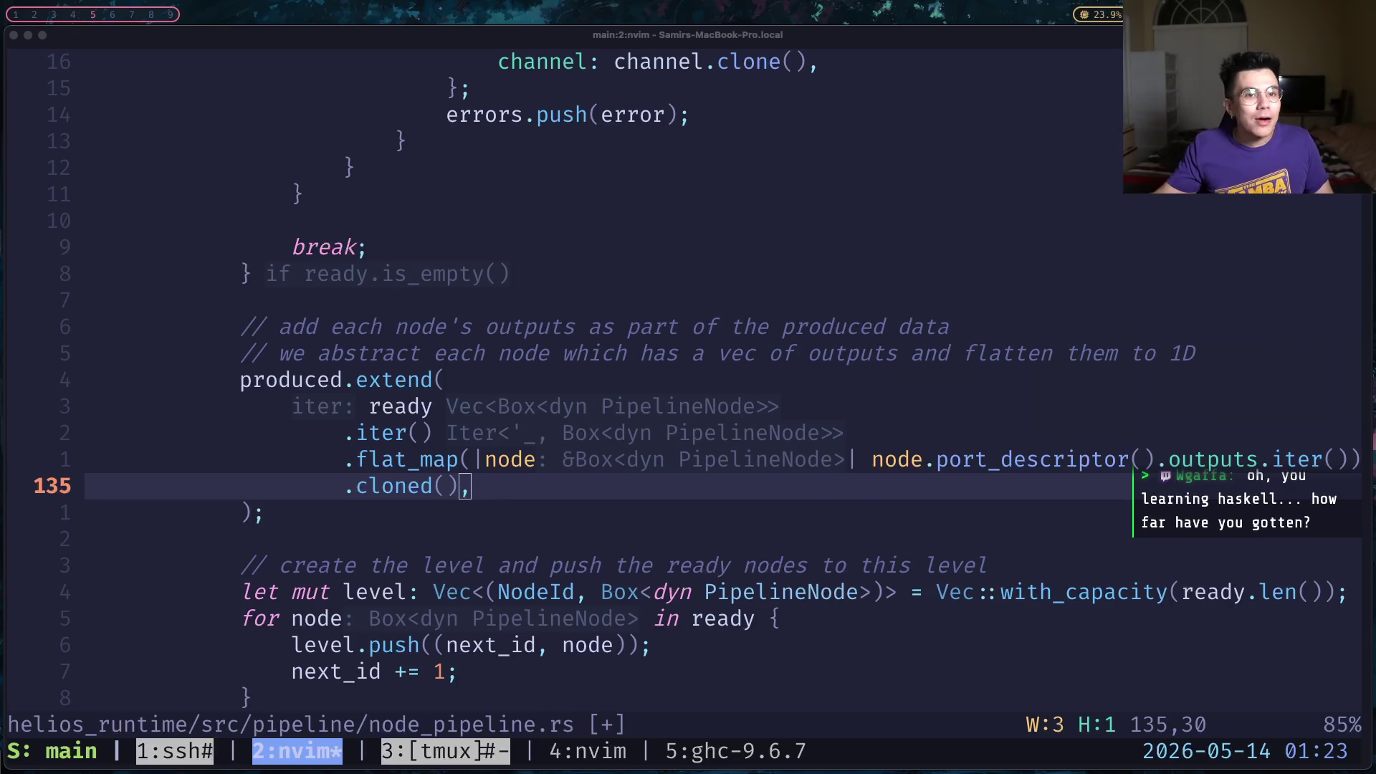
pyautogui.hotkey('alt', '2')
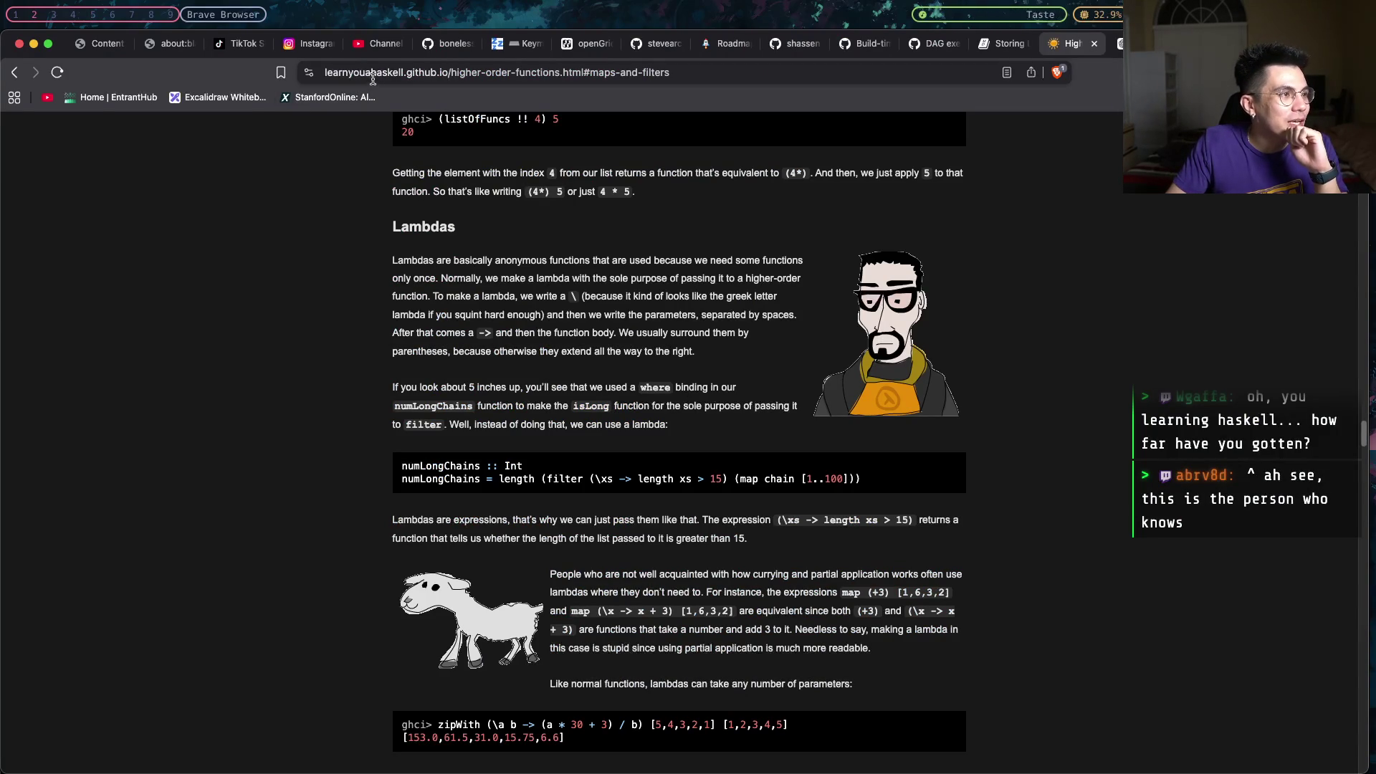
# Reach the Learn You a Haskell table of contents, then return to the Rust code terminal.
pyautogui.doubleClick(401, 75)
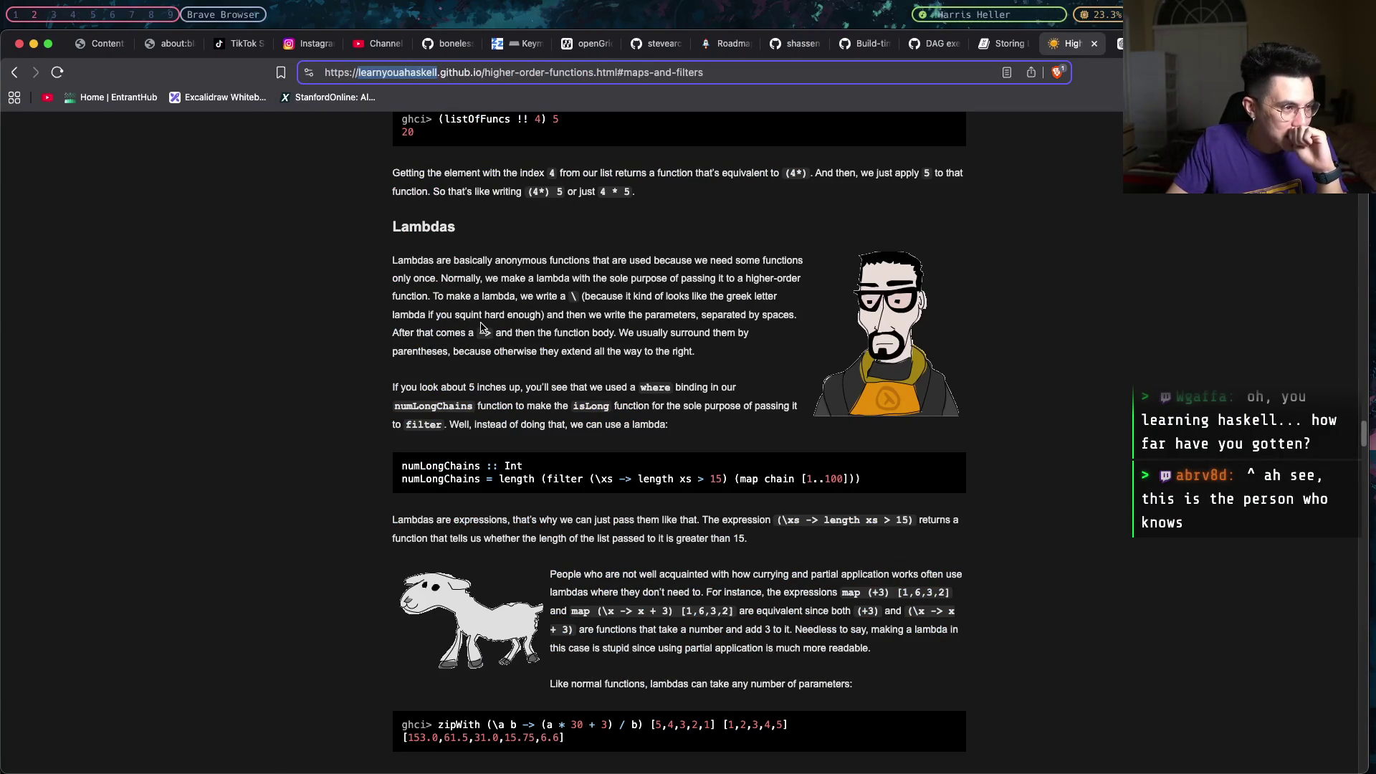
pyautogui.scroll(10, 714, 332)
pyautogui.scroll(10, 710, 327)
pyautogui.scroll(10, 691, 315)
pyautogui.click(678, 173)
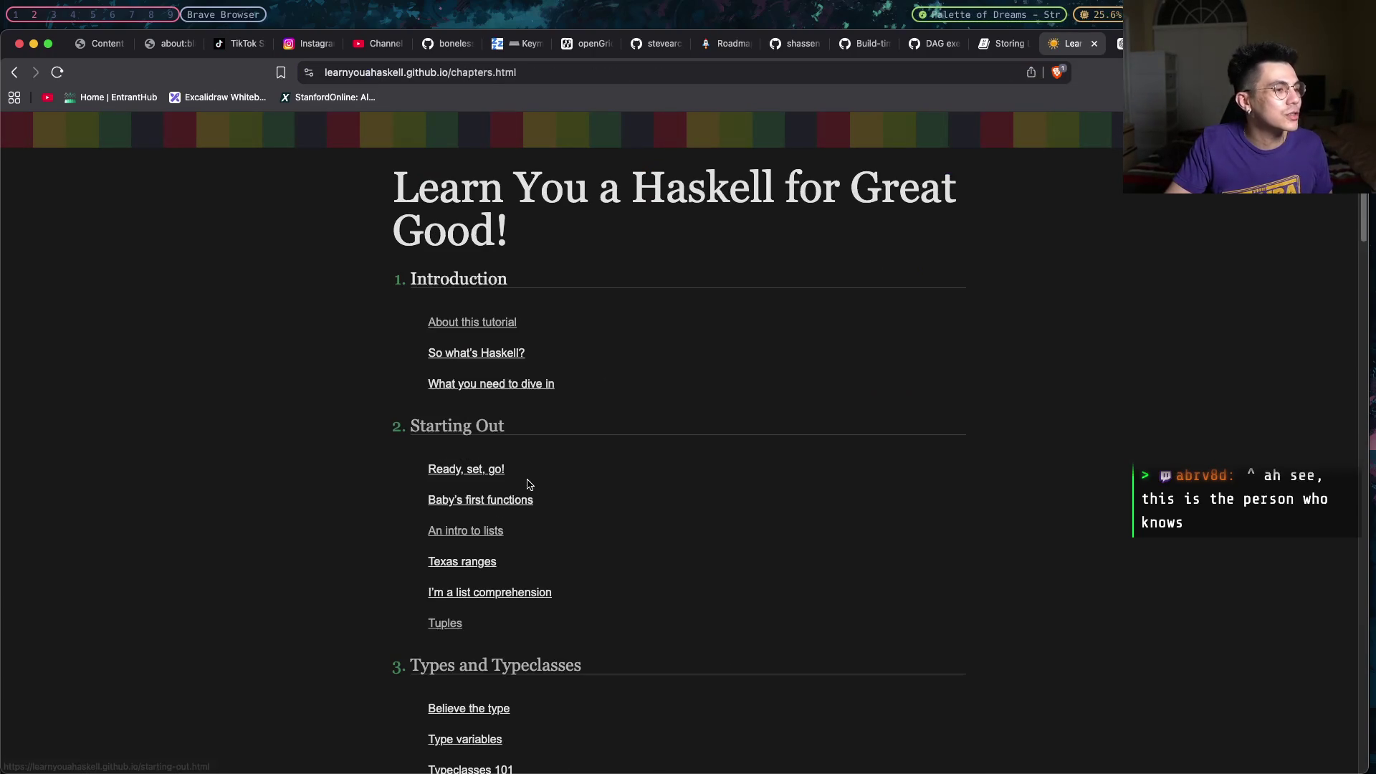
pyautogui.scroll(-8, 535, 482)
pyautogui.scroll(-2, 535, 482)
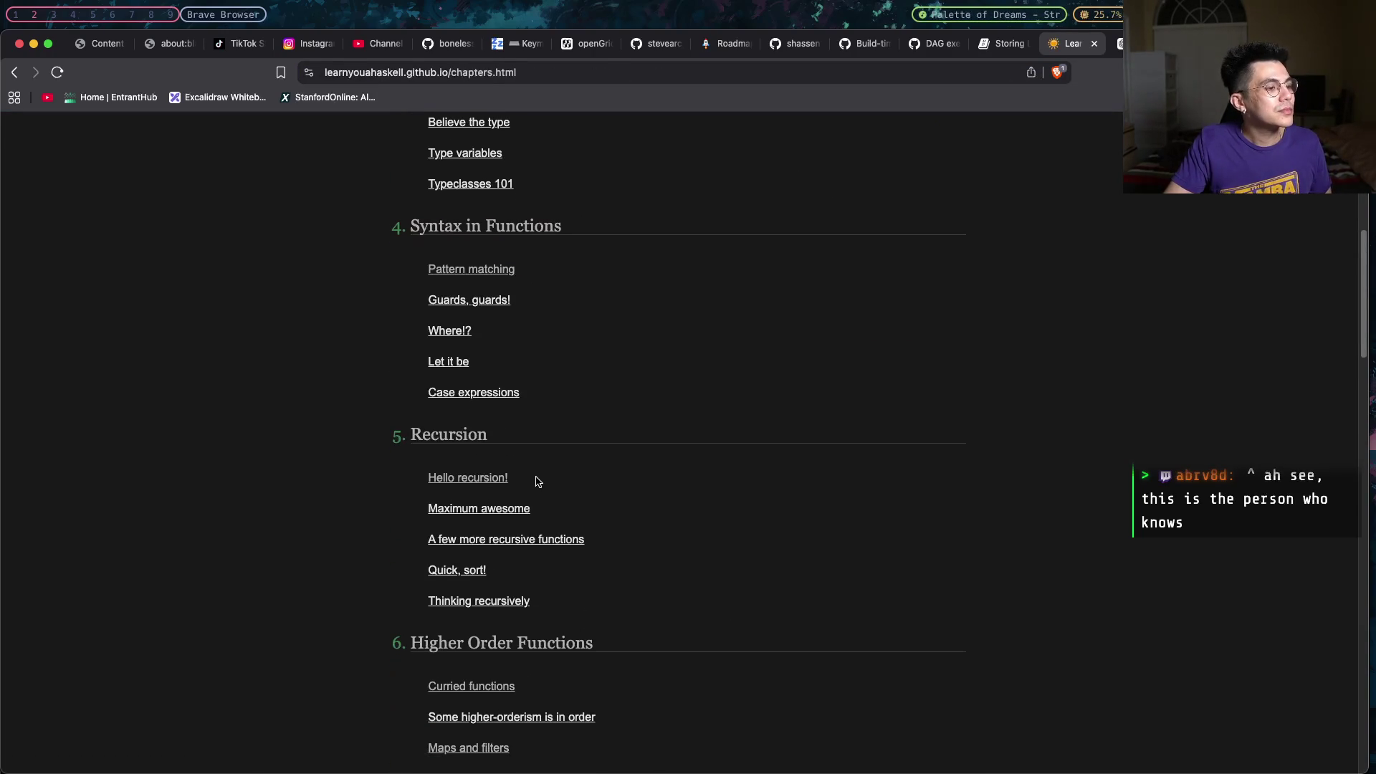
pyautogui.scroll(1, 536, 482)
pyautogui.scroll(-4, 535, 483)
pyautogui.scroll(1, 535, 482)
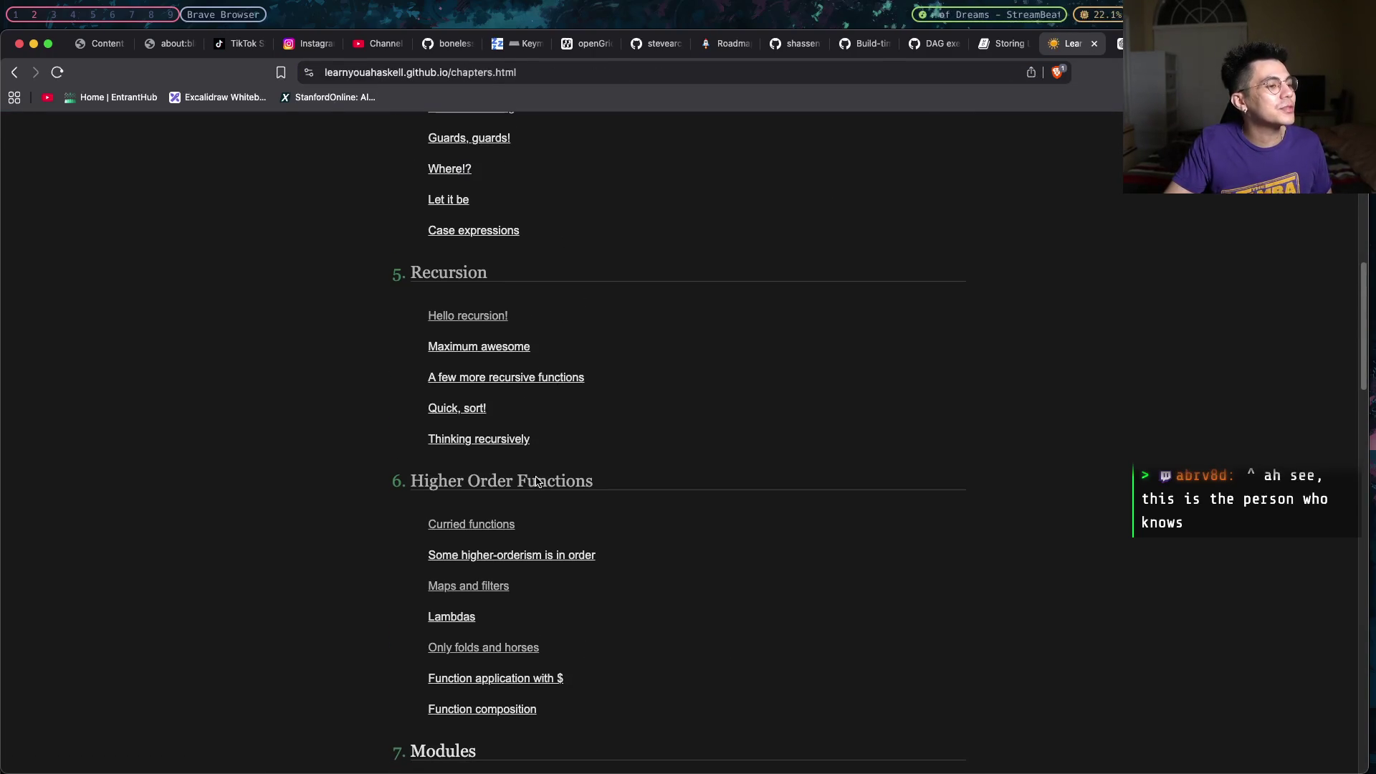
pyautogui.scroll(1, 535, 483)
pyautogui.scroll(3, 536, 482)
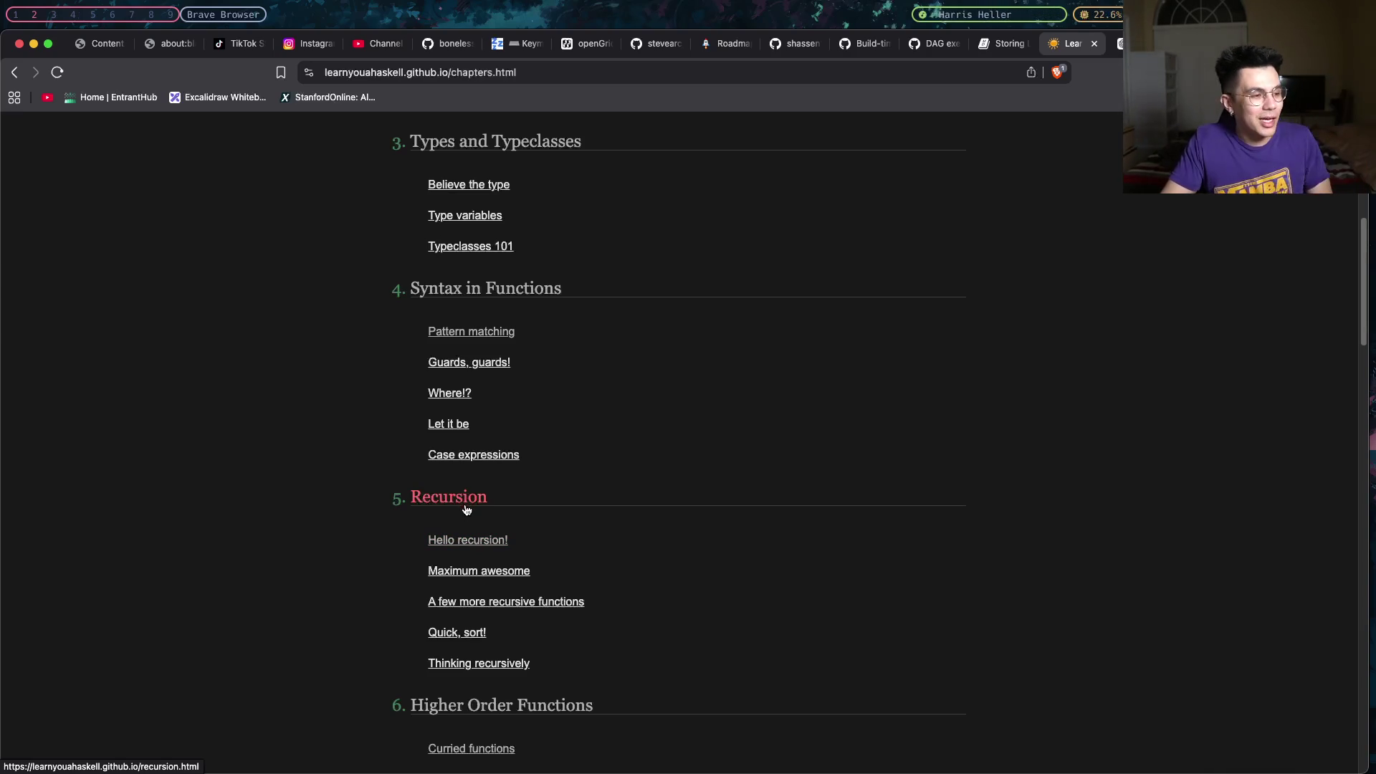
pyautogui.scroll(1, 468, 517)
pyautogui.scroll(1, 465, 510)
pyautogui.scroll(1, 465, 511)
pyautogui.scroll(3, 465, 511)
pyautogui.scroll(1, 465, 510)
pyautogui.scroll(1, 465, 510)
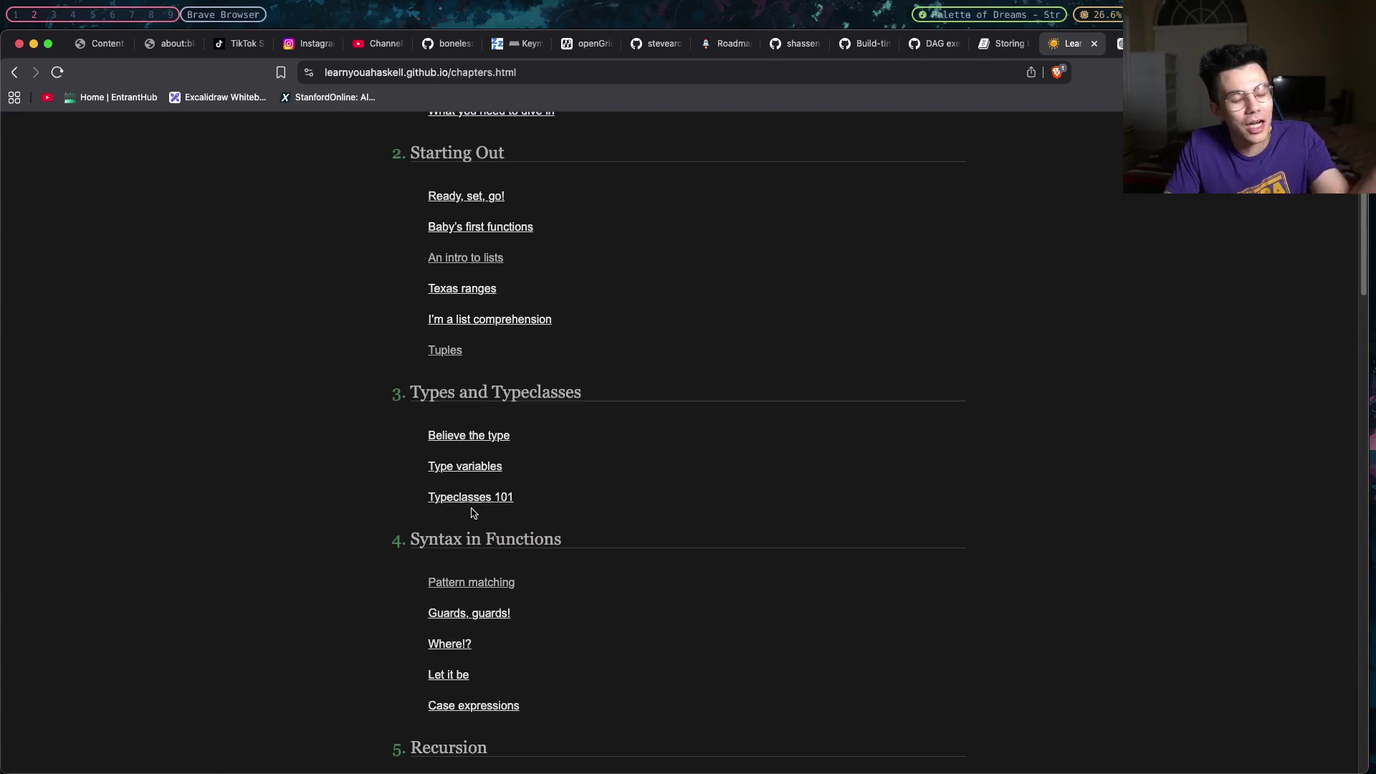
pyautogui.scroll(2, 480, 507)
pyautogui.scroll(1, 479, 508)
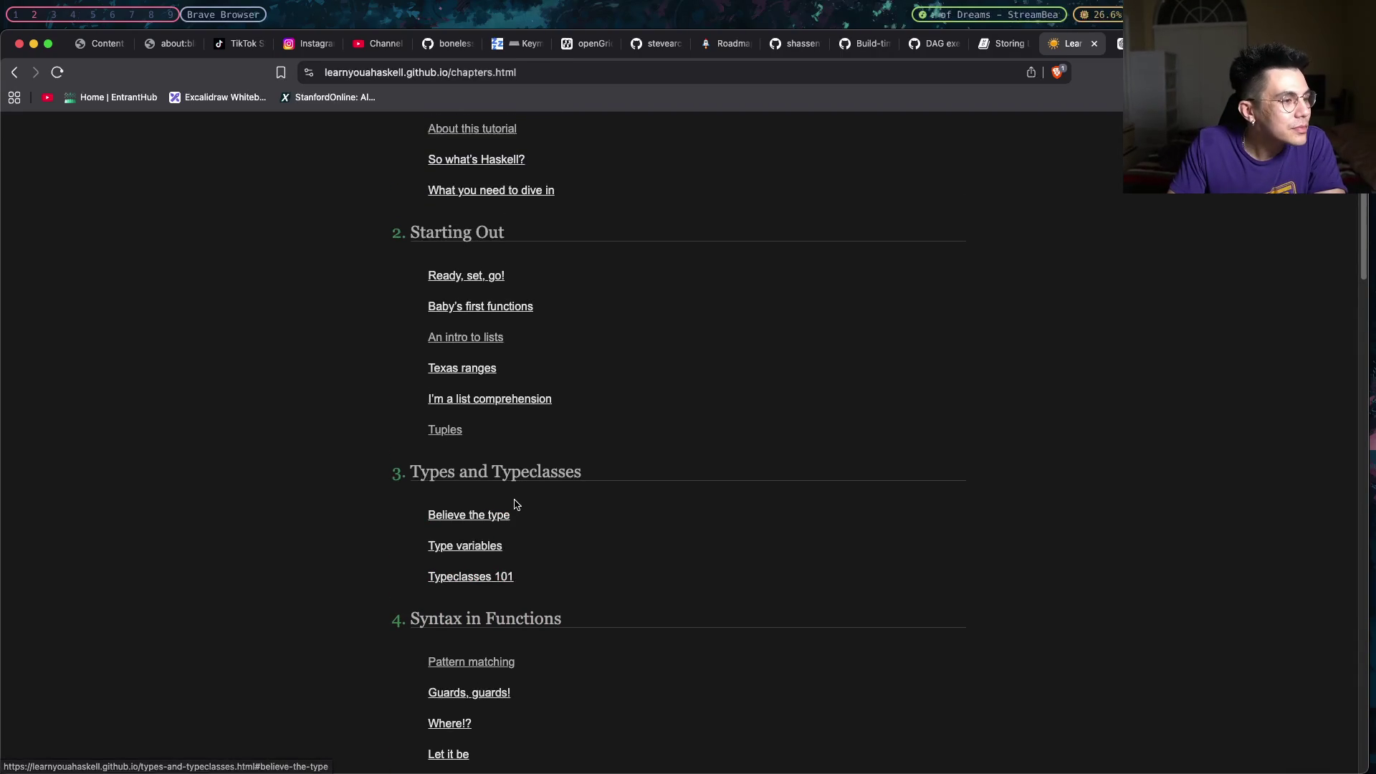
pyautogui.scroll(1, 513, 509)
pyautogui.scroll(-1, 513, 508)
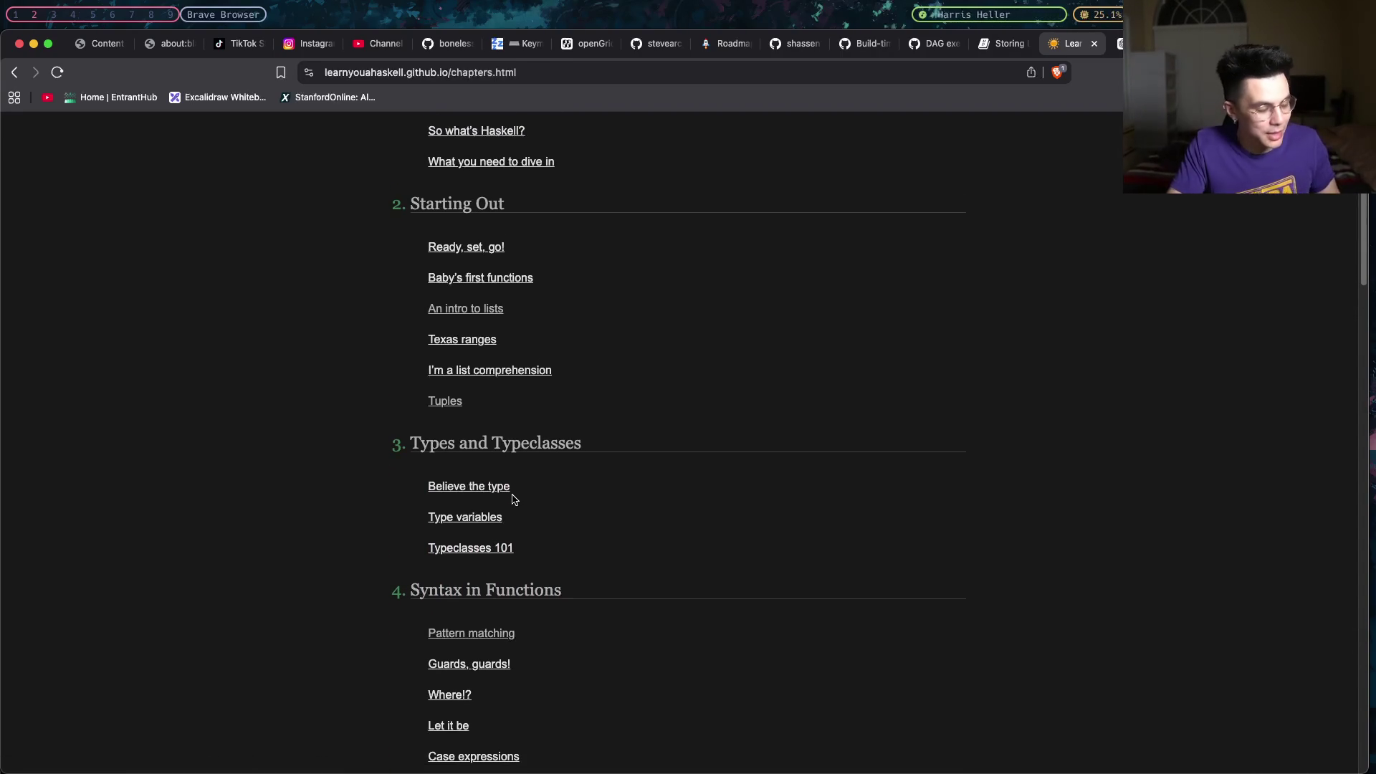
pyautogui.scroll(-1, 513, 505)
pyautogui.press('super+Tab')
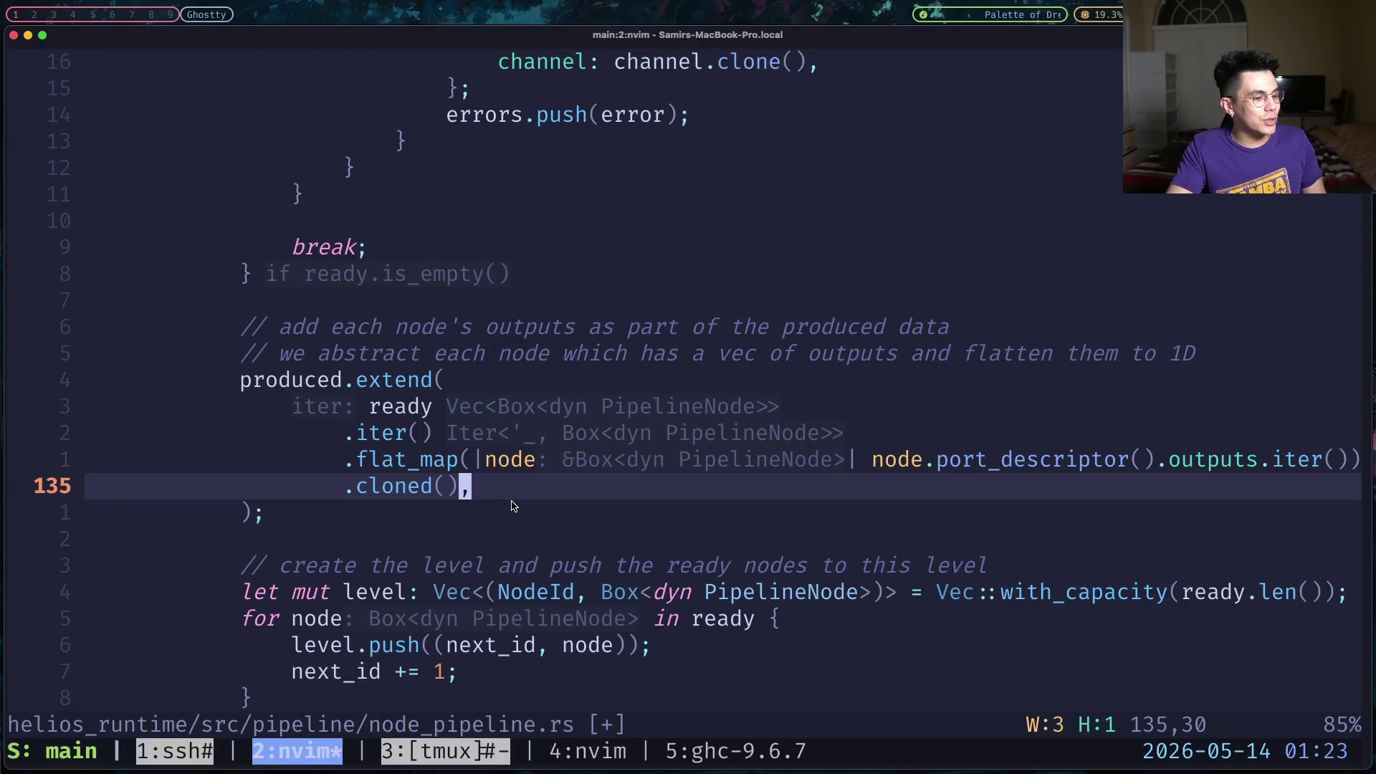
# Jump through main.hs's applyTwice and filter examples in tmux window 4, then return to the chapters page.
pyautogui.hotkey('ctrl', 'b')
pyautogui.press('4')
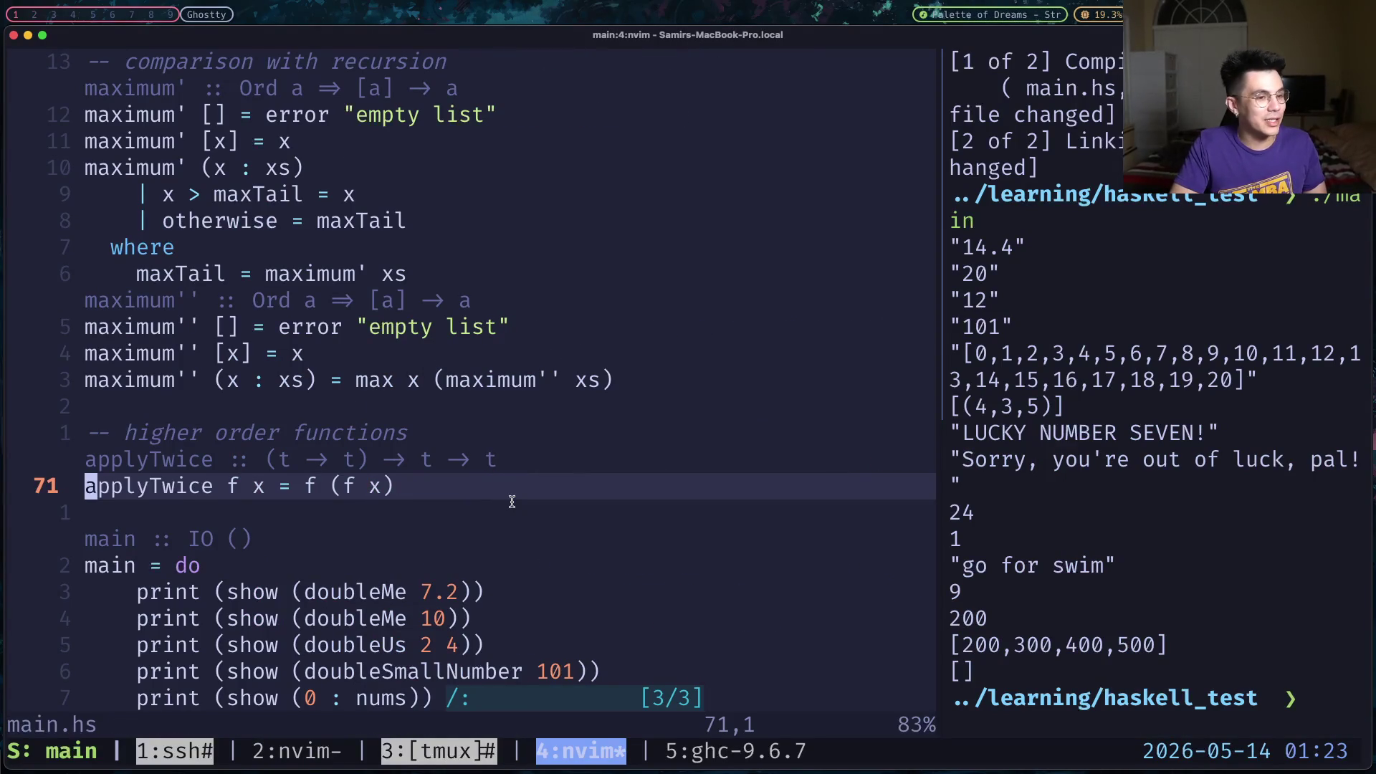
pyautogui.press('{')
pyautogui.press('{')
pyautogui.press('{')
pyautogui.press('{')
pyautogui.press('}')
pyautogui.press('}')
pyautogui.press('}')
pyautogui.press('}')
pyautogui.press('}')
pyautogui.press('{')
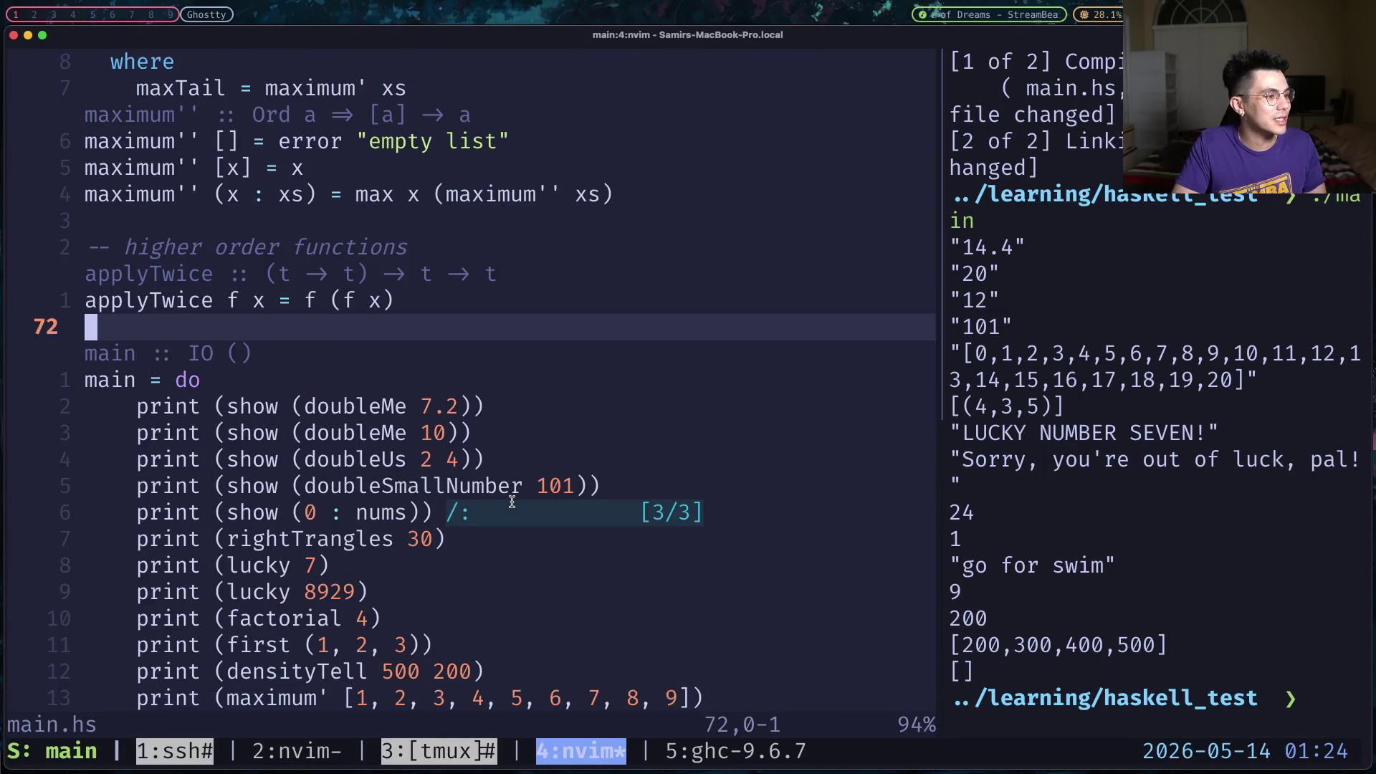
pyautogui.press('}')
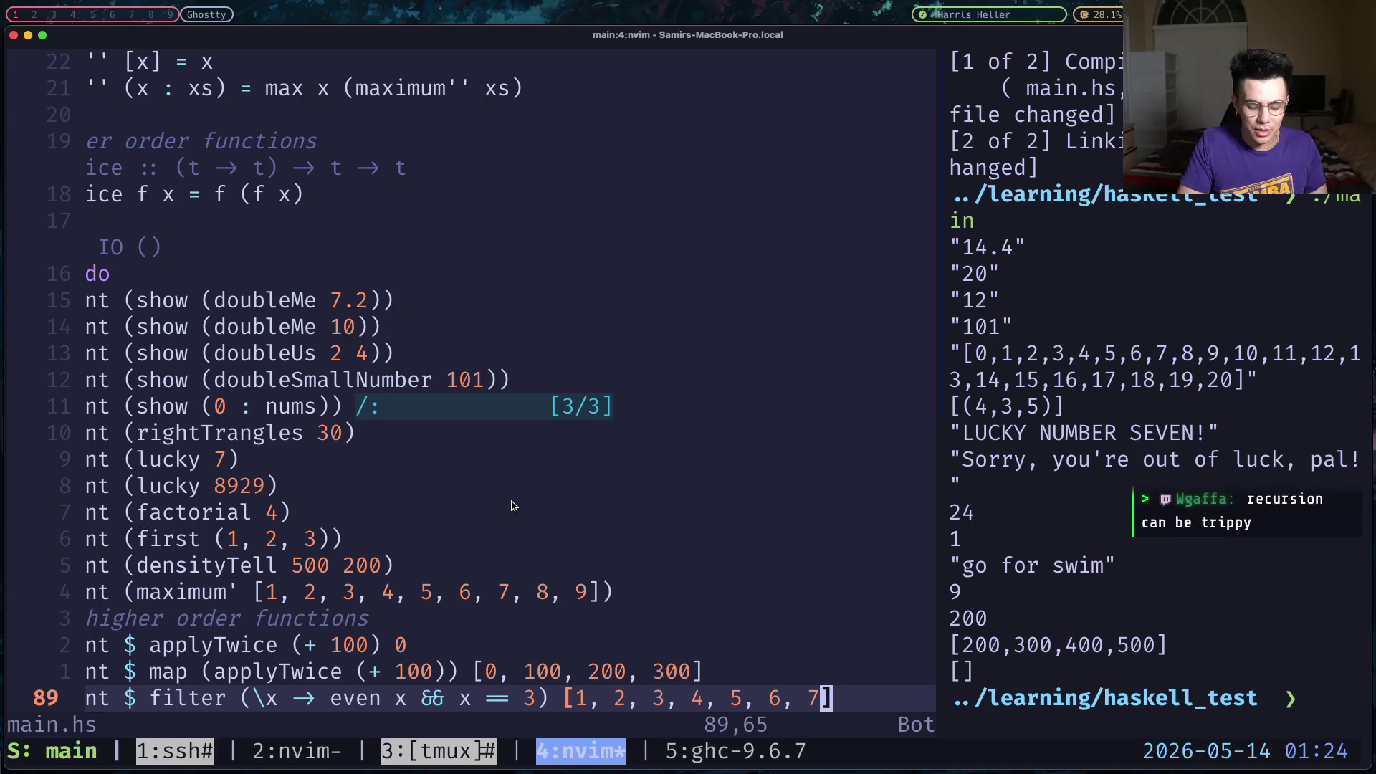
pyautogui.press('0')
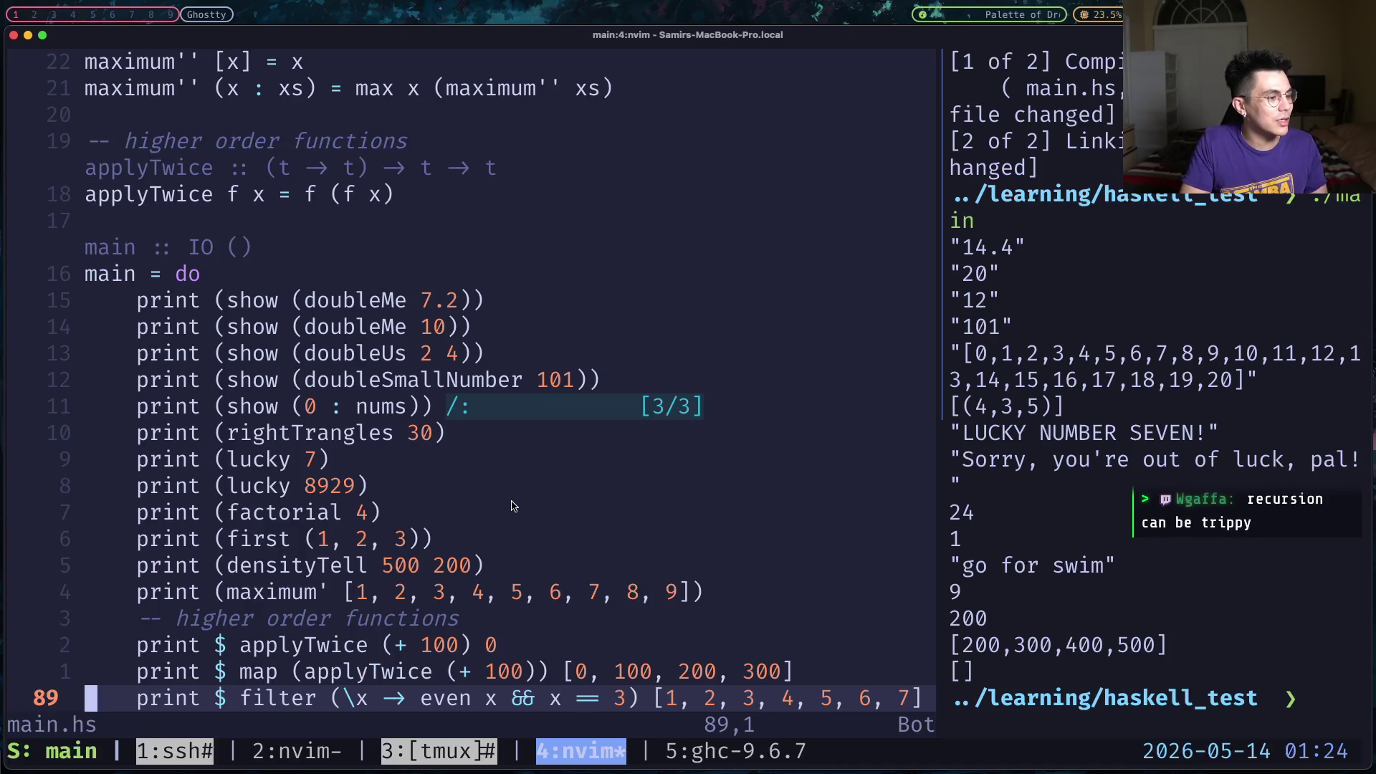
pyautogui.press('k')
pyautogui.press('k')
pyautogui.press('k')
pyautogui.press('k')
pyautogui.press('k')
pyautogui.press('k')
pyautogui.press('k')
pyautogui.press('k')
pyautogui.press('k')
pyautogui.press('k')
pyautogui.press('k')
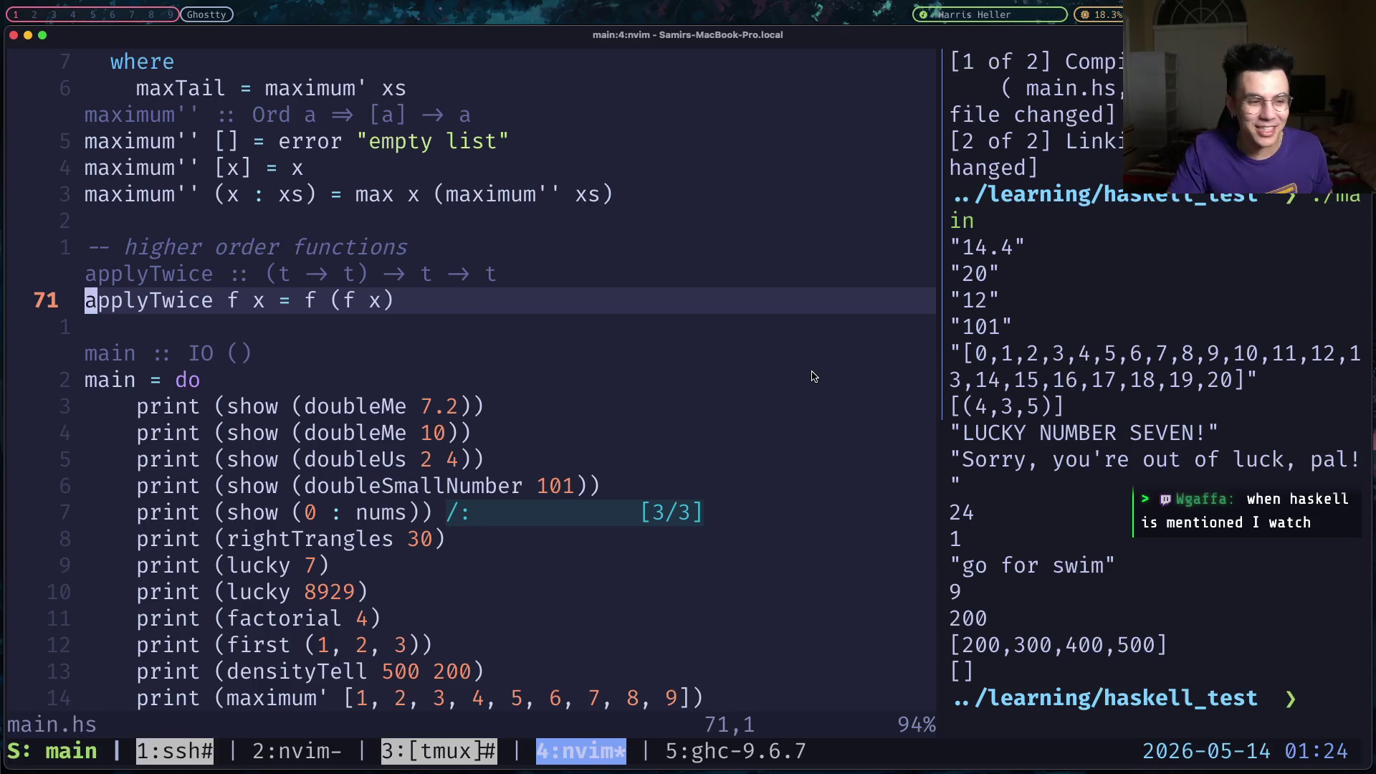
pyautogui.press('super+Tab')
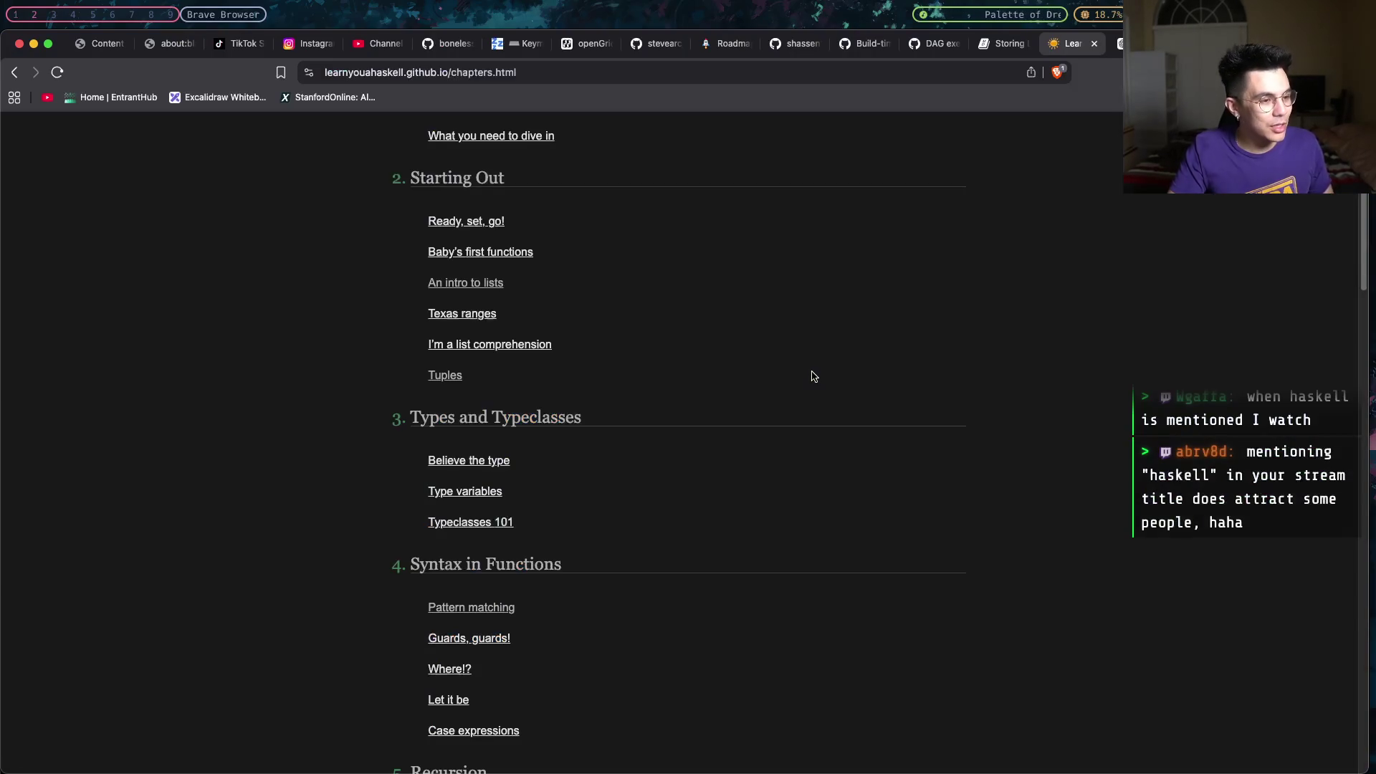
pyautogui.scroll(-3, 798, 373)
pyautogui.scroll(-5, 798, 373)
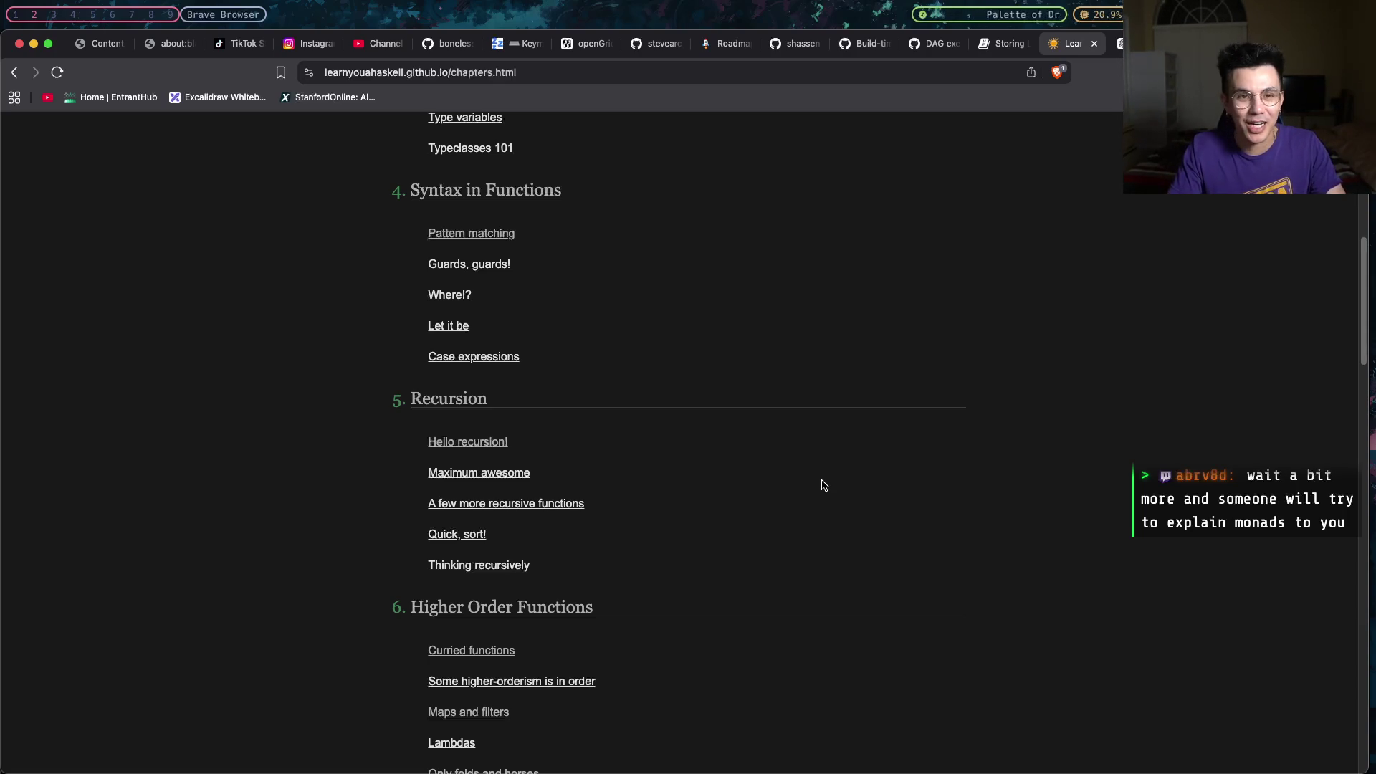
pyautogui.scroll(-1, 822, 485)
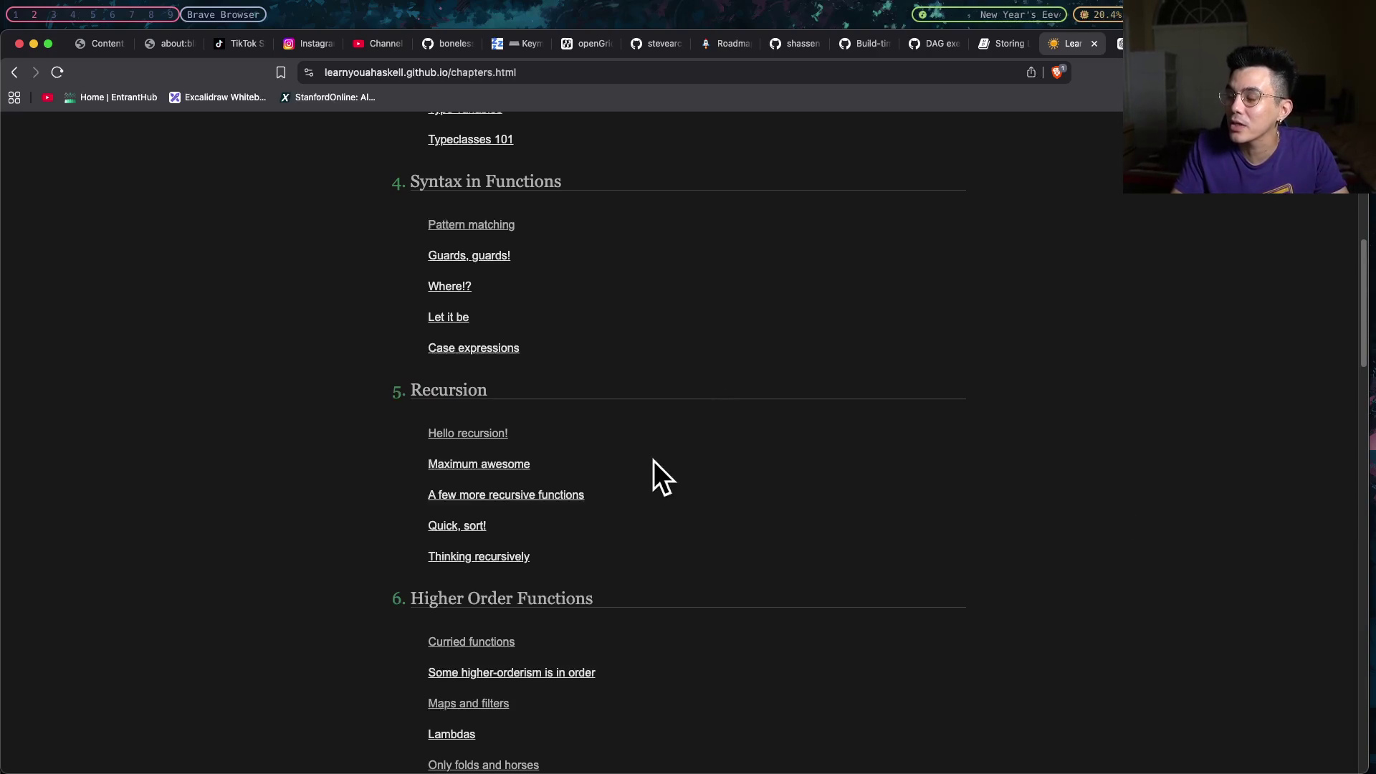
pyautogui.scroll(-1, 645, 461)
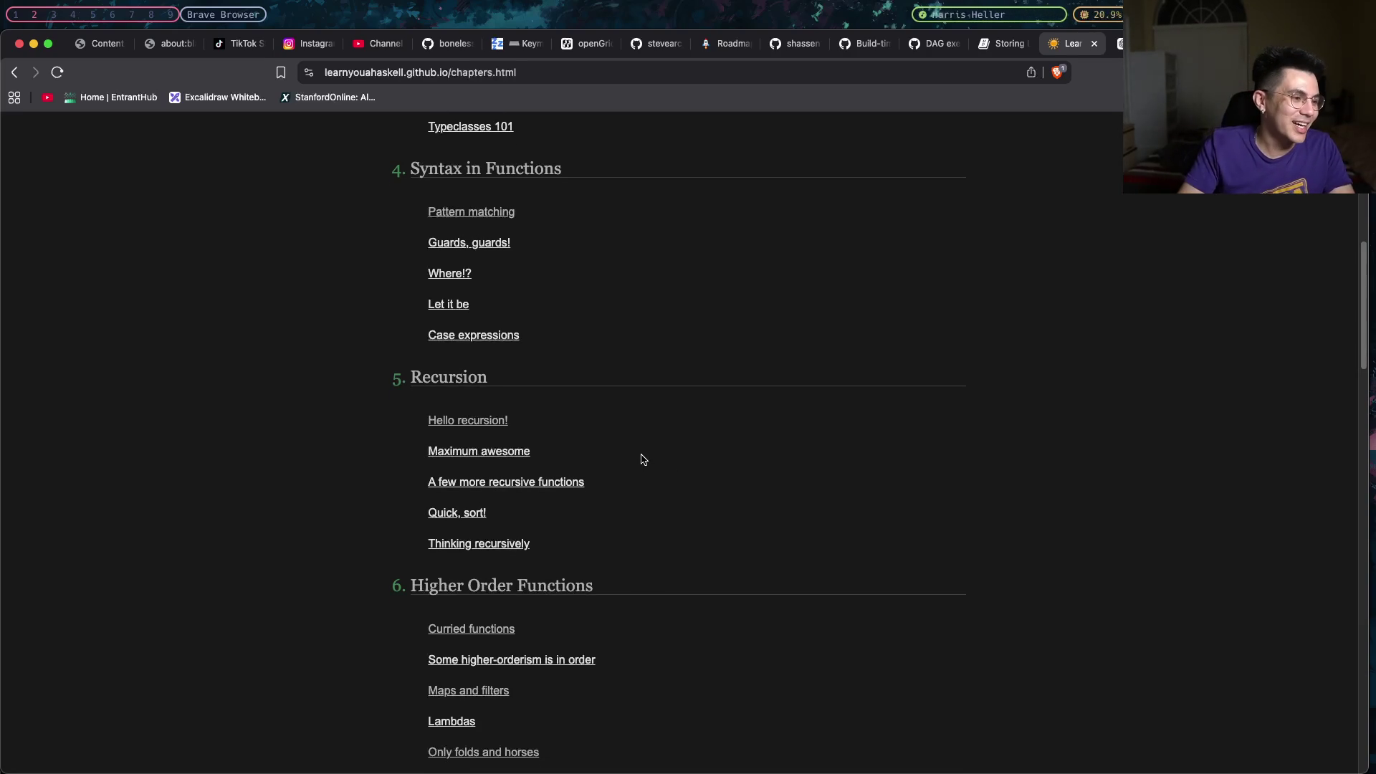
pyautogui.scroll(-1, 642, 456)
pyautogui.scroll(-1, 634, 456)
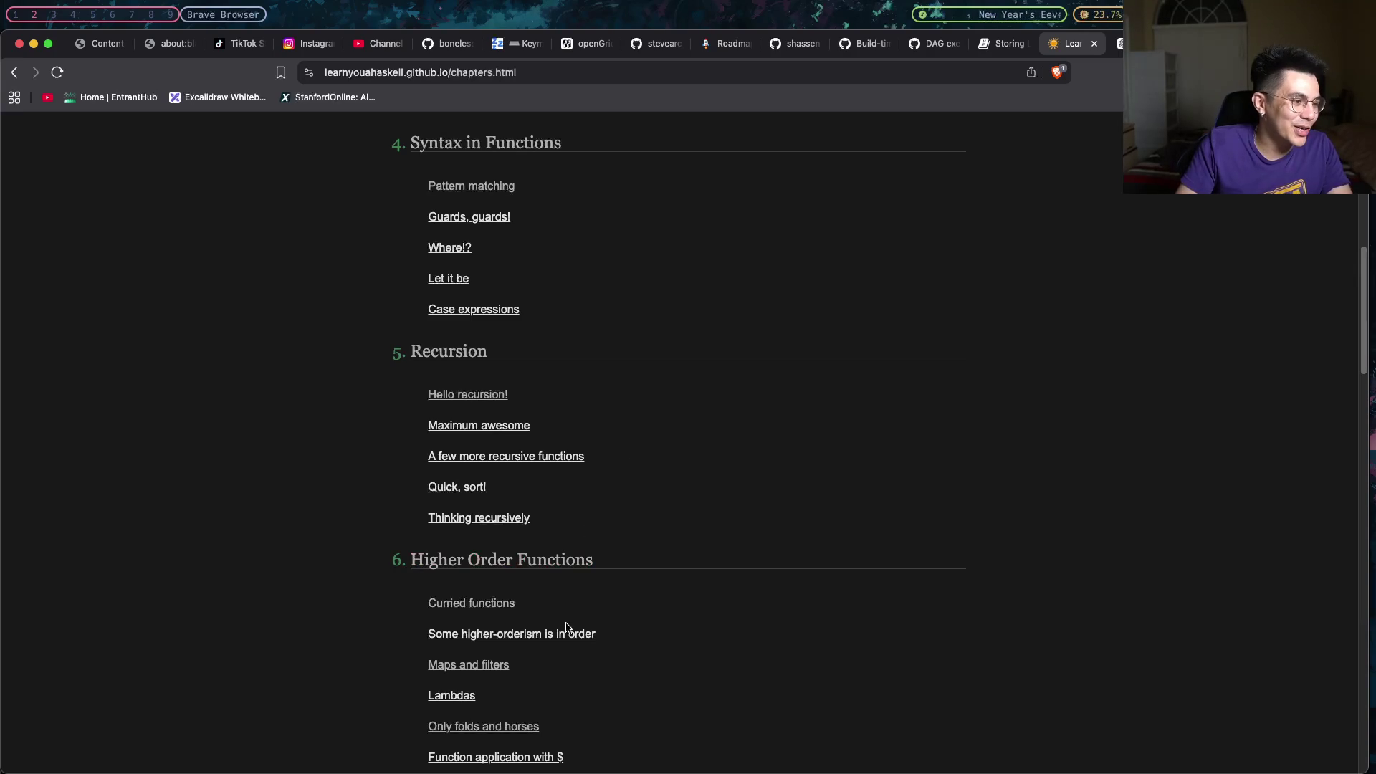
# Enter the Higher Order Functions chapter and read down to the applyTwice example.
pyautogui.click(557, 561)
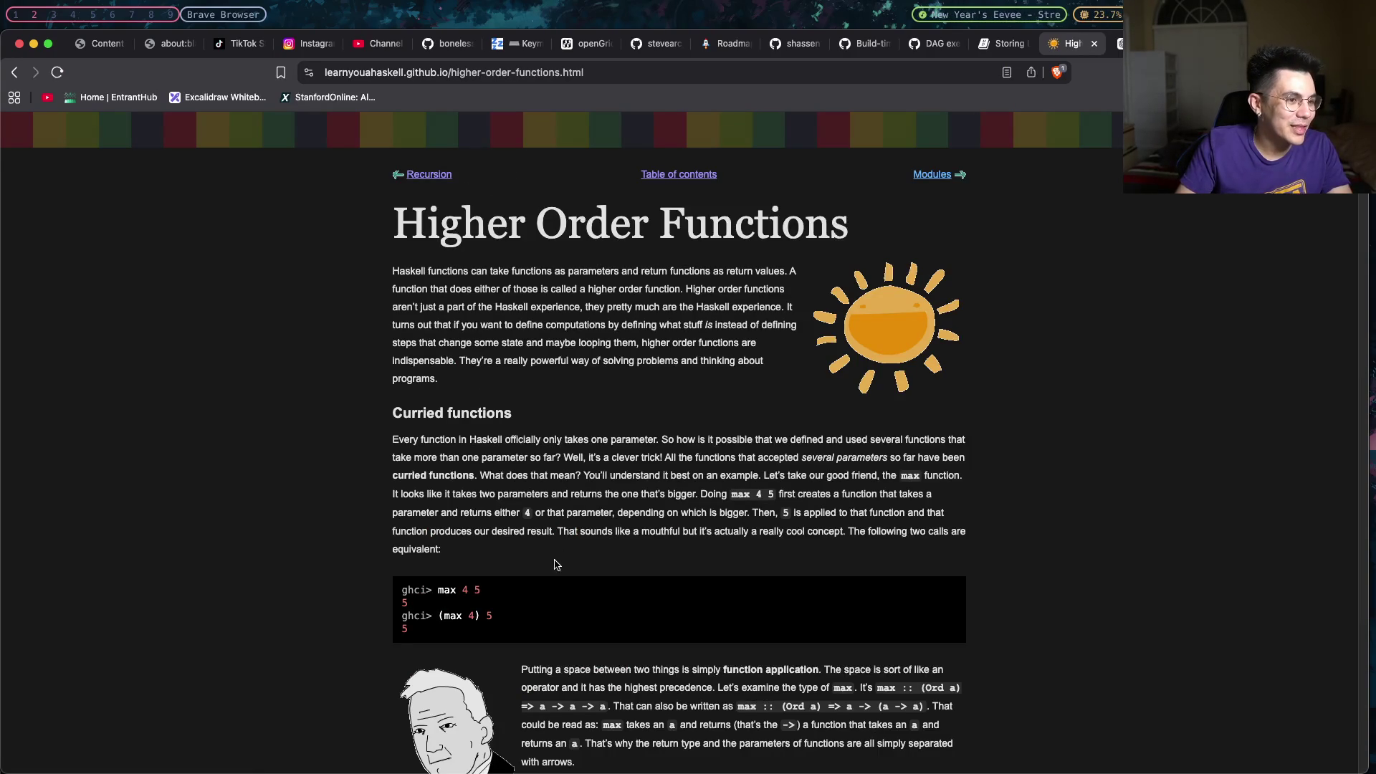
pyautogui.scroll(-1, 556, 564)
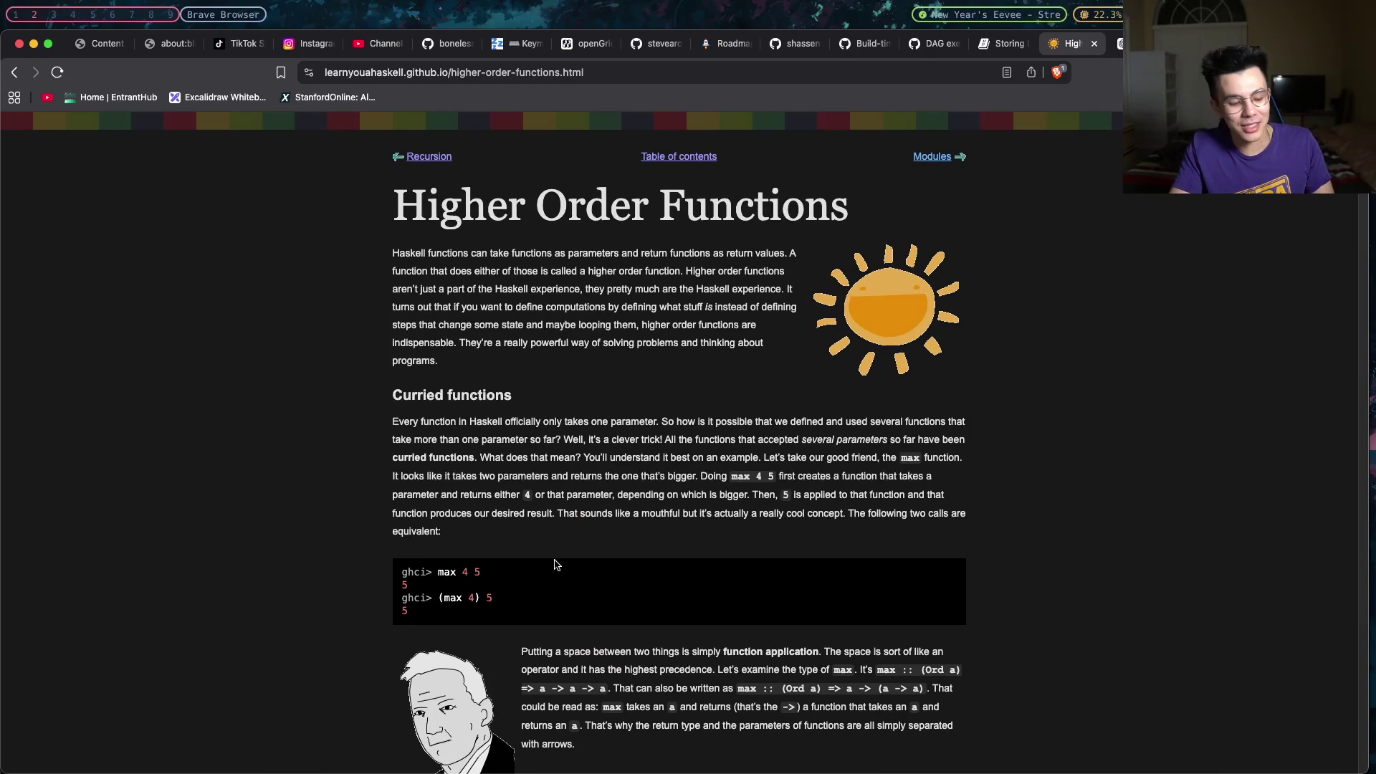
pyautogui.scroll(-1, 555, 564)
pyautogui.scroll(-1, 555, 564)
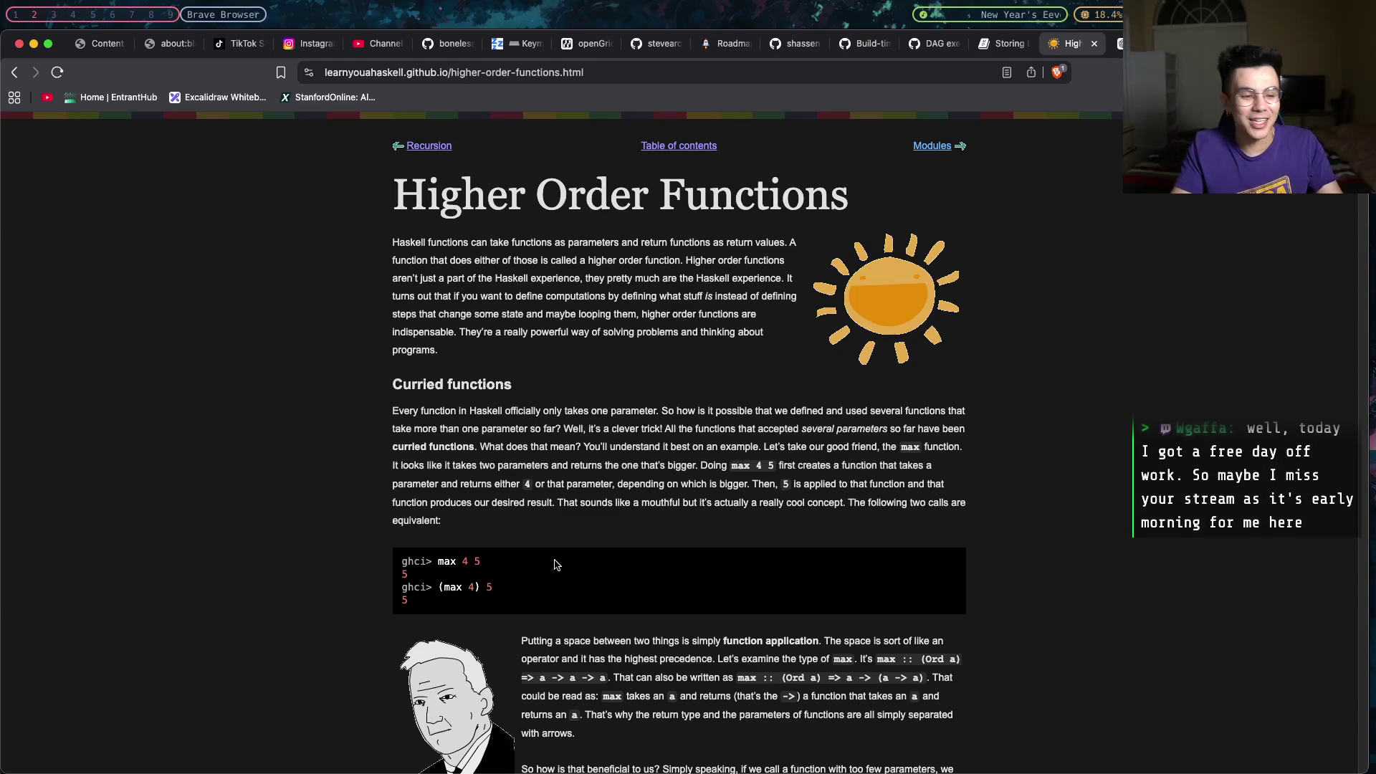
pyautogui.scroll(-5, 555, 565)
pyautogui.scroll(-1, 555, 564)
pyautogui.scroll(-5, 555, 565)
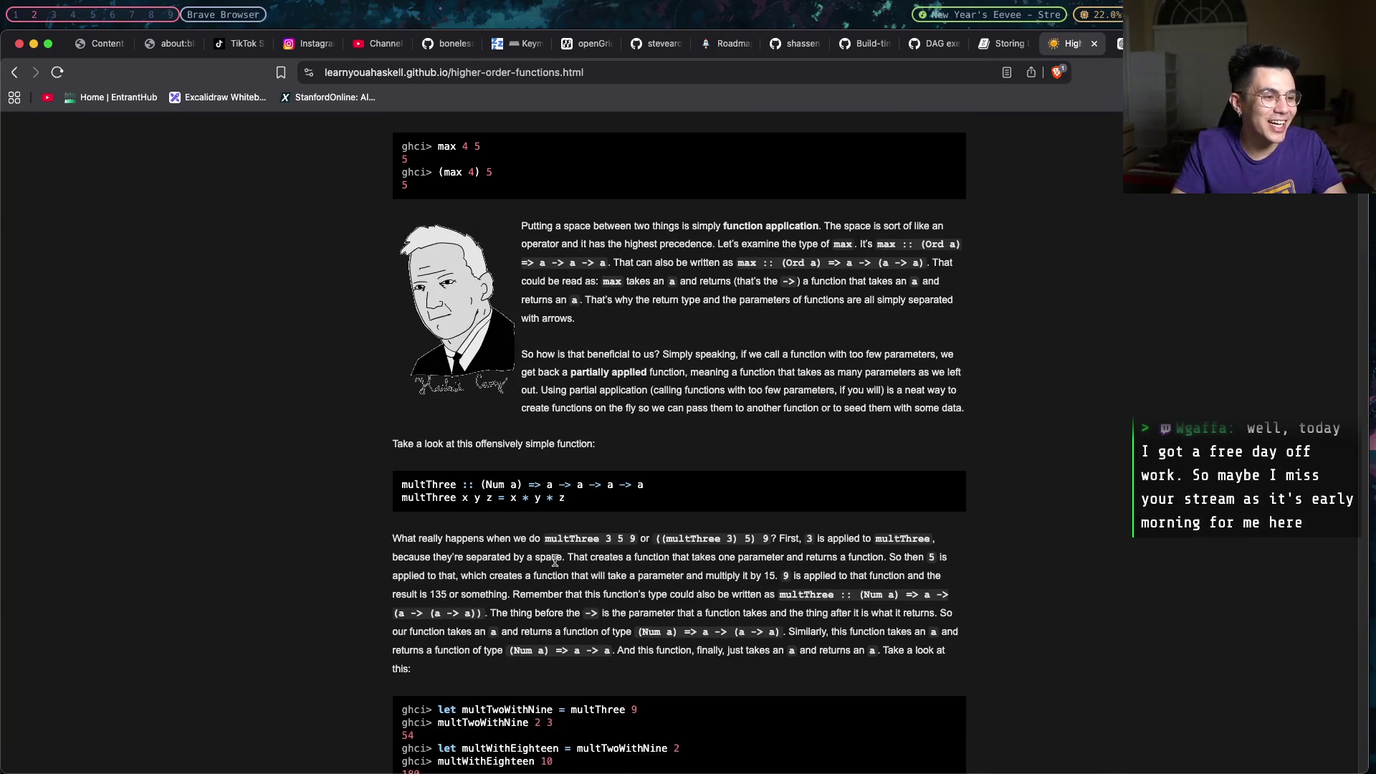
pyautogui.scroll(-5, 554, 562)
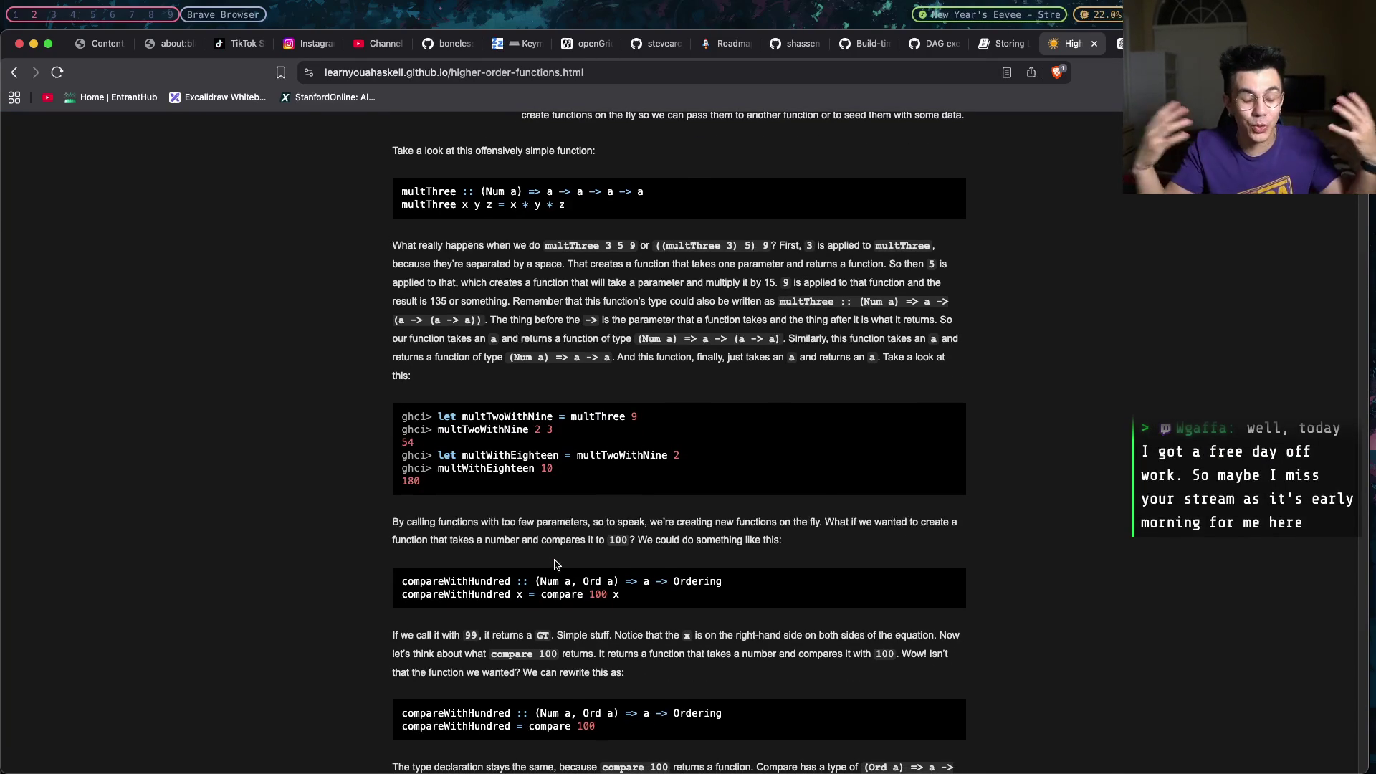
pyautogui.scroll(-3, 556, 561)
pyautogui.scroll(-2, 556, 565)
pyautogui.scroll(-3, 554, 565)
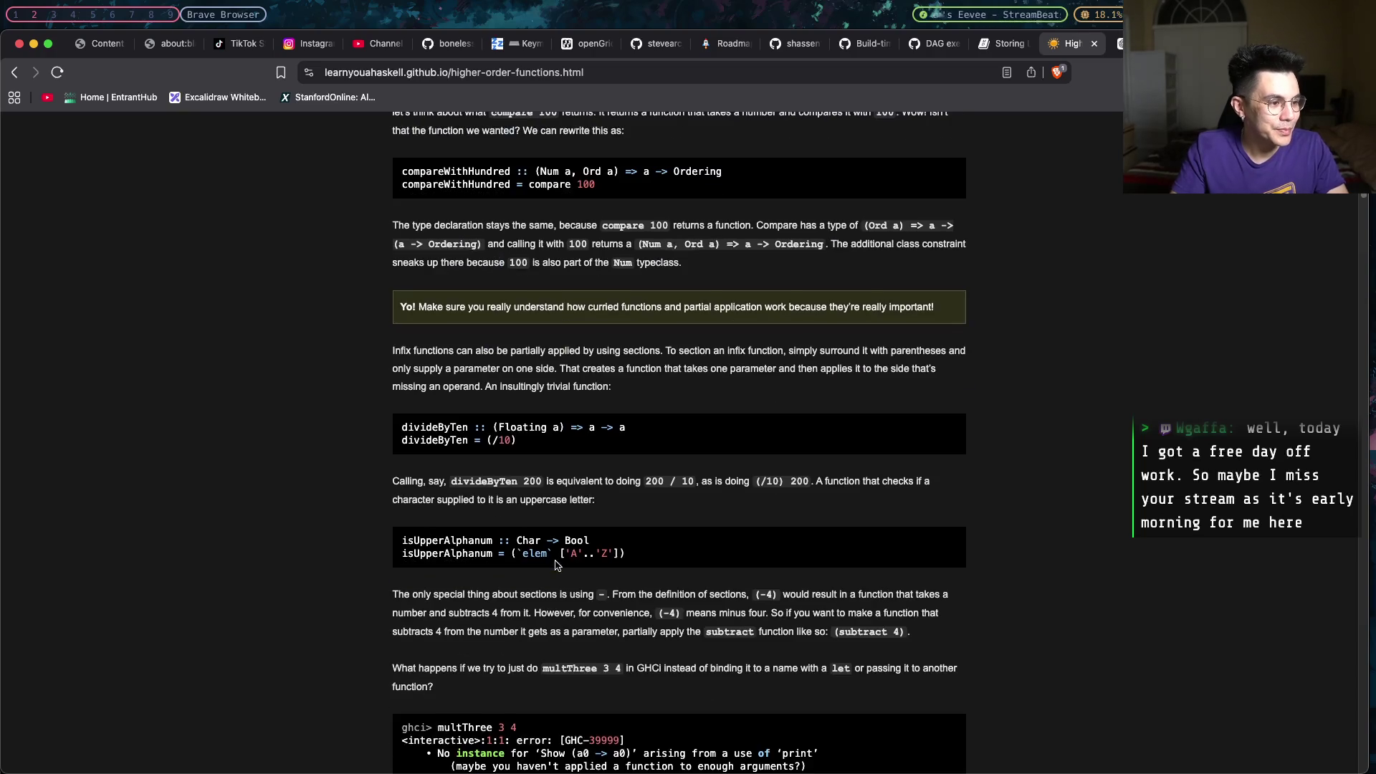
pyautogui.scroll(-3, 555, 565)
pyautogui.scroll(-2, 554, 565)
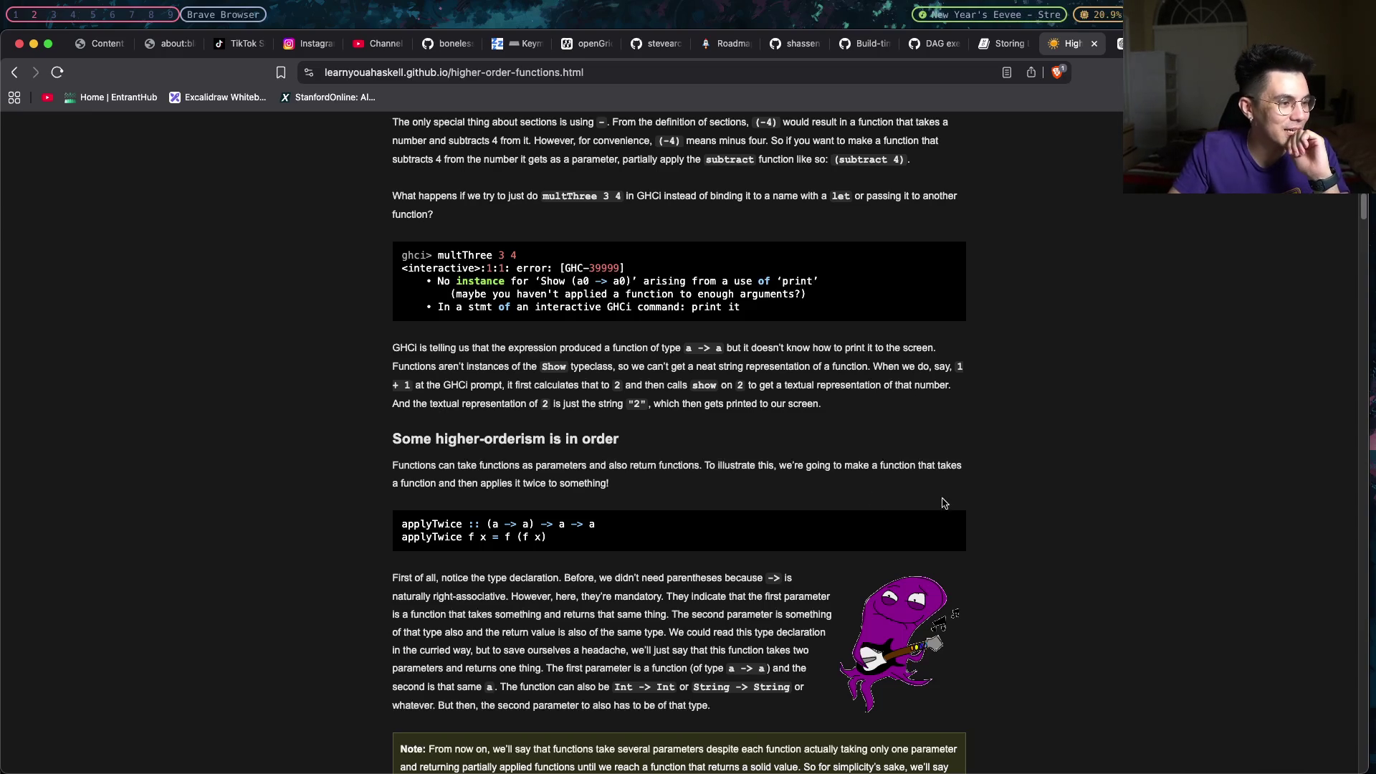
pyautogui.moveTo(1364, 208); pyautogui.dragTo(1340, 320)
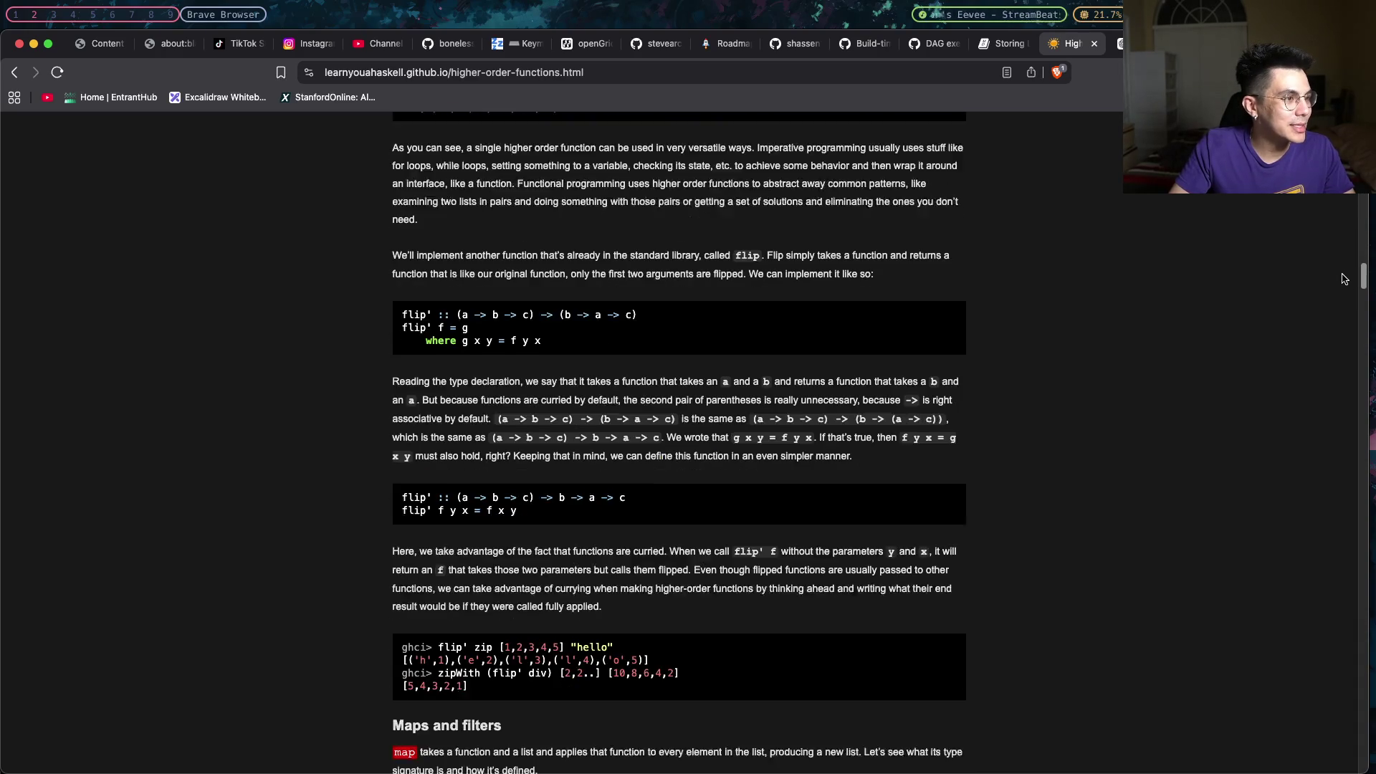
pyautogui.scroll(-1, 1339, 321)
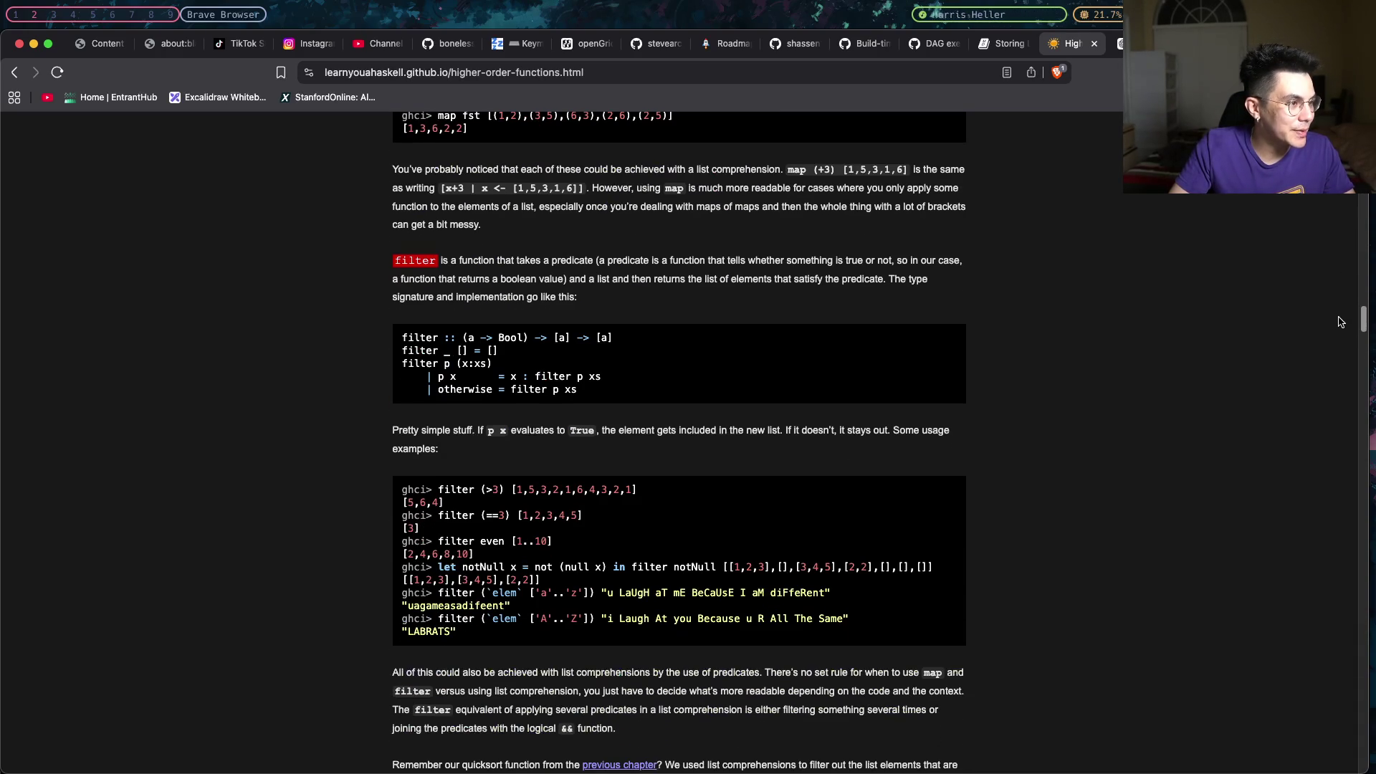
pyautogui.moveTo(454, 279); pyautogui.dragTo(370, 260)
pyautogui.scroll(-1, 529, 312)
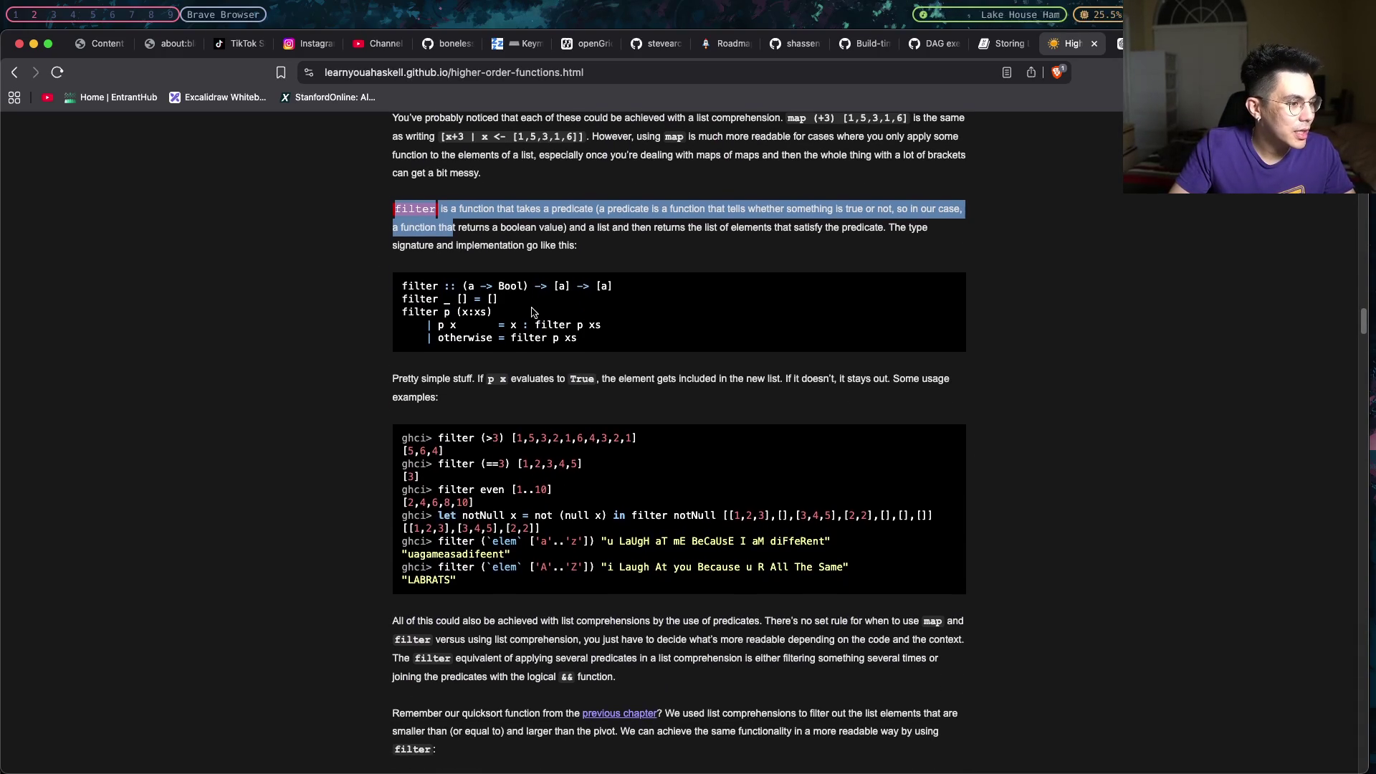
pyautogui.scroll(-2, 530, 313)
pyautogui.scroll(-3, 530, 311)
pyautogui.scroll(-1, 530, 311)
pyautogui.scroll(-2, 532, 309)
pyautogui.scroll(-1, 532, 308)
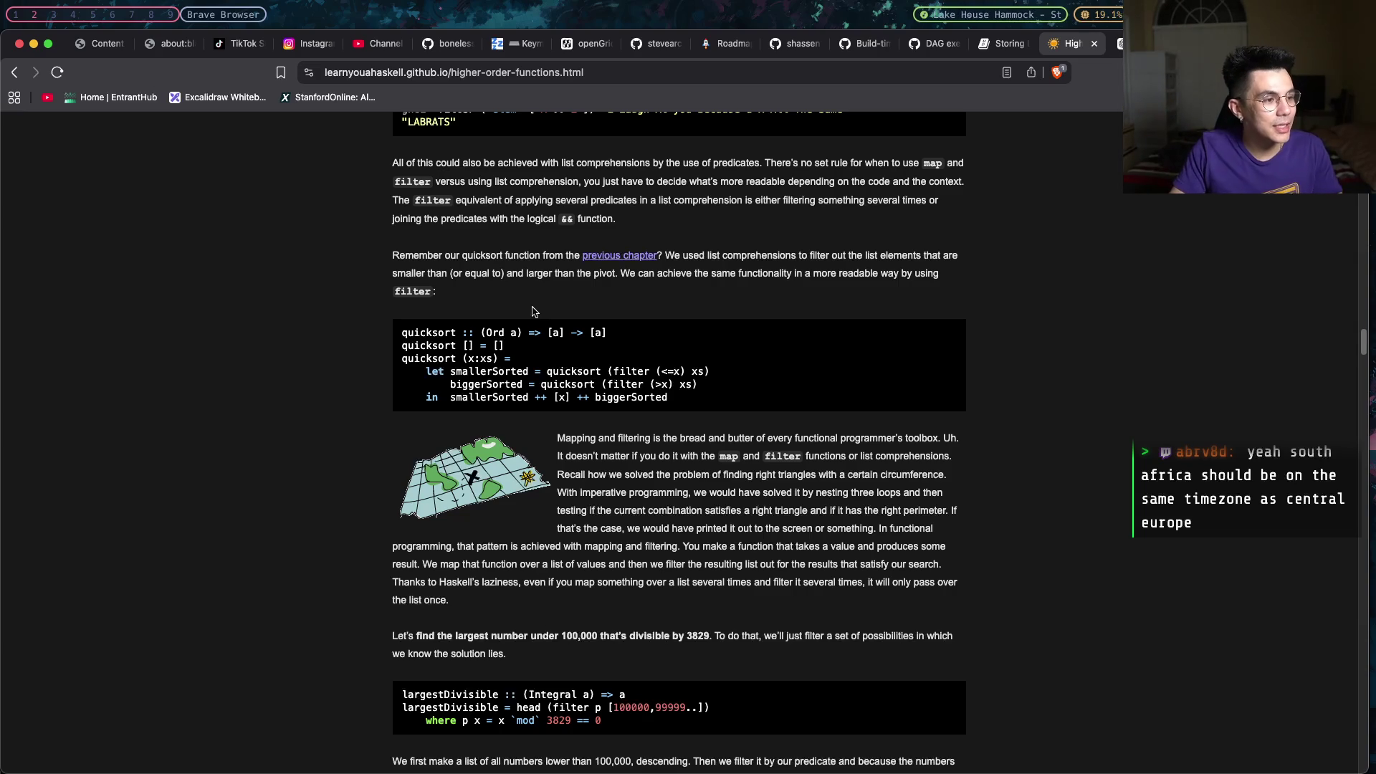
pyautogui.scroll(-3, 548, 312)
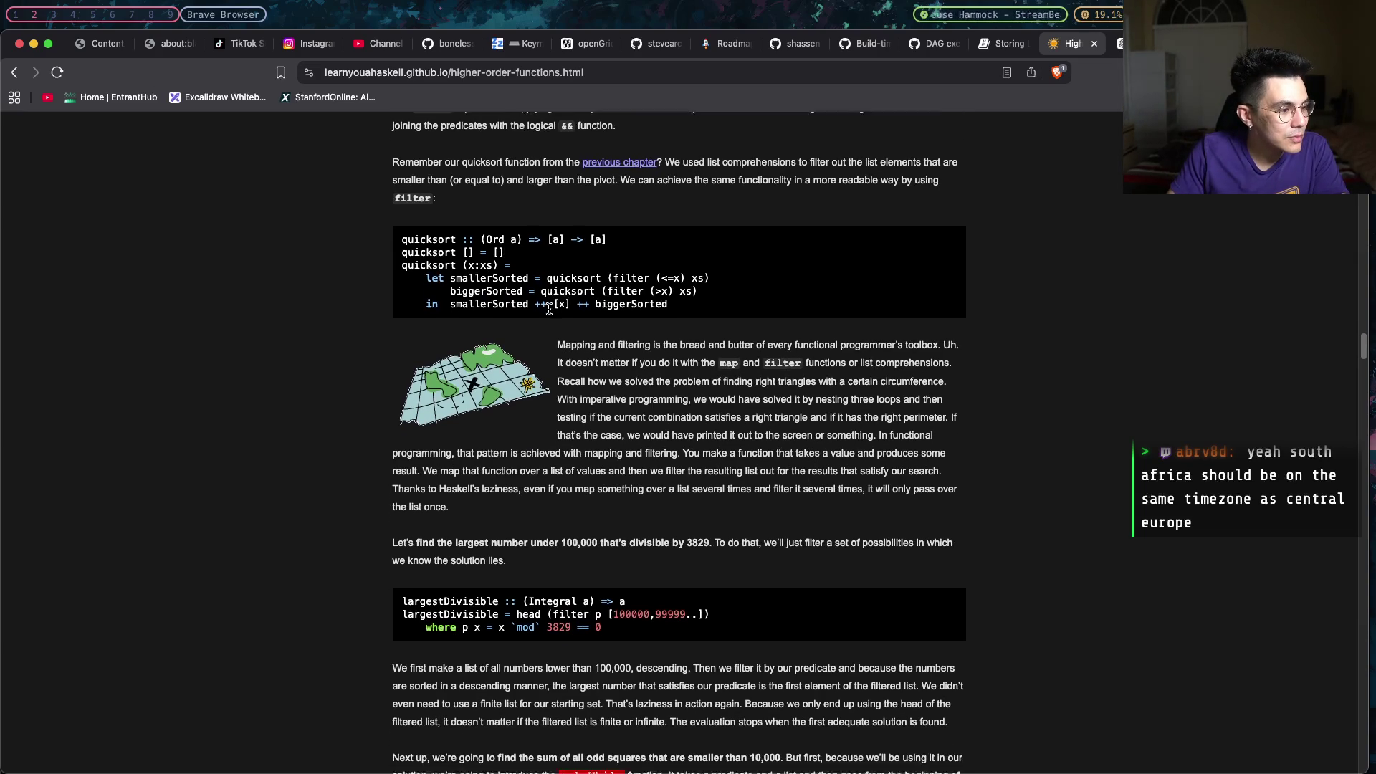
pyautogui.scroll(-1, 548, 313)
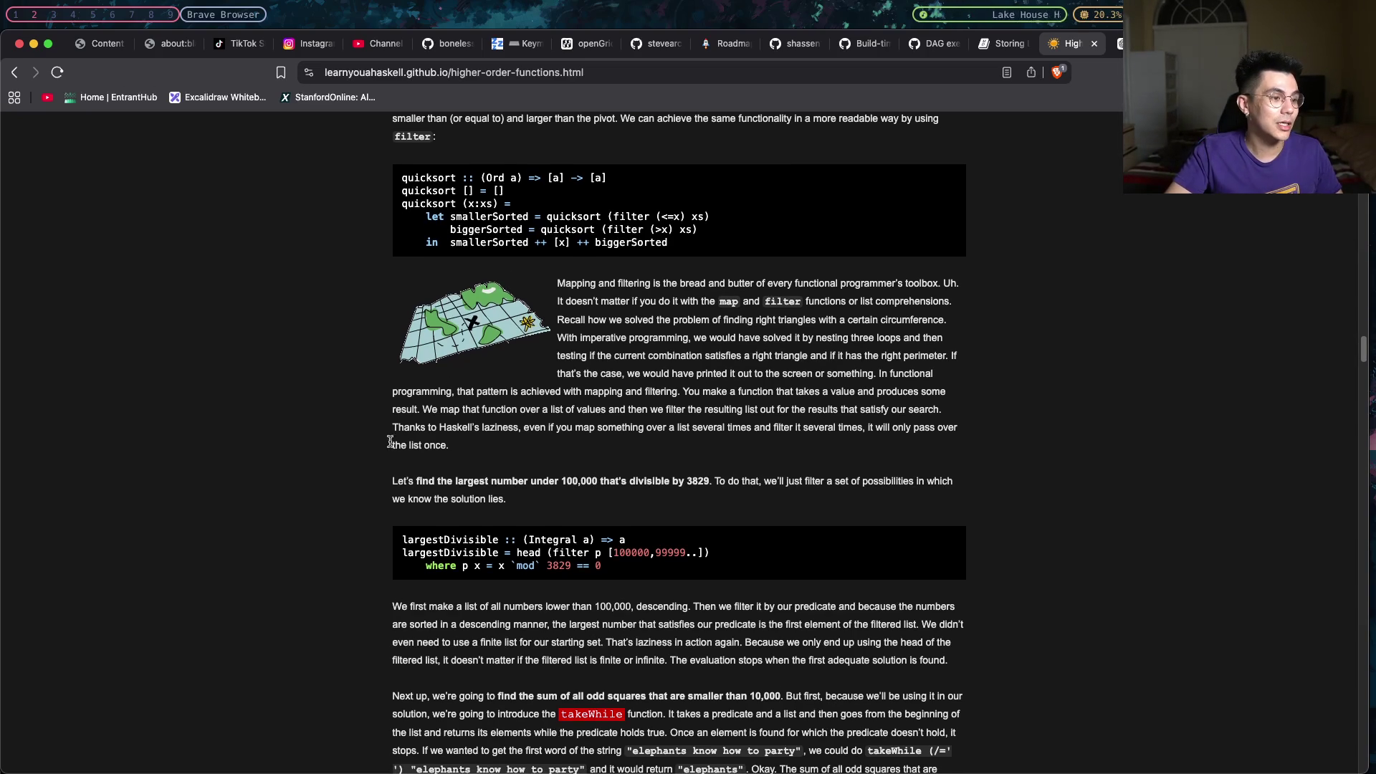
pyautogui.scroll(-1, 437, 391)
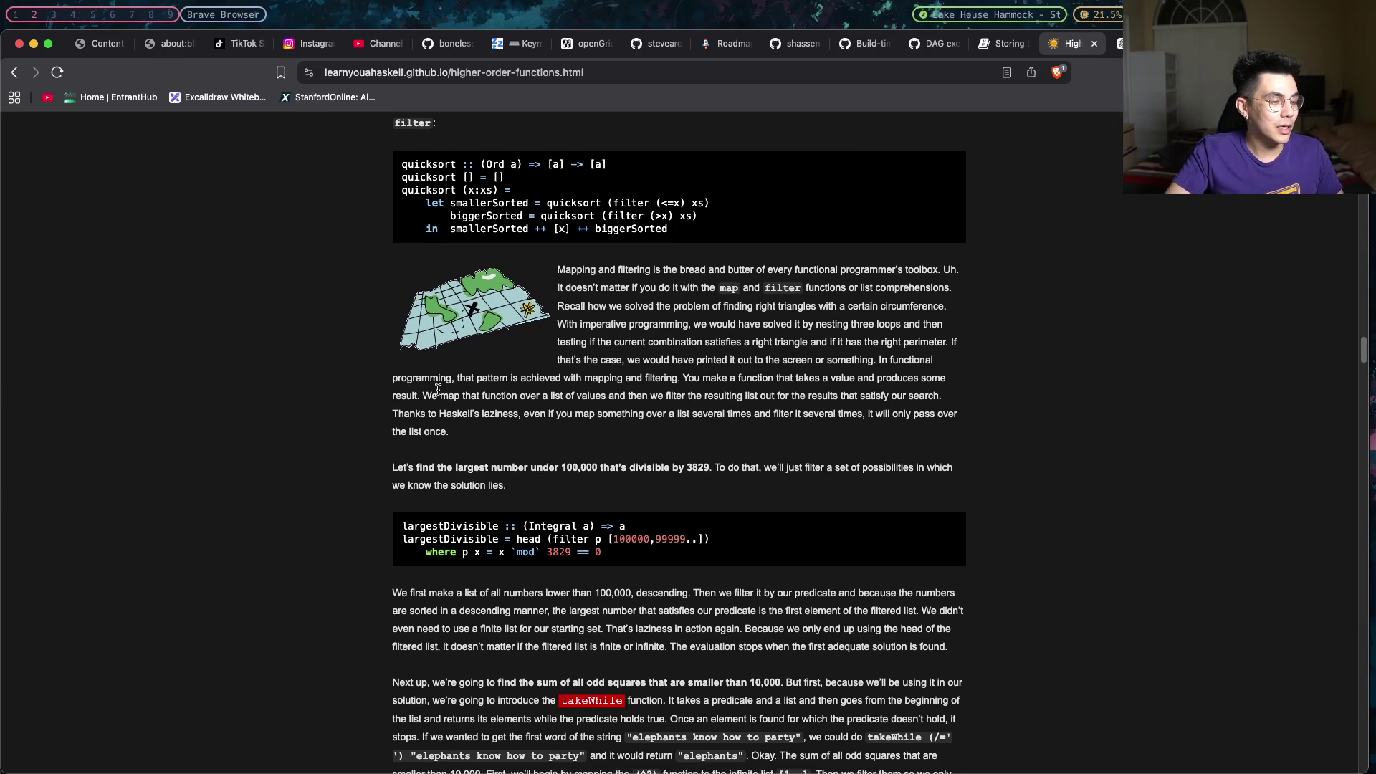
pyautogui.scroll(-2, 438, 392)
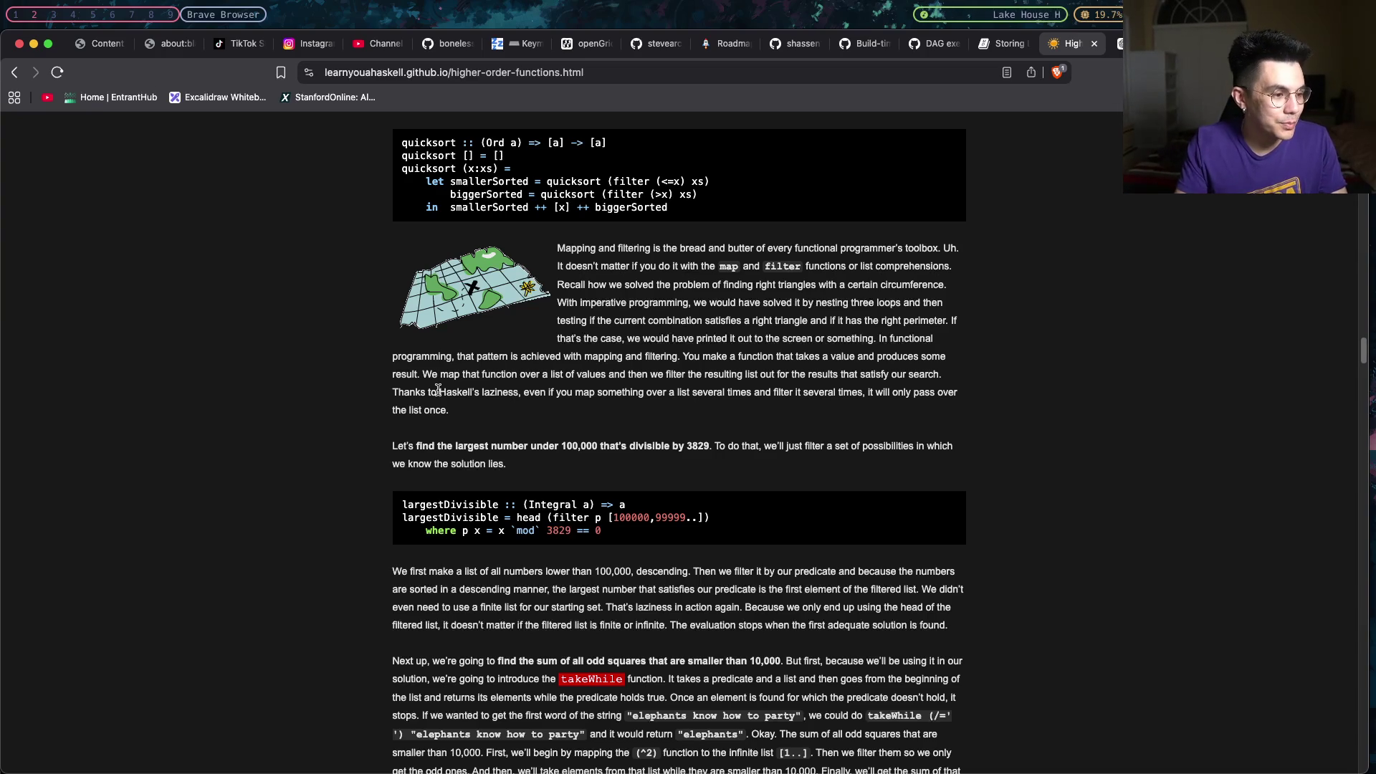
pyautogui.scroll(-1, 434, 599)
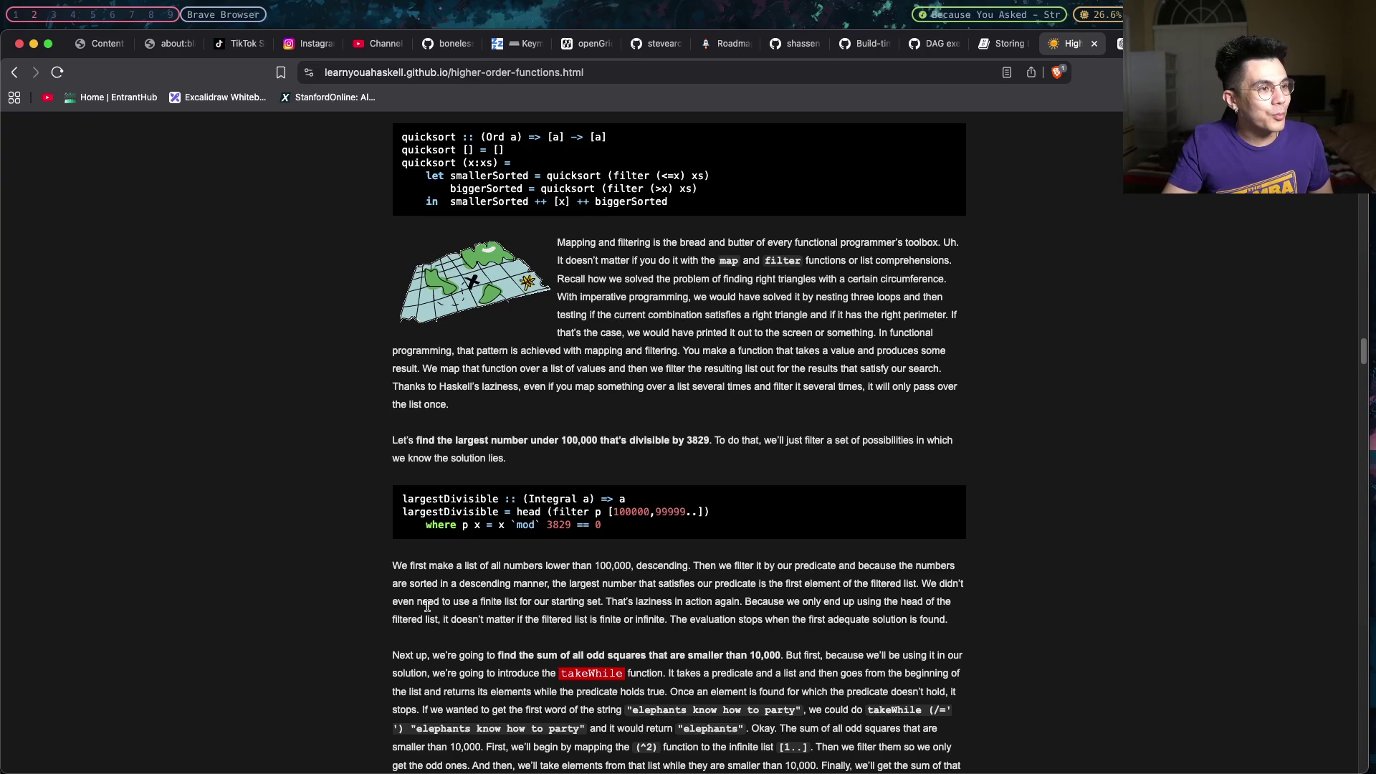
pyautogui.scroll(-1, 427, 606)
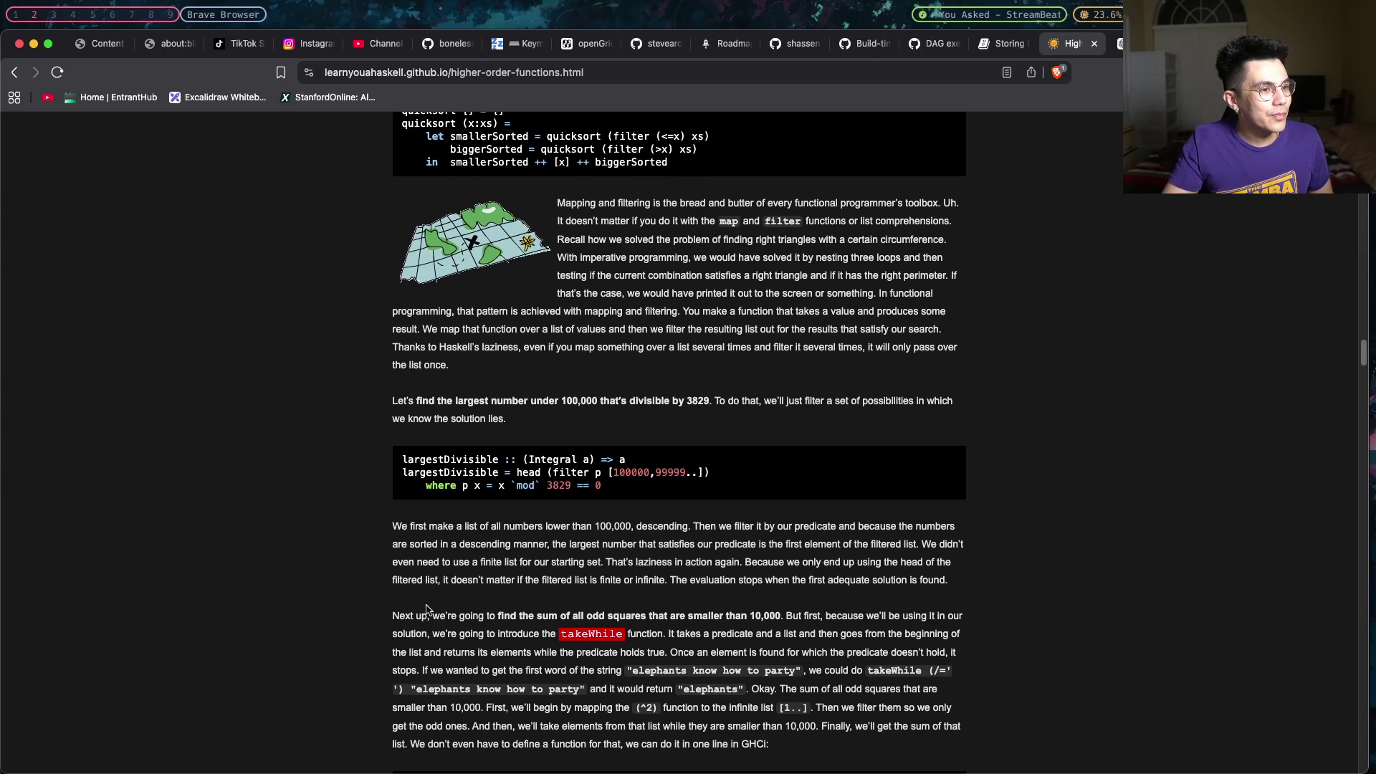
pyautogui.rightClick(18, 78)
pyautogui.press('Escape')
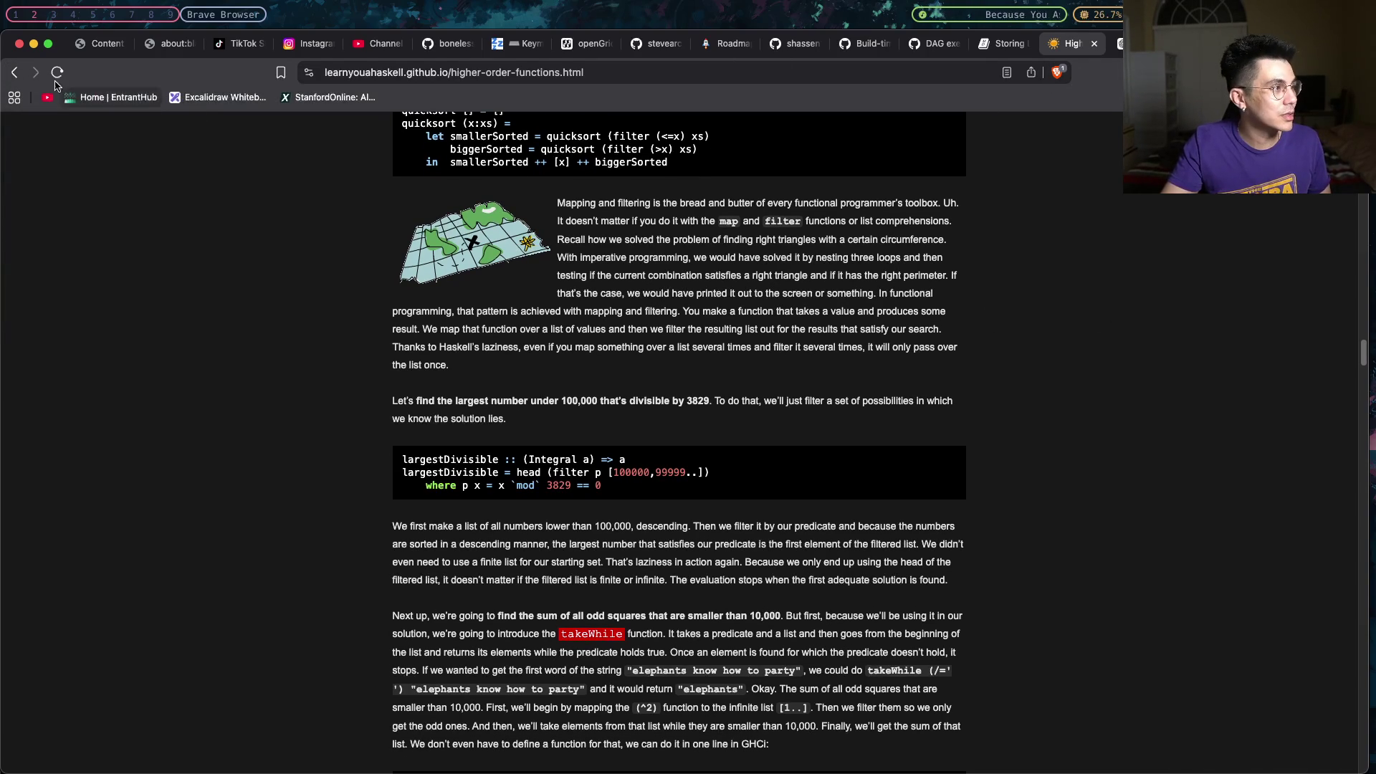
# View the chapters.html tab's chapter list, then close that tab.
pyautogui.click(1088, 45)
pyautogui.scroll(-1, 734, 377)
pyautogui.scroll(-2, 734, 376)
pyautogui.scroll(-1, 734, 375)
pyautogui.scroll(-1, 732, 374)
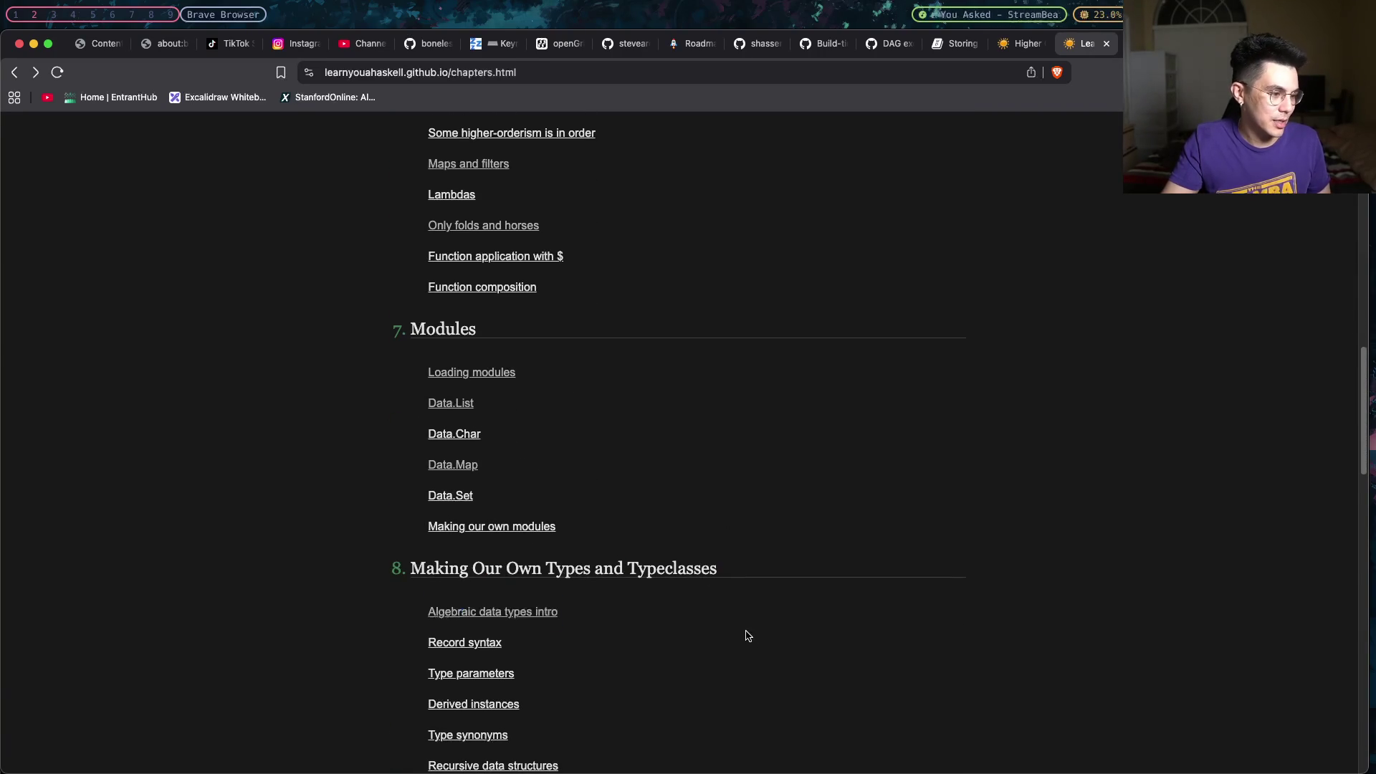
pyautogui.scroll(-1, 742, 622)
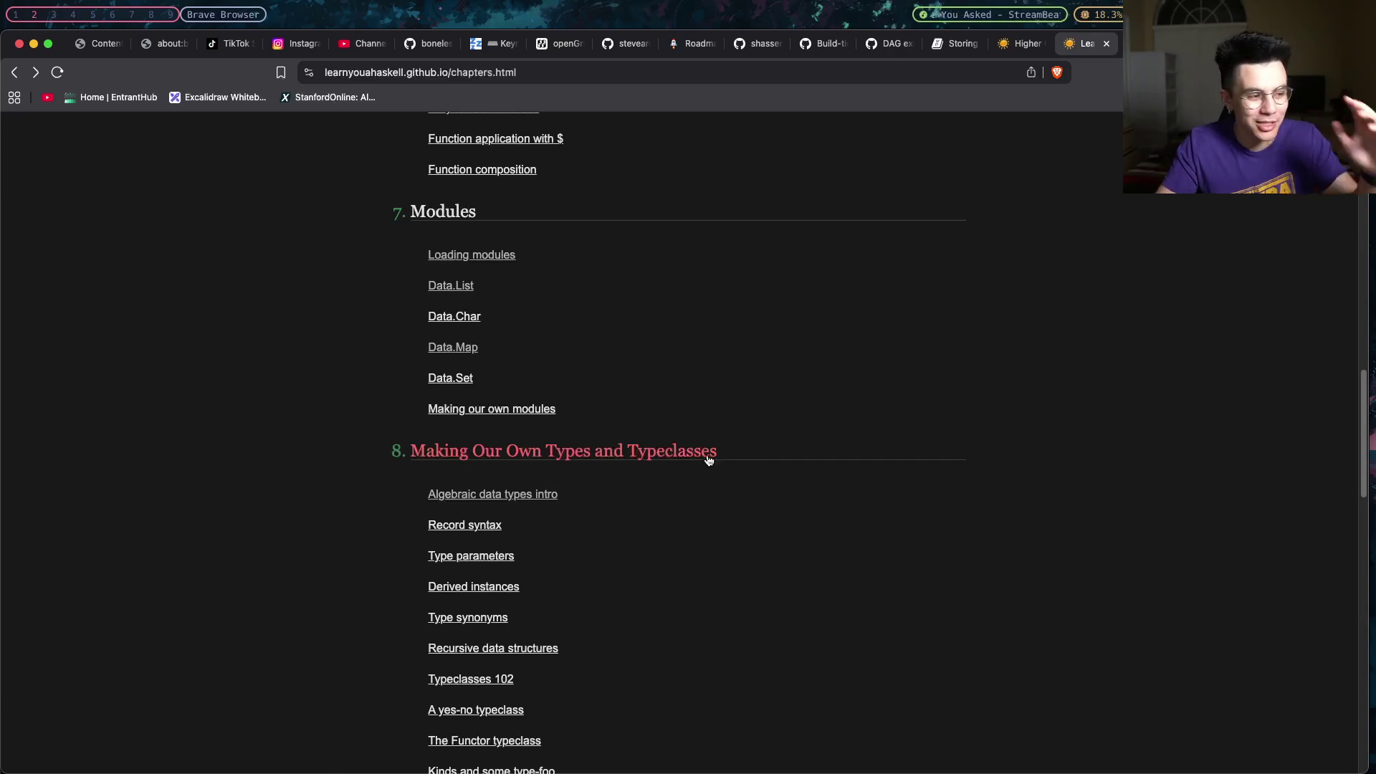
pyautogui.scroll(3, 743, 464)
pyautogui.scroll(1, 743, 464)
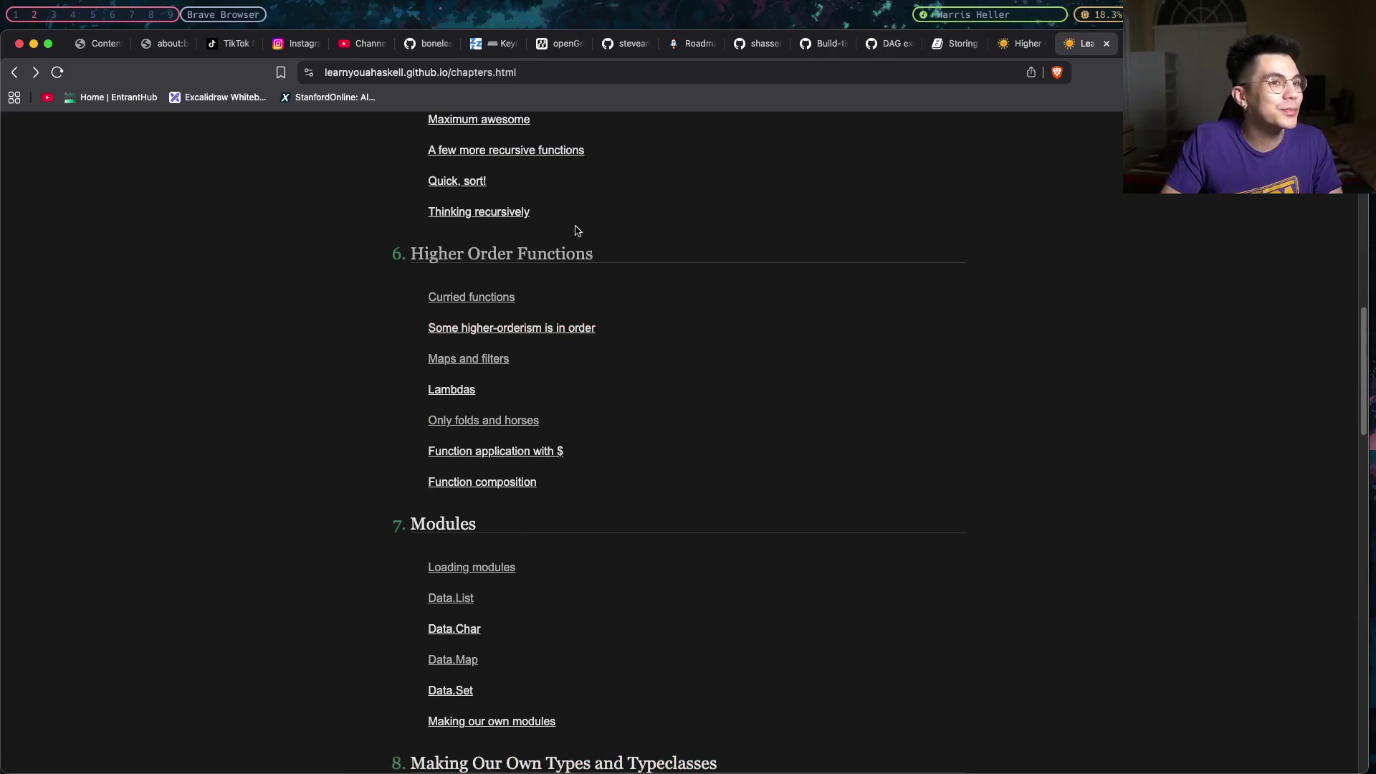
pyautogui.click(1105, 44)
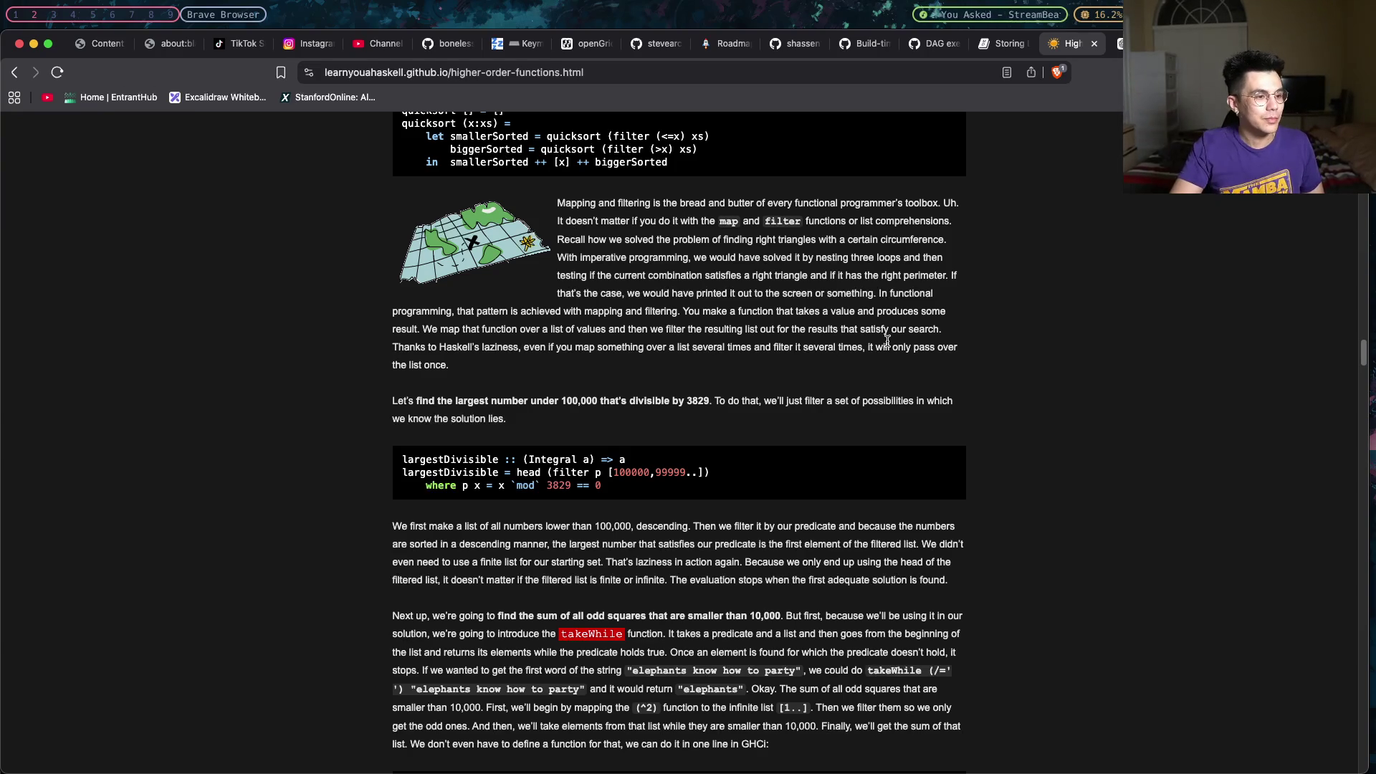
pyautogui.scroll(-1, 797, 522)
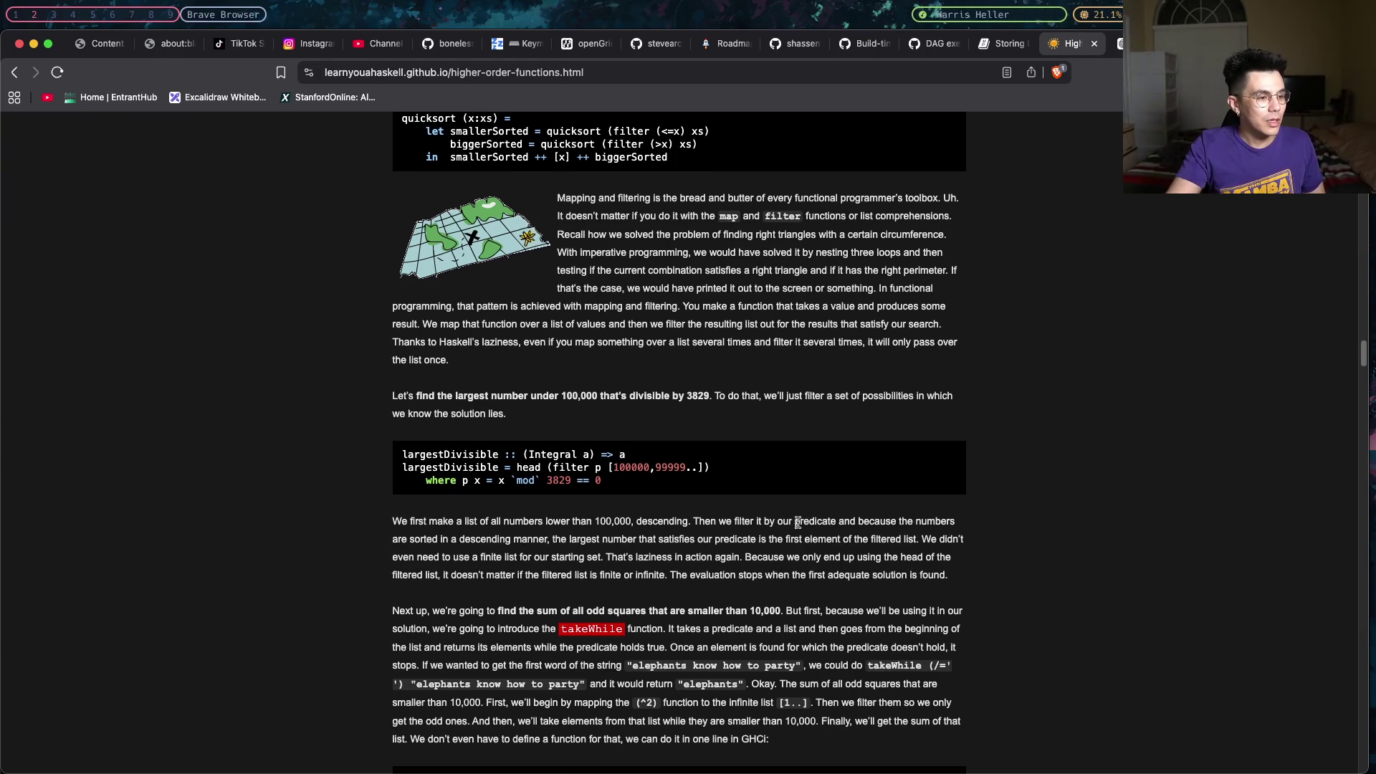
pyautogui.scroll(-1, 796, 523)
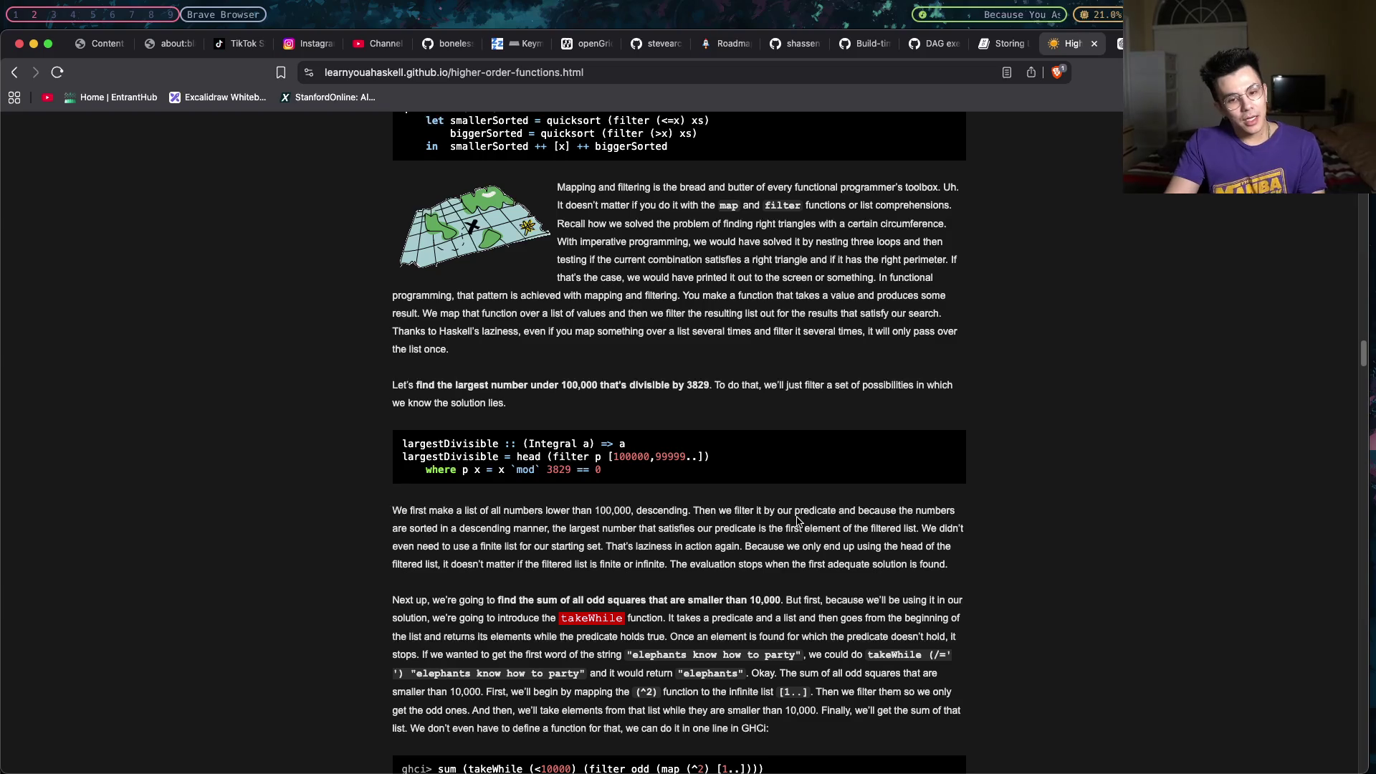
pyautogui.scroll(-1, 796, 521)
pyautogui.scroll(-3, 795, 517)
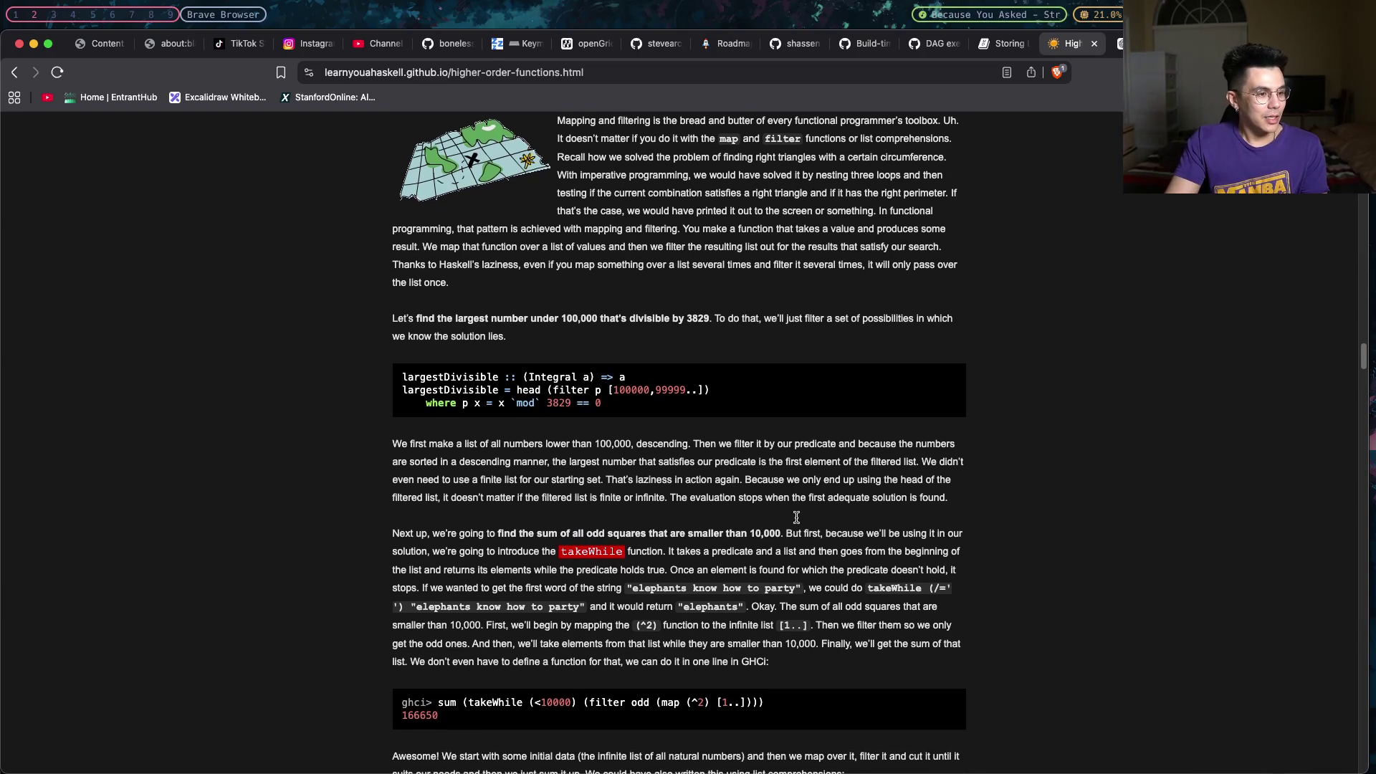
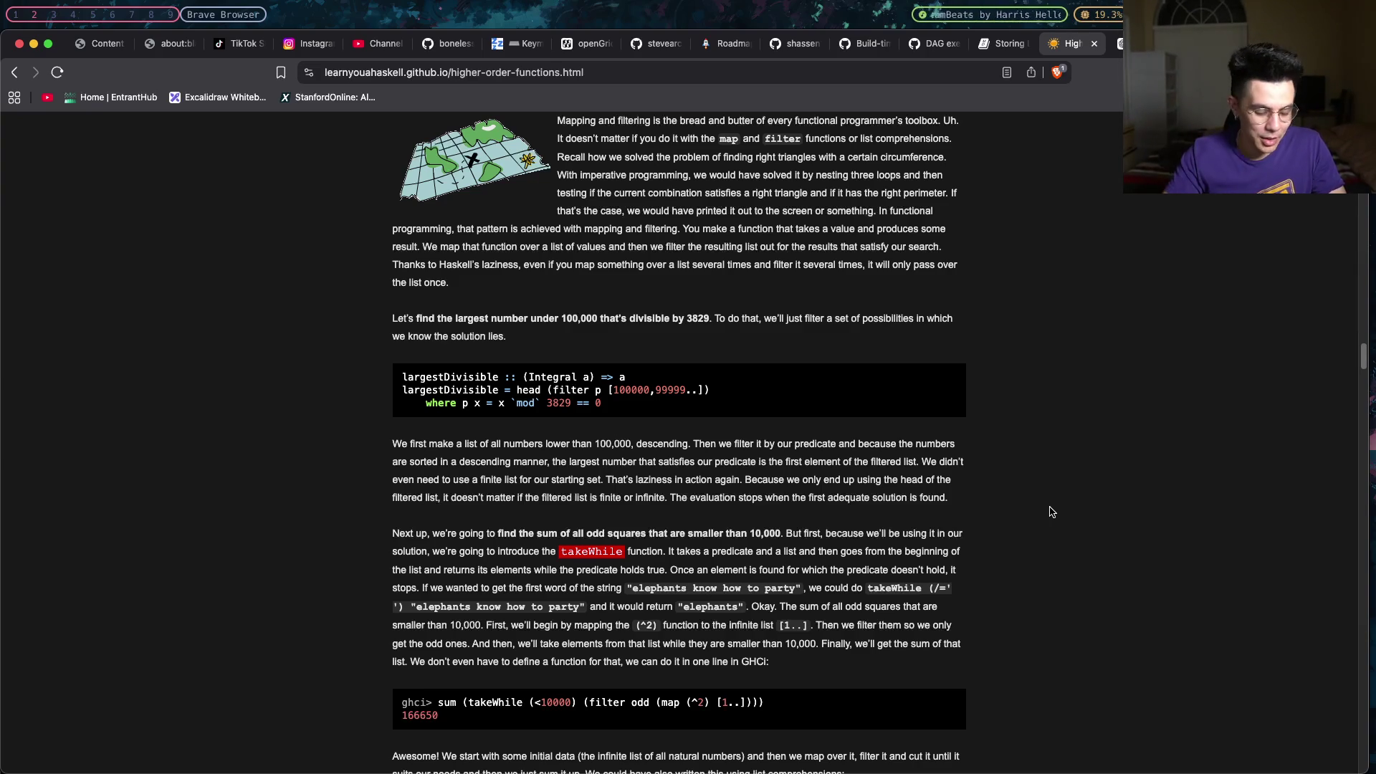
pyautogui.scroll(-1, 705, 332)
pyautogui.scroll(-1, 706, 331)
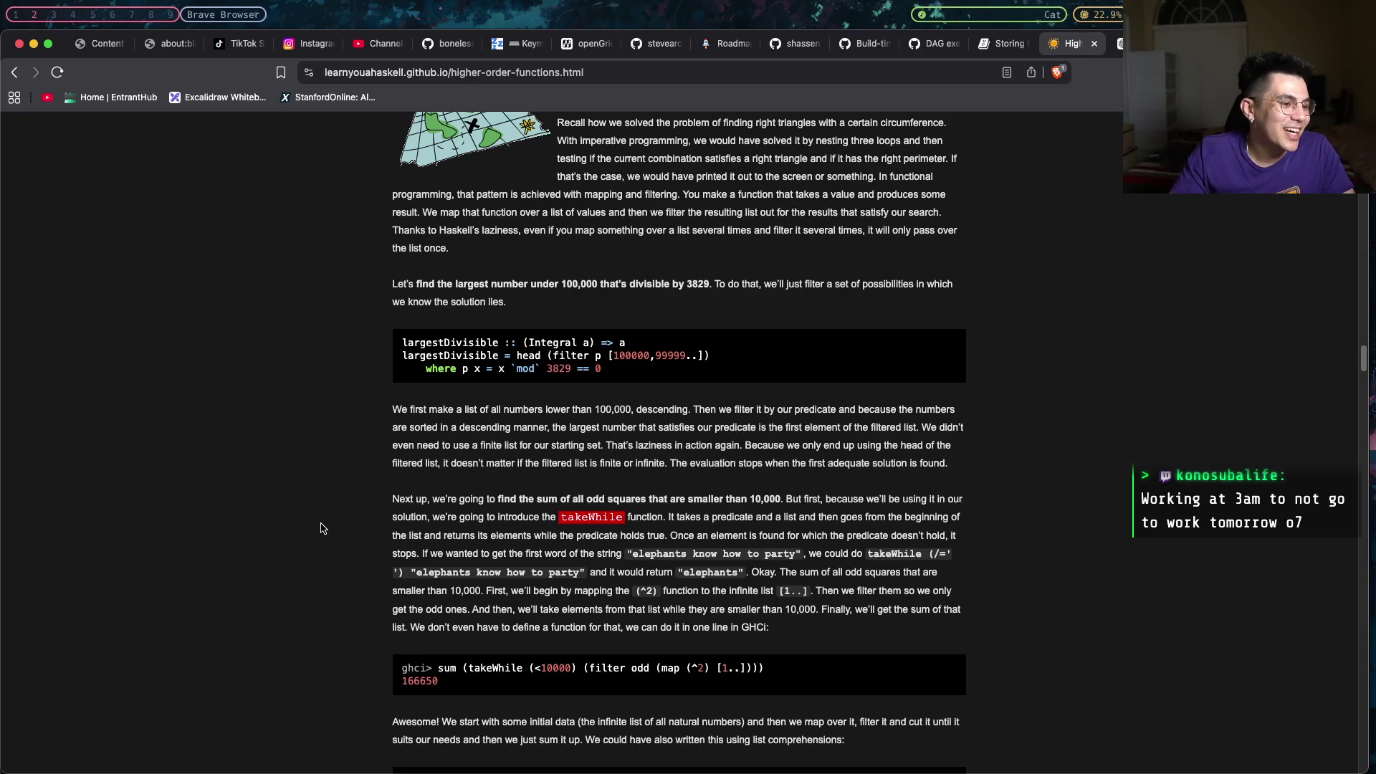
pyautogui.scroll(-1, 398, 524)
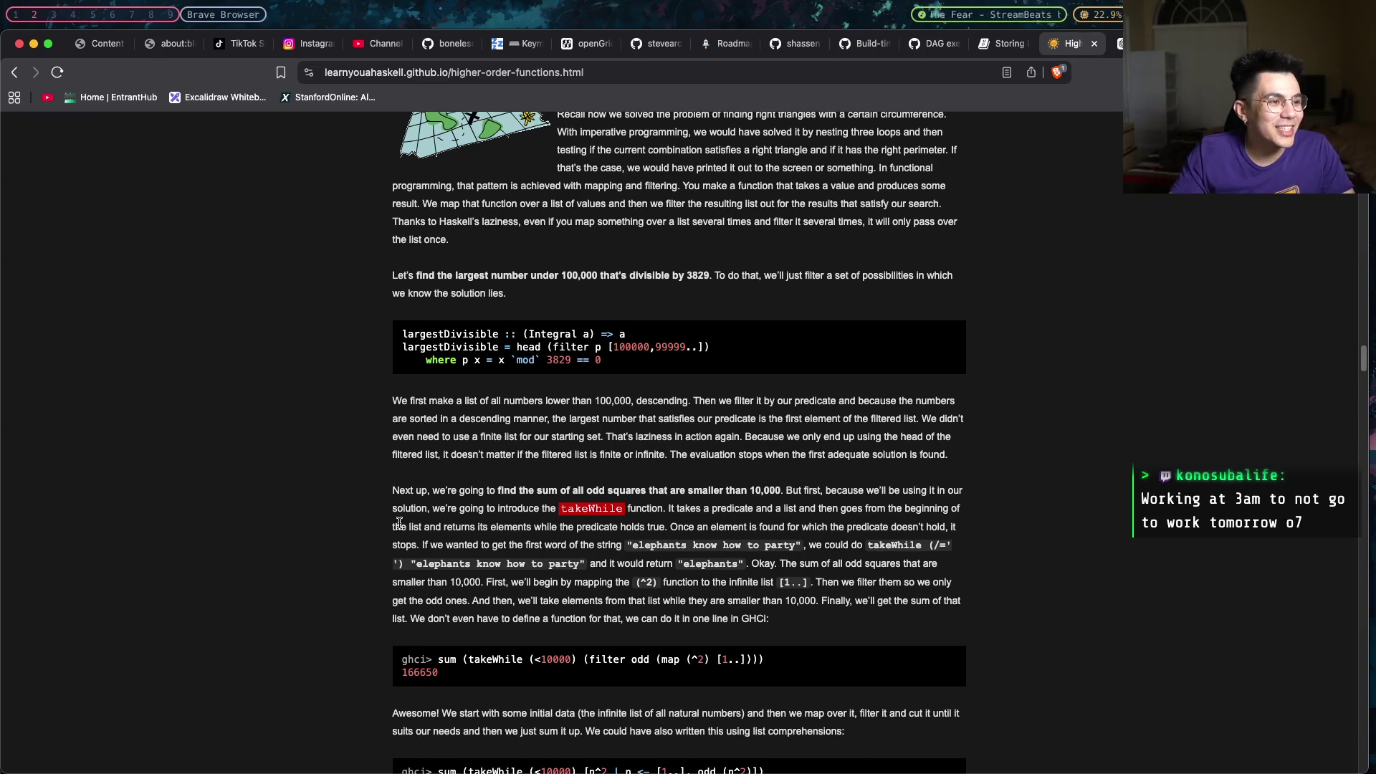
pyautogui.scroll(1, 397, 523)
pyautogui.scroll(2, 404, 522)
pyautogui.scroll(2, 409, 521)
pyautogui.scroll(2, 418, 519)
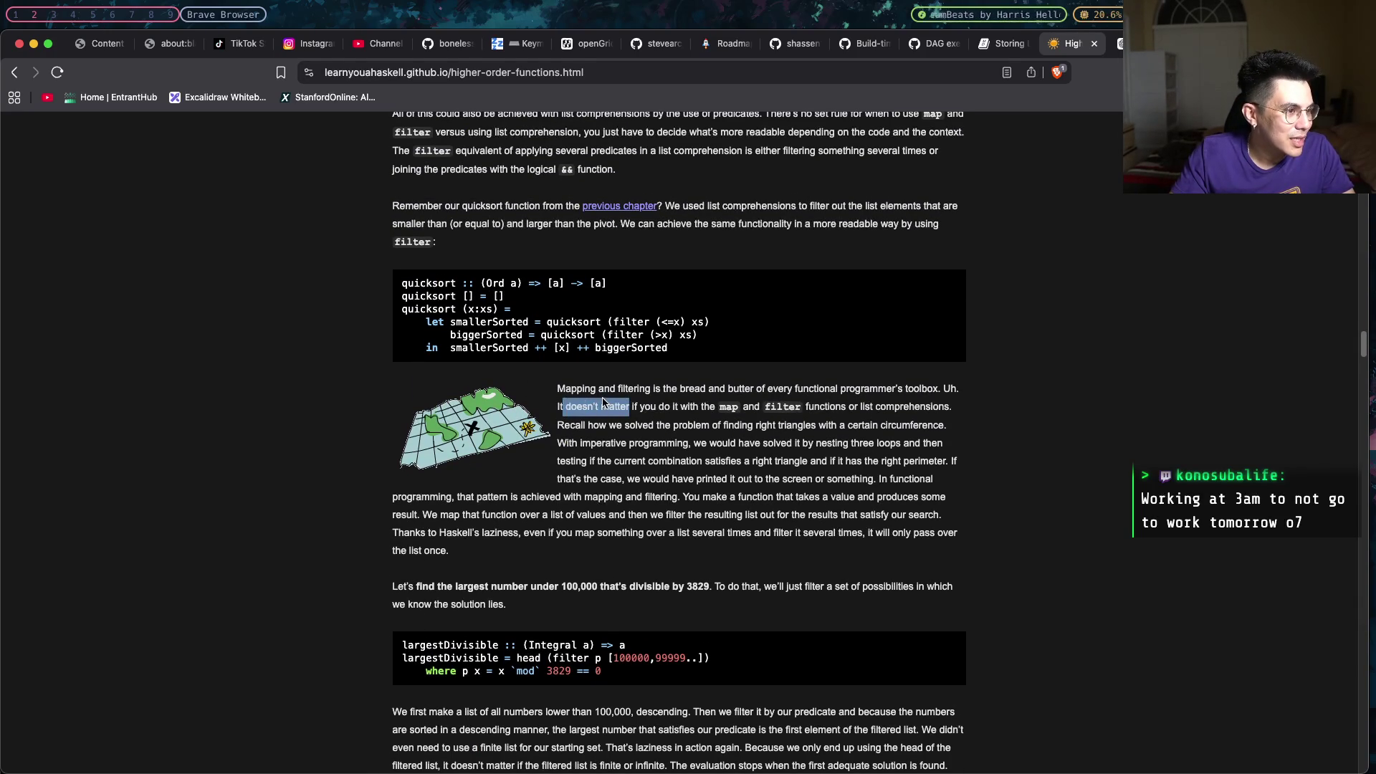
# Highlight the recursive lines of the filter-based quicksort example.
pyautogui.moveTo(670, 348); pyautogui.dragTo(340, 316)
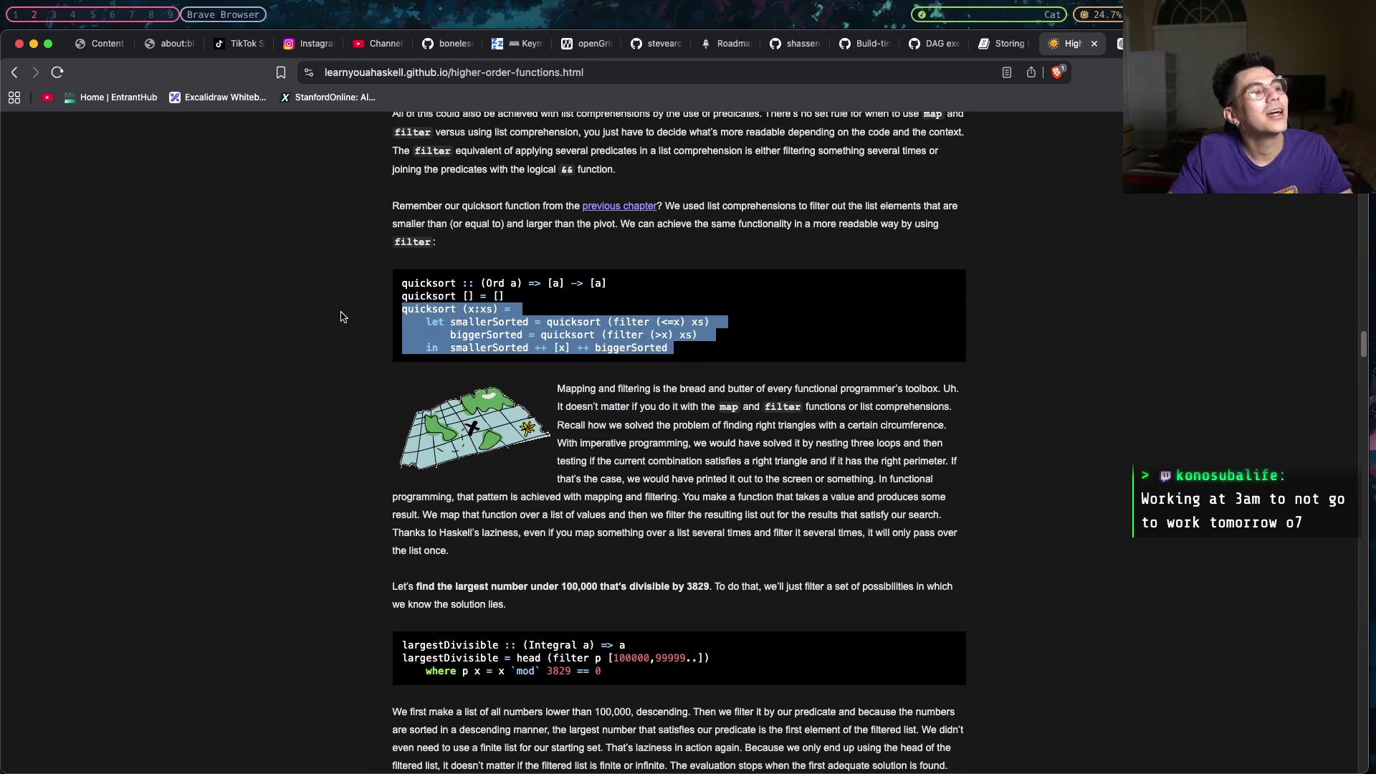
pyautogui.scroll(-1, 430, 376)
pyautogui.scroll(-2, 495, 430)
pyautogui.scroll(-2, 554, 491)
pyautogui.scroll(-5, 555, 492)
pyautogui.scroll(10, 554, 492)
pyautogui.scroll(5, 555, 489)
pyautogui.scroll(2, 556, 488)
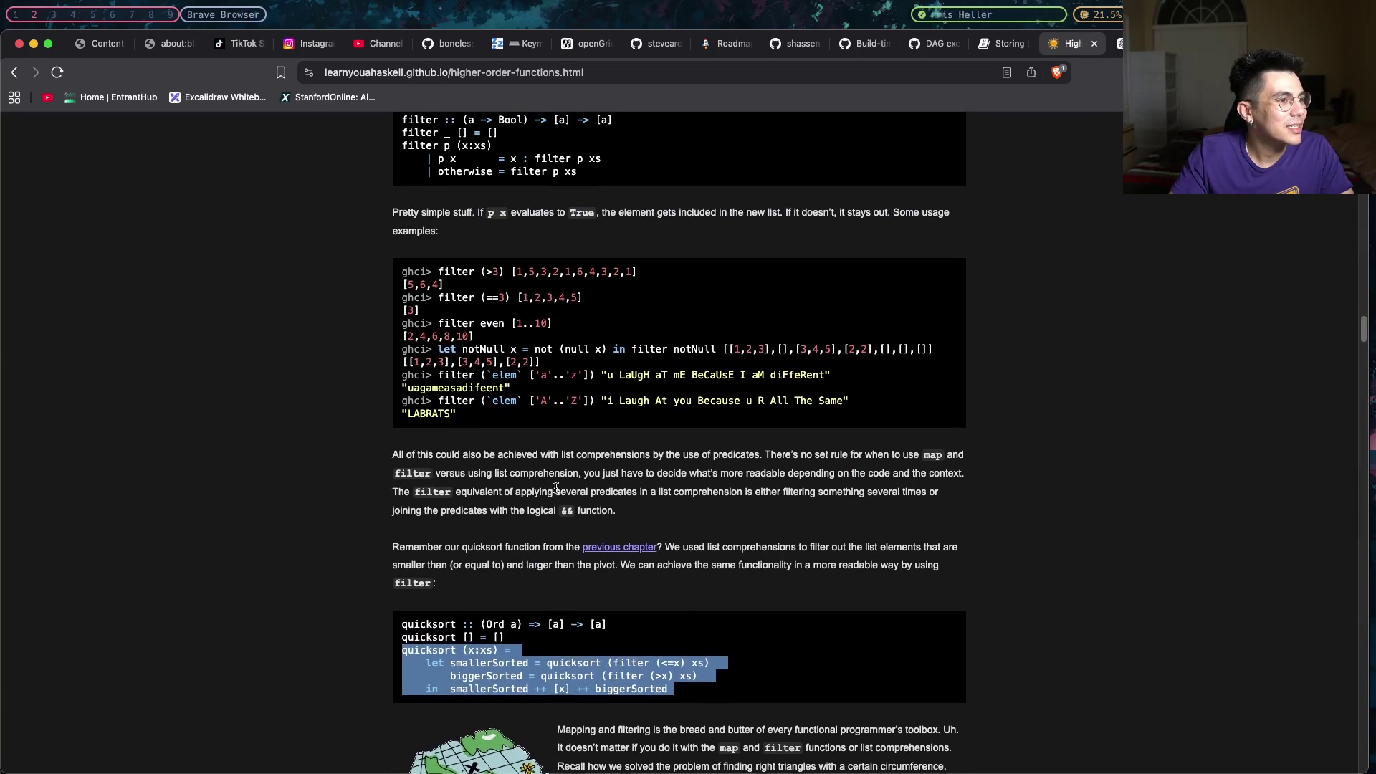
pyautogui.scroll(7, 554, 488)
pyautogui.scroll(1, 556, 488)
pyautogui.scroll(8, 555, 490)
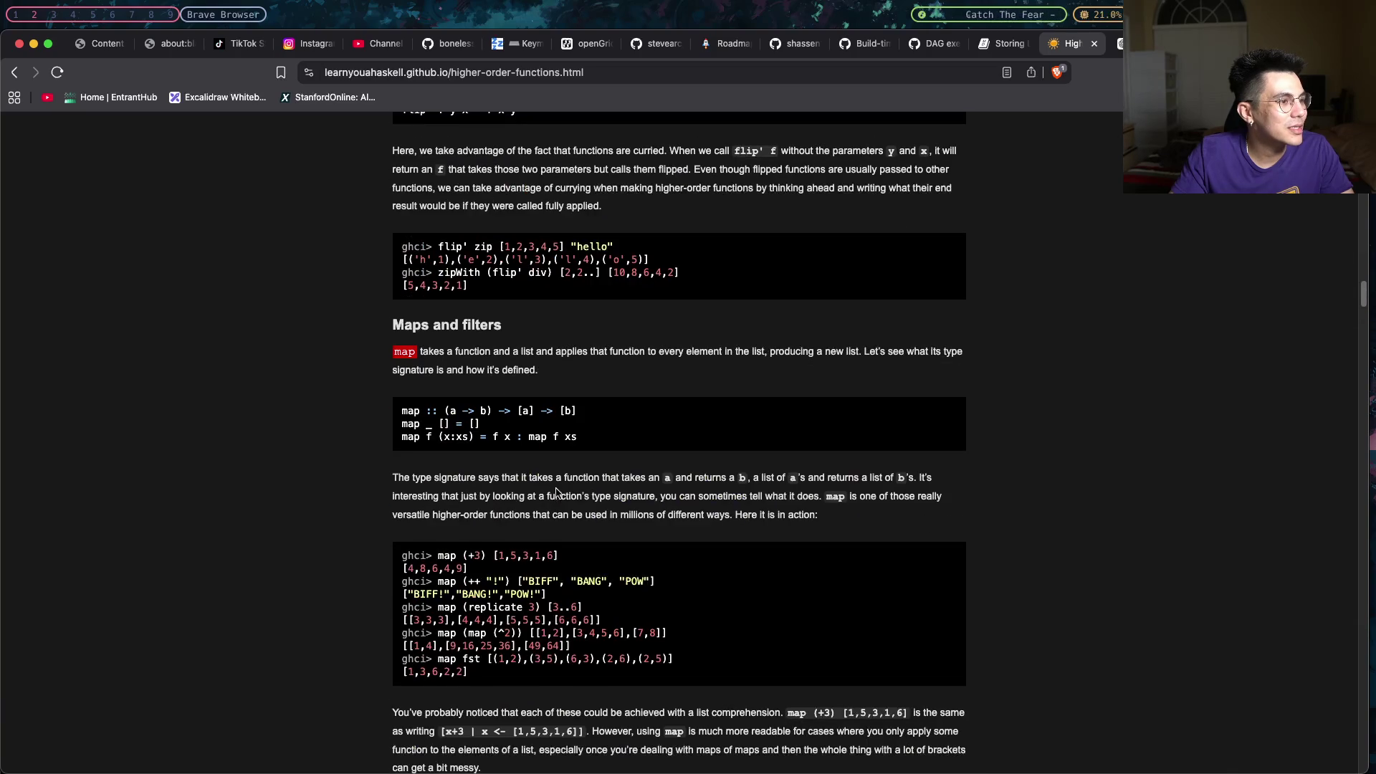
pyautogui.scroll(-7, 556, 487)
pyautogui.scroll(-5, 555, 489)
pyautogui.scroll(-4, 556, 489)
pyautogui.scroll(-4, 556, 489)
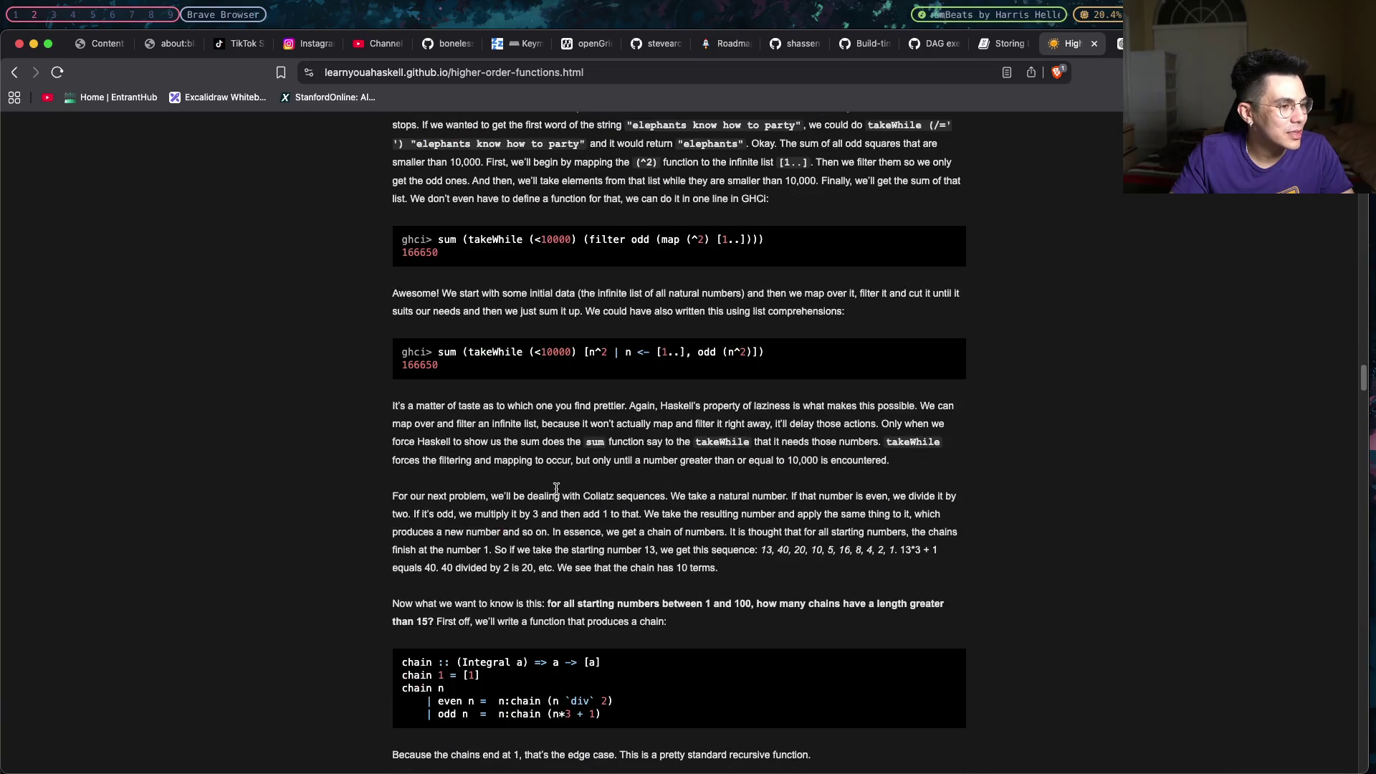
pyautogui.scroll(-4, 555, 489)
pyautogui.scroll(4, 556, 491)
pyautogui.scroll(2, 556, 492)
pyautogui.scroll(2, 556, 492)
pyautogui.scroll(1, 555, 492)
pyautogui.scroll(5, 555, 491)
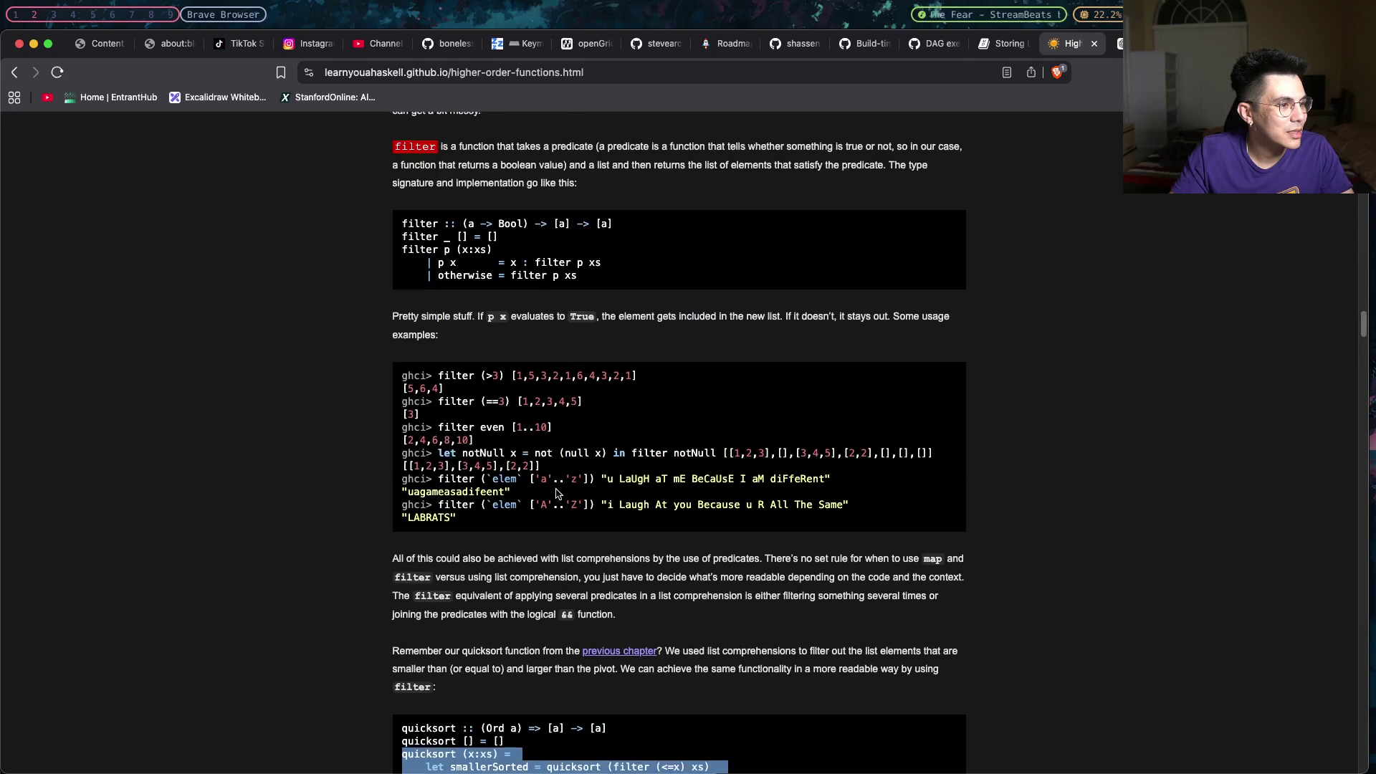
pyautogui.scroll(5, 556, 492)
pyautogui.scroll(5, 555, 490)
pyautogui.scroll(7, 555, 490)
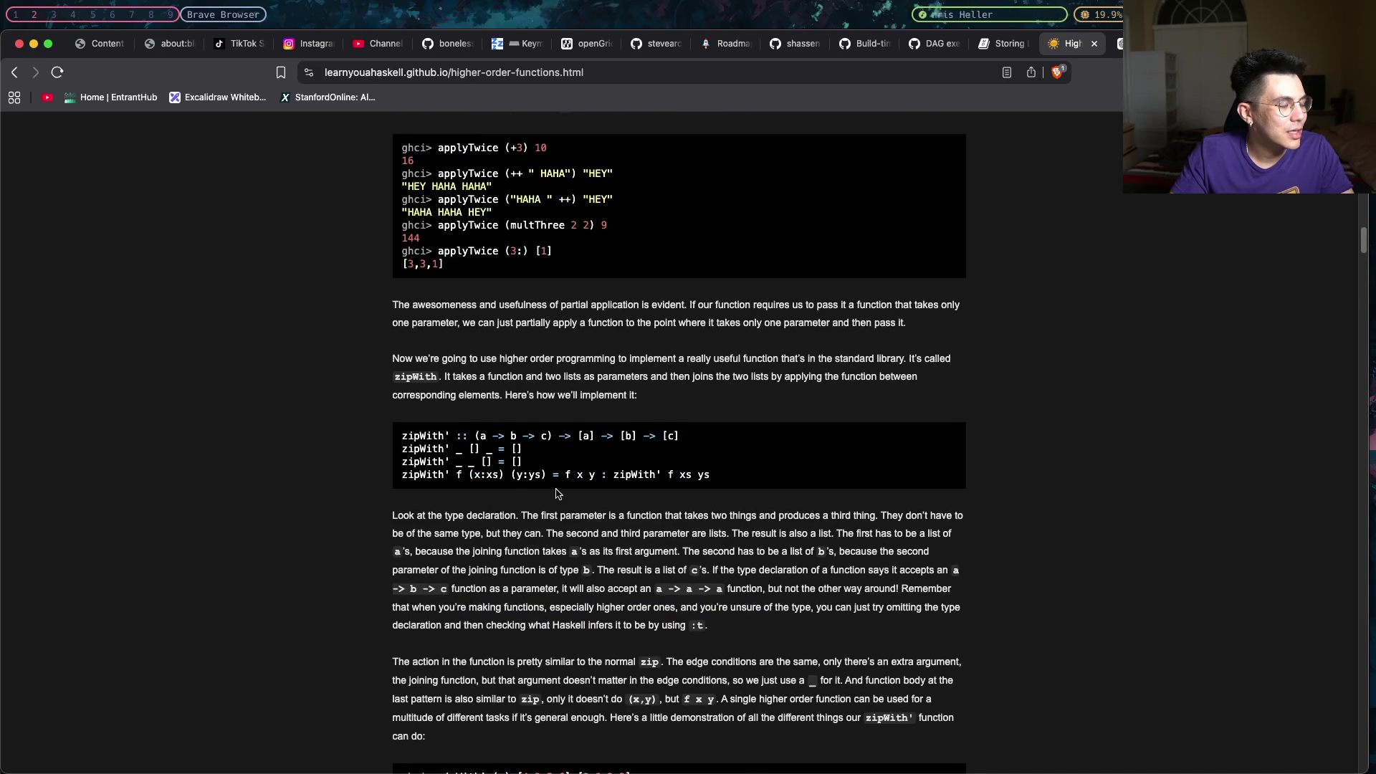
pyautogui.scroll(1, 556, 489)
pyautogui.scroll(-4, 556, 493)
pyautogui.scroll(-1, 556, 492)
pyautogui.scroll(-5, 556, 492)
pyautogui.scroll(-2, 555, 492)
pyautogui.scroll(-3, 556, 491)
pyautogui.scroll(-5, 555, 491)
pyautogui.scroll(-2, 556, 492)
pyautogui.scroll(-2, 554, 496)
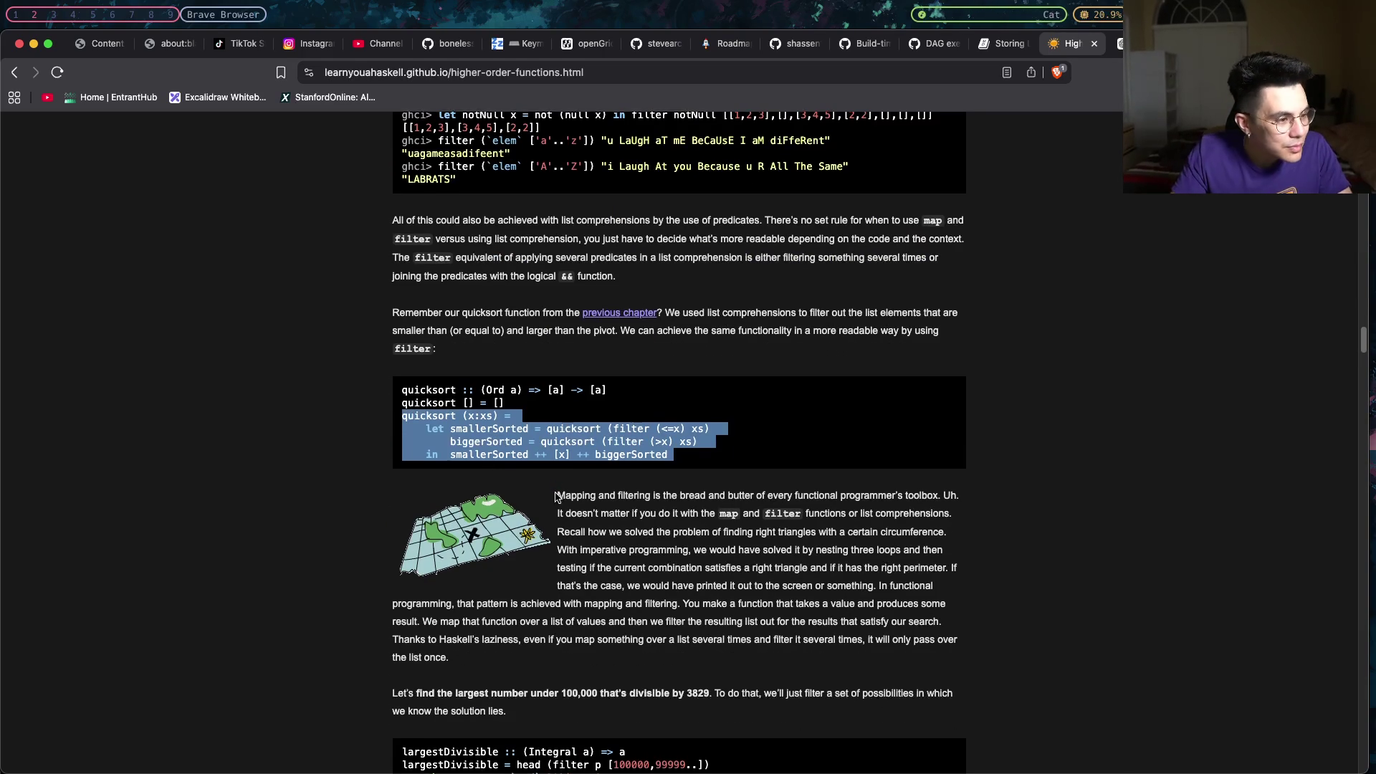
pyautogui.scroll(-2, 557, 497)
pyautogui.scroll(-1, 580, 487)
# Clear the highlight on the quicksort code block.
pyautogui.click(680, 467)
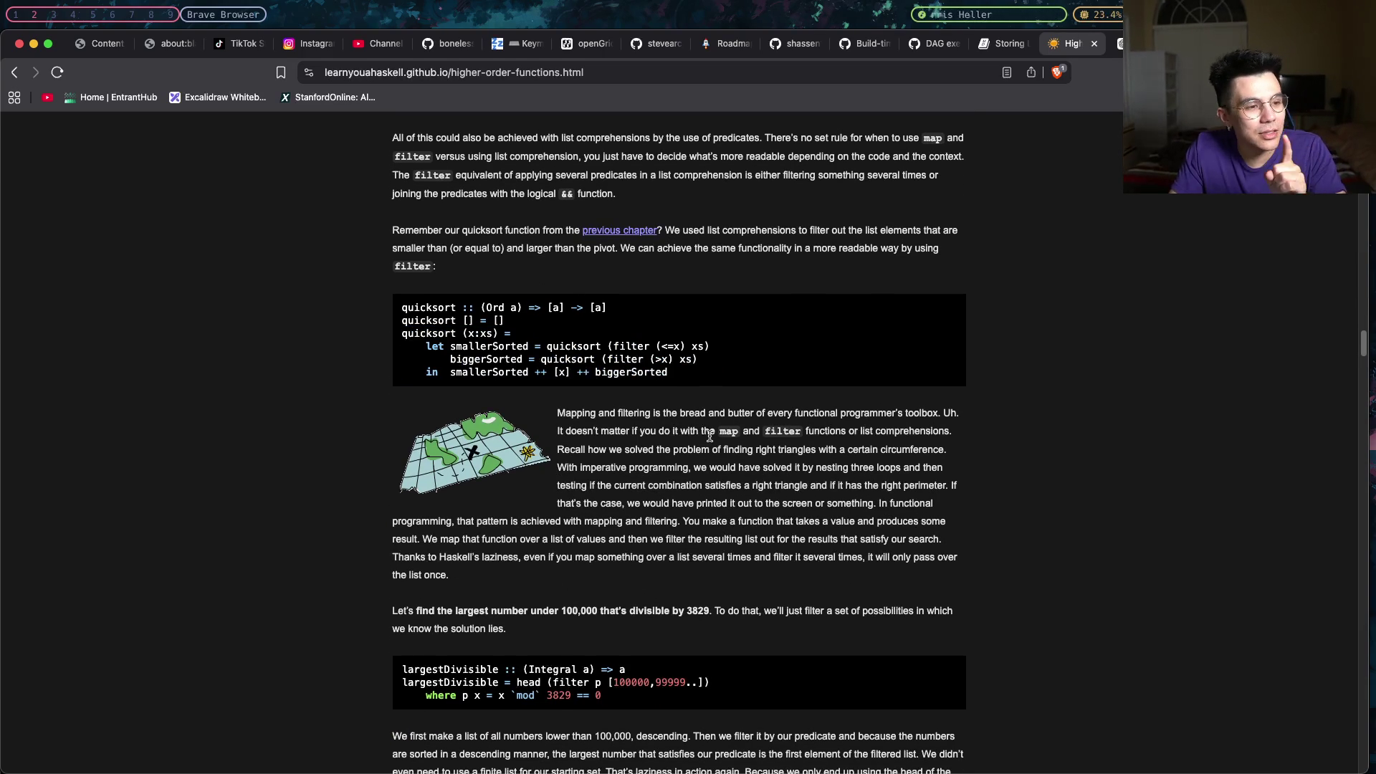
pyautogui.moveTo(765, 431); pyautogui.dragTo(799, 430)
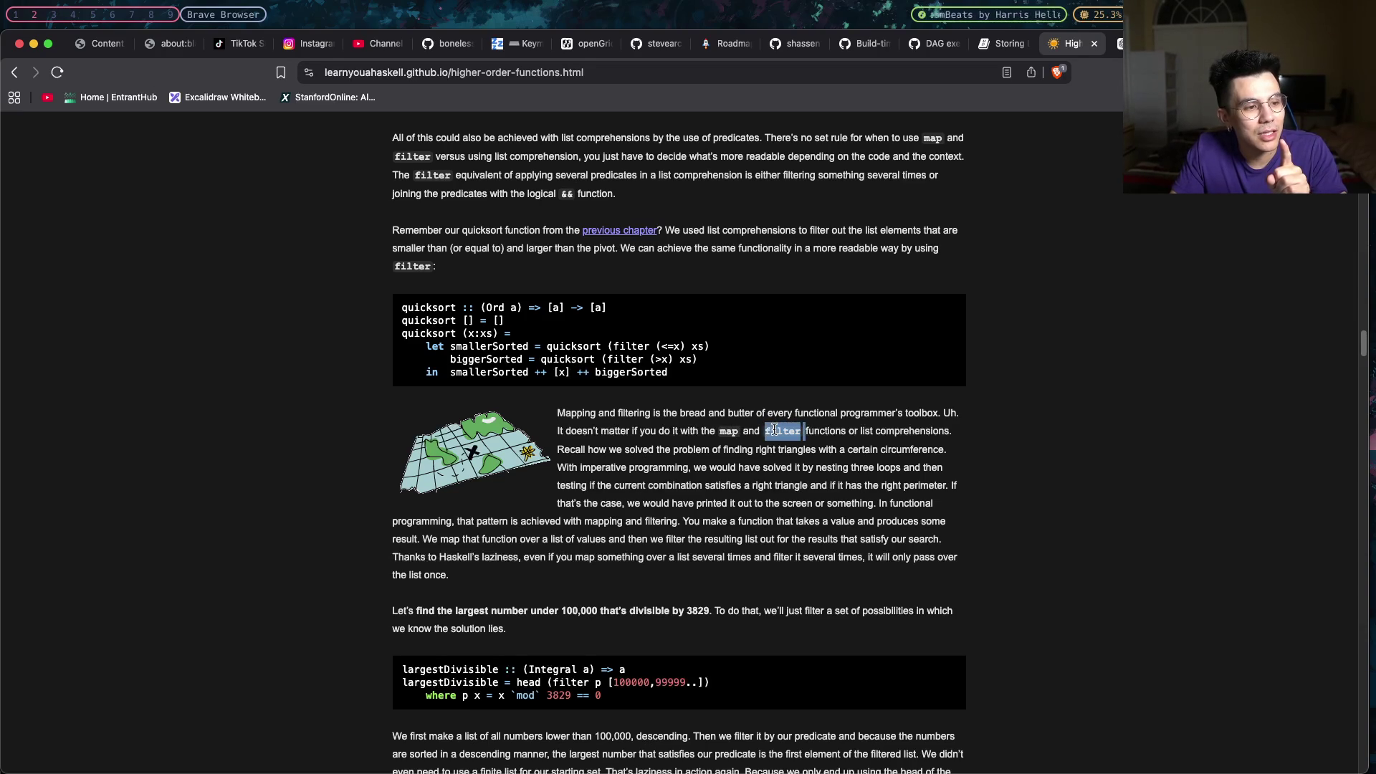
pyautogui.moveTo(768, 432); pyautogui.dragTo(793, 432)
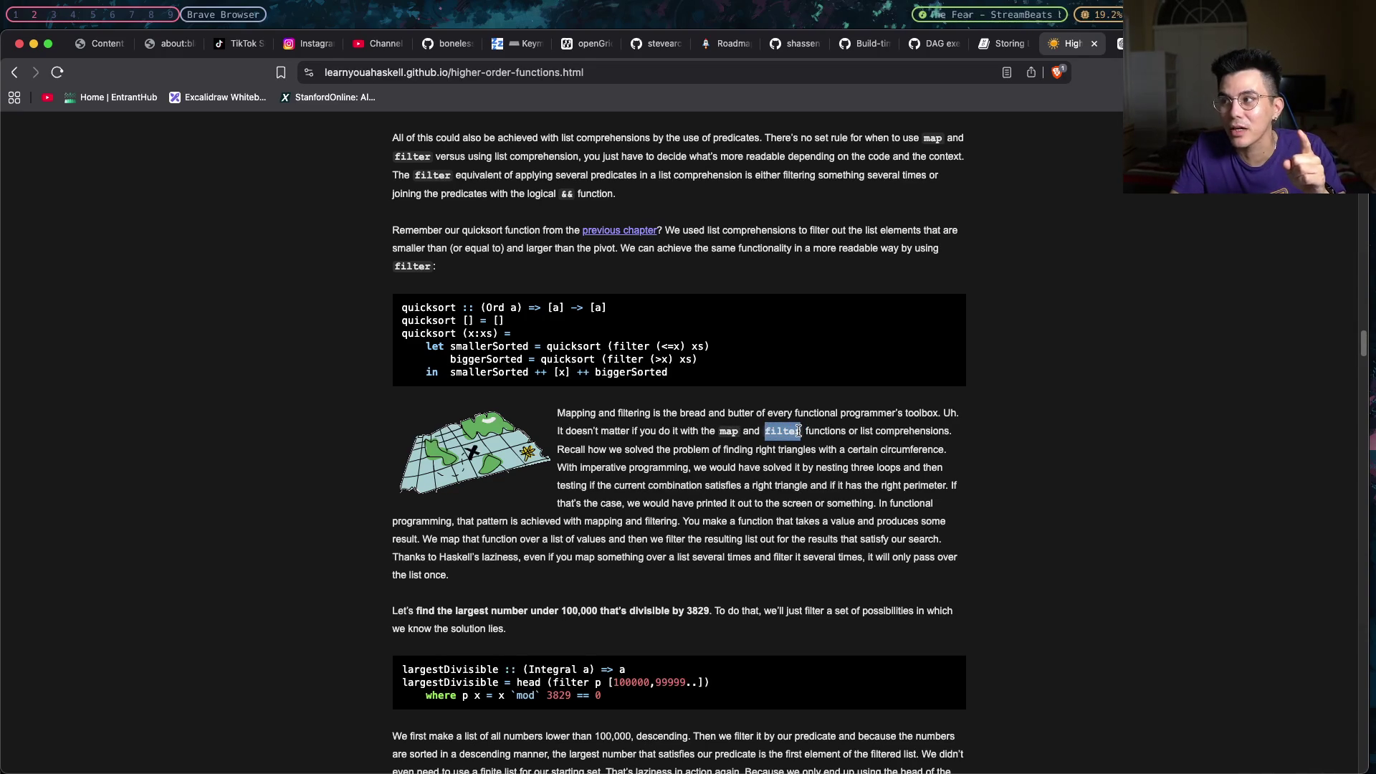
pyautogui.click(803, 430)
pyautogui.moveTo(804, 430); pyautogui.dragTo(765, 432)
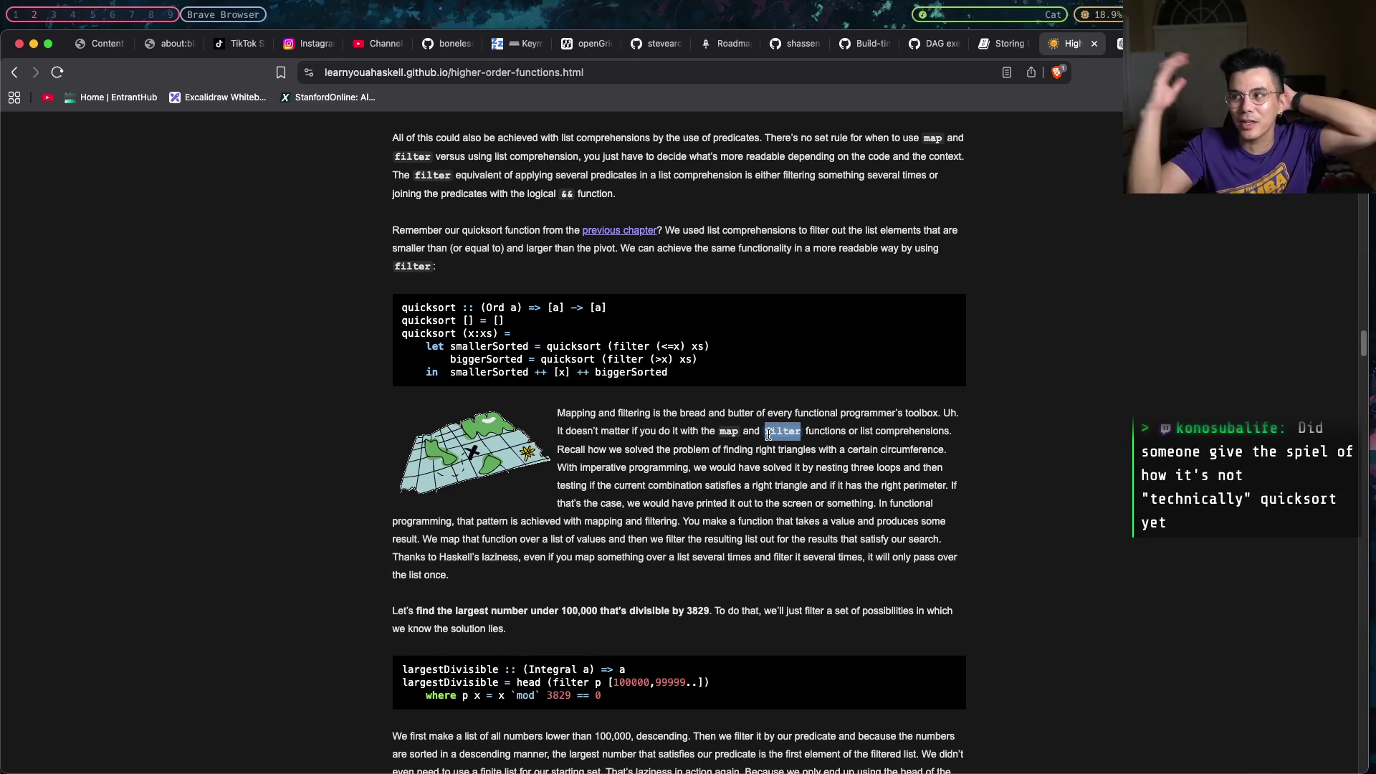
pyautogui.moveTo(815, 431)
pyautogui.mouseDown()
pyautogui.moveTo(632, 431)
pyautogui.moveTo(663, 430)
pyautogui.mouseUp()
pyautogui.scroll(-2, 723, 447)
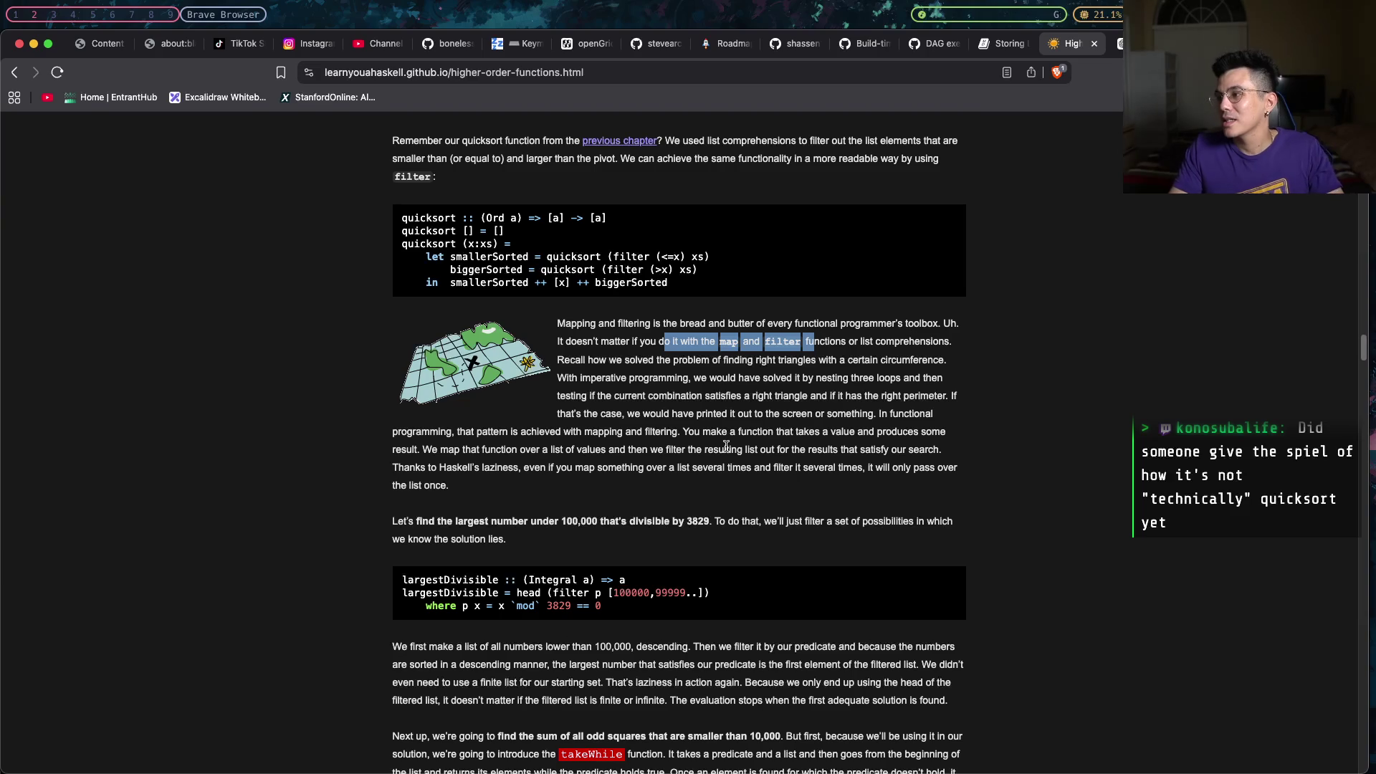
pyautogui.click(726, 445)
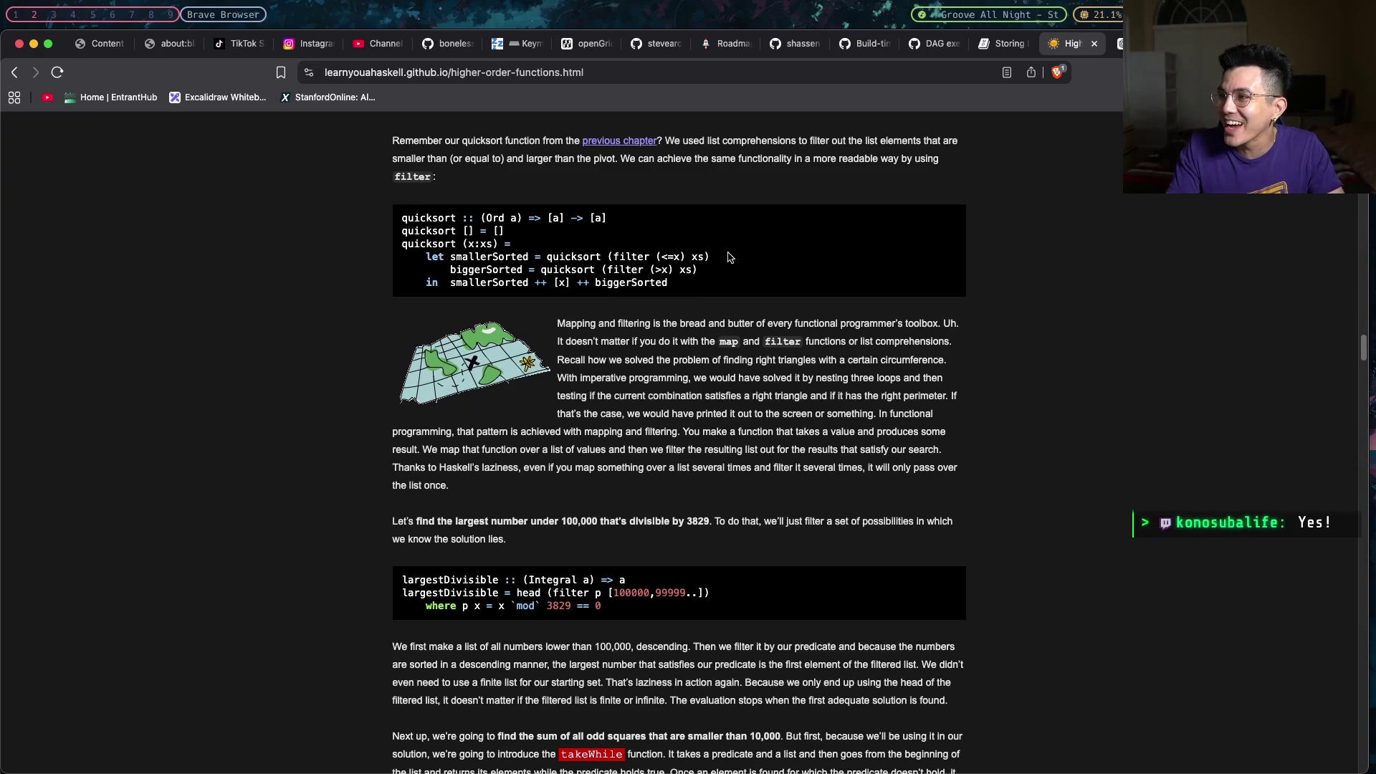
pyautogui.scroll(-2, 903, 407)
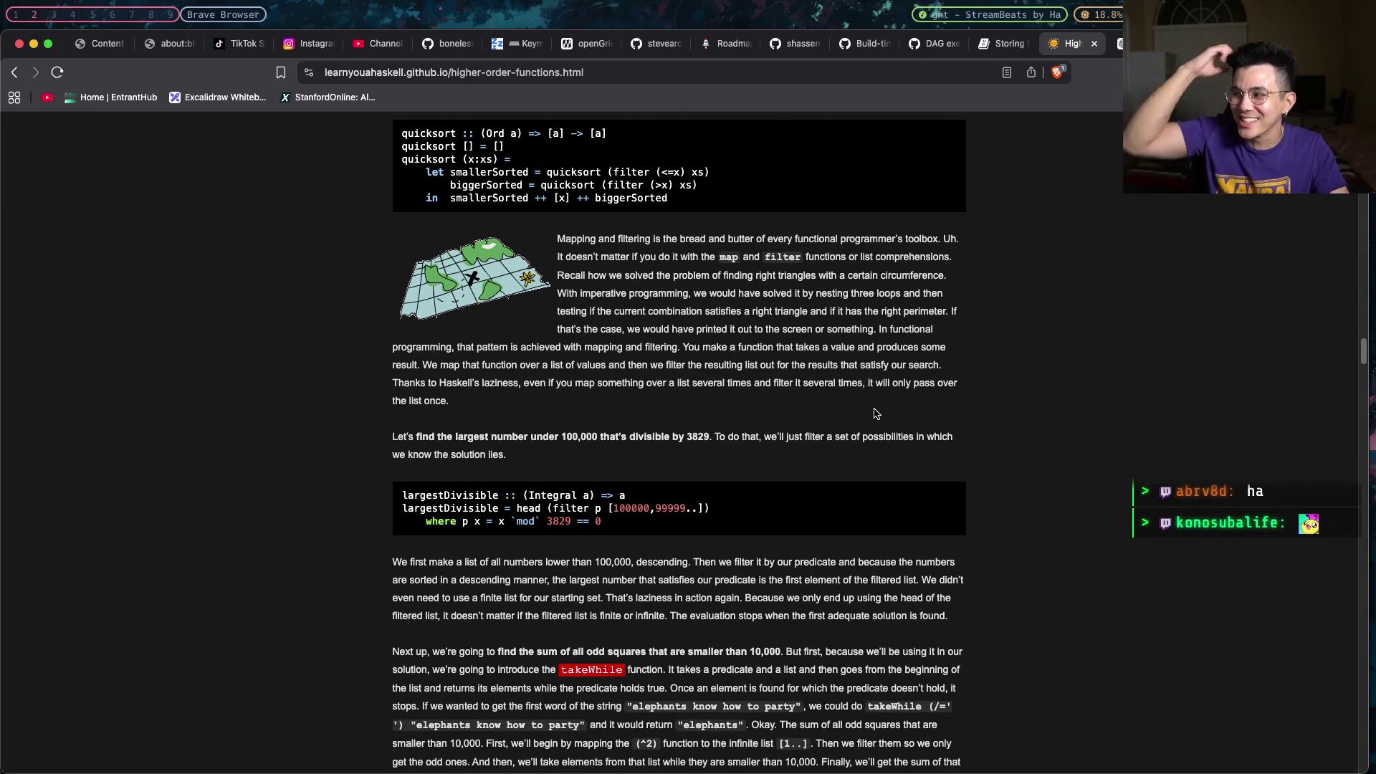
pyautogui.scroll(-1, 874, 414)
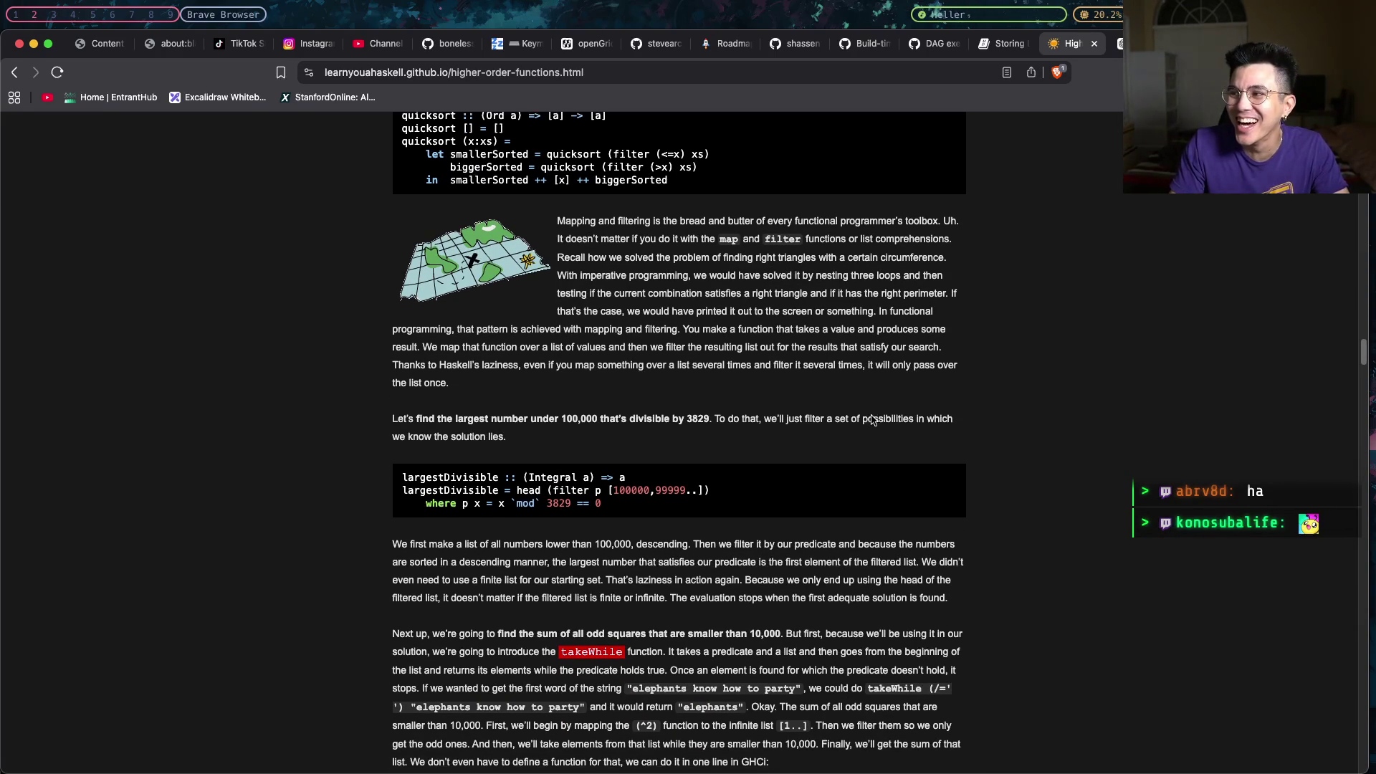
pyautogui.scroll(-1, 872, 419)
pyautogui.scroll(-1, 866, 419)
pyautogui.scroll(-2, 857, 420)
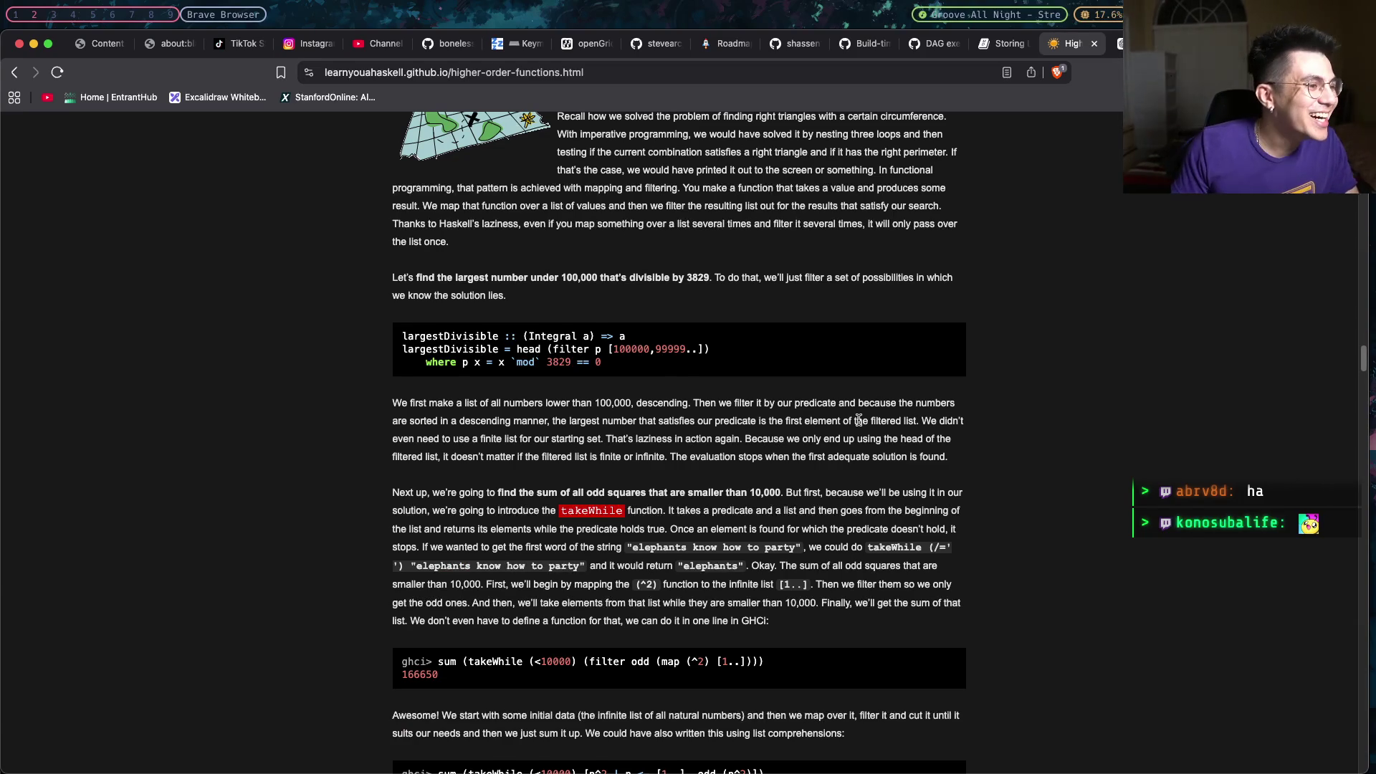
pyautogui.scroll(-1, 857, 419)
pyautogui.scroll(-1, 862, 413)
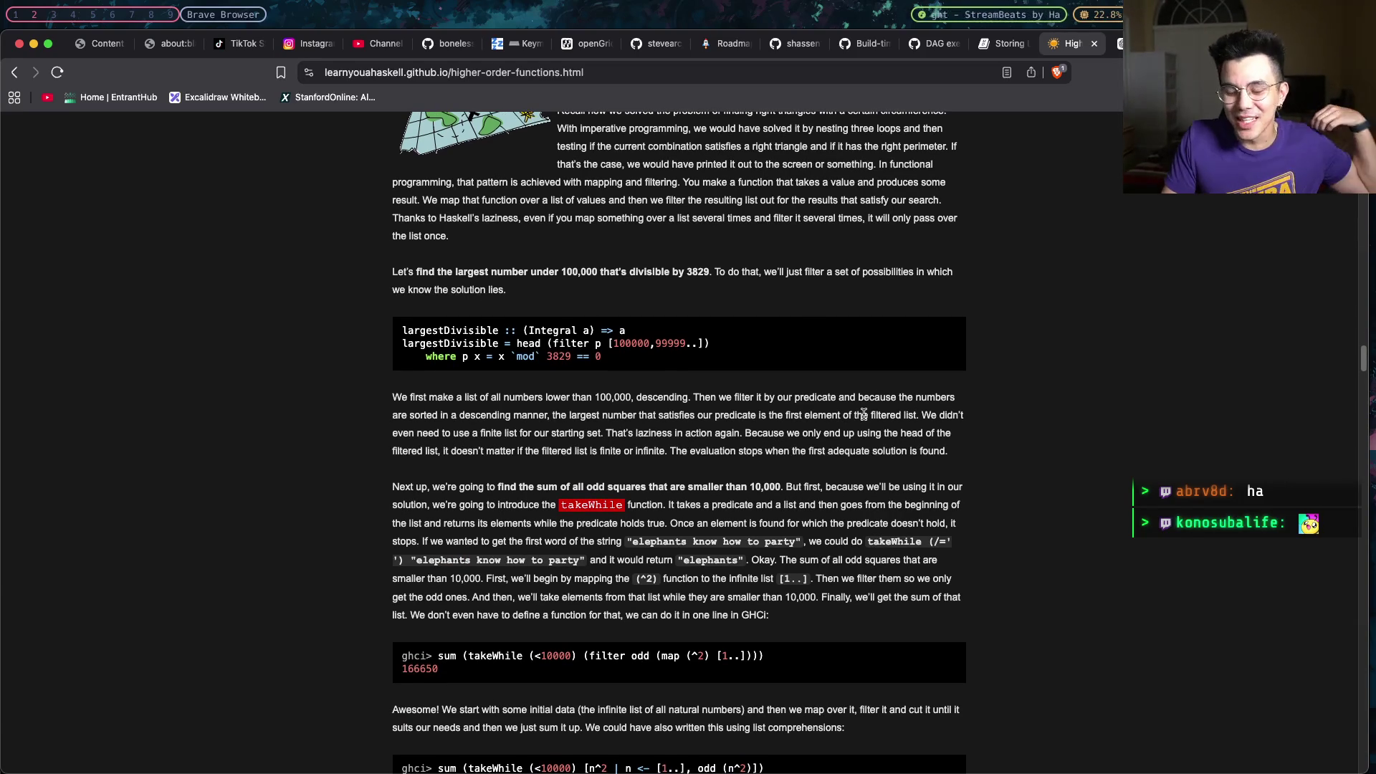
pyautogui.scroll(-1, 861, 413)
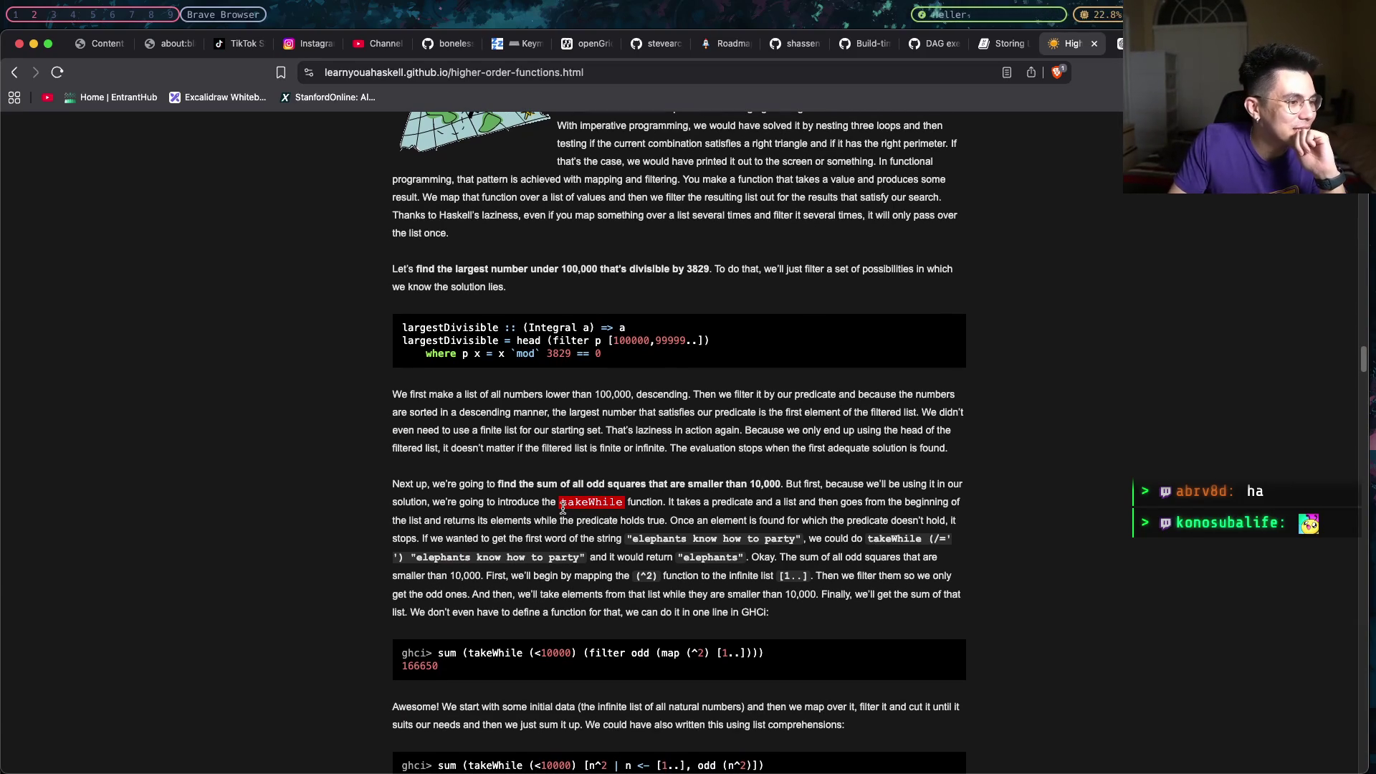
pyautogui.scroll(-1, 563, 508)
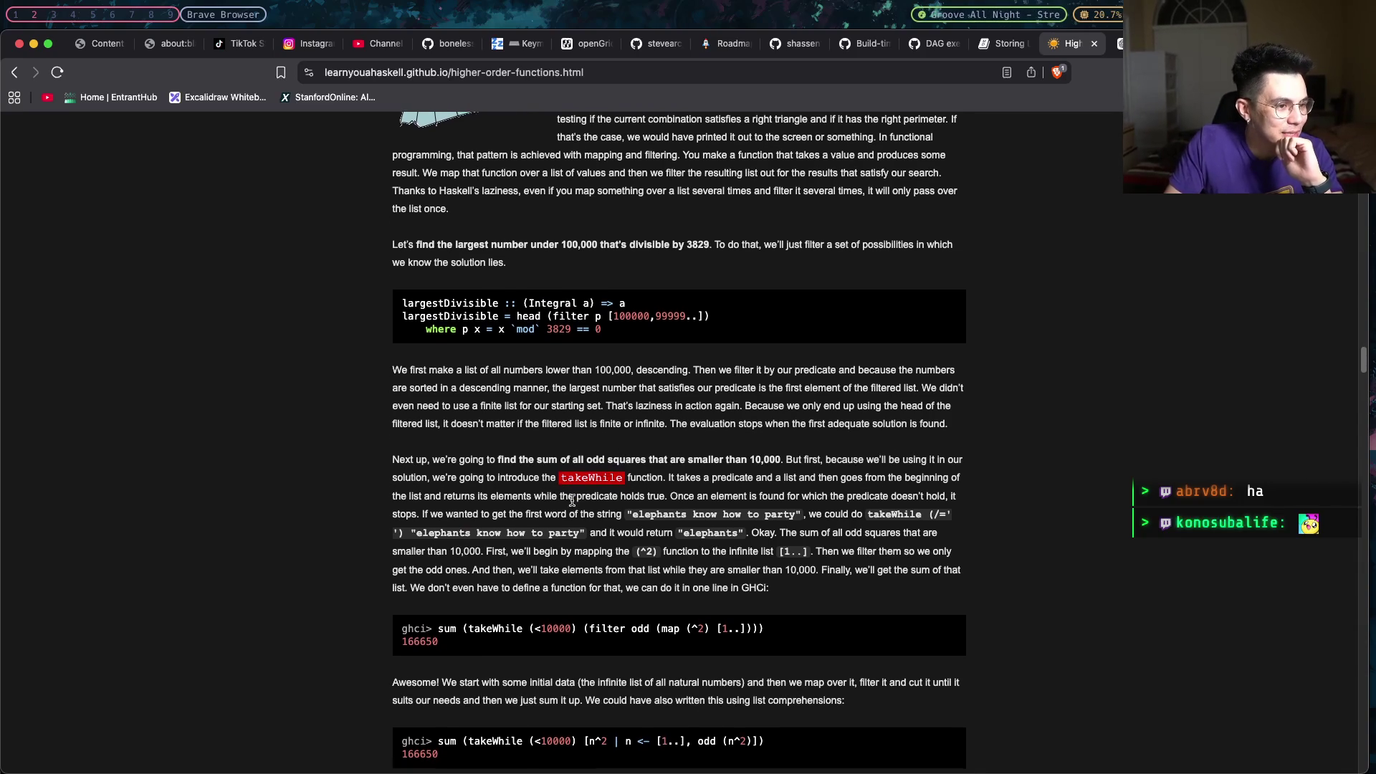
pyautogui.scroll(-1, 575, 501)
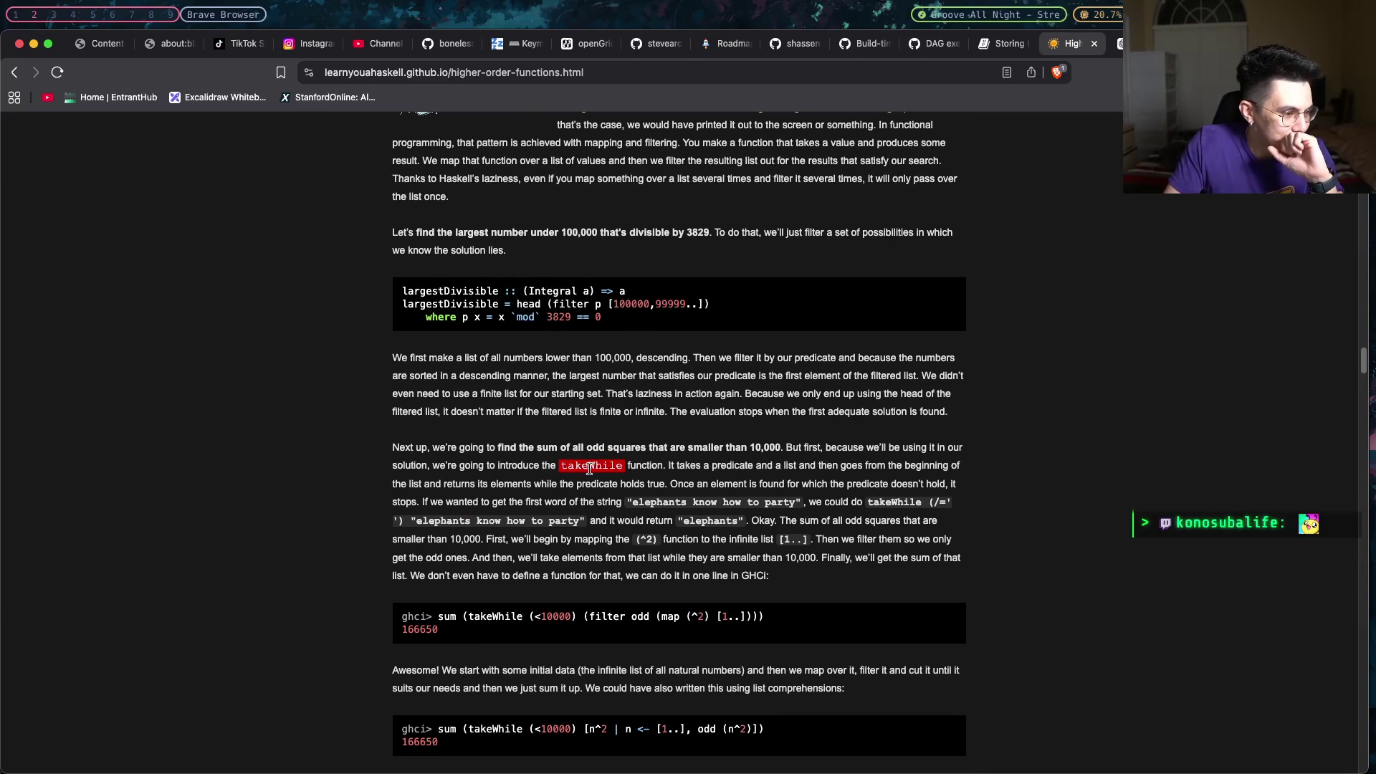
pyautogui.scroll(-1, 590, 470)
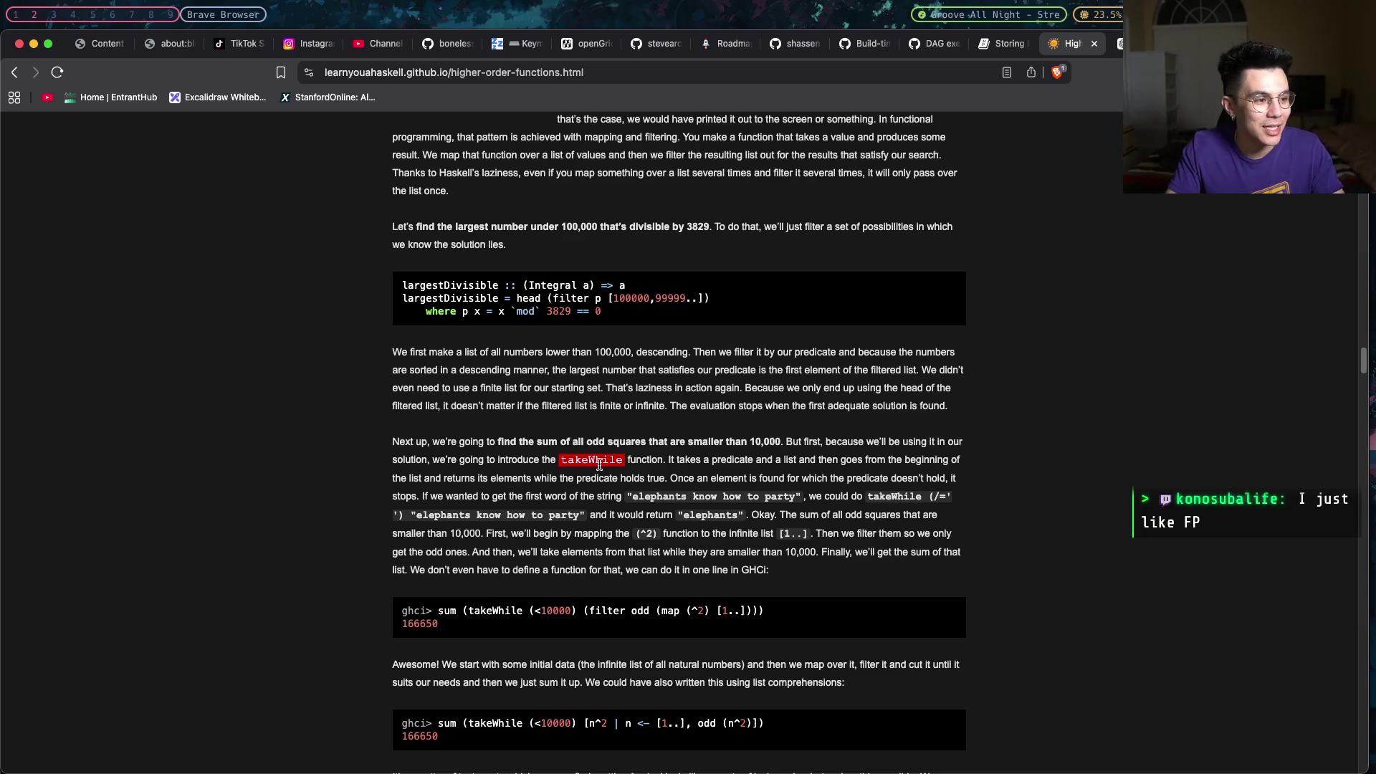
pyautogui.scroll(-1, 599, 466)
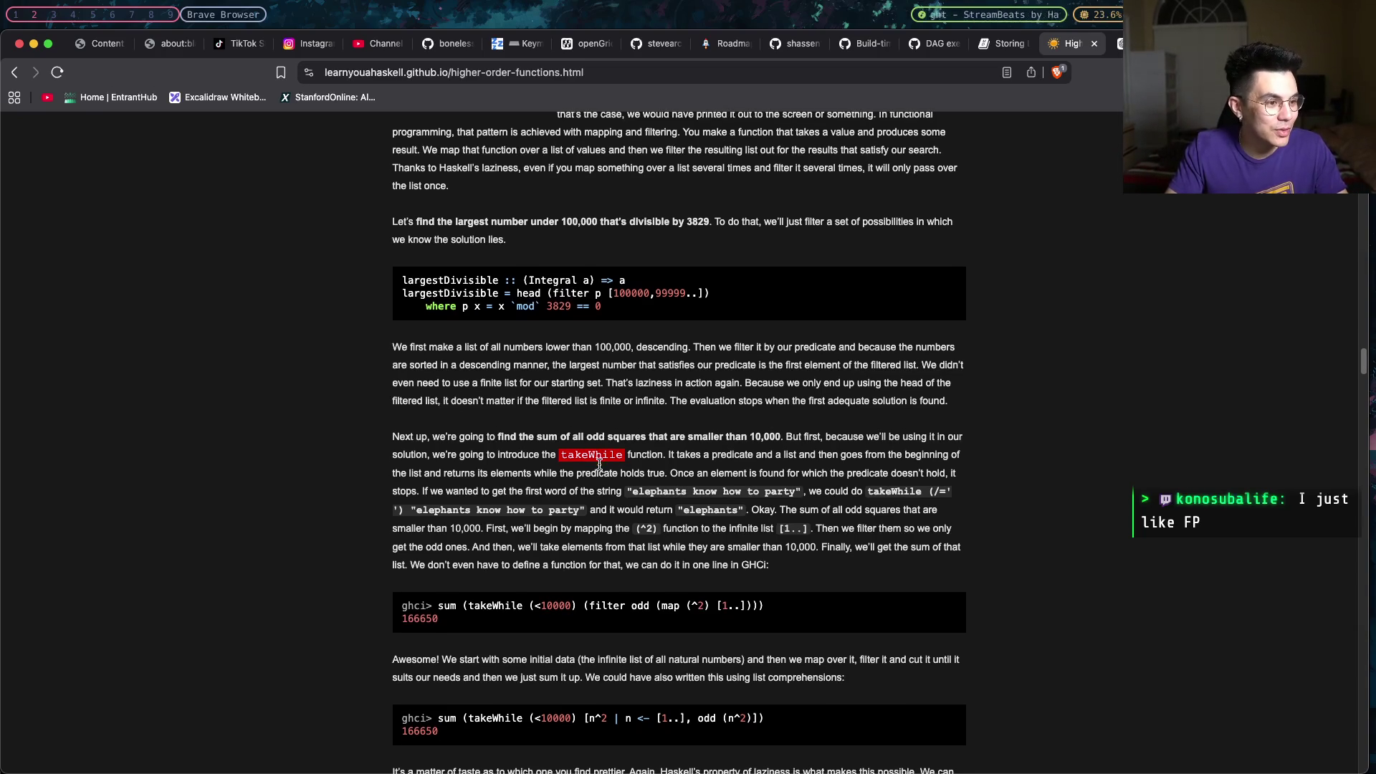
pyautogui.scroll(-1, 593, 468)
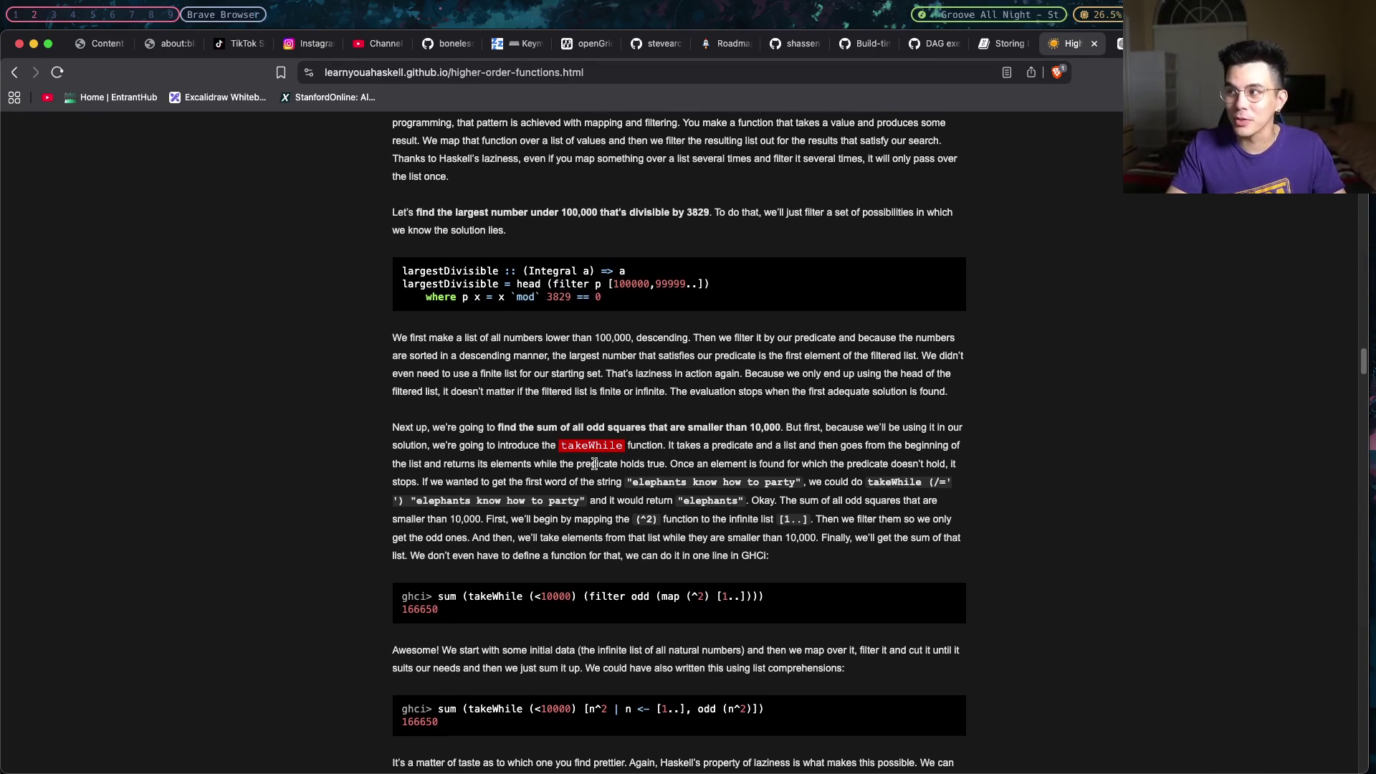
pyautogui.scroll(-1, 598, 456)
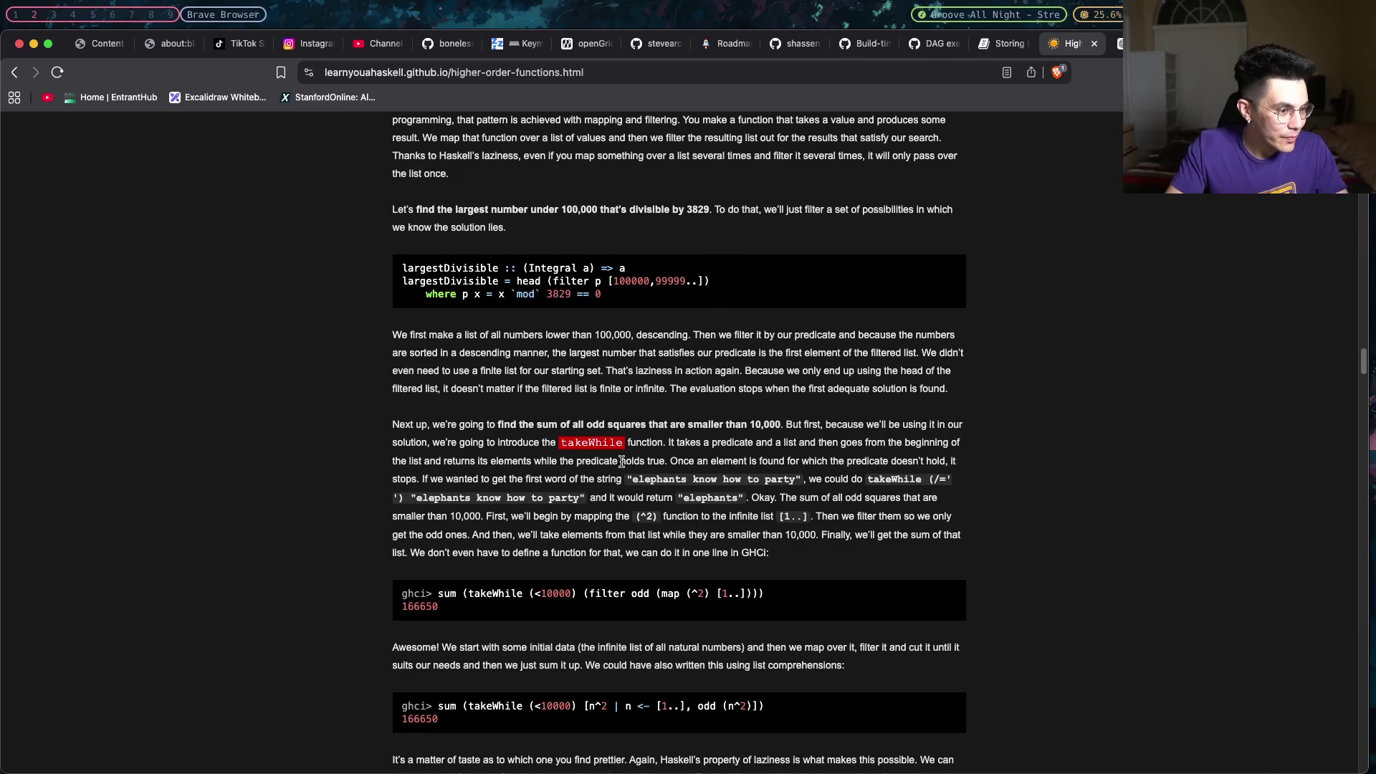
pyautogui.scroll(-1, 622, 460)
pyautogui.scroll(-1, 622, 463)
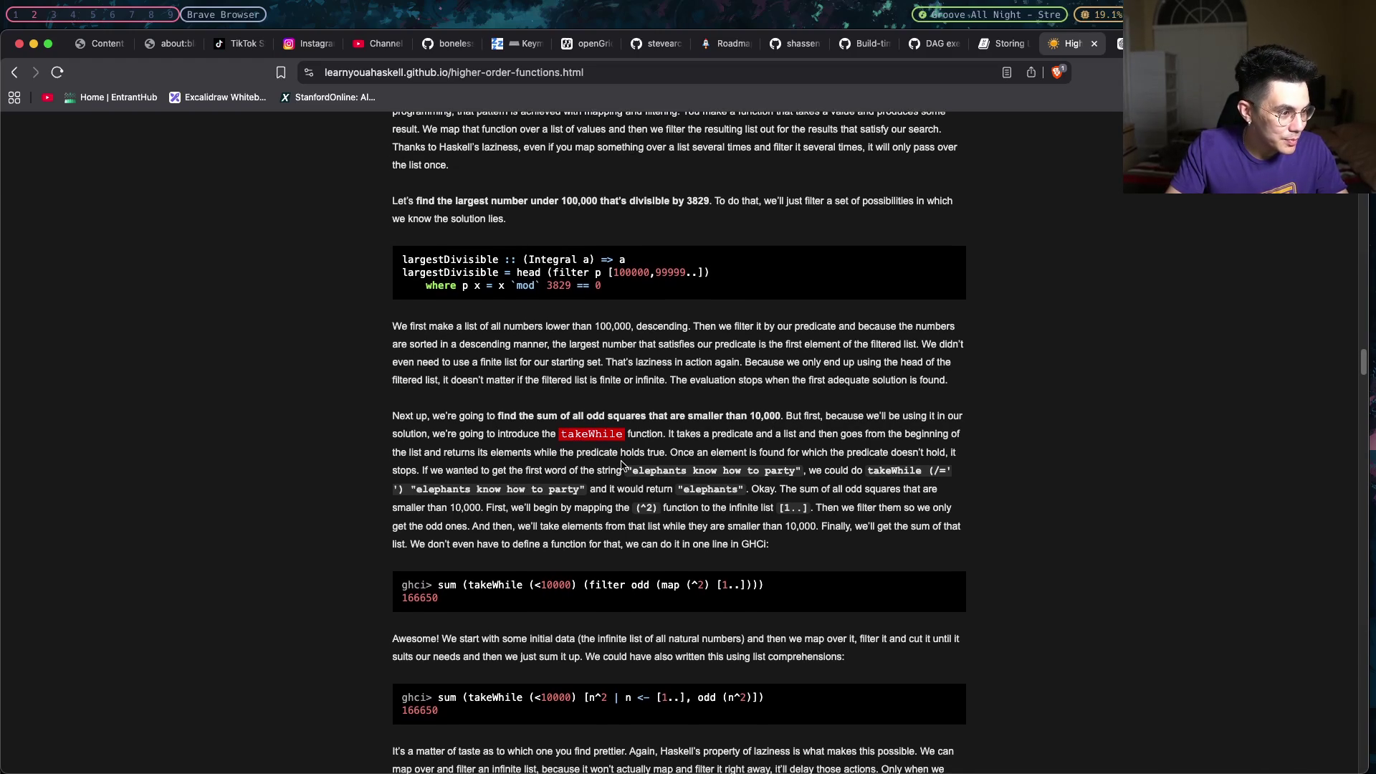
pyautogui.scroll(-1, 621, 466)
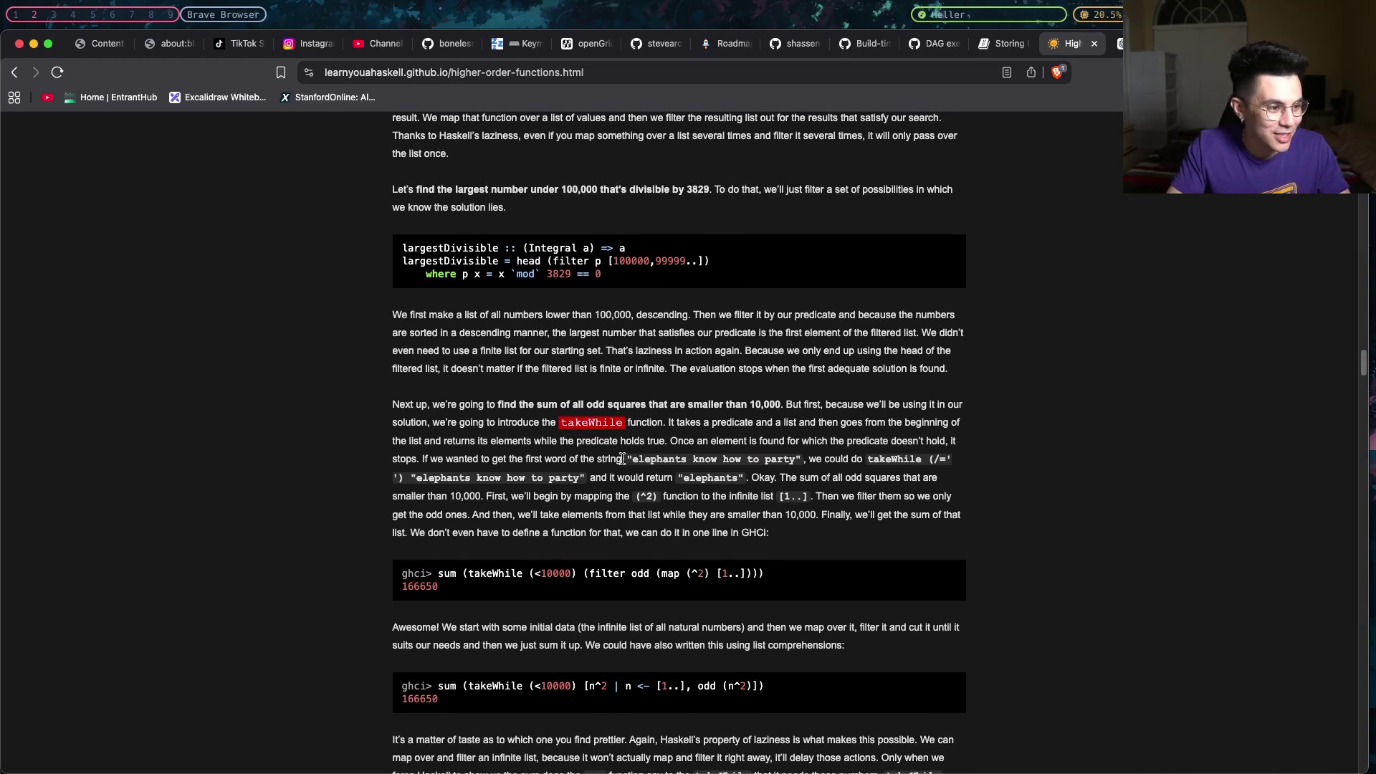
pyautogui.scroll(-1, 621, 460)
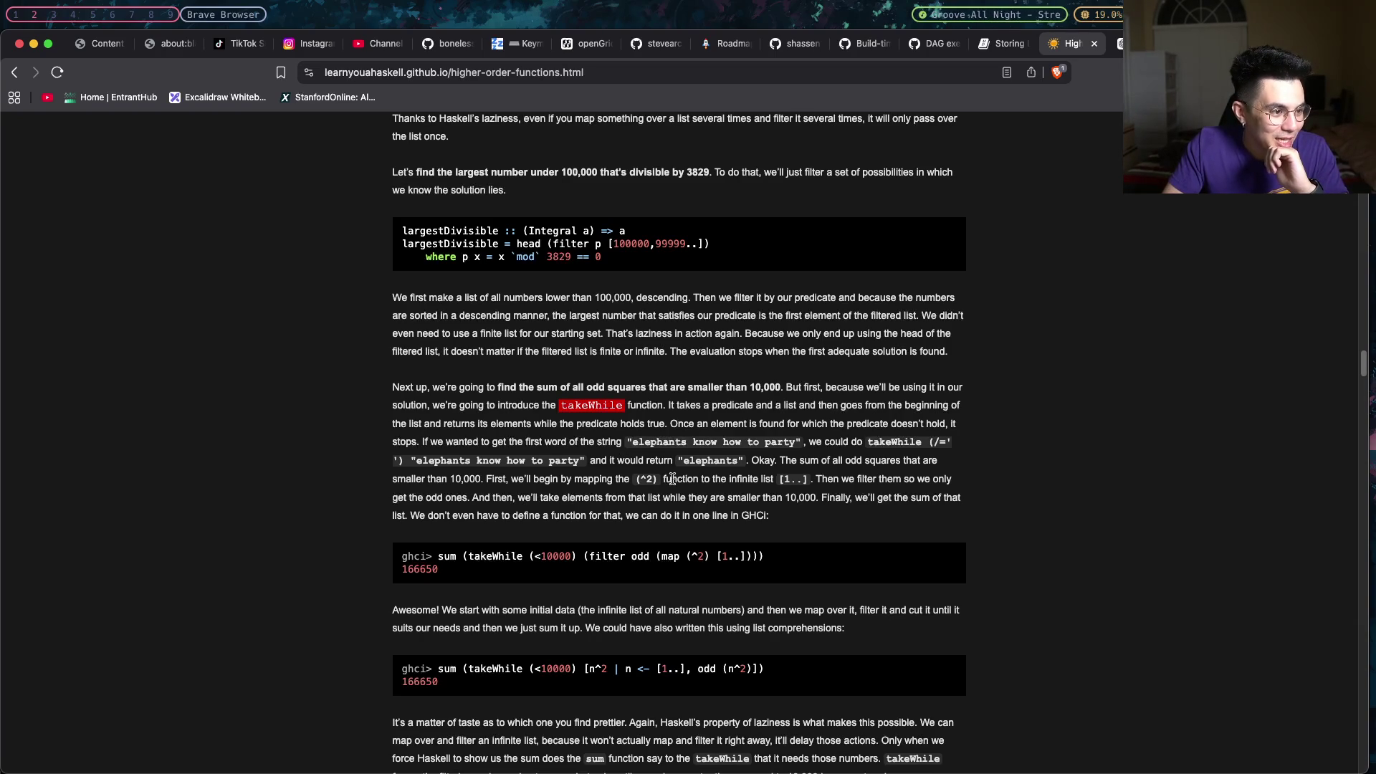
pyautogui.scroll(-1, 670, 473)
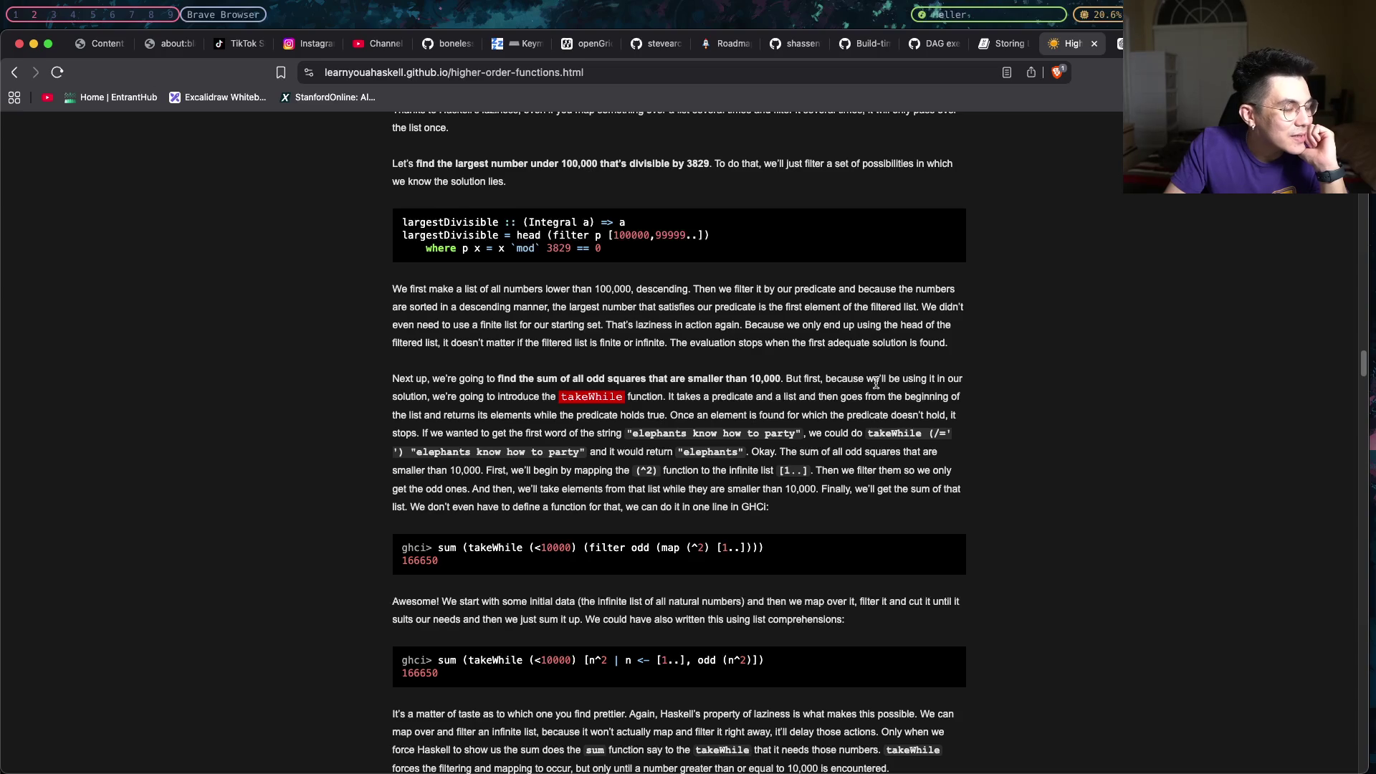
pyautogui.moveTo(510, 397); pyautogui.dragTo(834, 397)
pyautogui.moveTo(711, 397); pyautogui.dragTo(766, 399)
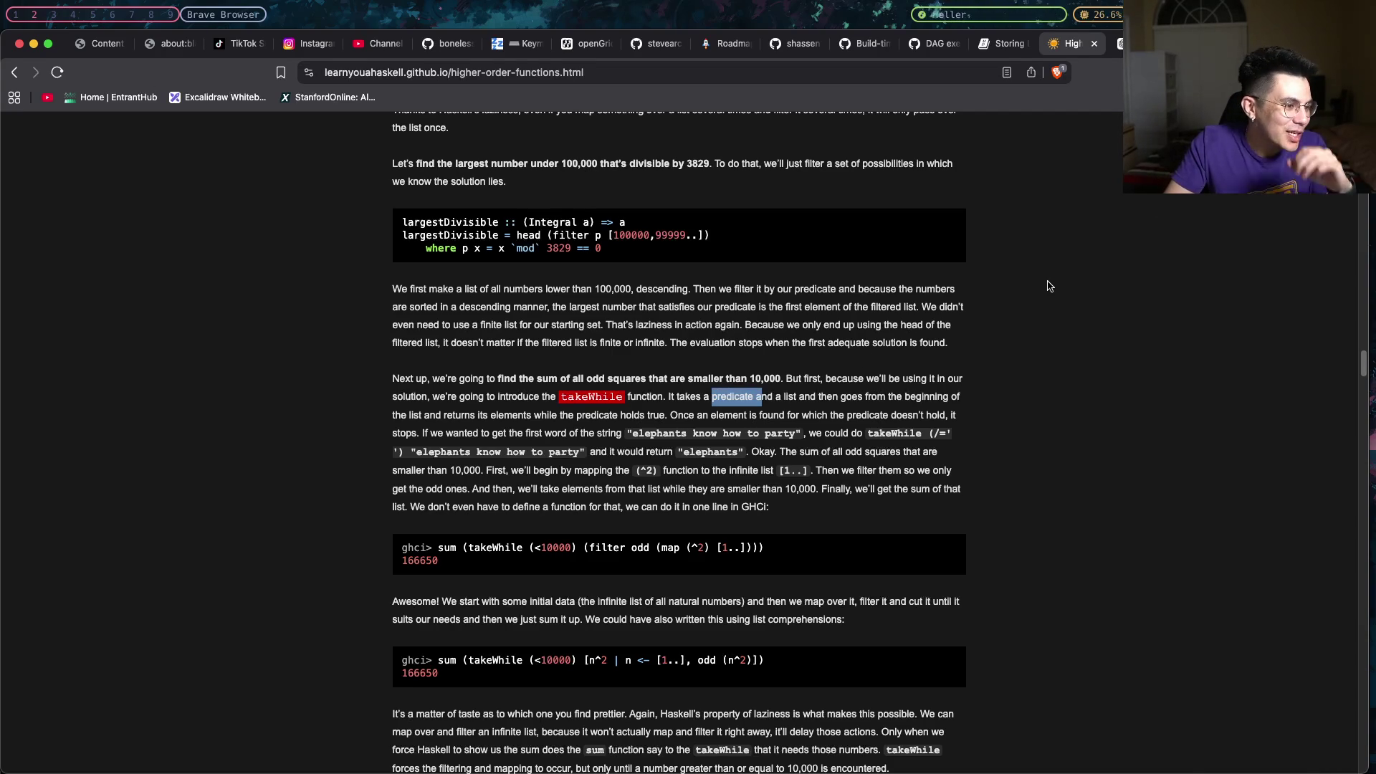
pyautogui.click(673, 406)
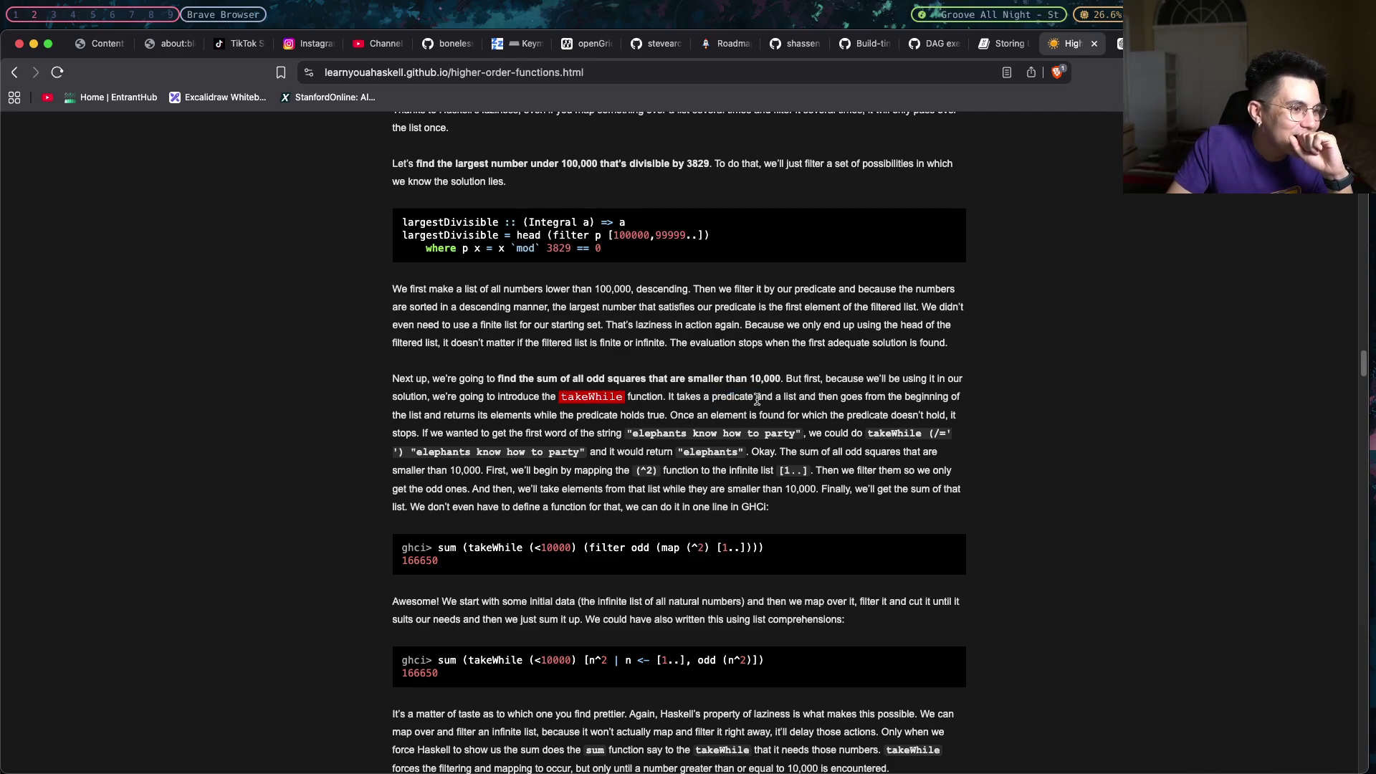
pyautogui.moveTo(457, 549); pyautogui.dragTo(439, 548)
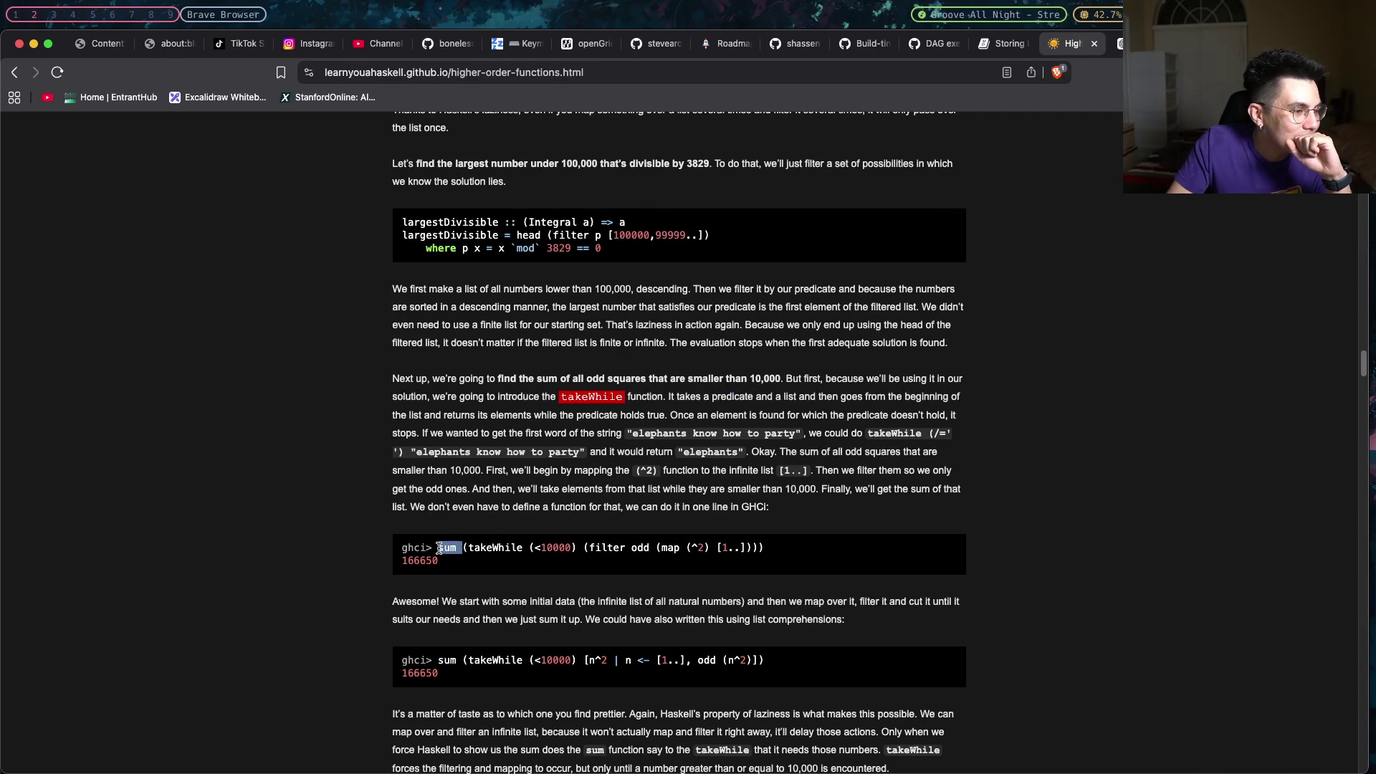
pyautogui.click(799, 390)
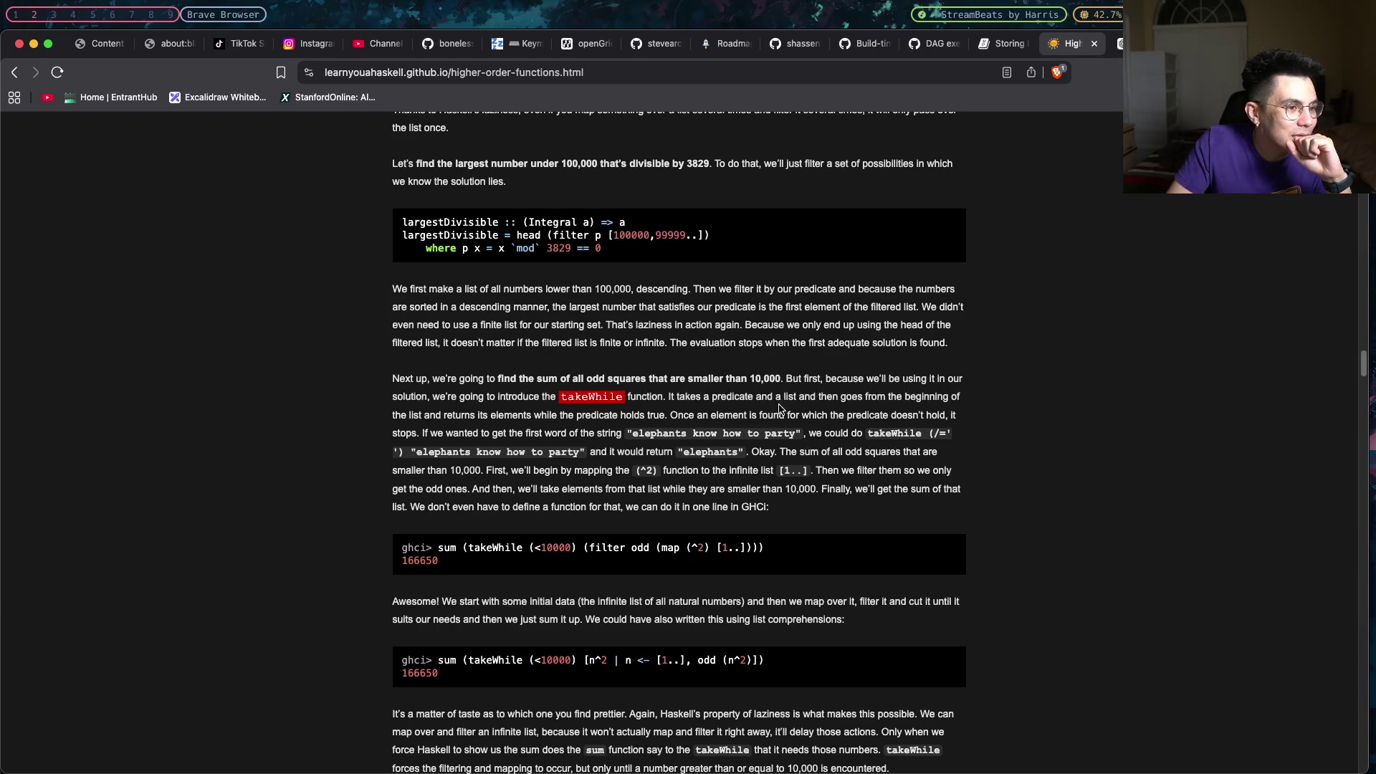
pyautogui.moveTo(779, 399); pyautogui.dragTo(836, 398)
pyautogui.click(839, 397)
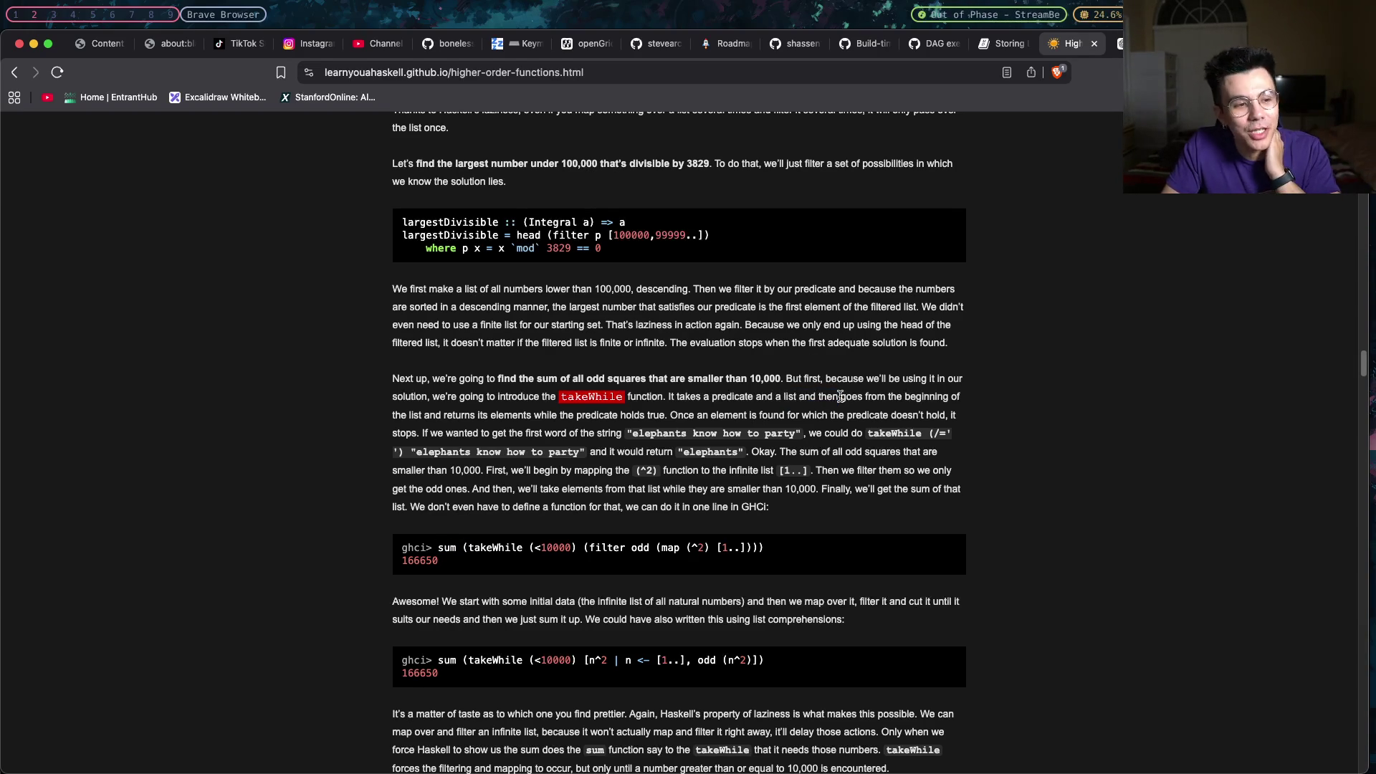
pyautogui.moveTo(802, 396); pyautogui.dragTo(884, 397)
pyautogui.click(885, 397)
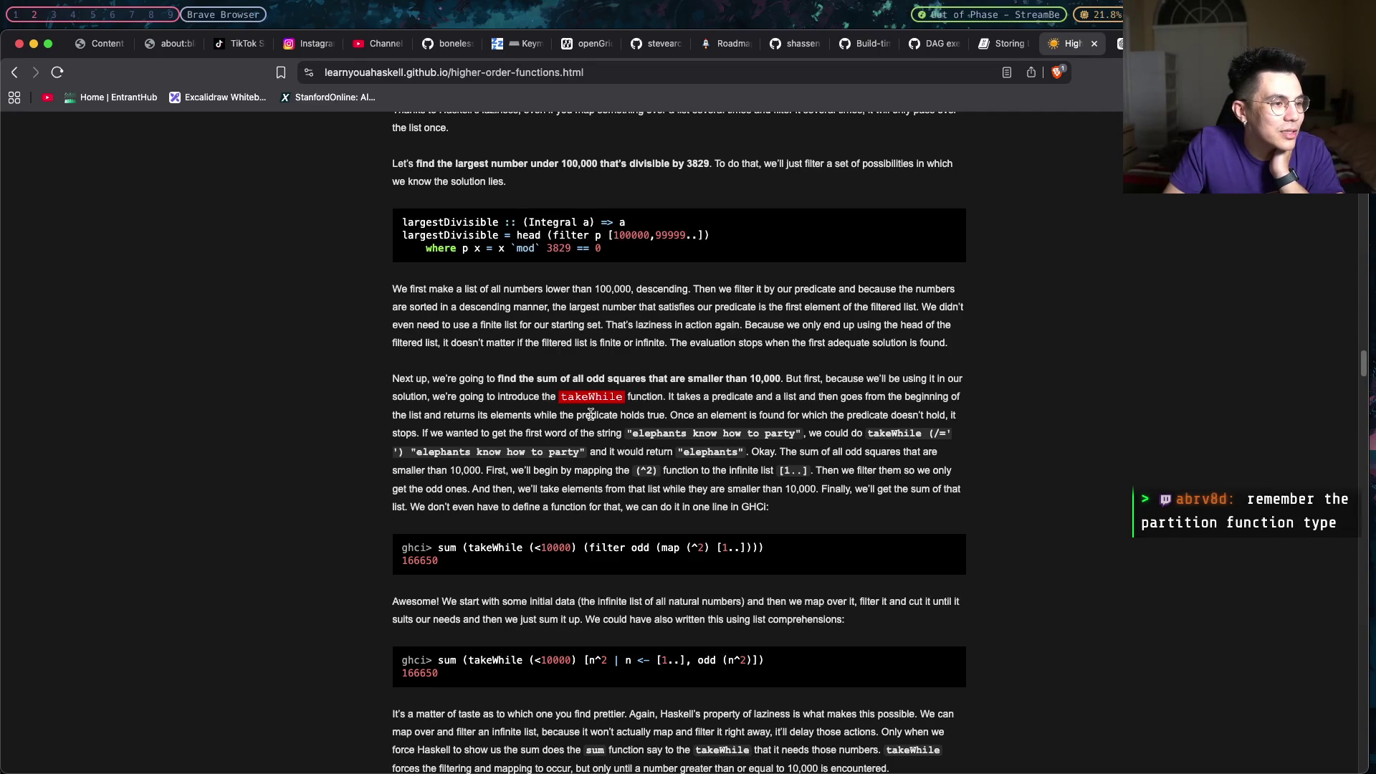
pyautogui.moveTo(578, 548); pyautogui.dragTo(527, 549)
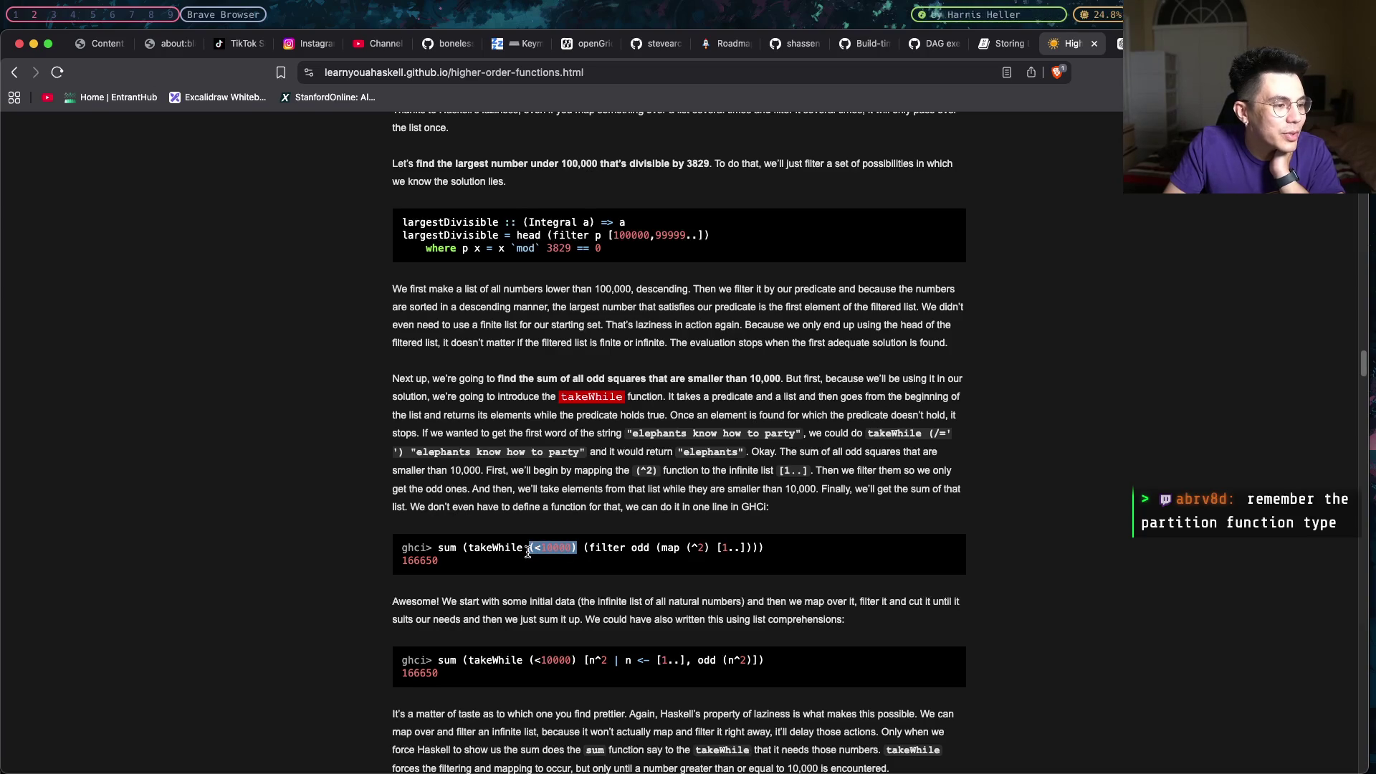
pyautogui.click(528, 552)
pyautogui.moveTo(579, 550); pyautogui.dragTo(528, 549)
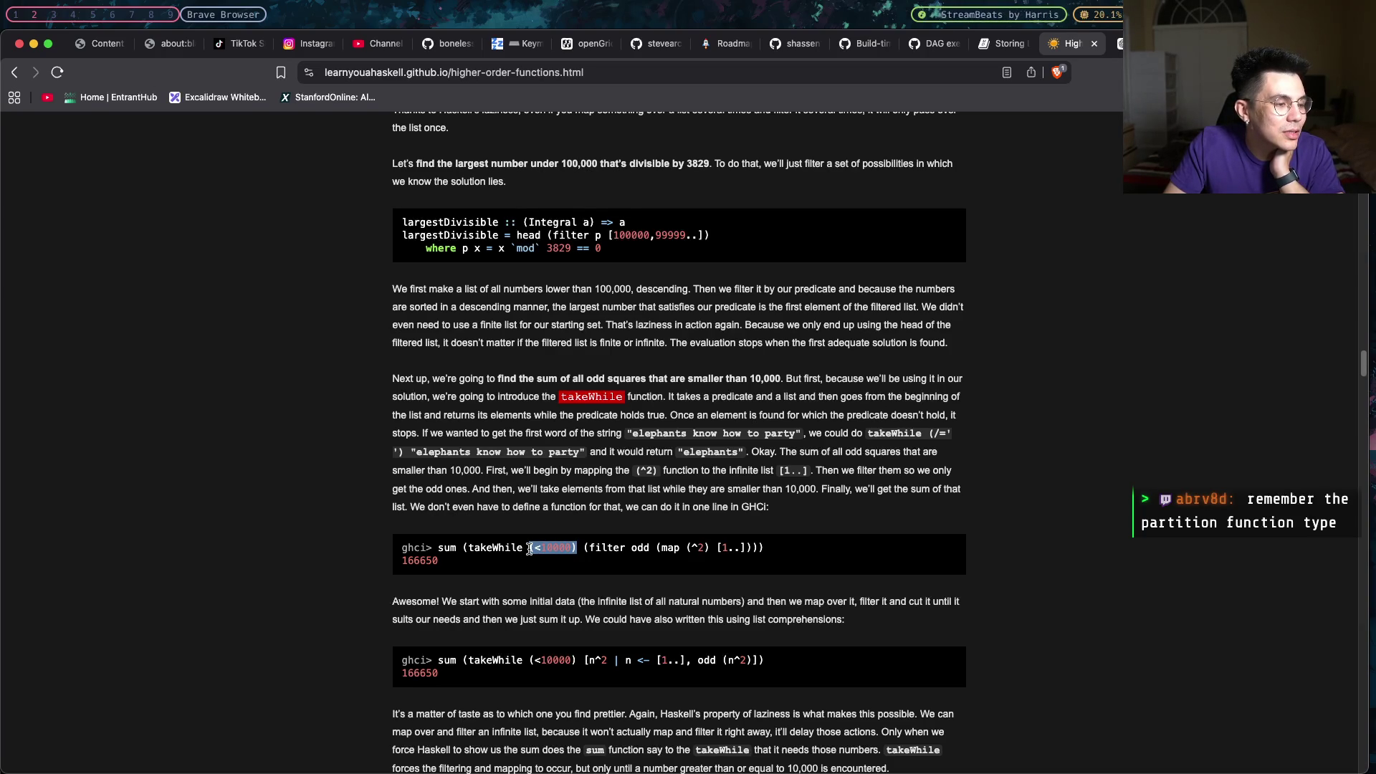
pyautogui.click(528, 549)
pyautogui.moveTo(571, 549); pyautogui.dragTo(532, 551)
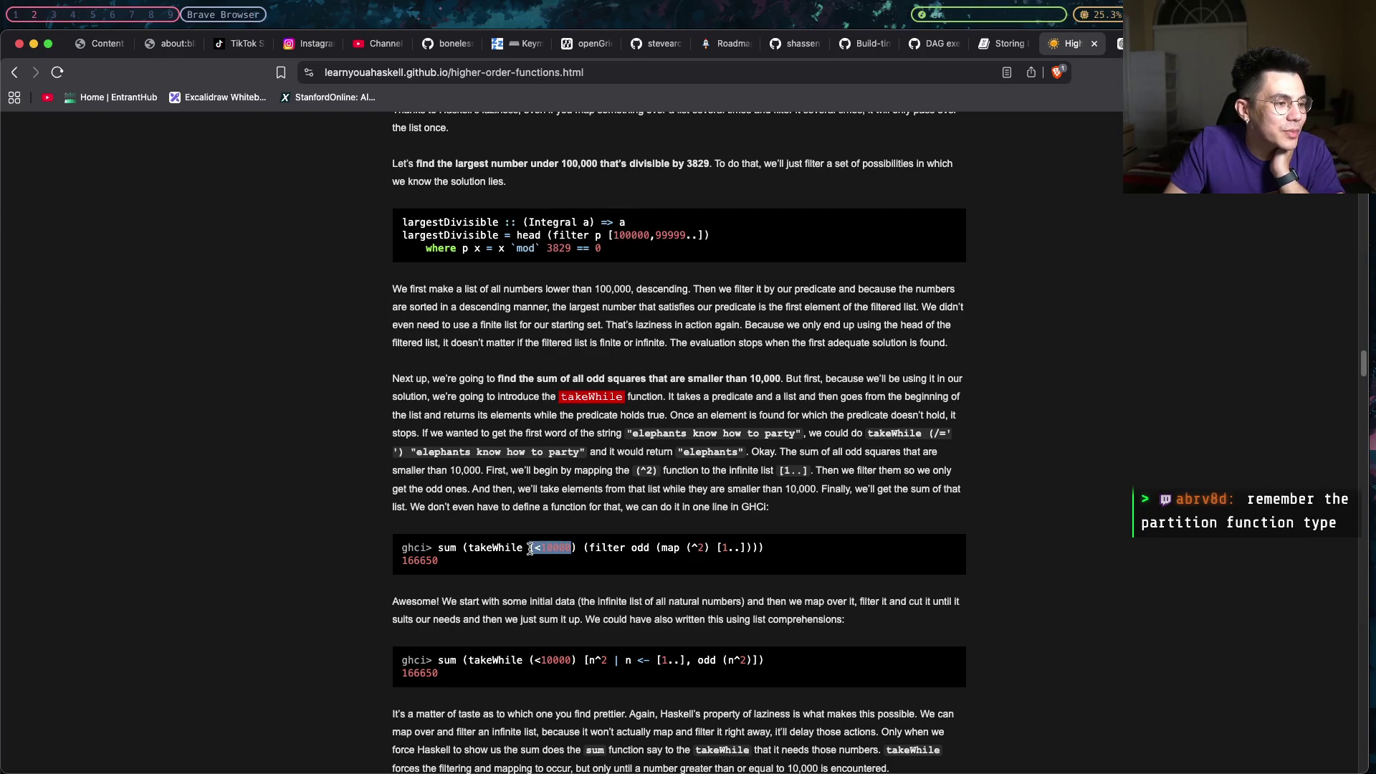
pyautogui.click(528, 550)
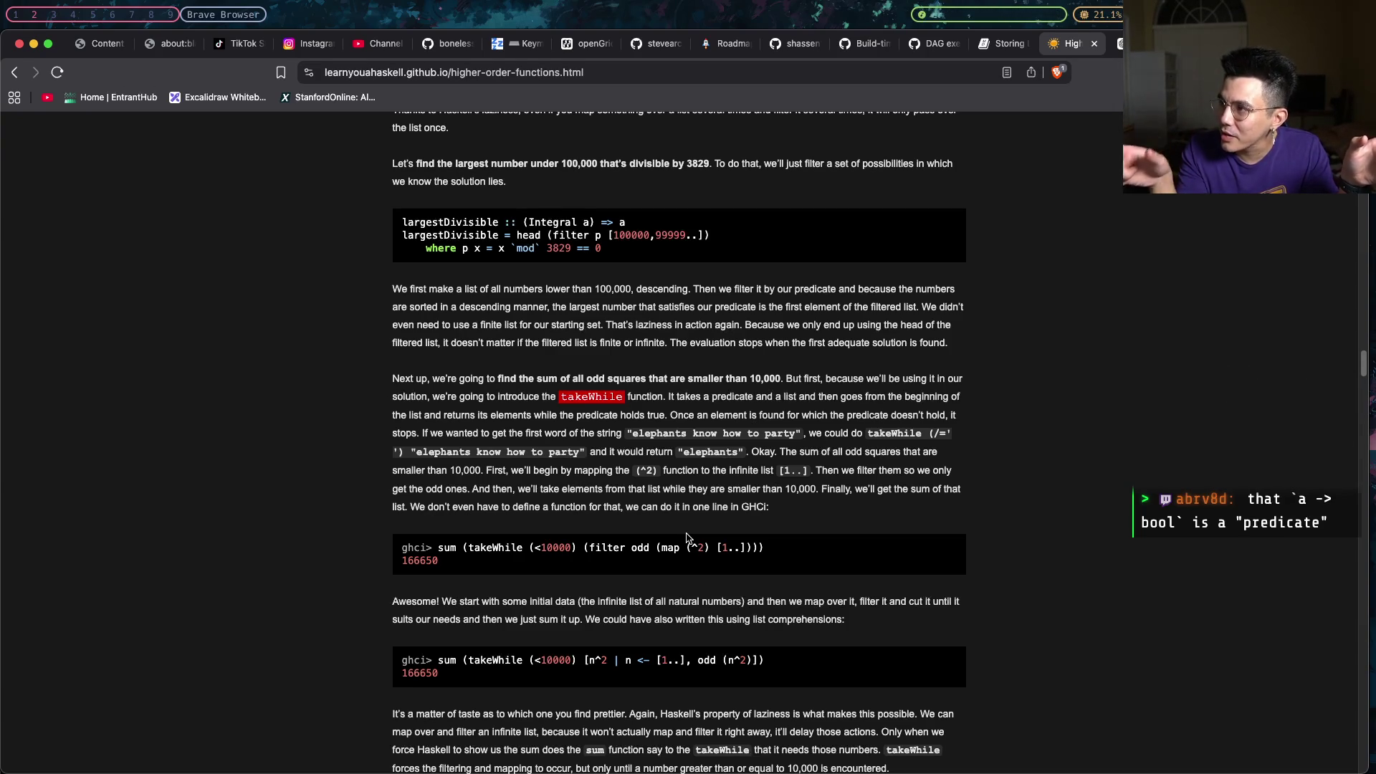
pyautogui.moveTo(580, 549)
pyautogui.mouseDown()
pyautogui.moveTo(530, 542)
pyautogui.moveTo(583, 549)
pyautogui.mouseUp()
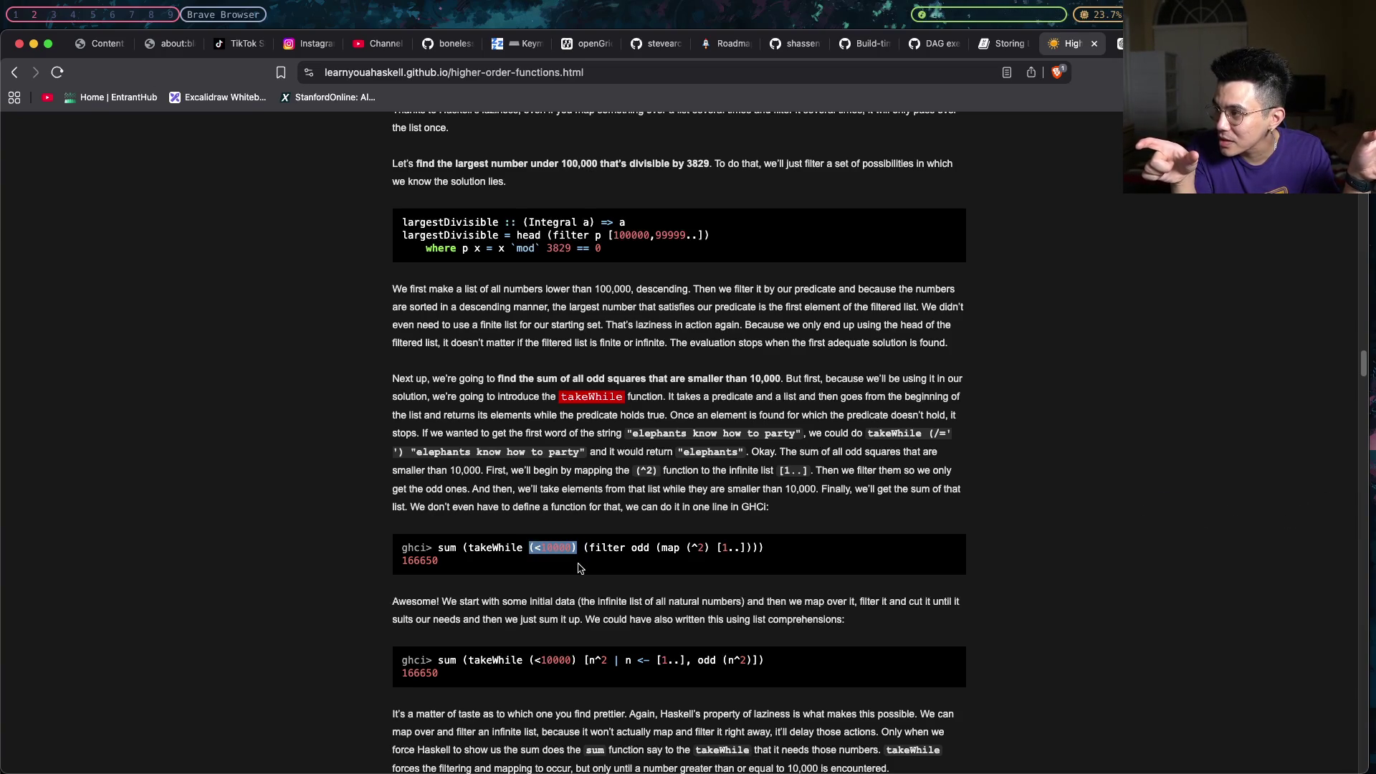
pyautogui.click(594, 549)
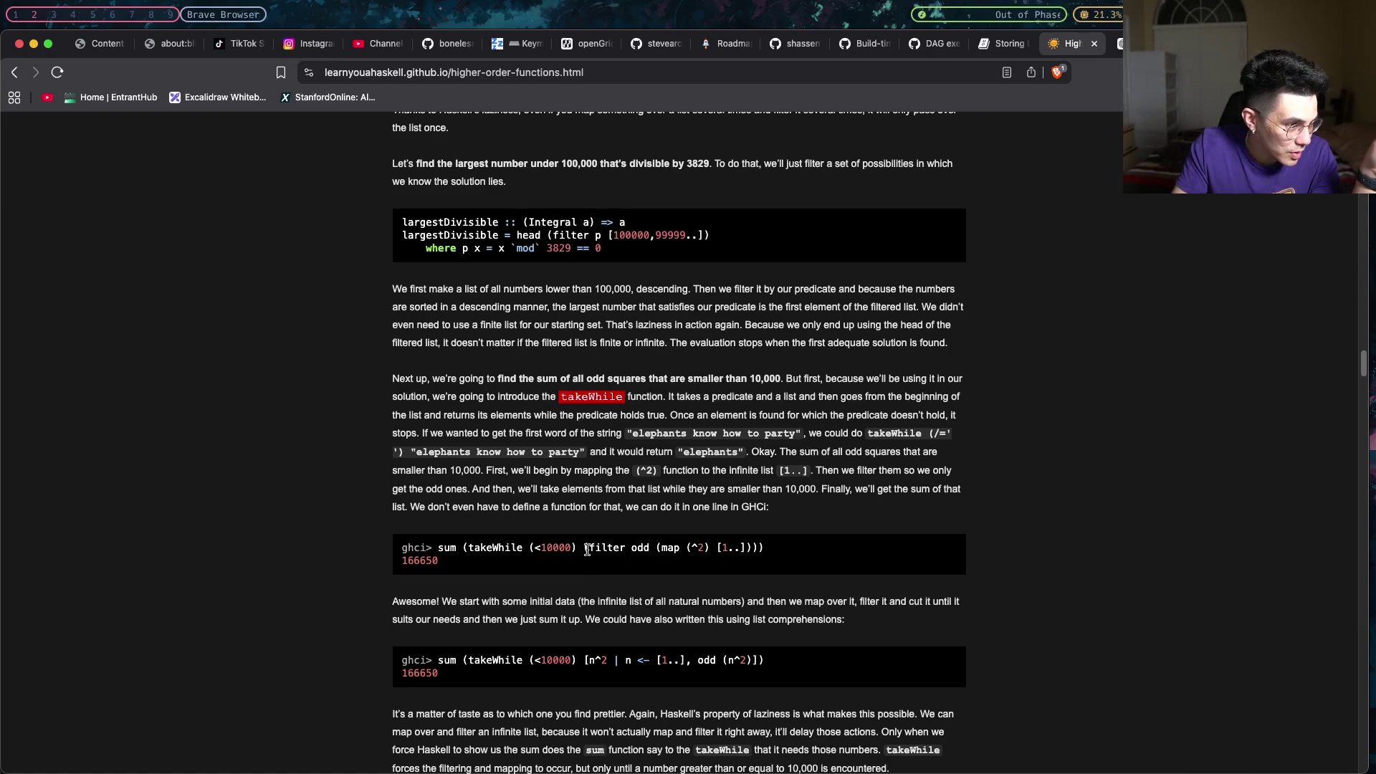
pyautogui.moveTo(578, 549)
pyautogui.mouseDown()
pyautogui.moveTo(522, 551)
pyautogui.moveTo(760, 549)
pyautogui.mouseUp()
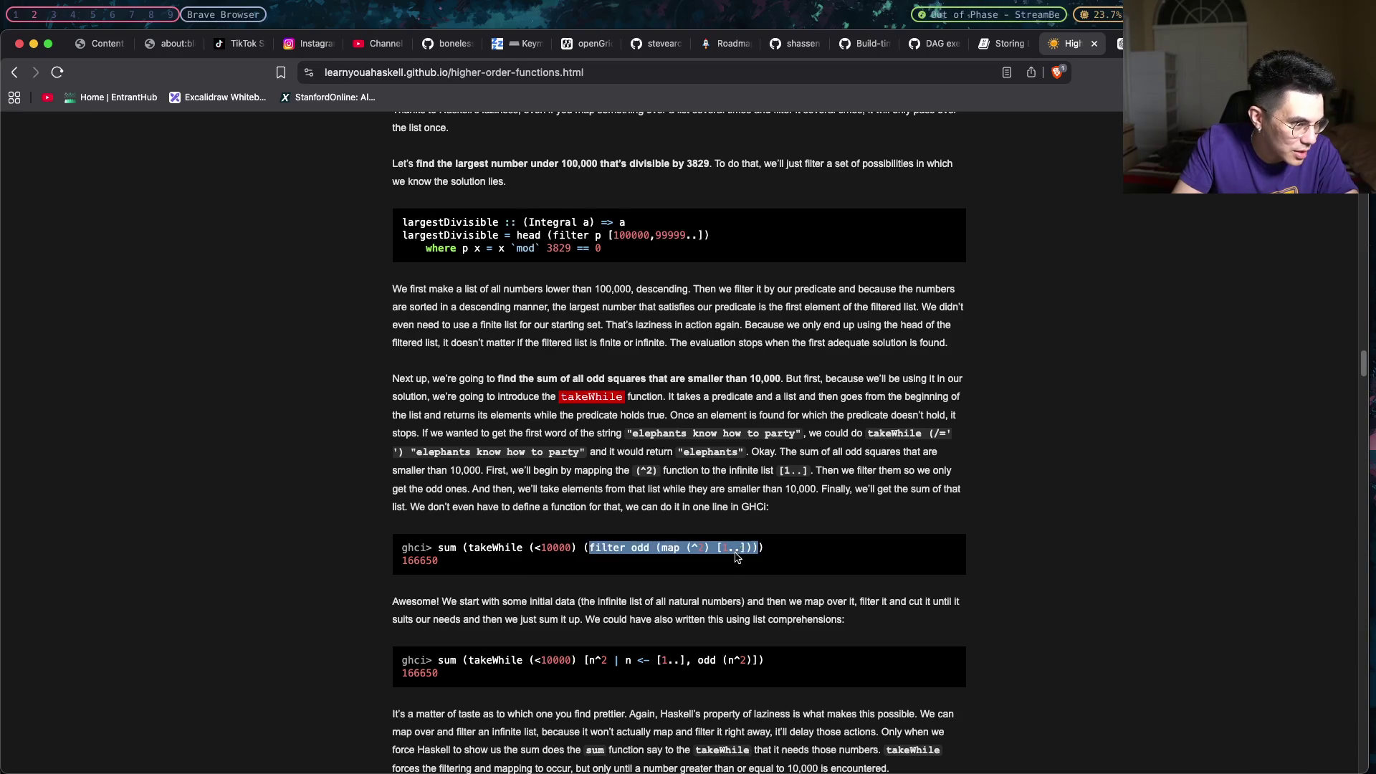
pyautogui.click(551, 551)
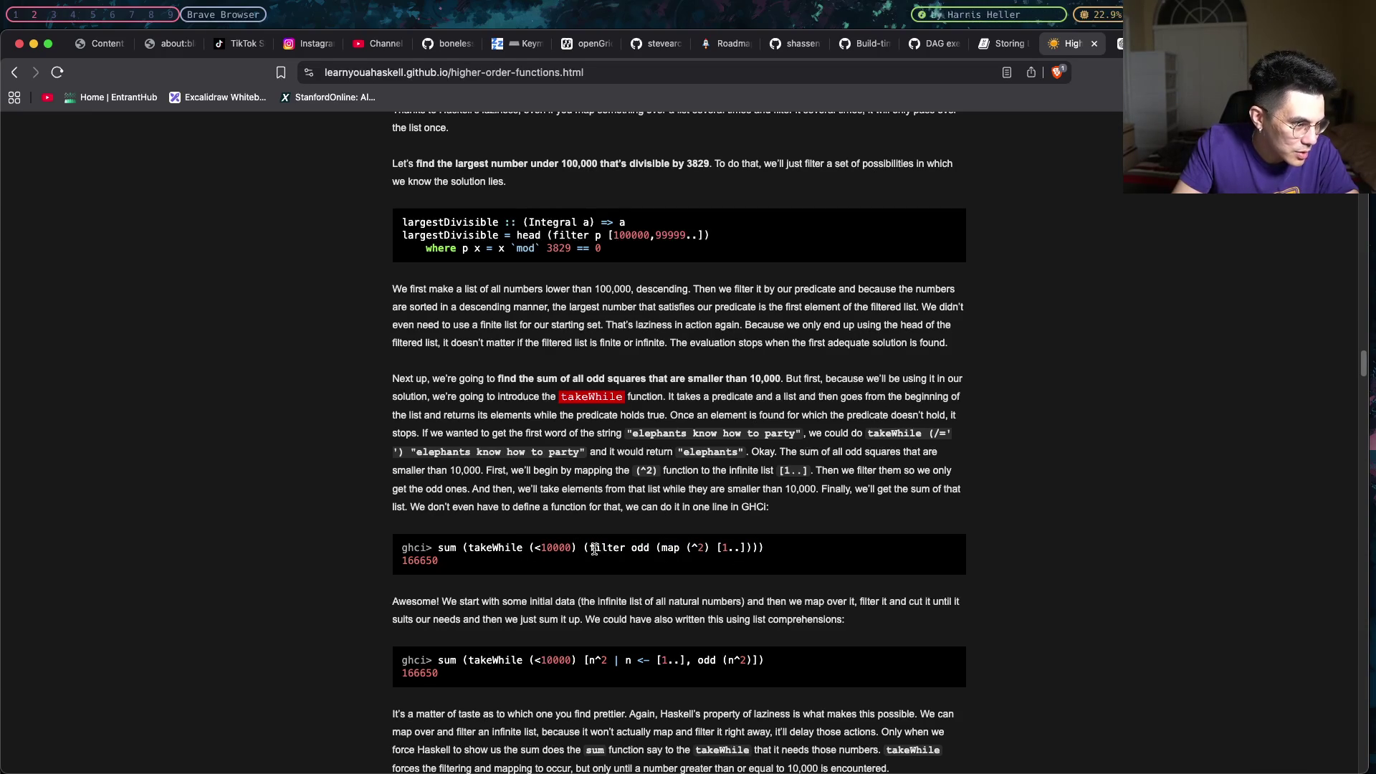
pyautogui.moveTo(627, 549)
pyautogui.mouseDown()
pyautogui.moveTo(649, 550)
pyautogui.moveTo(629, 549)
pyautogui.mouseUp()
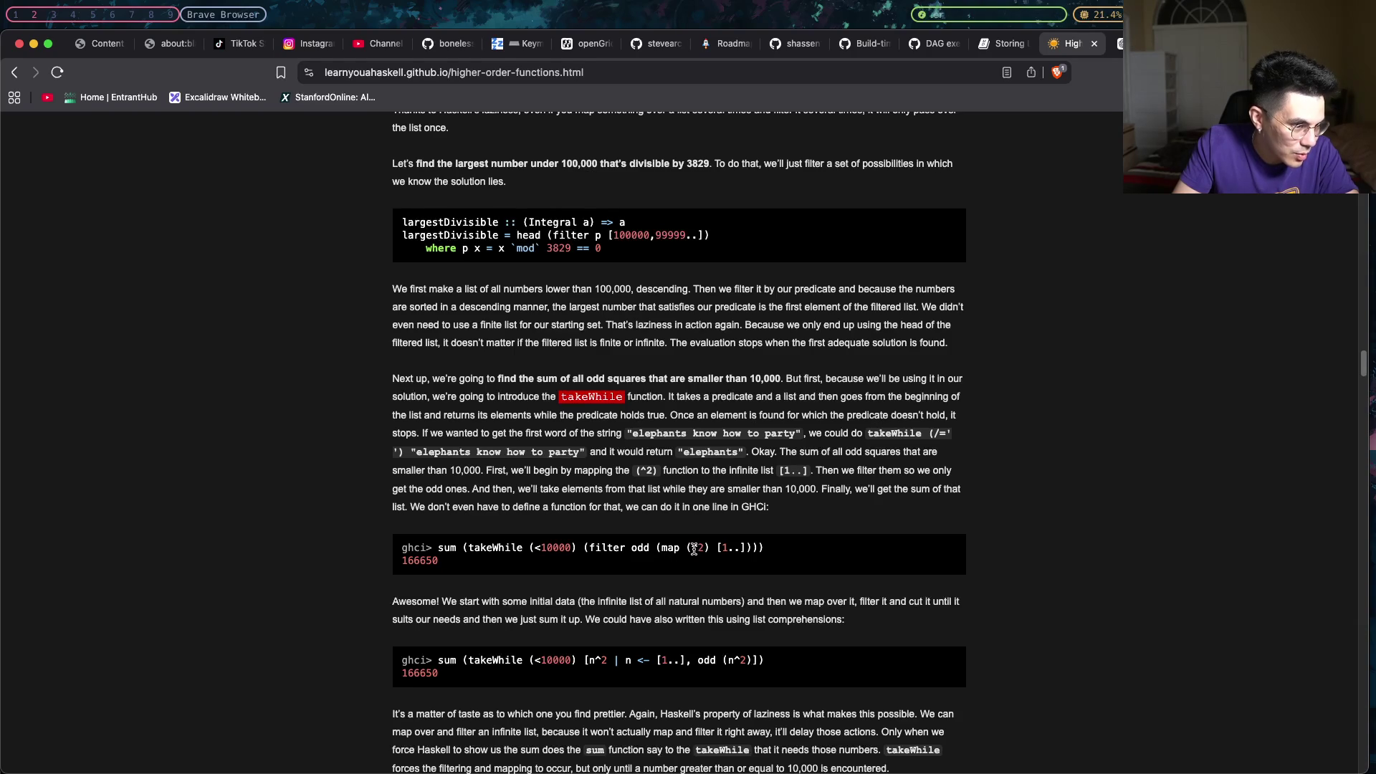
pyautogui.moveTo(691, 550)
pyautogui.mouseDown()
pyautogui.moveTo(740, 547)
pyautogui.moveTo(704, 550)
pyautogui.mouseUp()
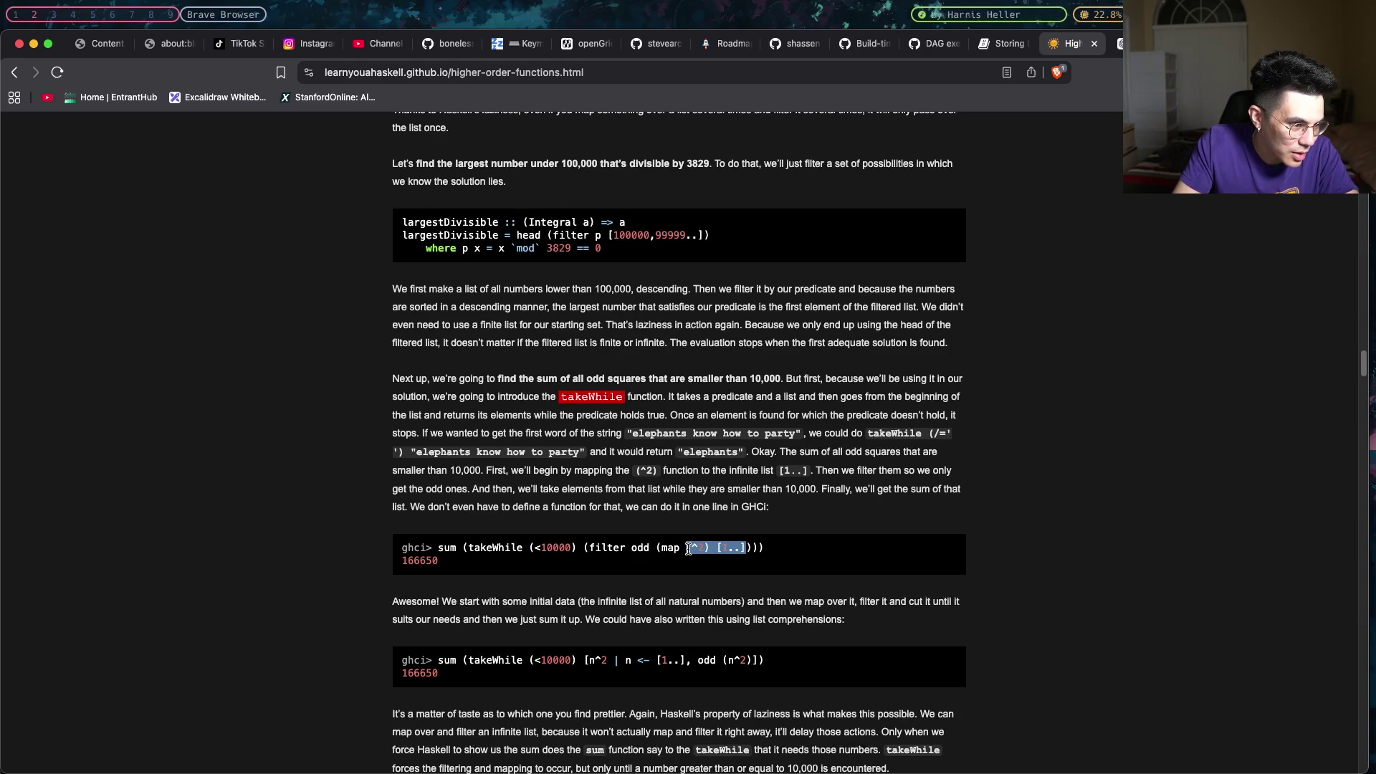
pyautogui.click(688, 549)
pyautogui.moveTo(689, 549); pyautogui.dragTo(739, 551)
pyautogui.click(741, 549)
pyautogui.click(681, 549)
pyautogui.click(740, 549)
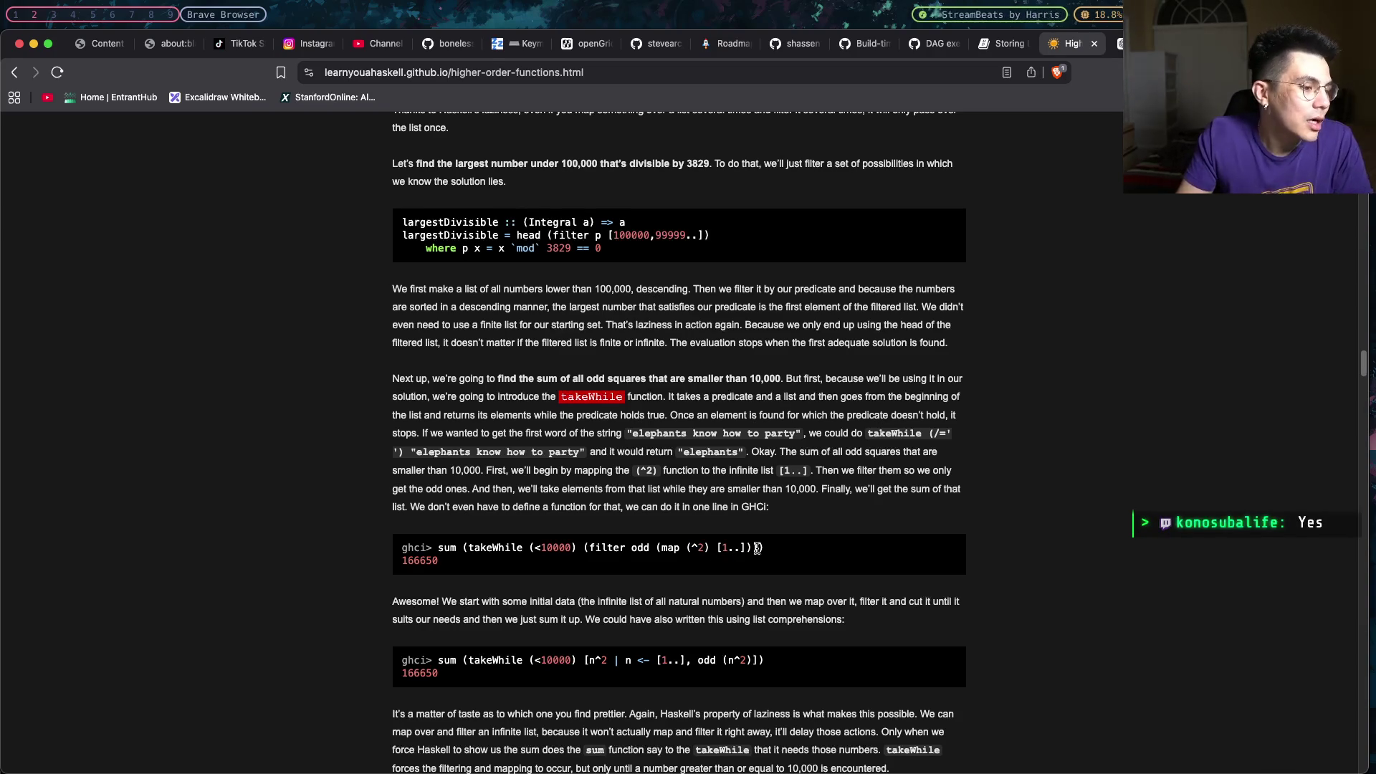
pyautogui.moveTo(718, 548); pyautogui.dragTo(745, 547)
pyautogui.click(720, 549)
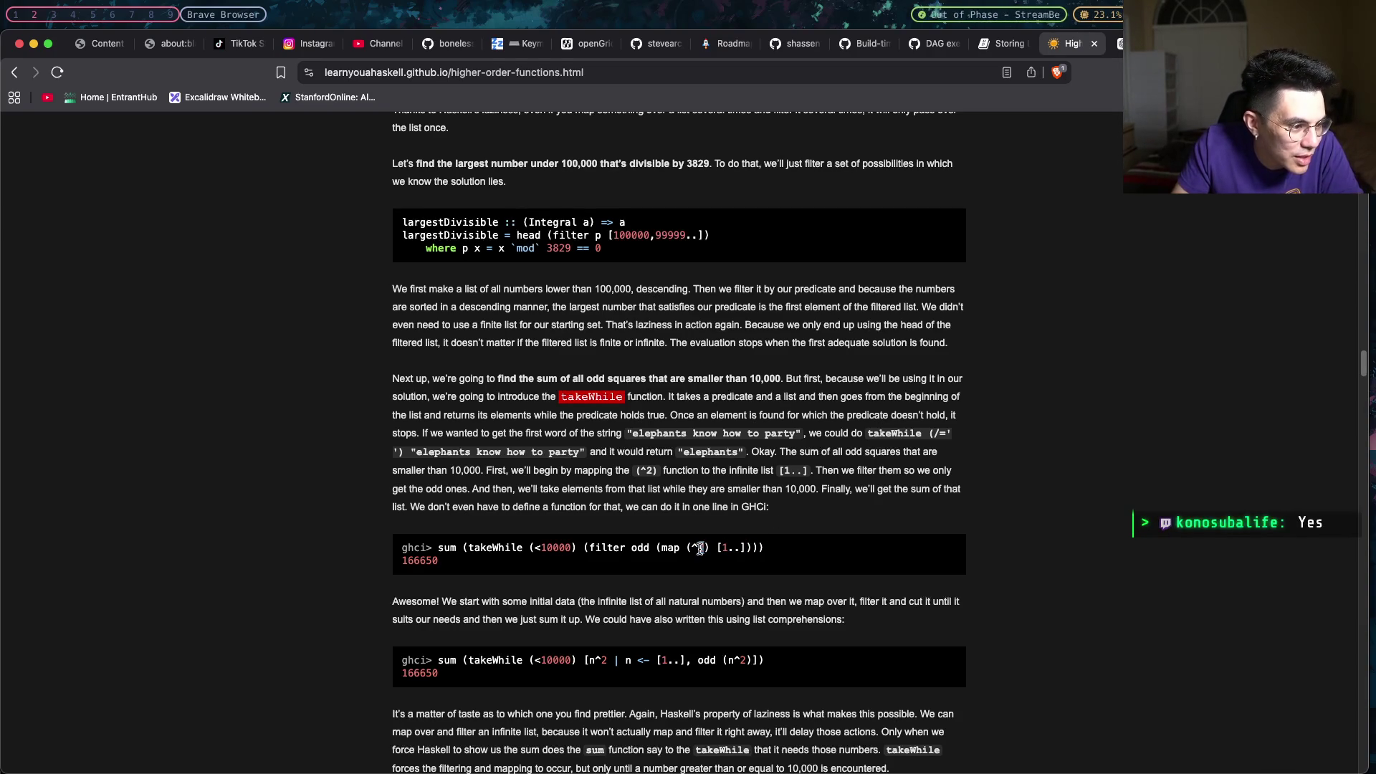
pyautogui.click(679, 548)
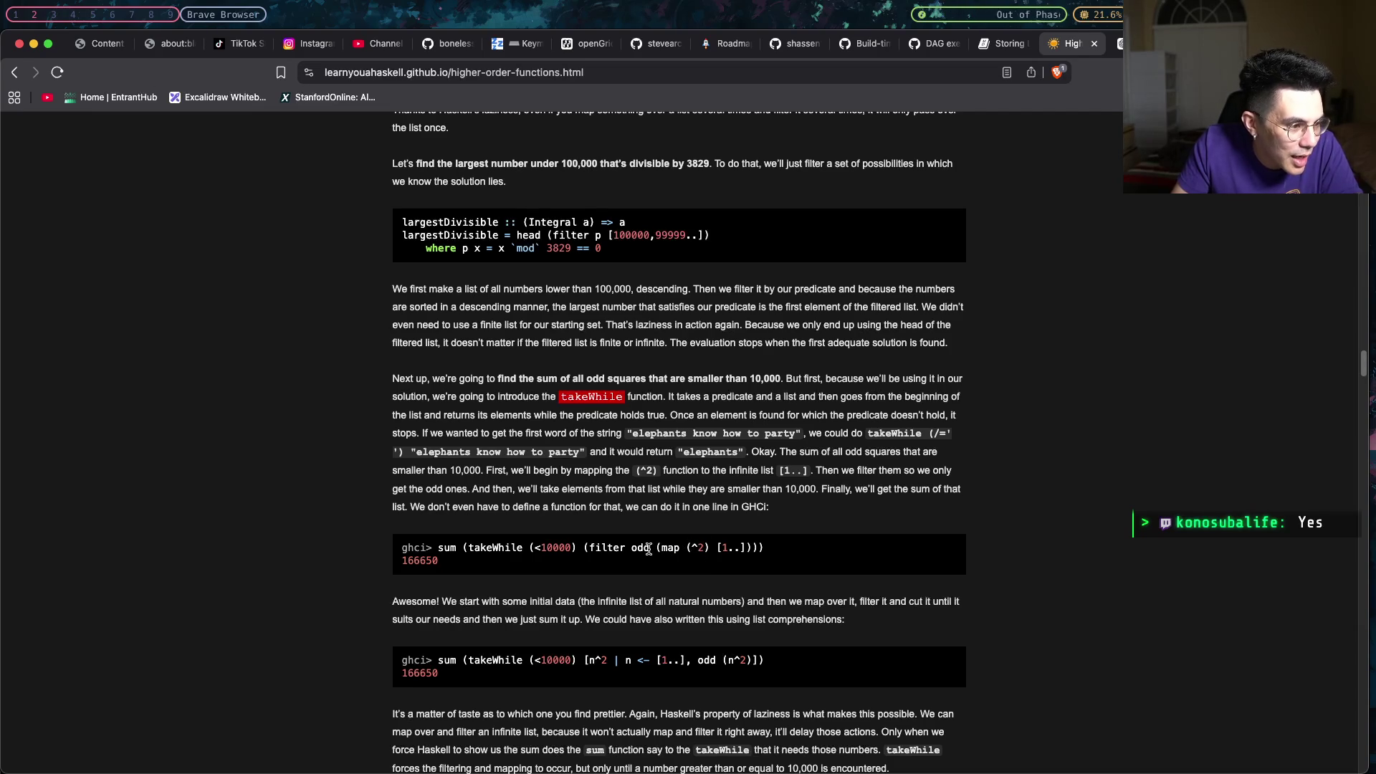
pyautogui.moveTo(577, 549); pyautogui.dragTo(522, 548)
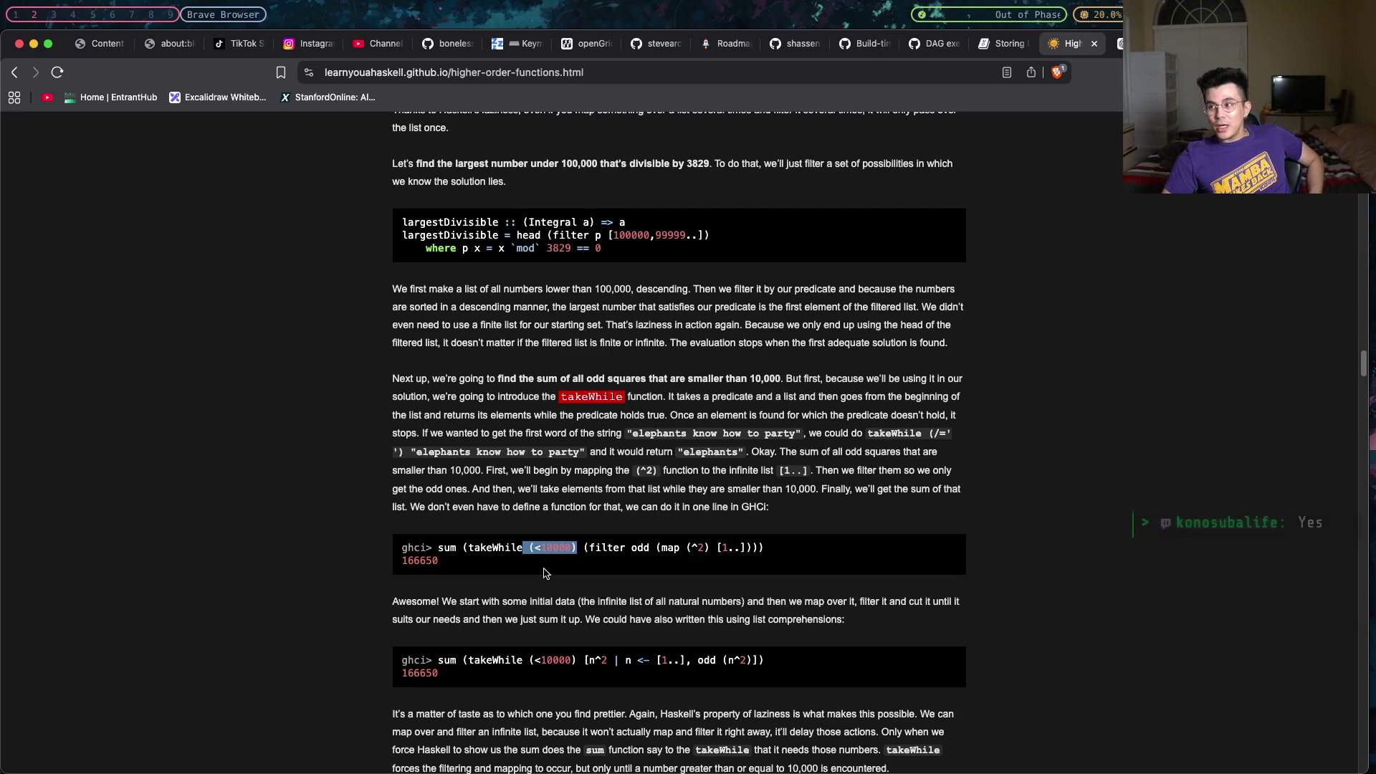
pyautogui.moveTo(463, 548)
pyautogui.mouseDown()
pyautogui.moveTo(500, 545)
pyautogui.moveTo(436, 548)
pyautogui.mouseUp()
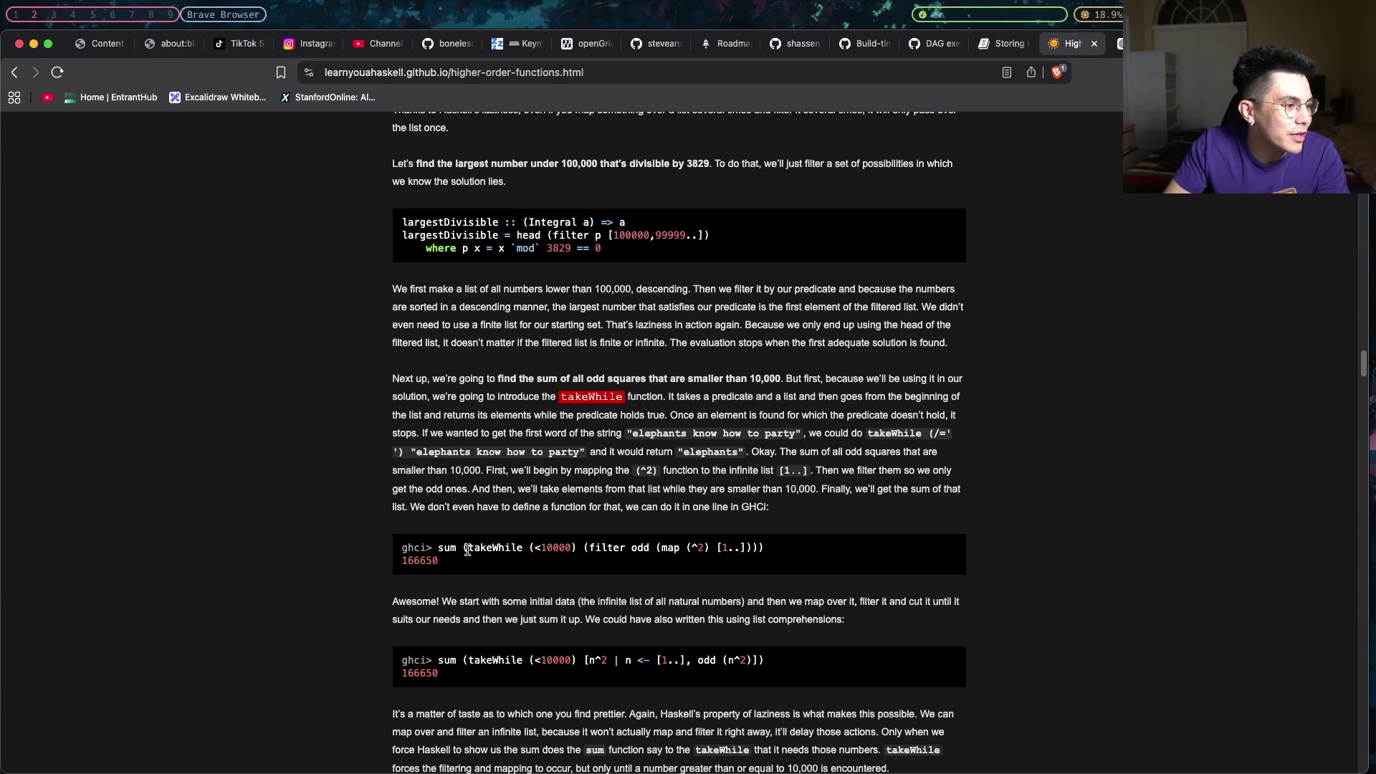
pyautogui.click(459, 549)
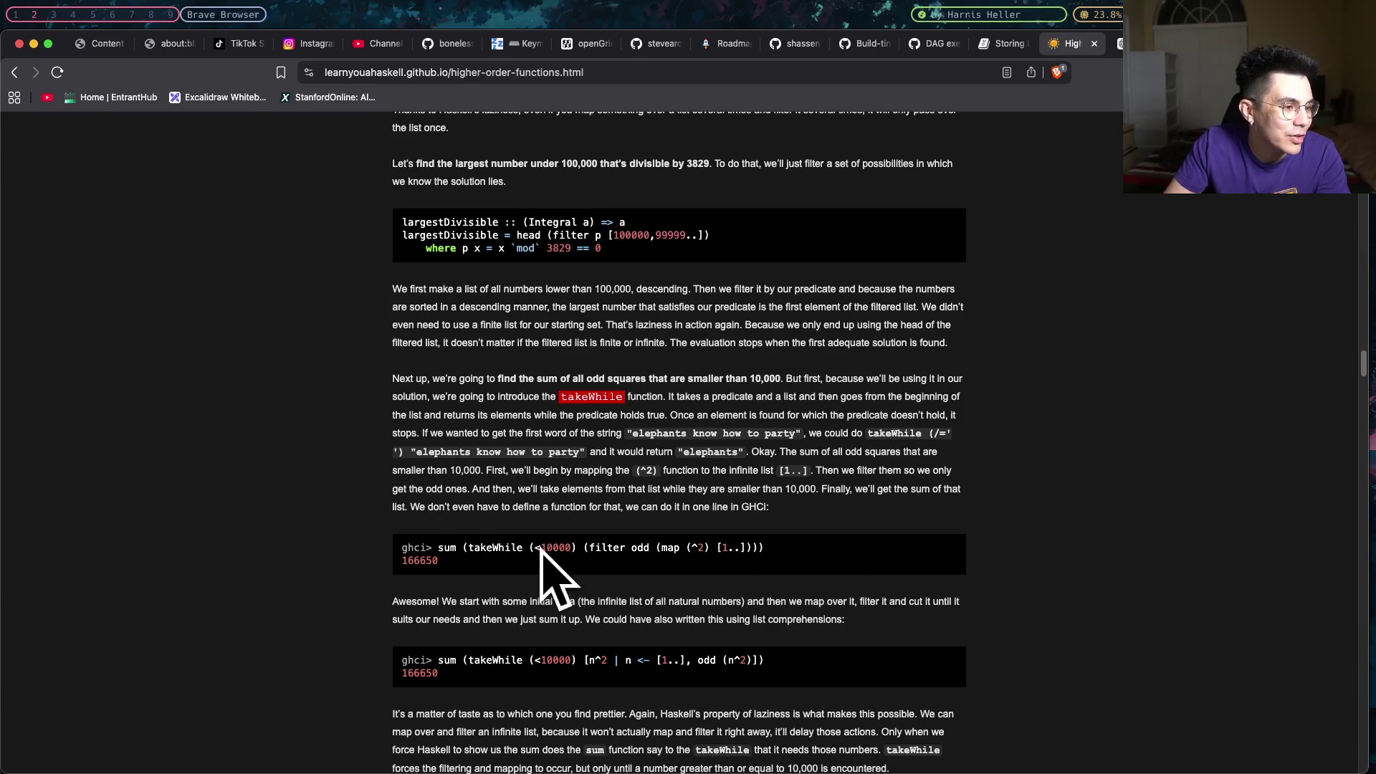
pyautogui.moveTo(432, 548); pyautogui.dragTo(443, 548)
pyautogui.click(460, 548)
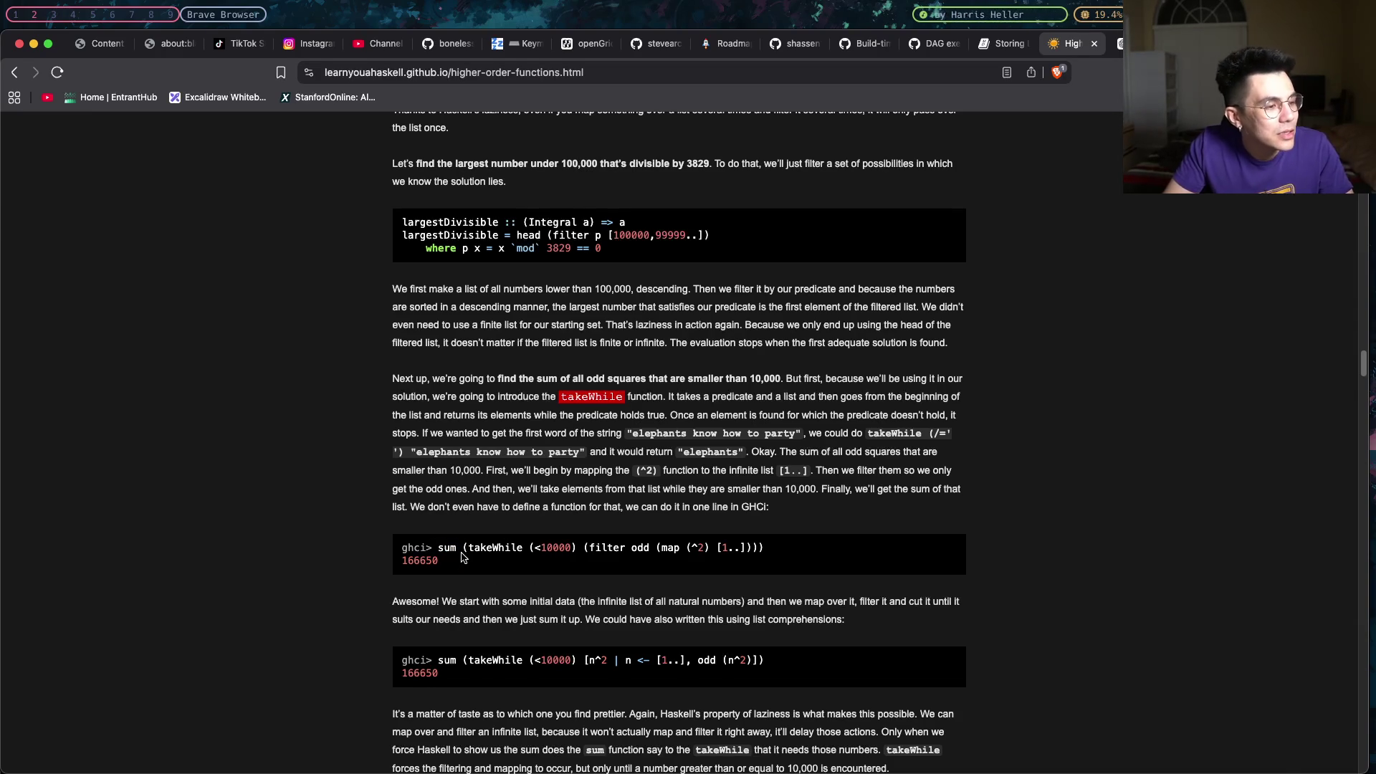
pyautogui.moveTo(779, 552); pyautogui.dragTo(451, 550)
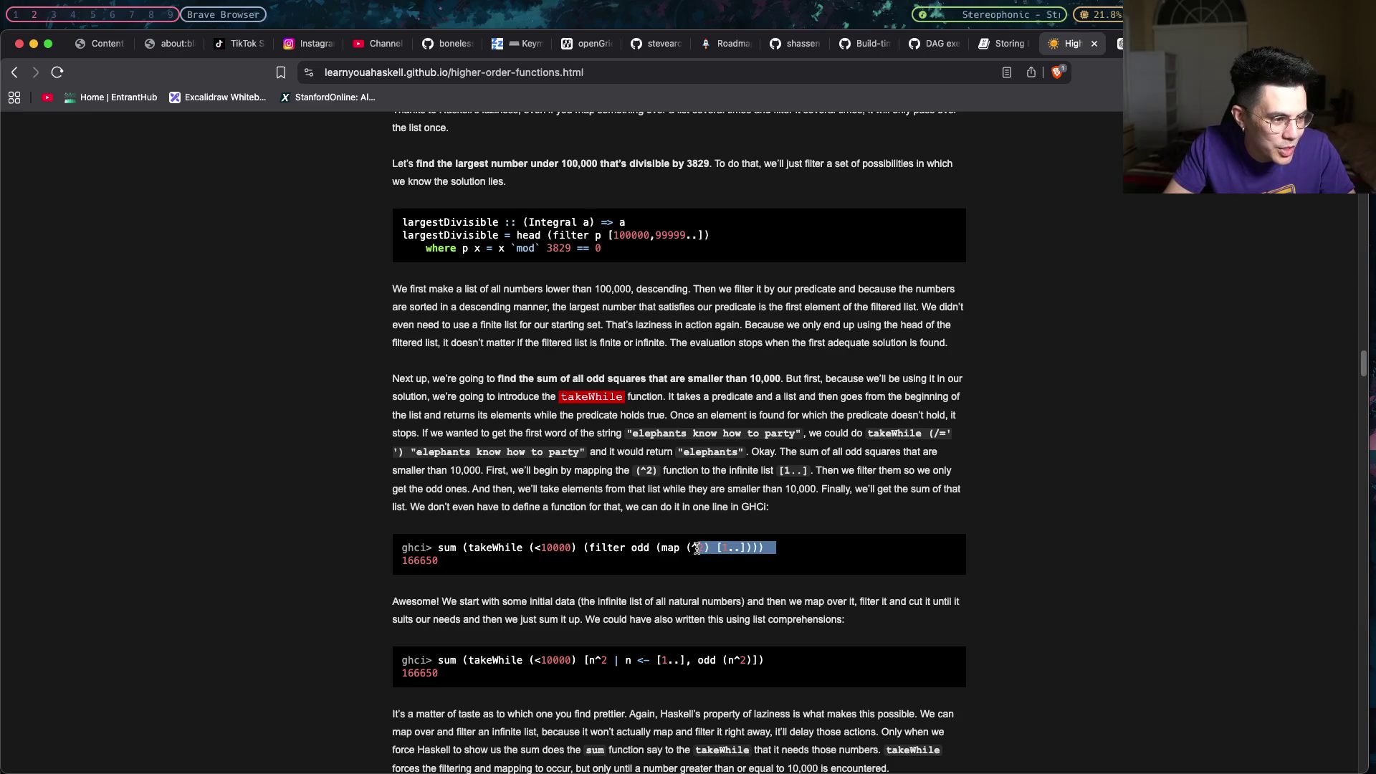
pyautogui.click(439, 552)
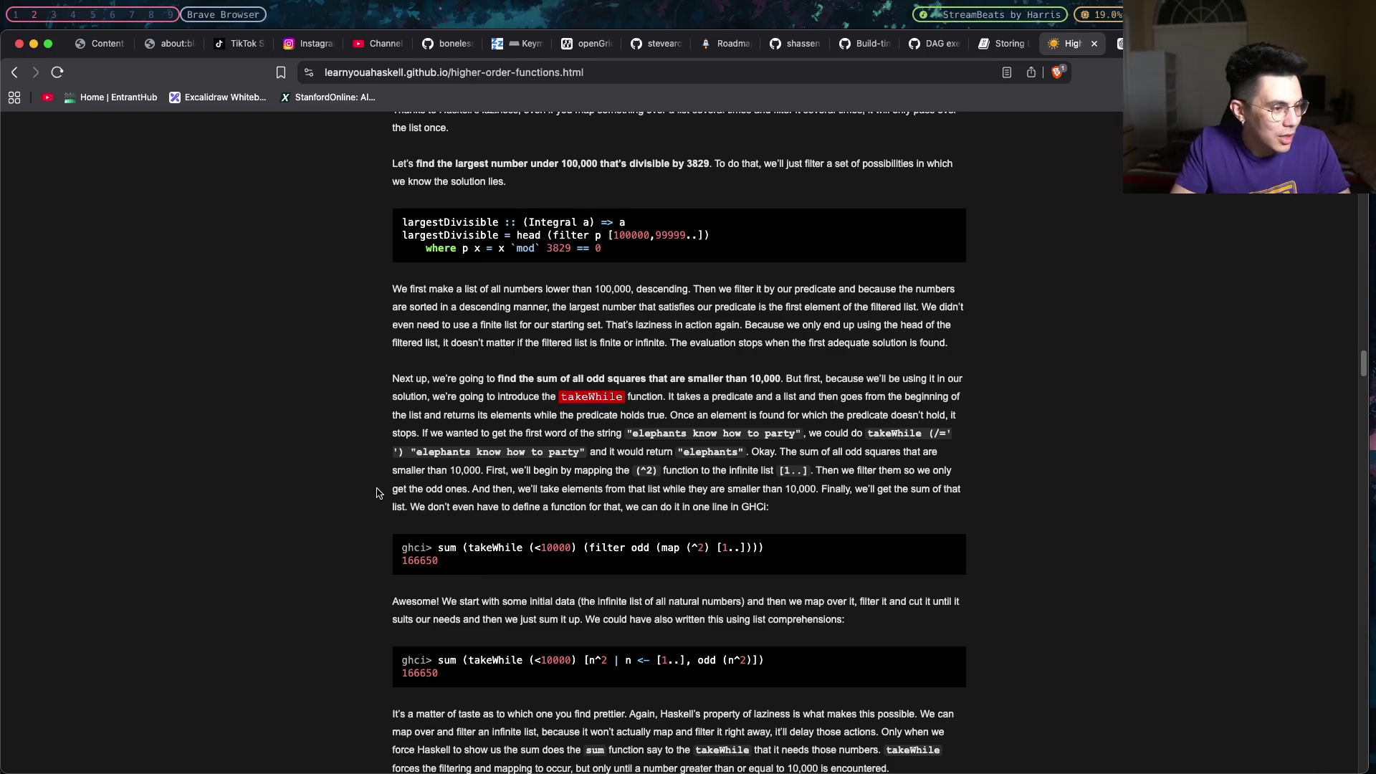
pyautogui.moveTo(467, 548); pyautogui.dragTo(577, 549)
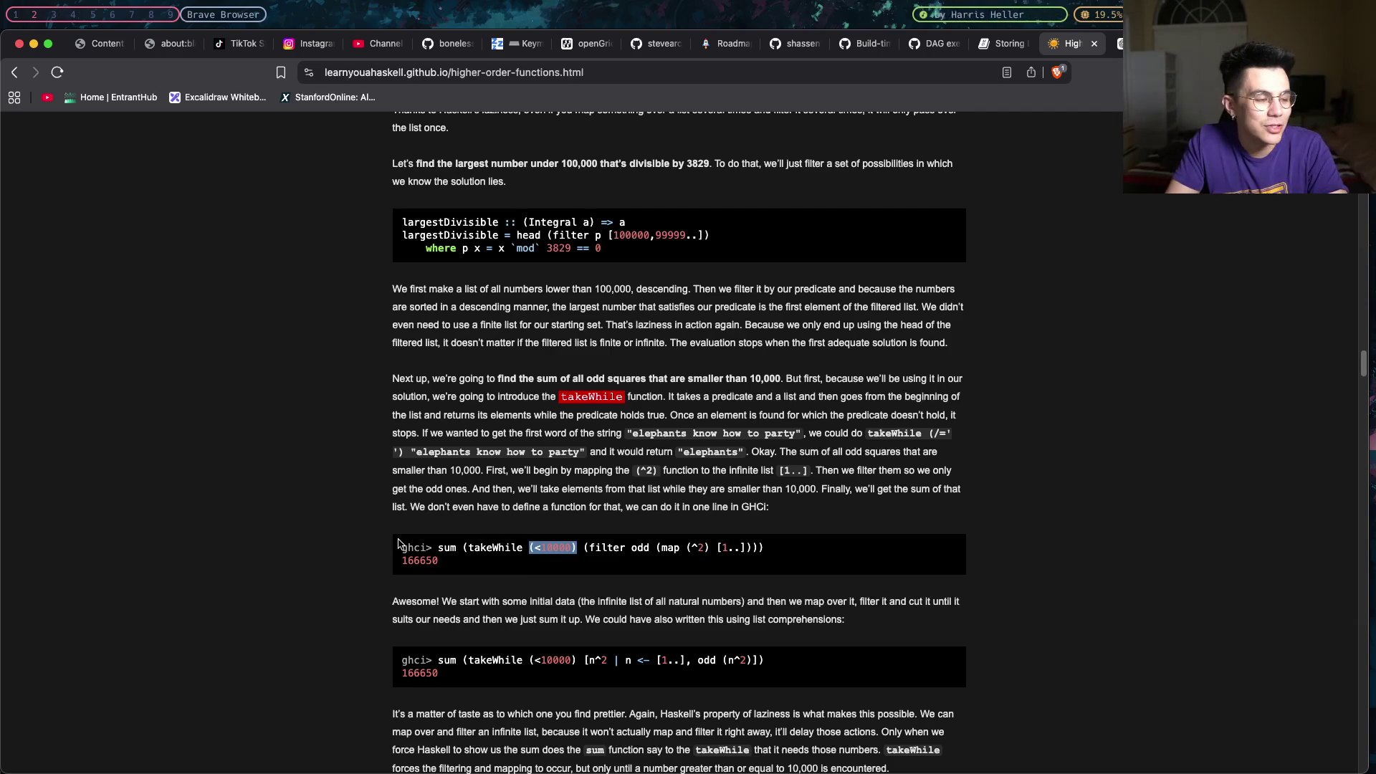
pyautogui.doubleClick(449, 551)
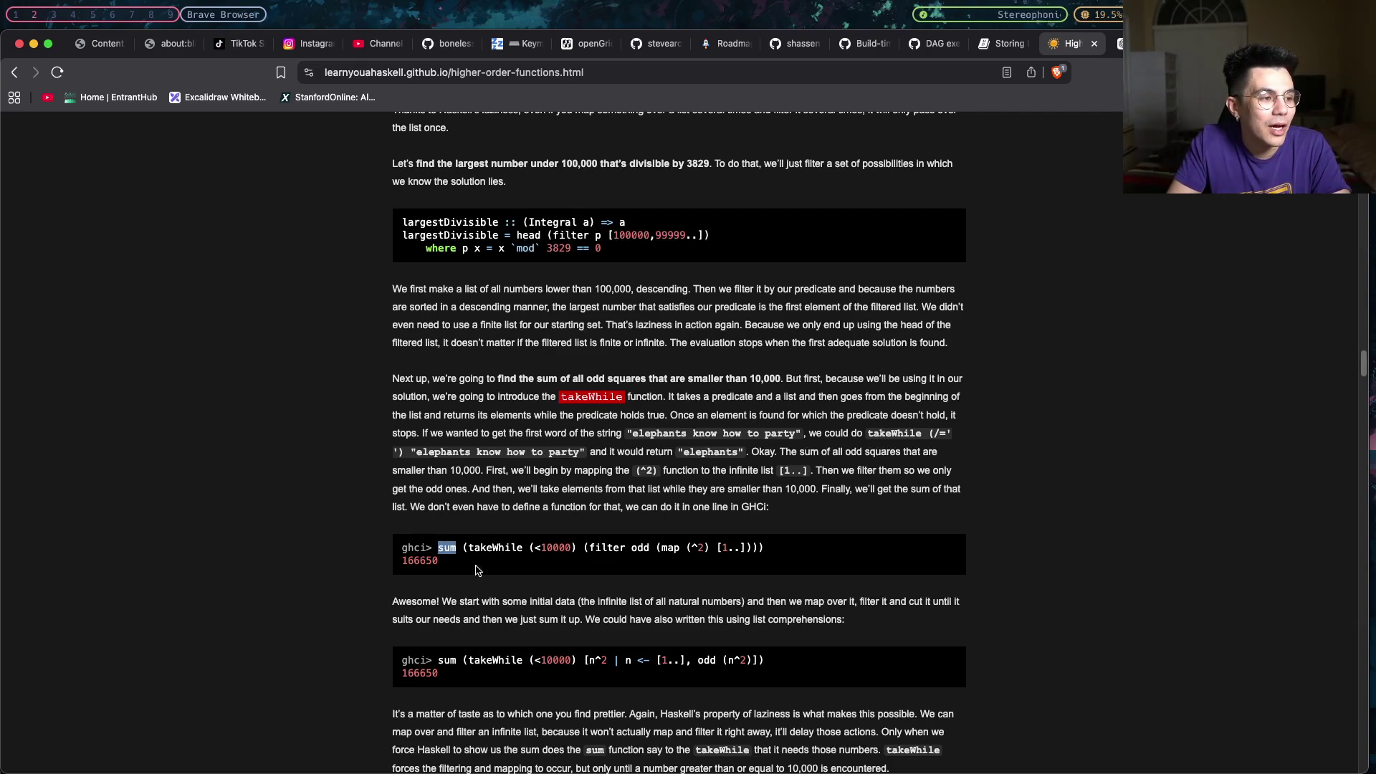
pyautogui.click(479, 543)
pyautogui.doubleClick(492, 549)
pyautogui.click(526, 551)
pyautogui.moveTo(573, 546); pyautogui.dragTo(534, 546)
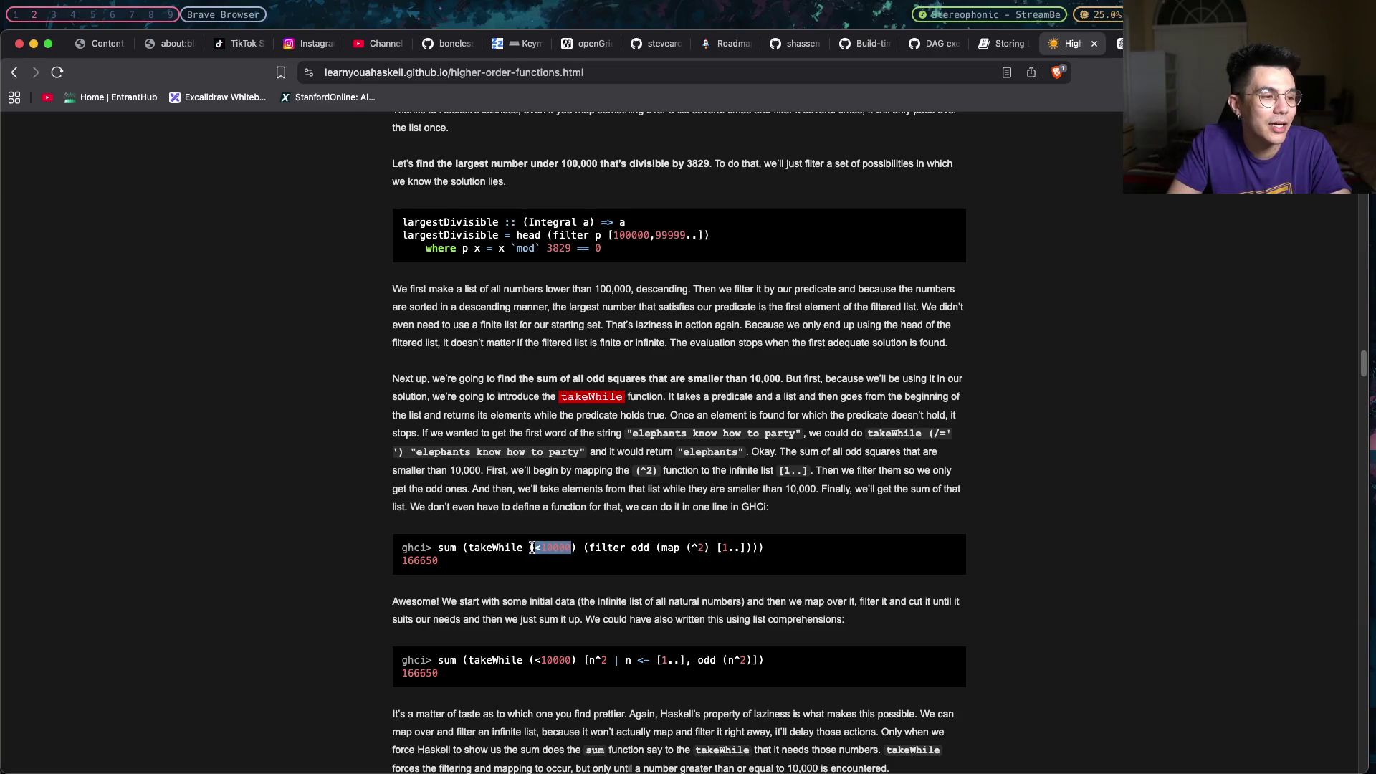
pyautogui.moveTo(589, 549); pyautogui.dragTo(630, 549)
pyautogui.click(631, 549)
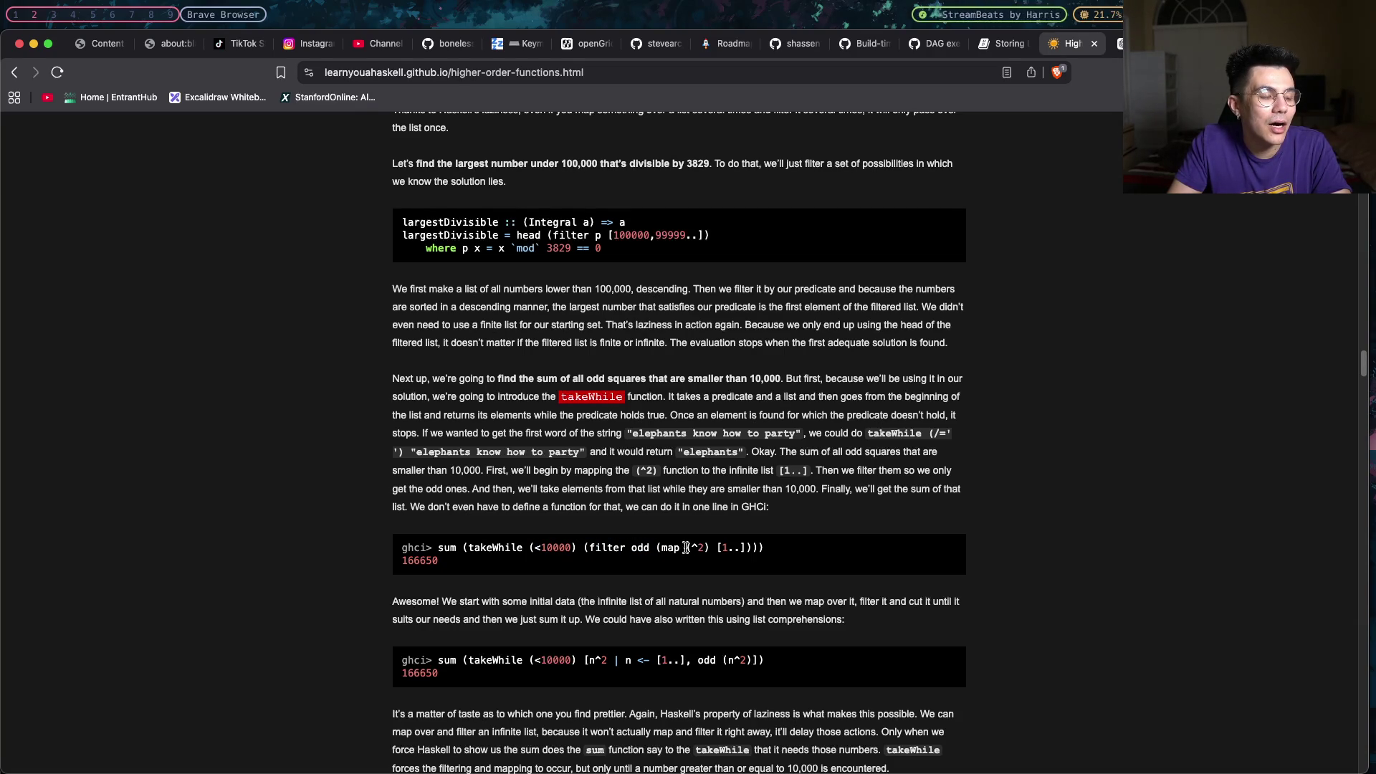
pyautogui.moveTo(715, 548); pyautogui.dragTo(746, 548)
pyautogui.moveTo(593, 547); pyautogui.dragTo(506, 547)
pyautogui.click(546, 547)
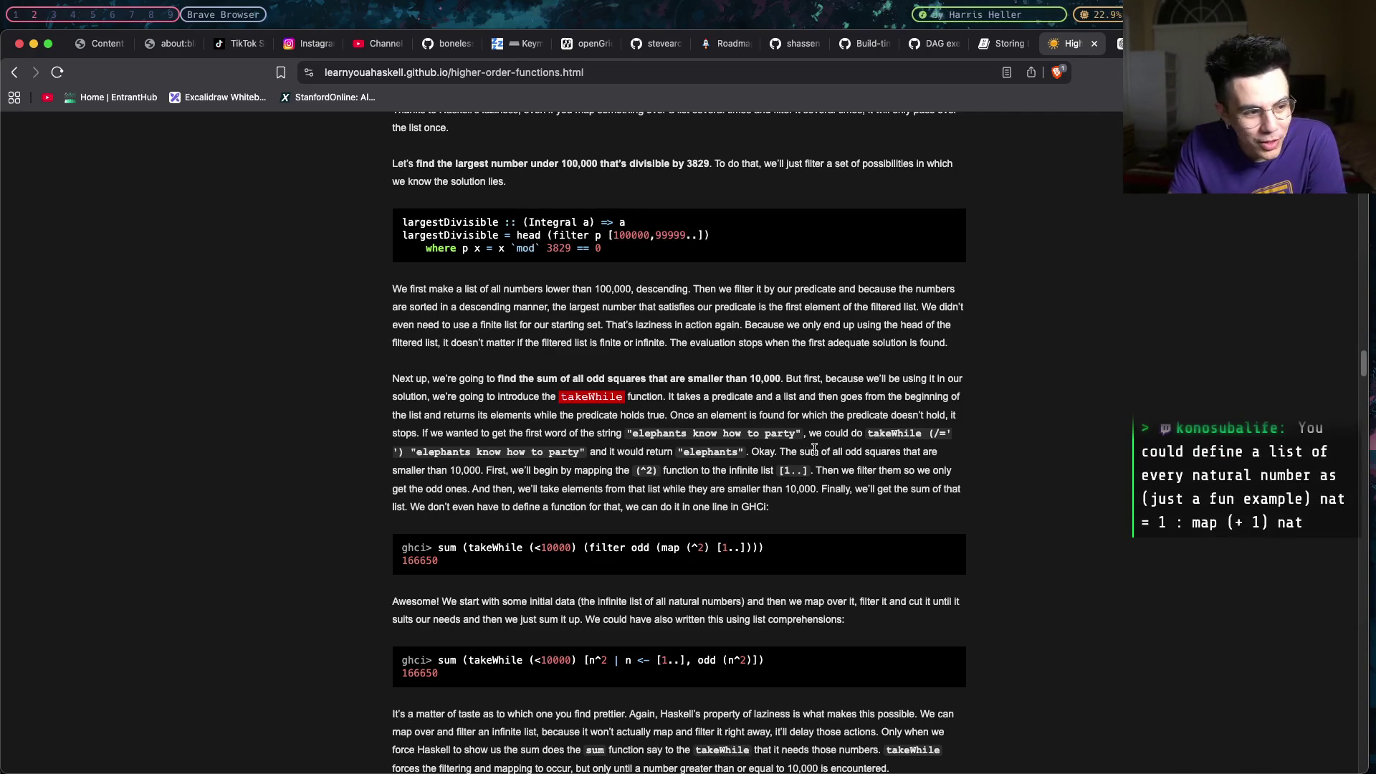
pyautogui.moveTo(783, 450); pyautogui.dragTo(938, 452)
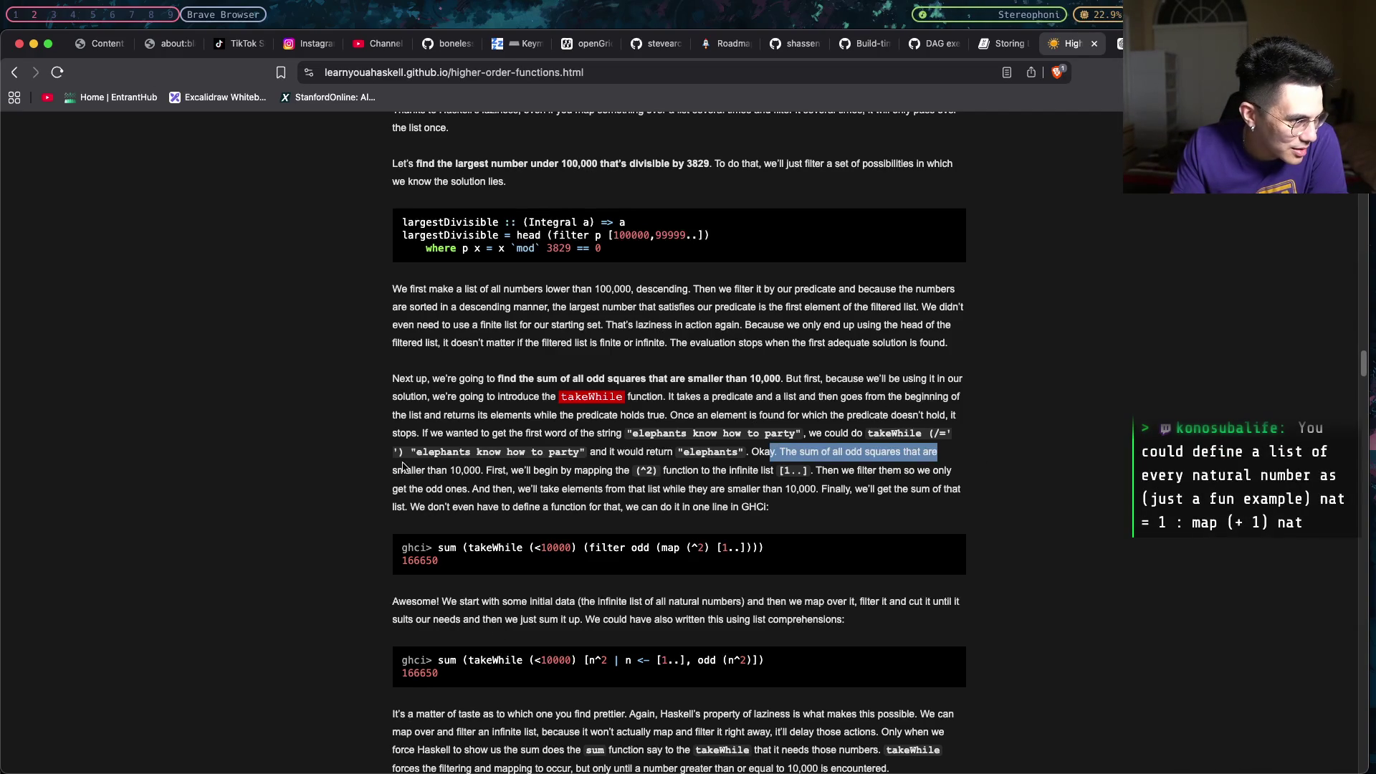
pyautogui.moveTo(394, 469); pyautogui.dragTo(558, 472)
pyautogui.click(558, 471)
pyautogui.moveTo(645, 433)
pyautogui.mouseDown()
pyautogui.moveTo(675, 470)
pyautogui.moveTo(798, 431)
pyautogui.mouseUp()
pyautogui.click(645, 433)
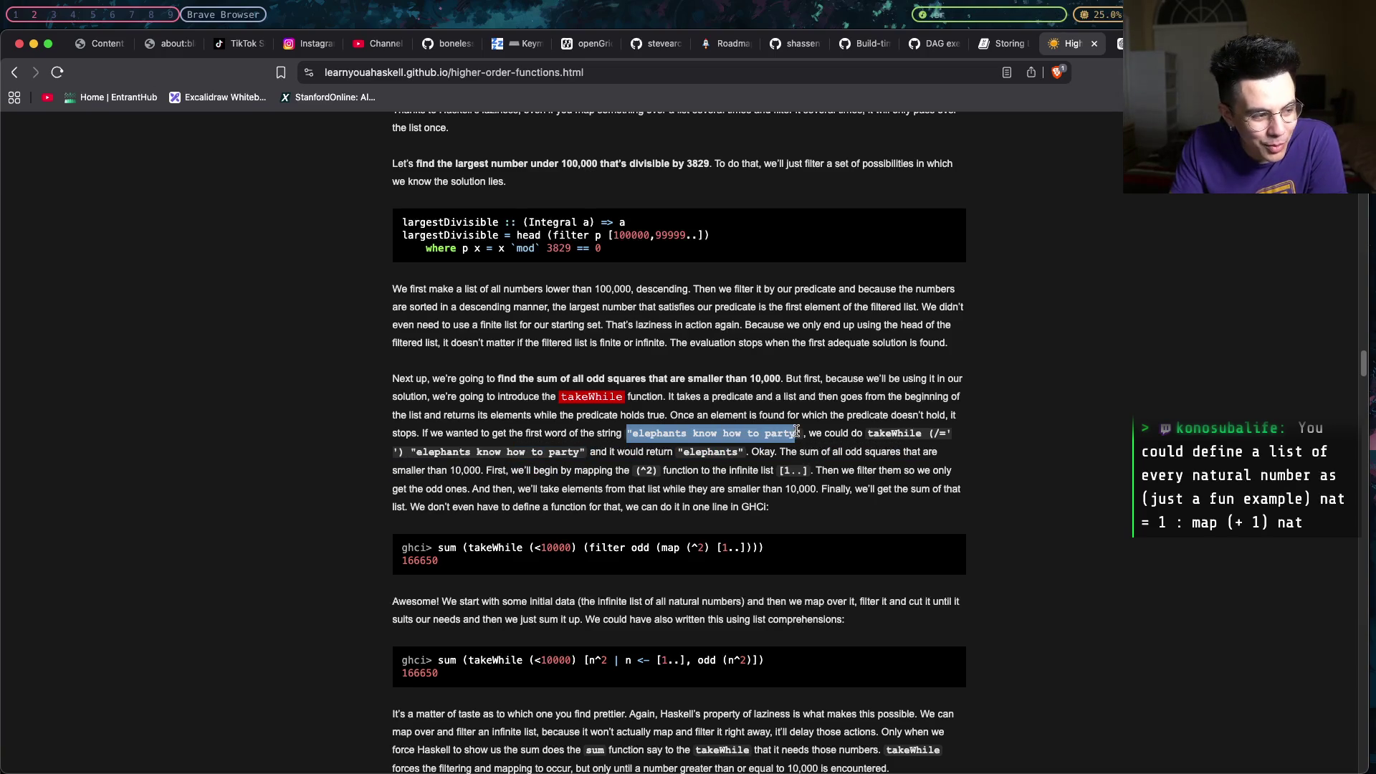
pyautogui.click(681, 433)
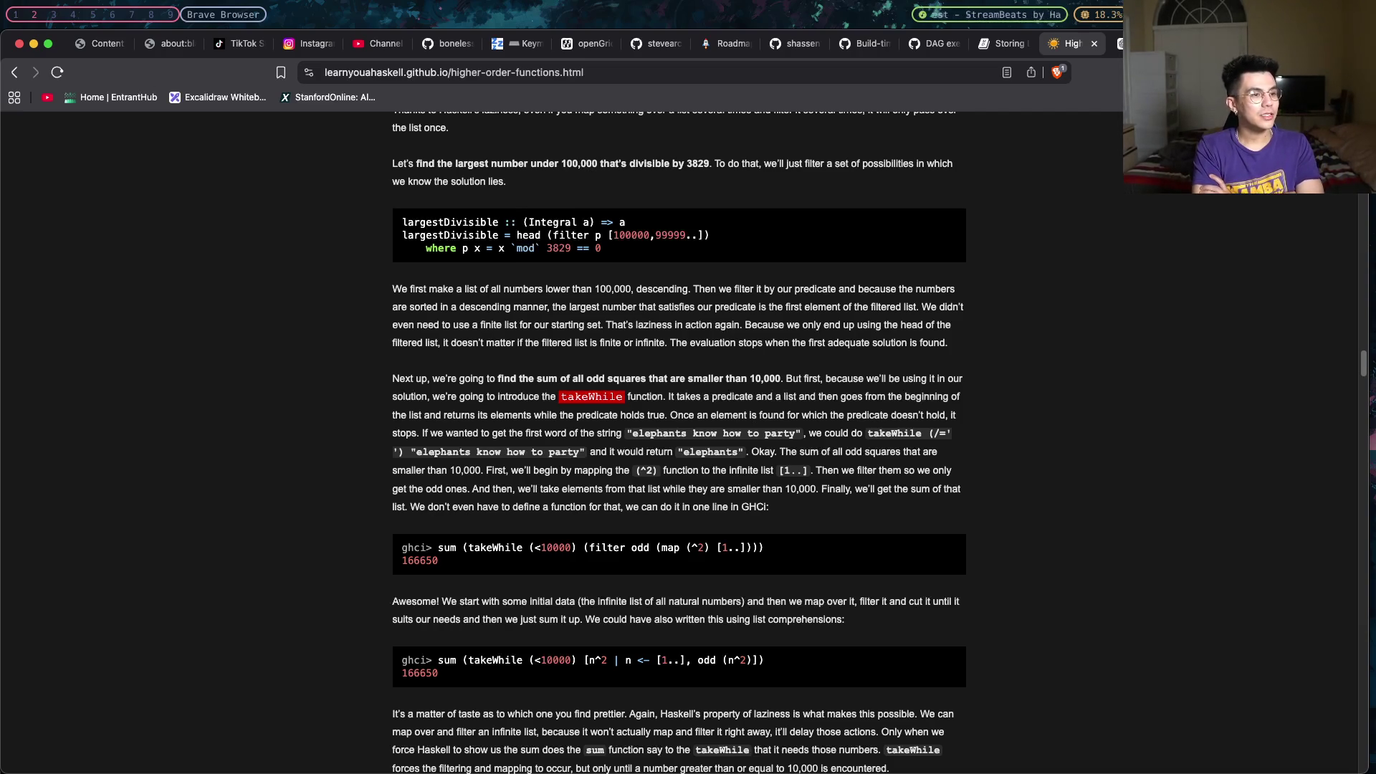
# Add blank lines below applyTwice in main.hs, then return to the Haskell lesson.
pyautogui.press('super+Tab')
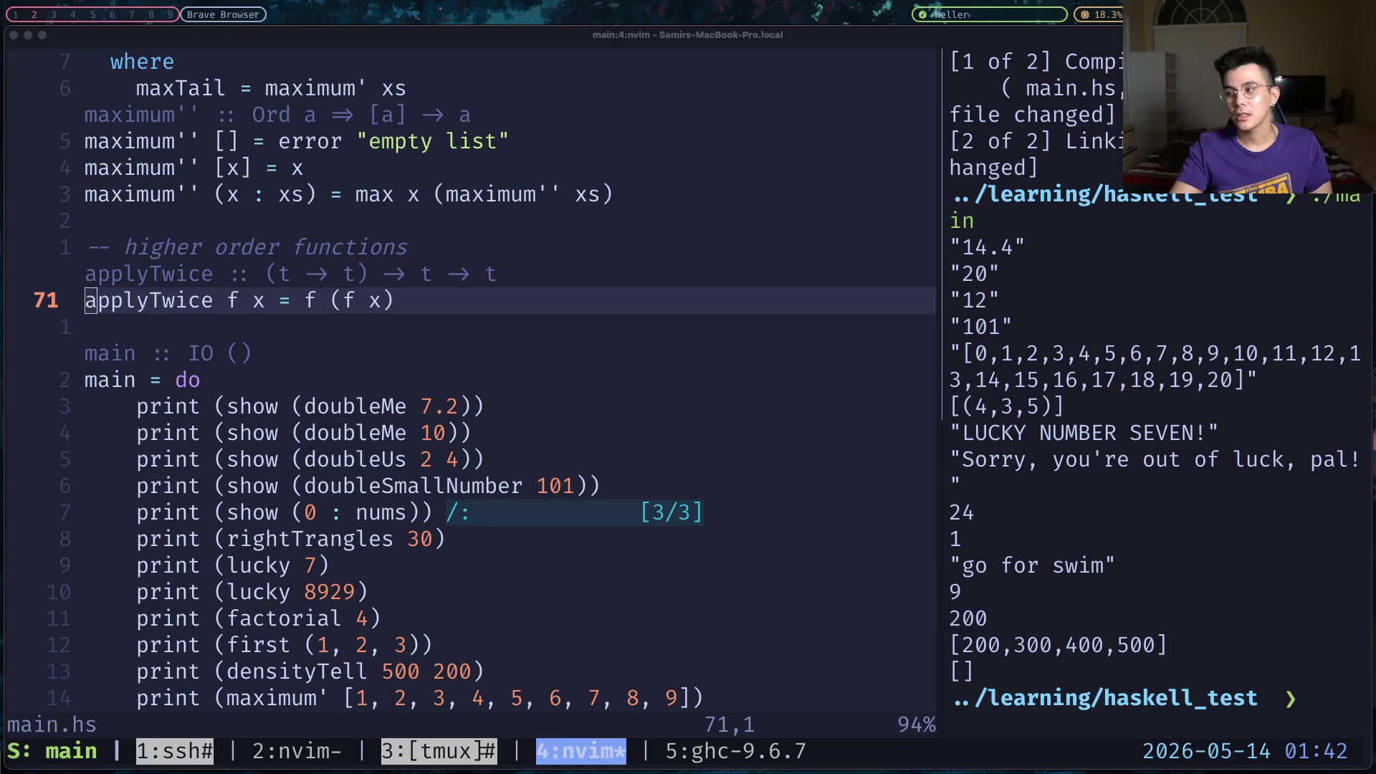
pyautogui.click(593, 312)
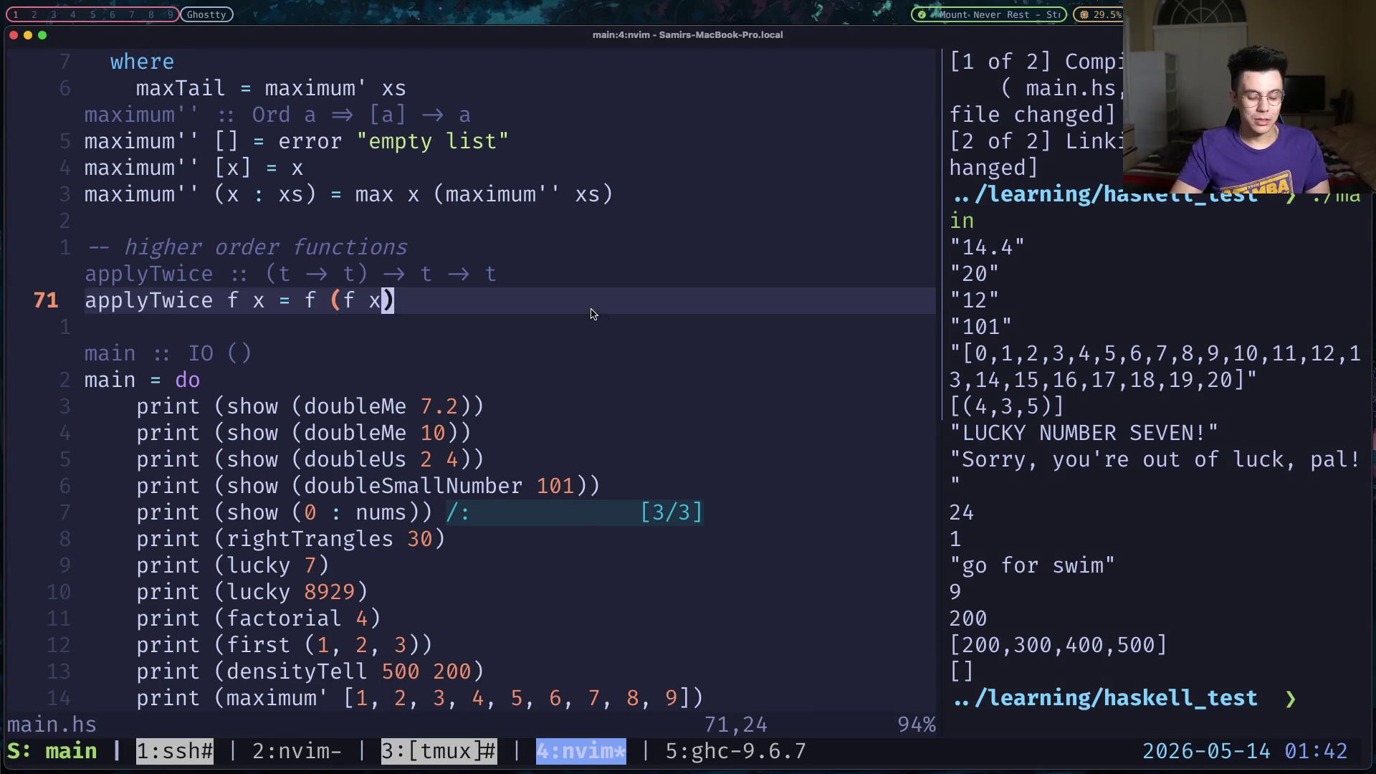
pyautogui.press('o')
pyautogui.press('Return')
pyautogui.press('super+Tab')
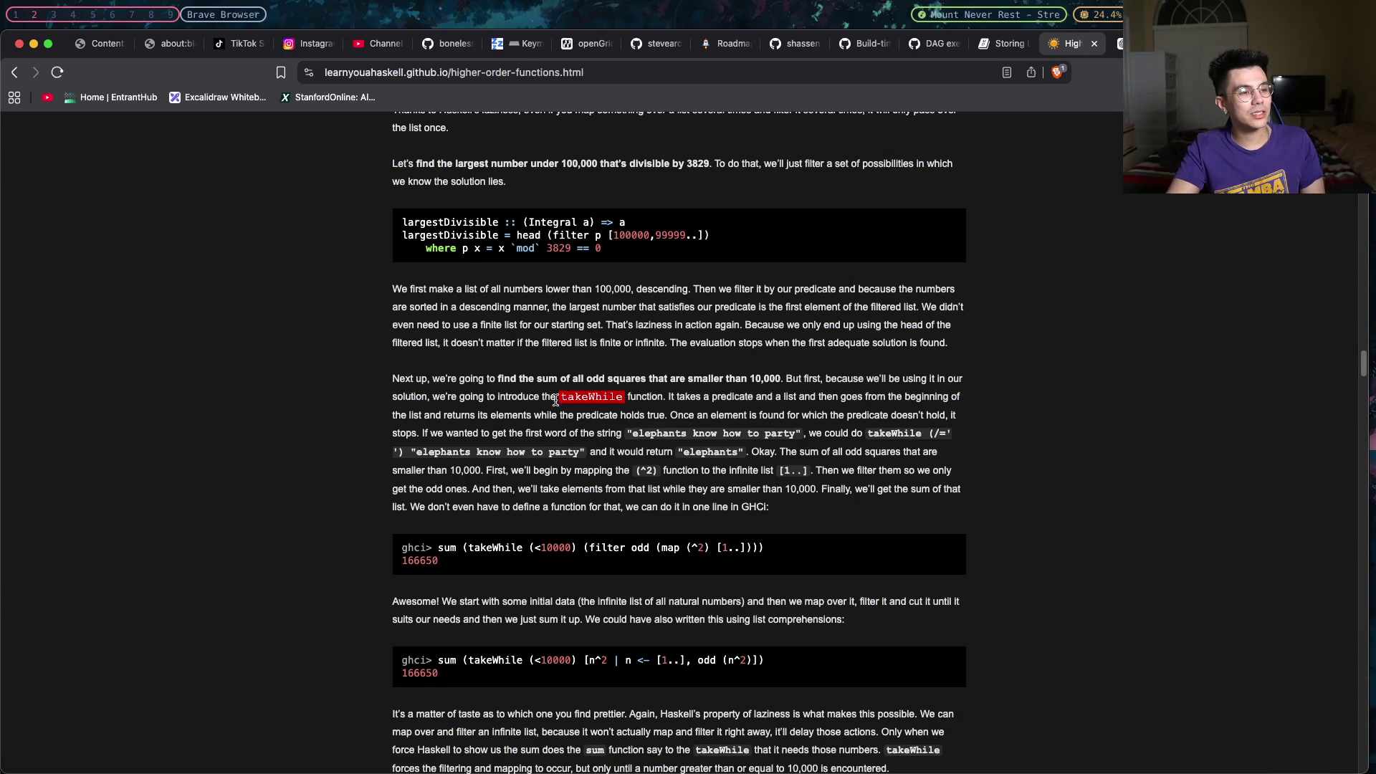
# Briefly highlight takeWhile, then start a page search for take.
pyautogui.moveTo(556, 401); pyautogui.dragTo(626, 400)
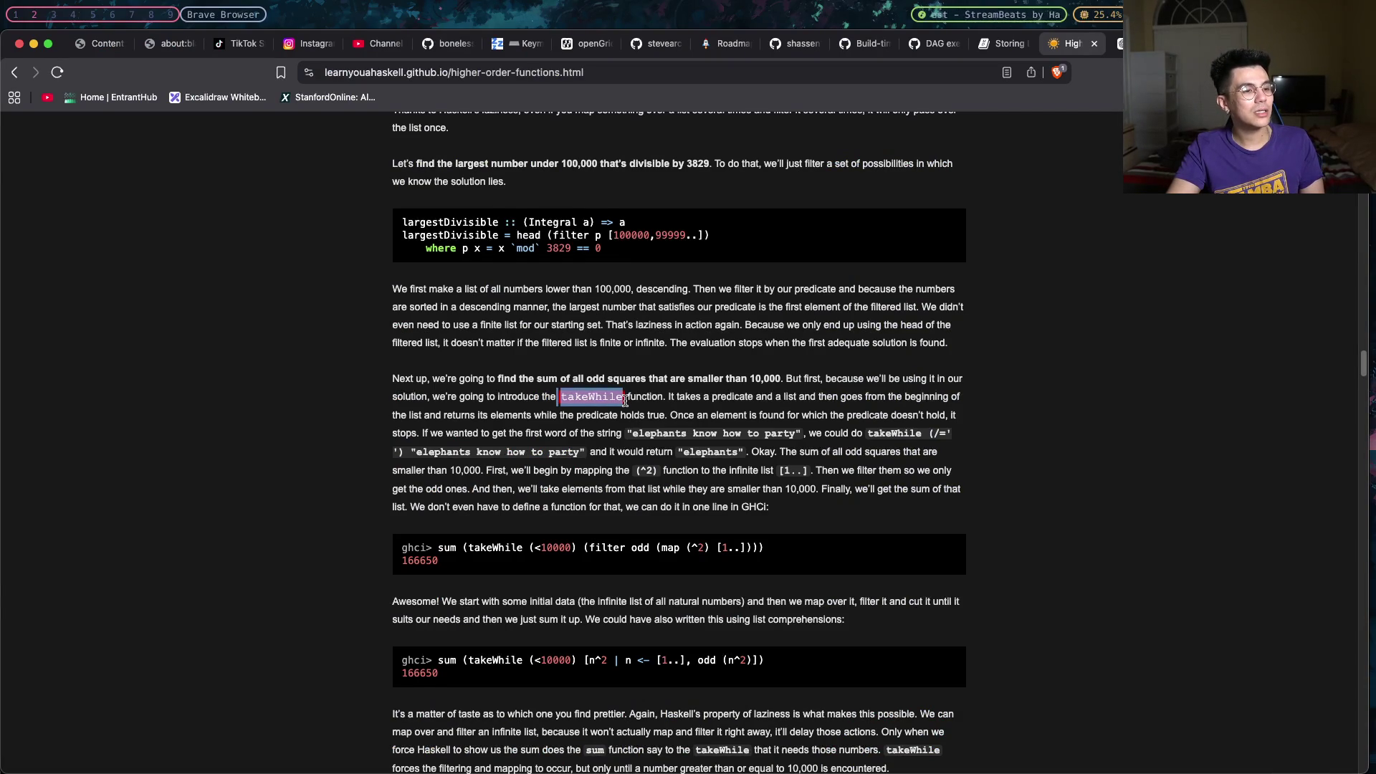
pyautogui.click(627, 401)
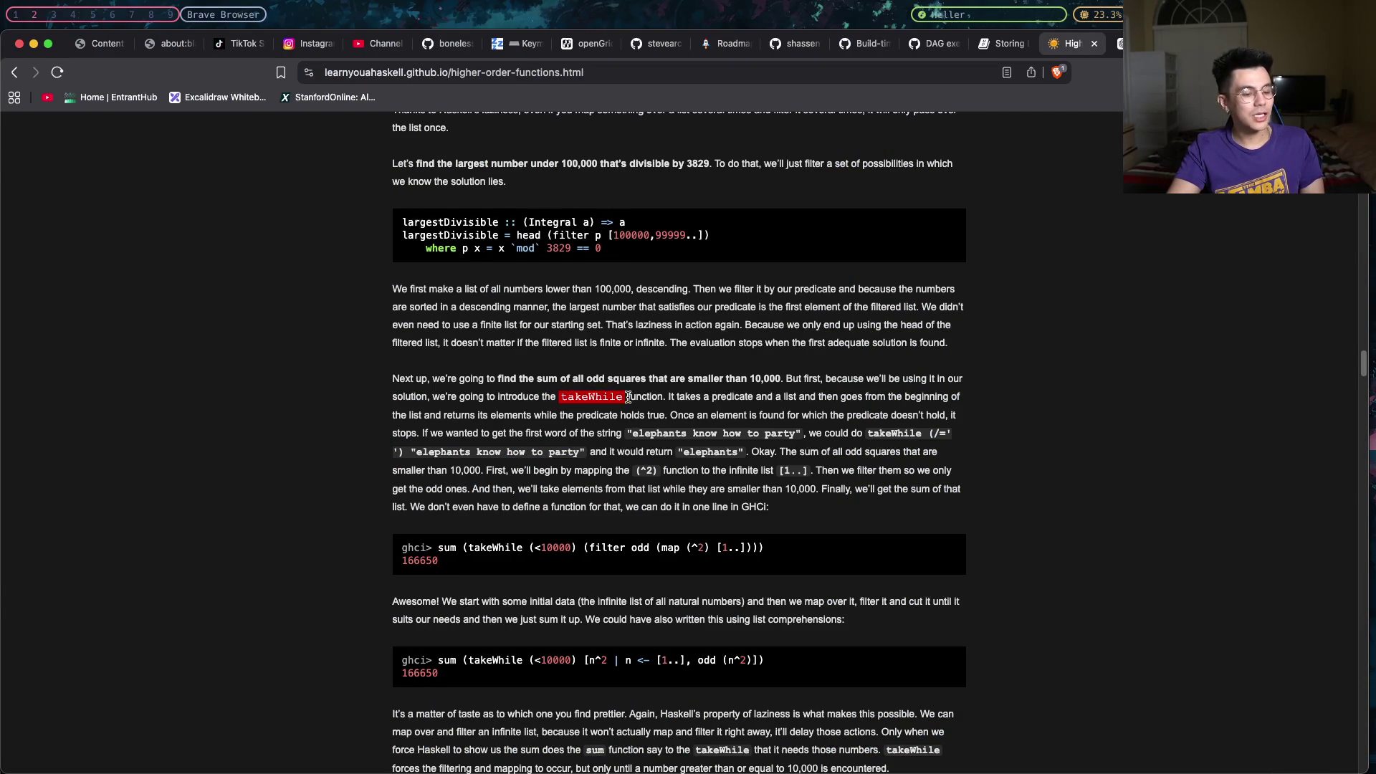
pyautogui.press('super+f')
pyautogui.write('take')
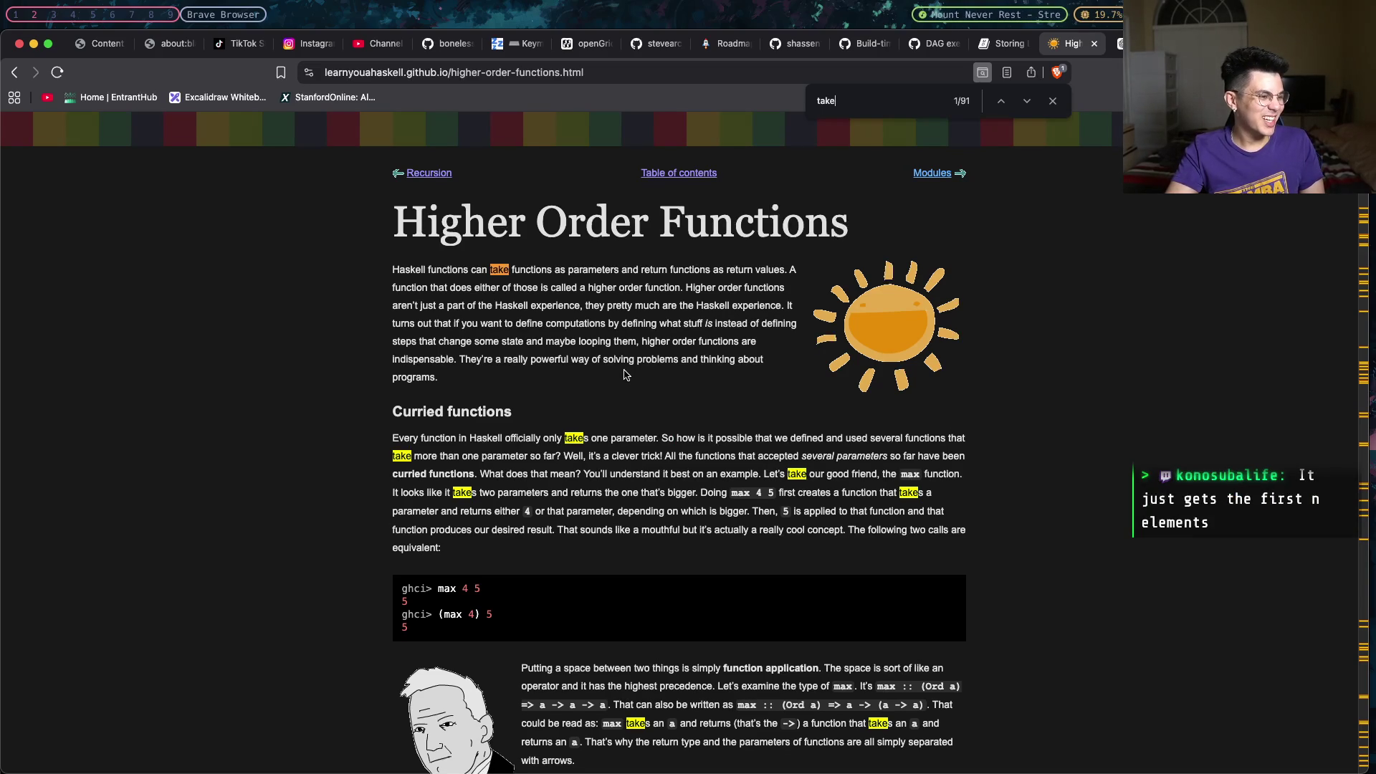
pyautogui.scroll(-1, 624, 374)
pyautogui.scroll(-1, 623, 375)
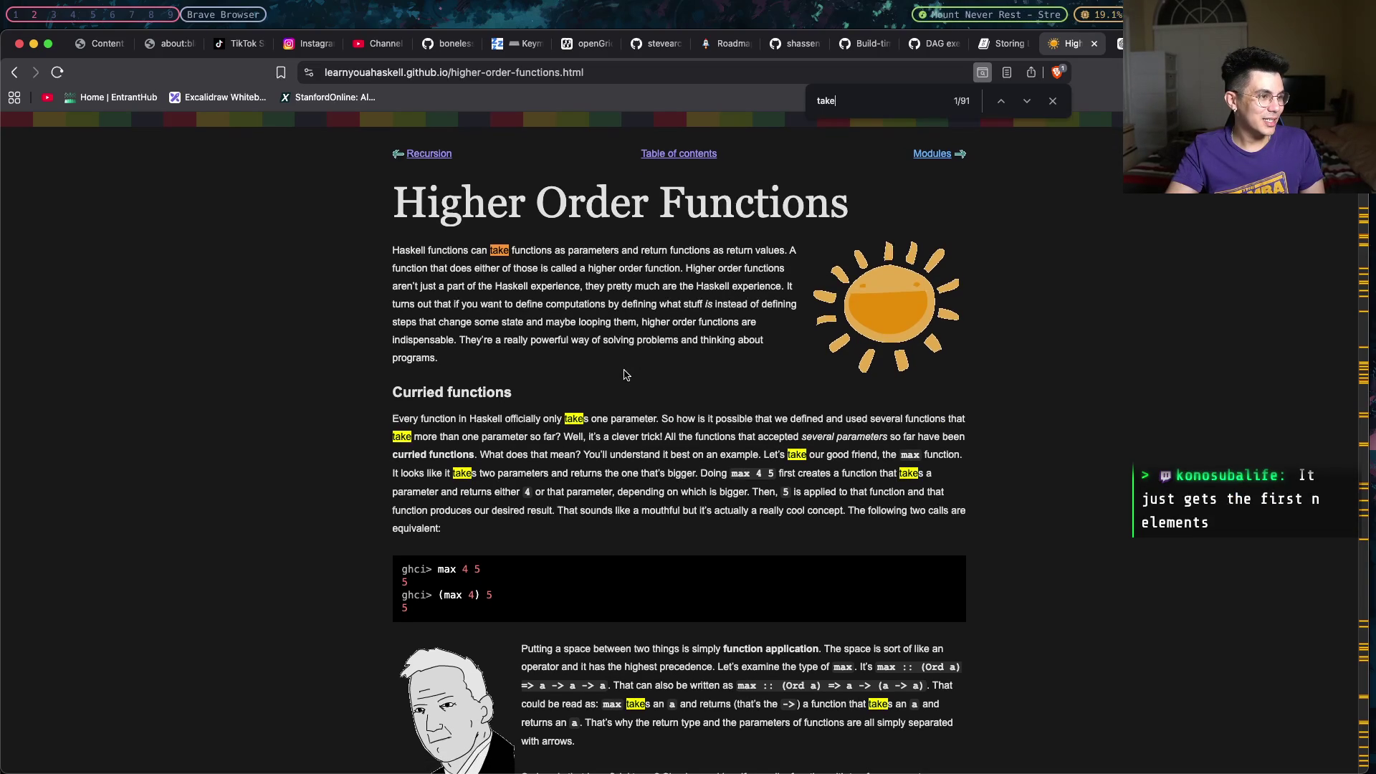
pyautogui.scroll(-2, 624, 374)
pyautogui.scroll(-3, 624, 374)
pyautogui.scroll(-3, 624, 374)
pyautogui.scroll(-3, 624, 375)
pyautogui.scroll(-10, 623, 374)
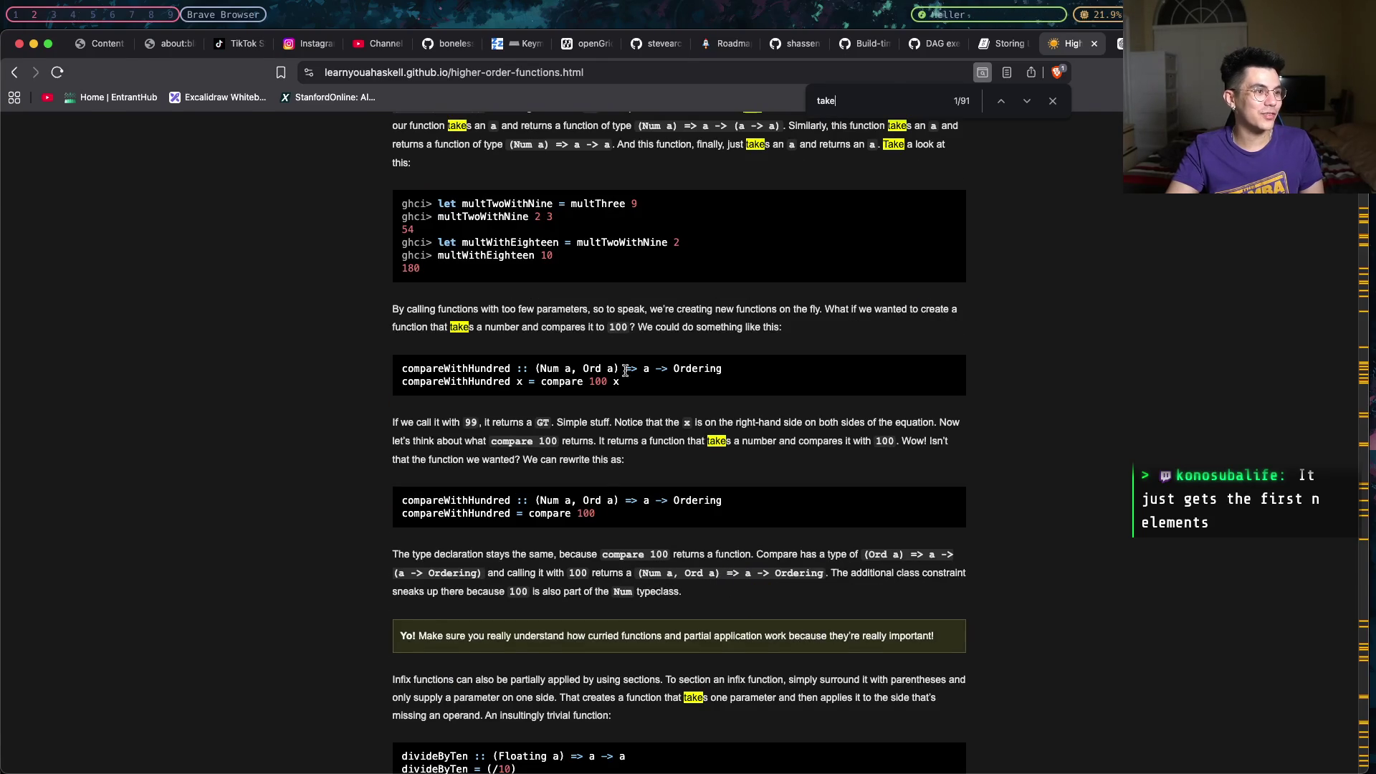
# Remove the stray ? in main.hs, abandon a ?take search, and return to the Haskell page.
pyautogui.press('super+Tab')
pyautogui.write('?')
pyautogui.press('BackSpace')
pyautogui.press('Escape')
pyautogui.write('?')
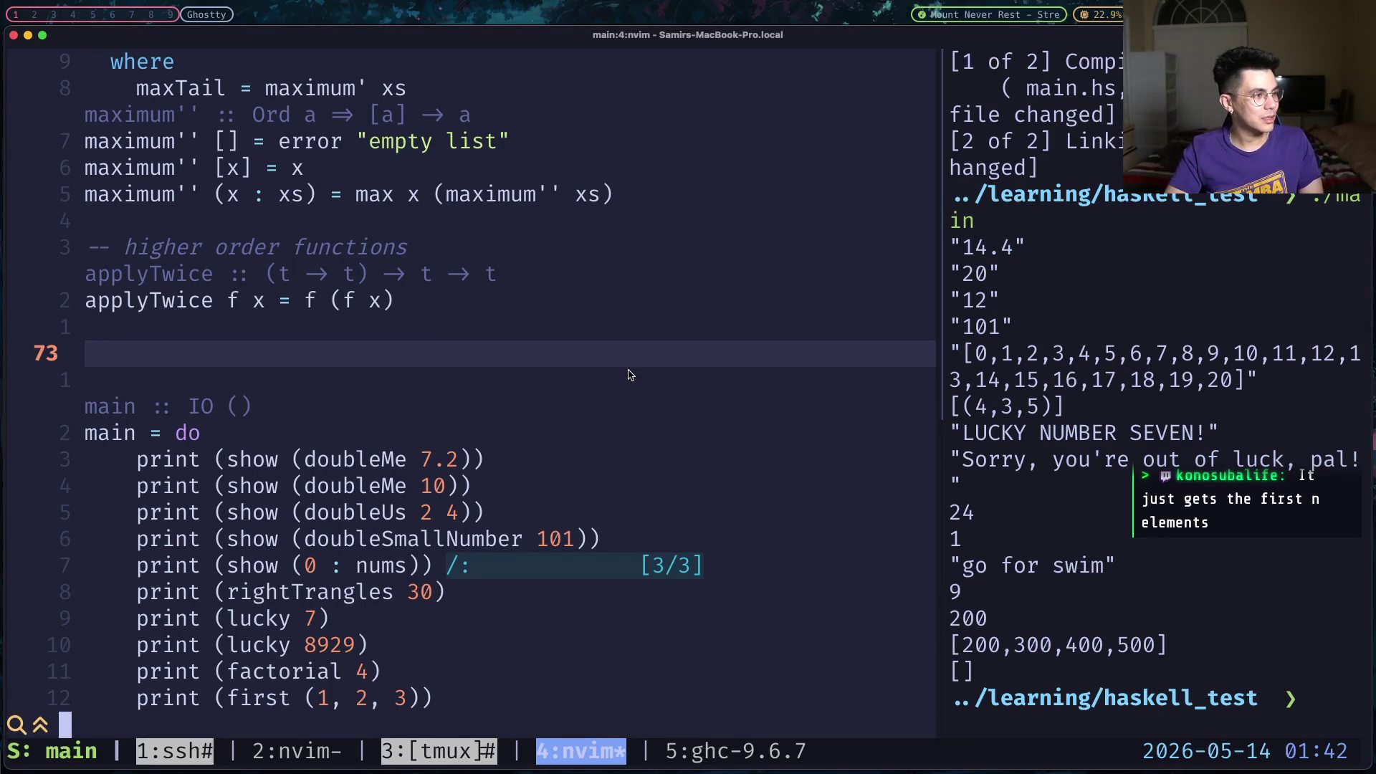
pyautogui.write('take')
pyautogui.press('Escape')
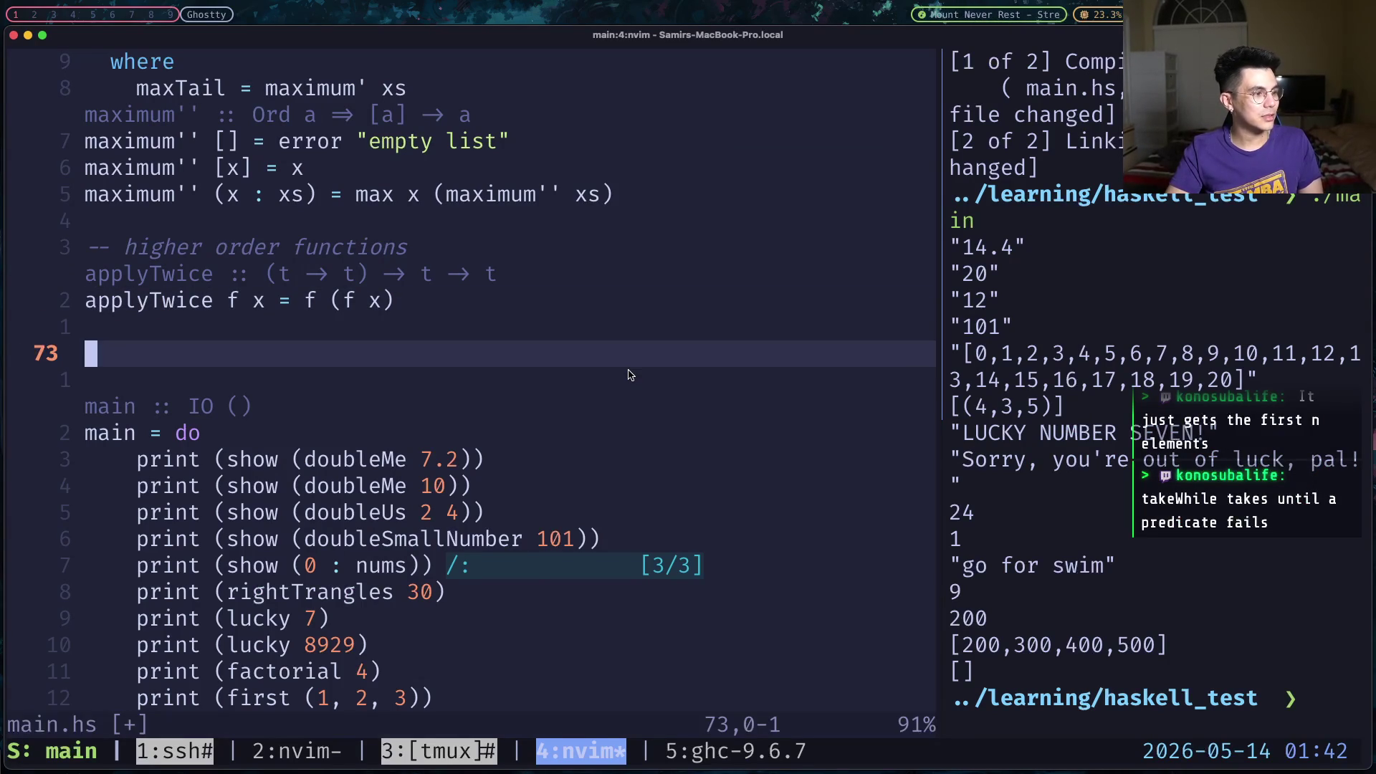
pyautogui.press('super+Tab')
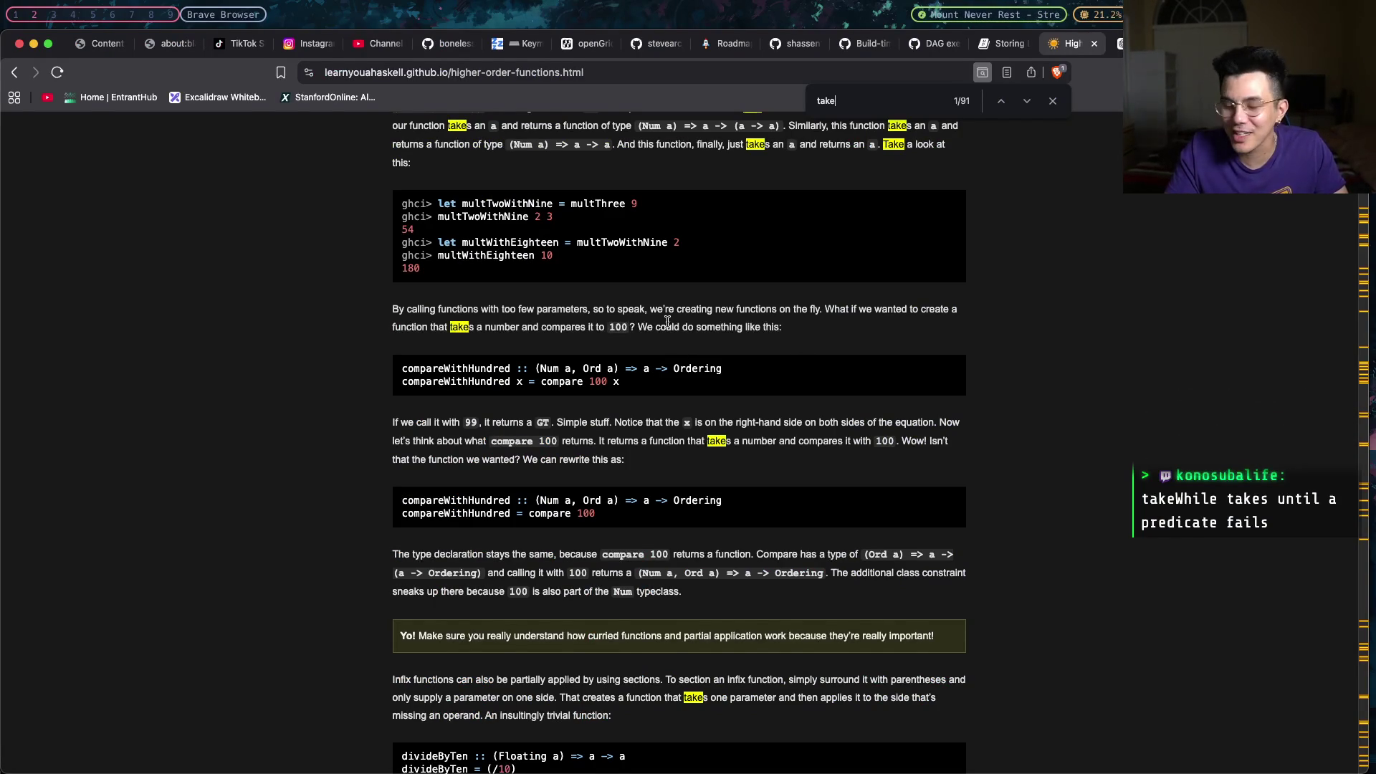
pyautogui.scroll(-1, 1004, 233)
# Close the page search for take.
pyautogui.click(1053, 101)
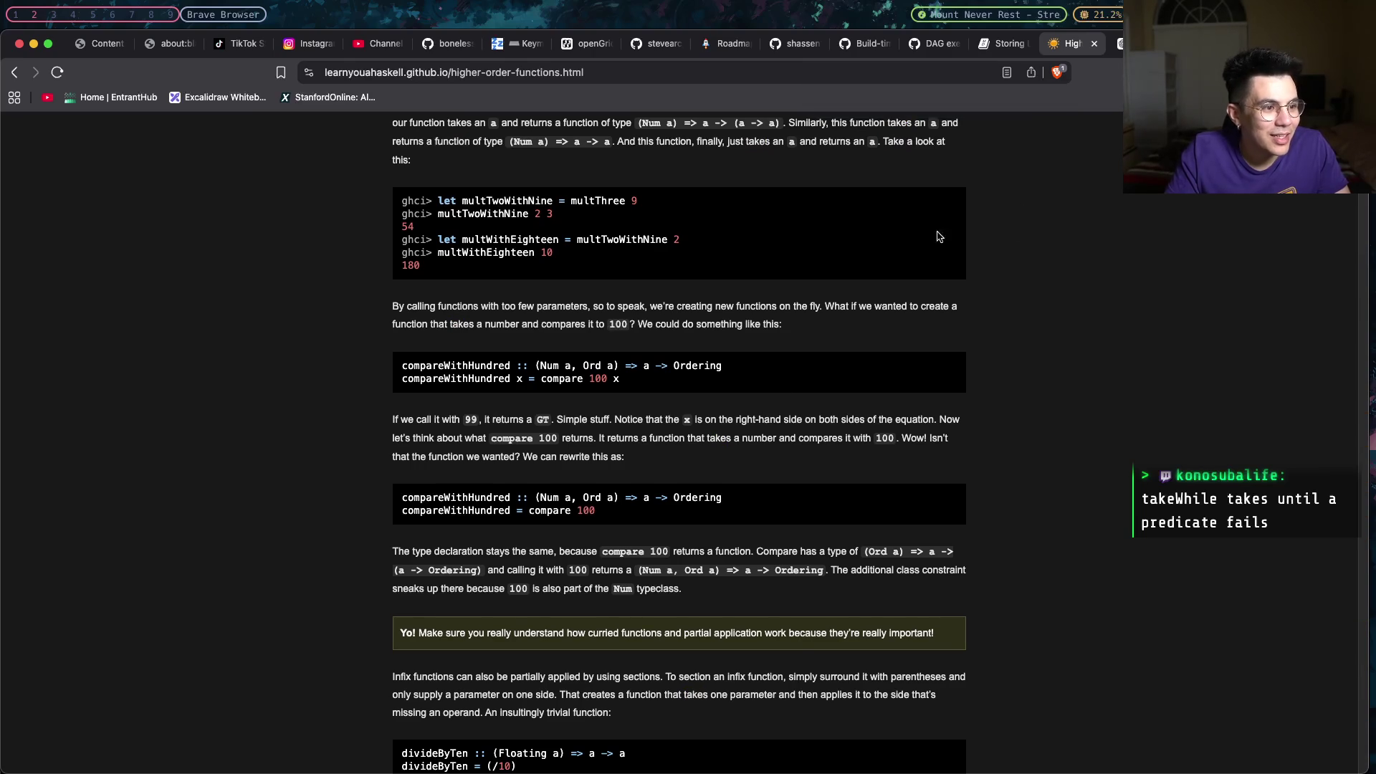
pyautogui.scroll(-5, 719, 466)
pyautogui.scroll(-5, 719, 466)
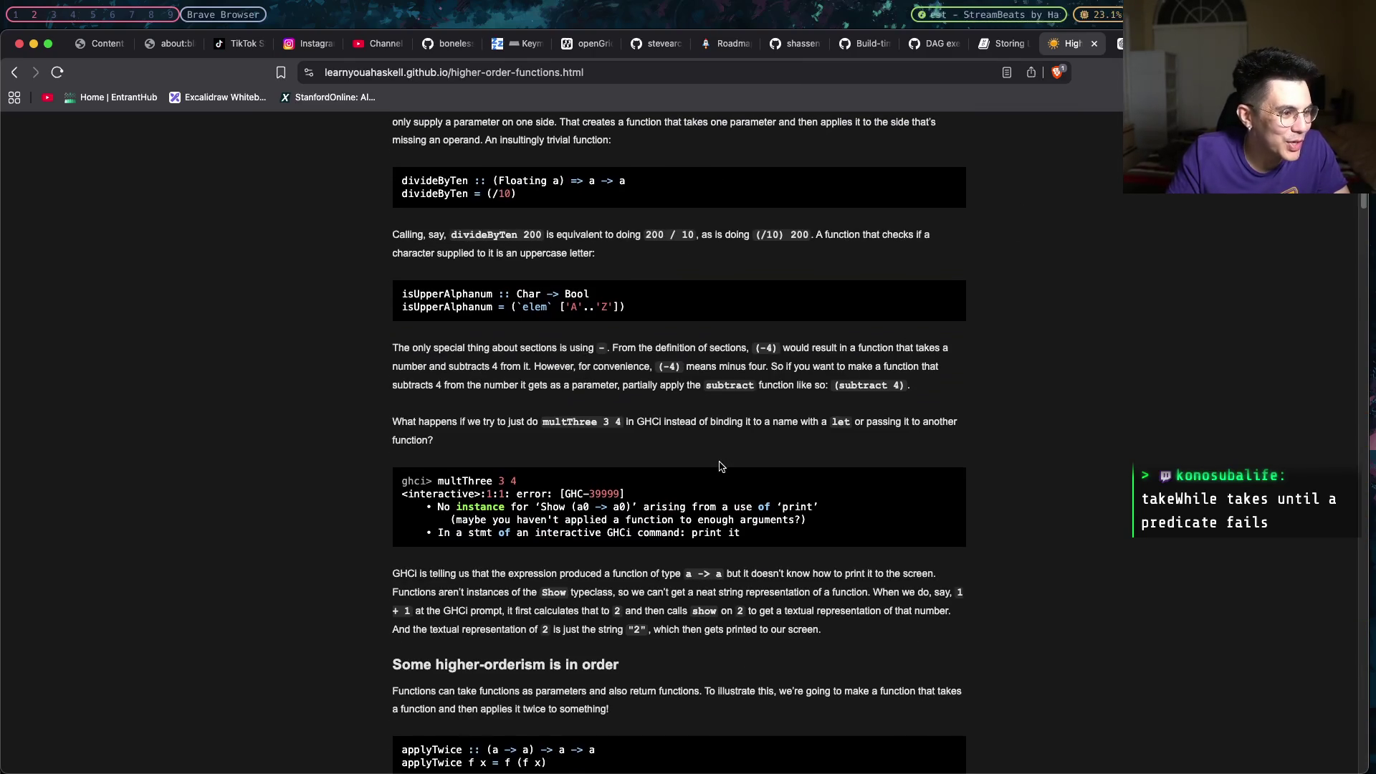
pyautogui.scroll(-10, 718, 467)
pyautogui.scroll(-10, 718, 466)
pyautogui.scroll(-1, 720, 467)
pyautogui.scroll(1, 720, 468)
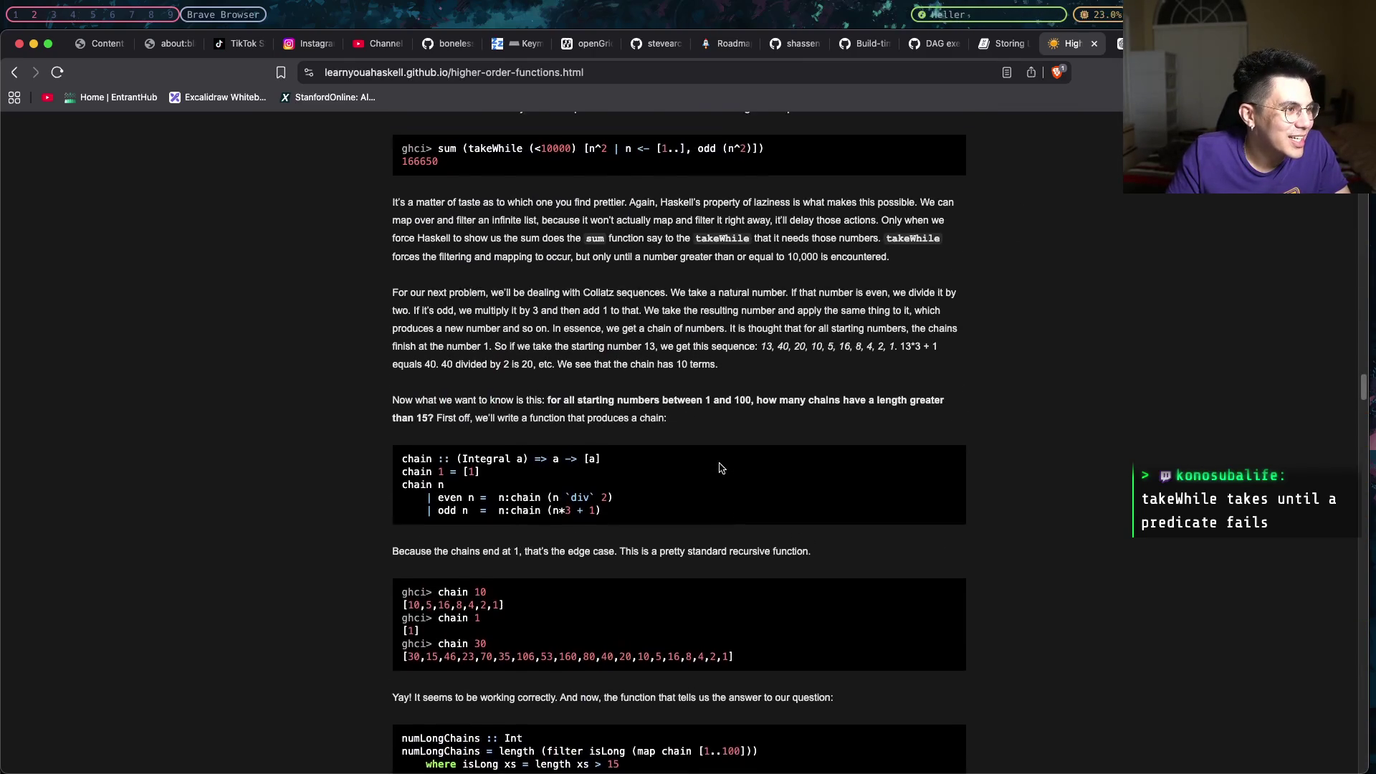
pyautogui.scroll(2, 720, 467)
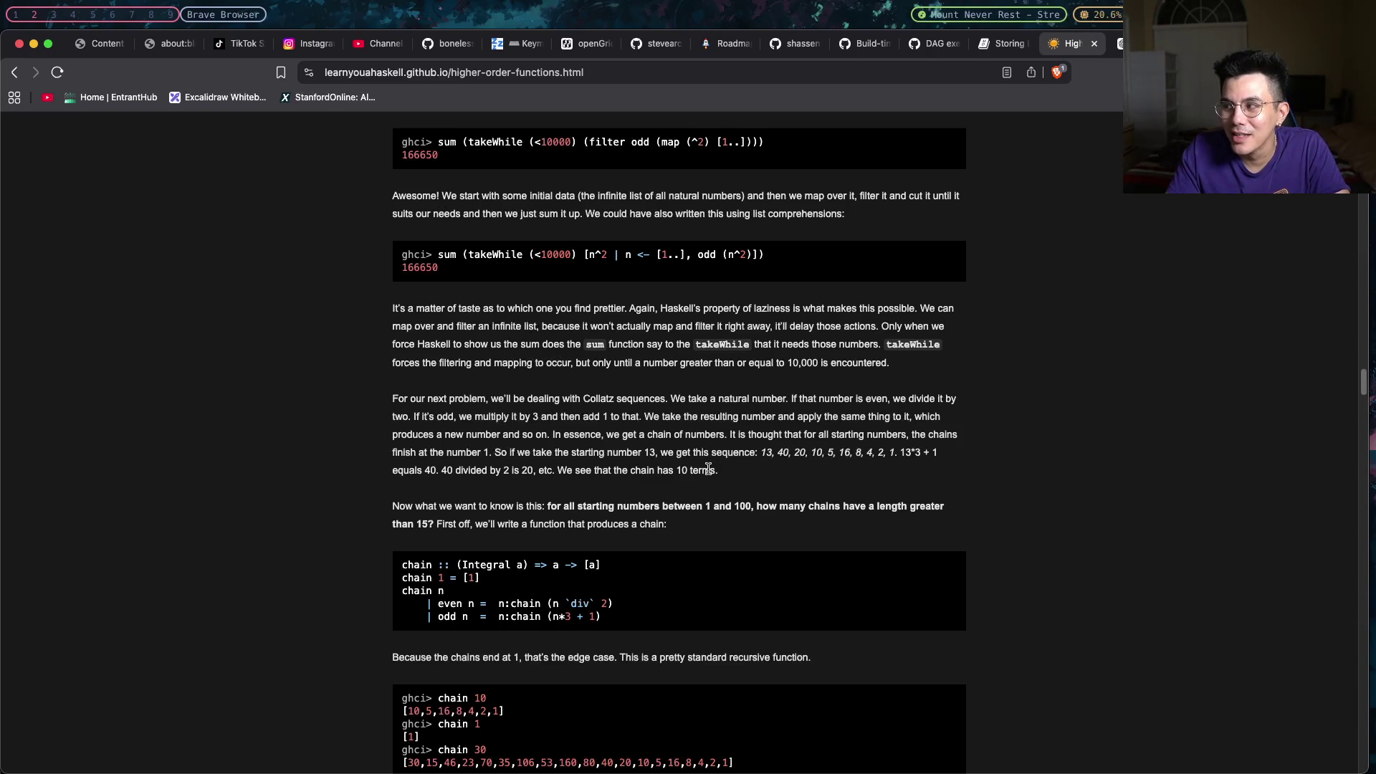
# Highlight takeWhile (<10000) in the comprehension example.
pyautogui.moveTo(584, 255); pyautogui.dragTo(474, 256)
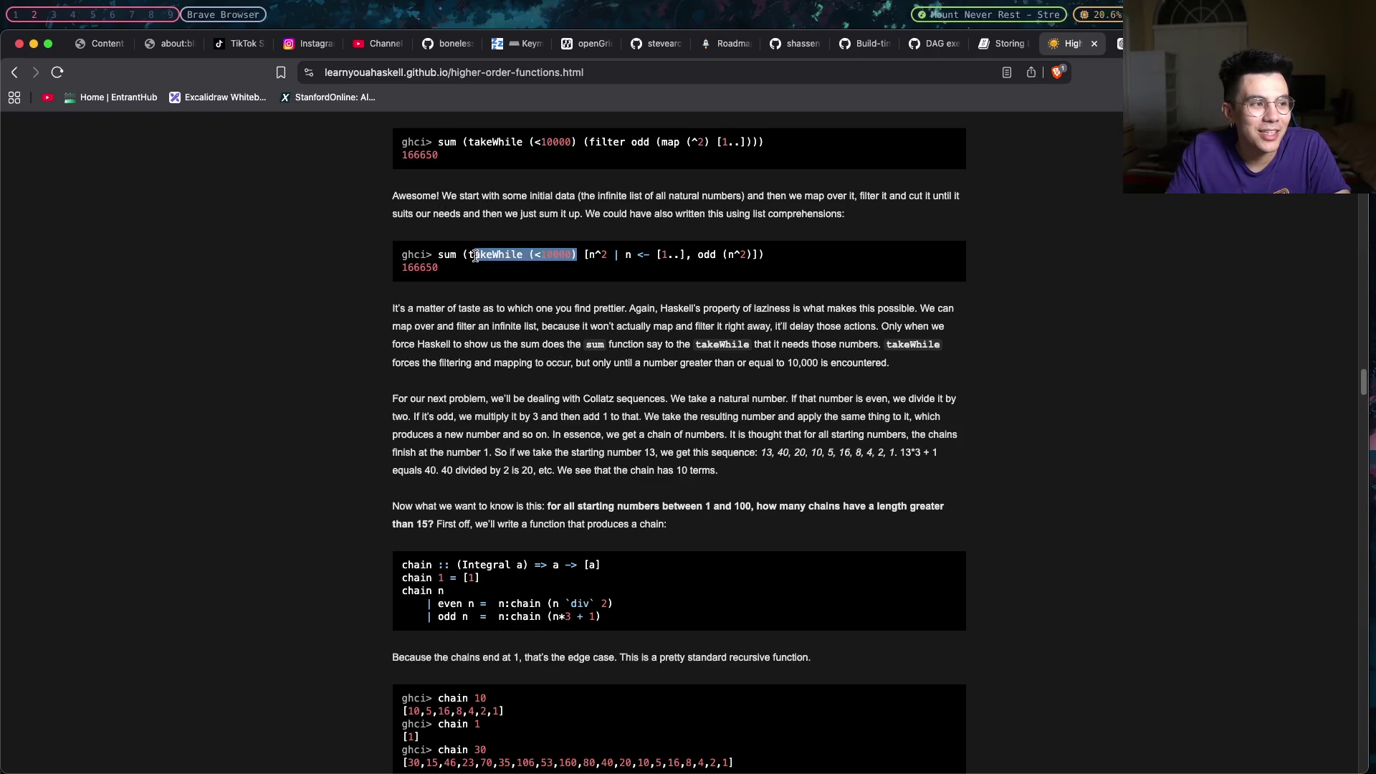
pyautogui.moveTo(578, 254); pyautogui.dragTo(465, 256)
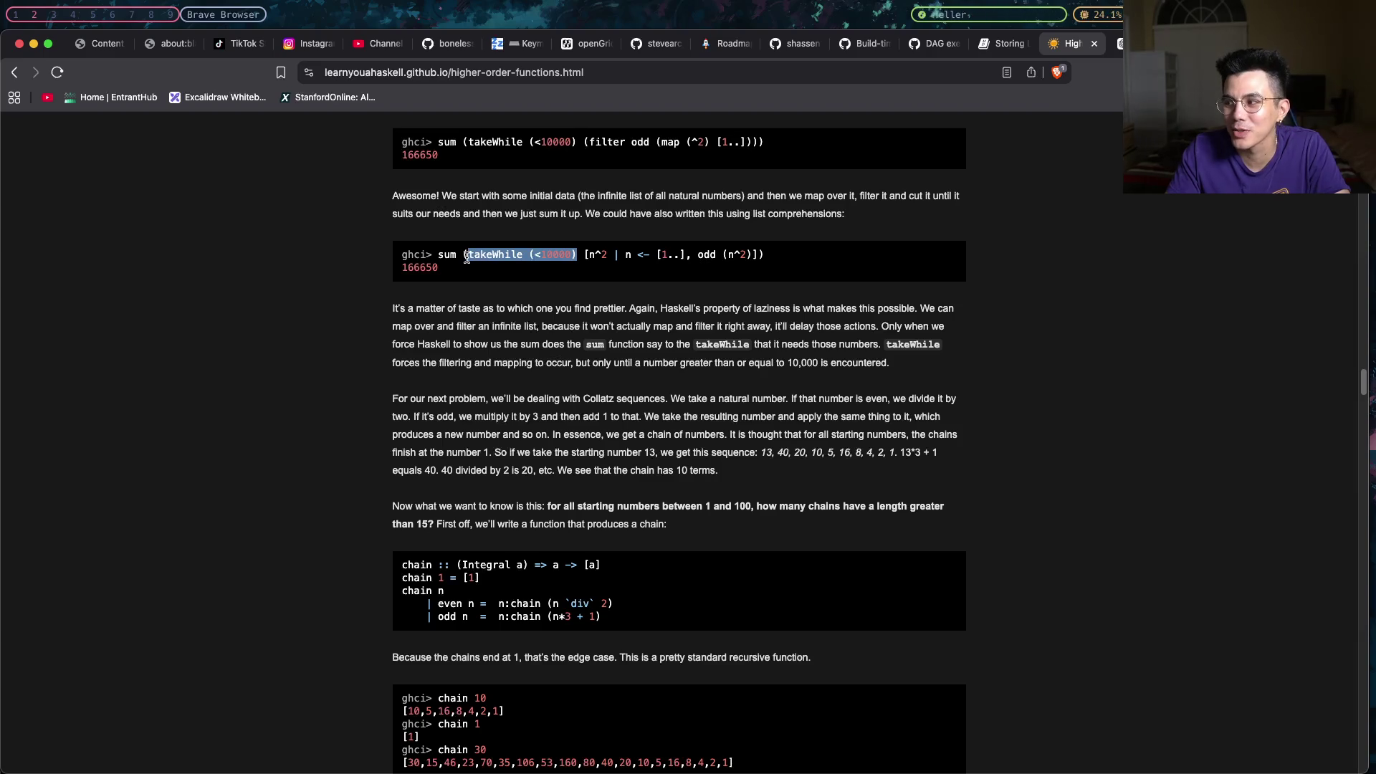
pyautogui.moveTo(578, 254); pyautogui.dragTo(470, 251)
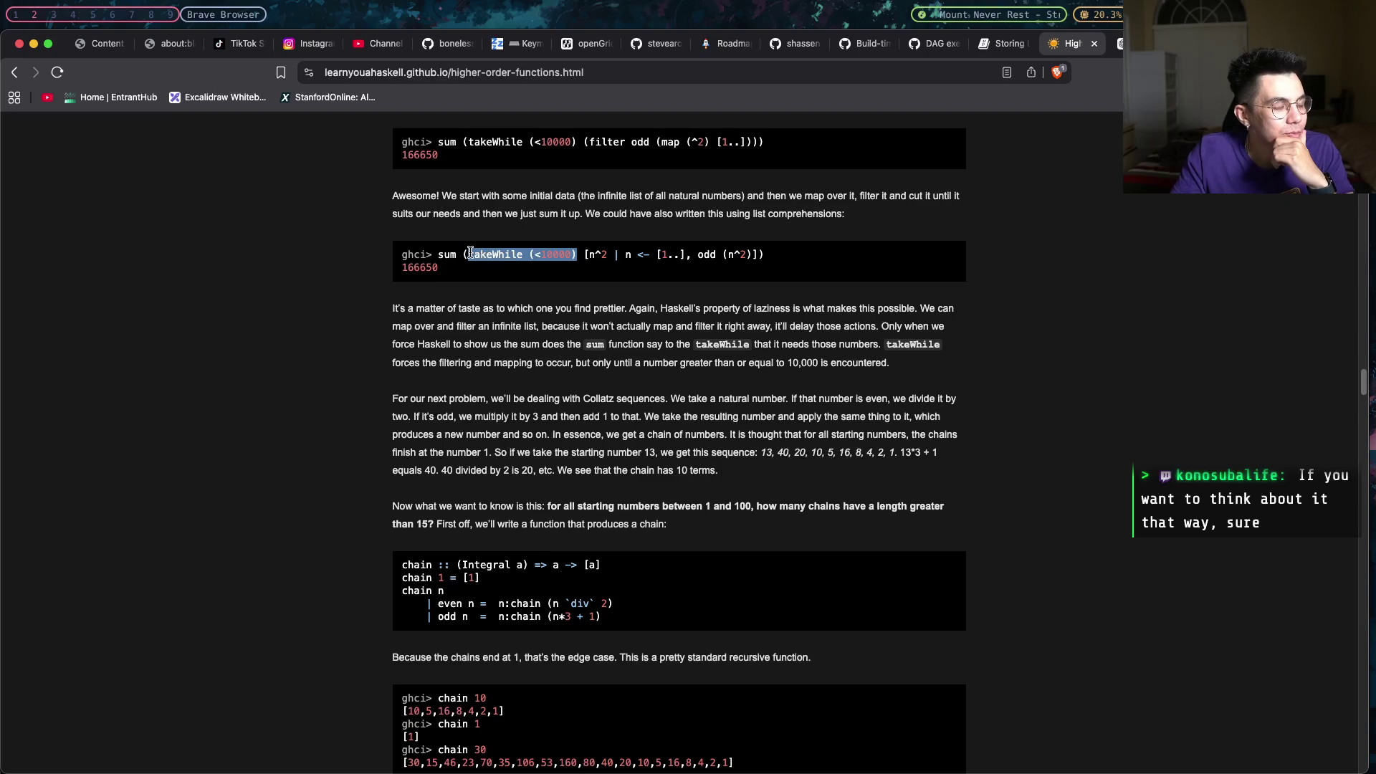
pyautogui.scroll(1, 469, 254)
pyautogui.scroll(1, 470, 255)
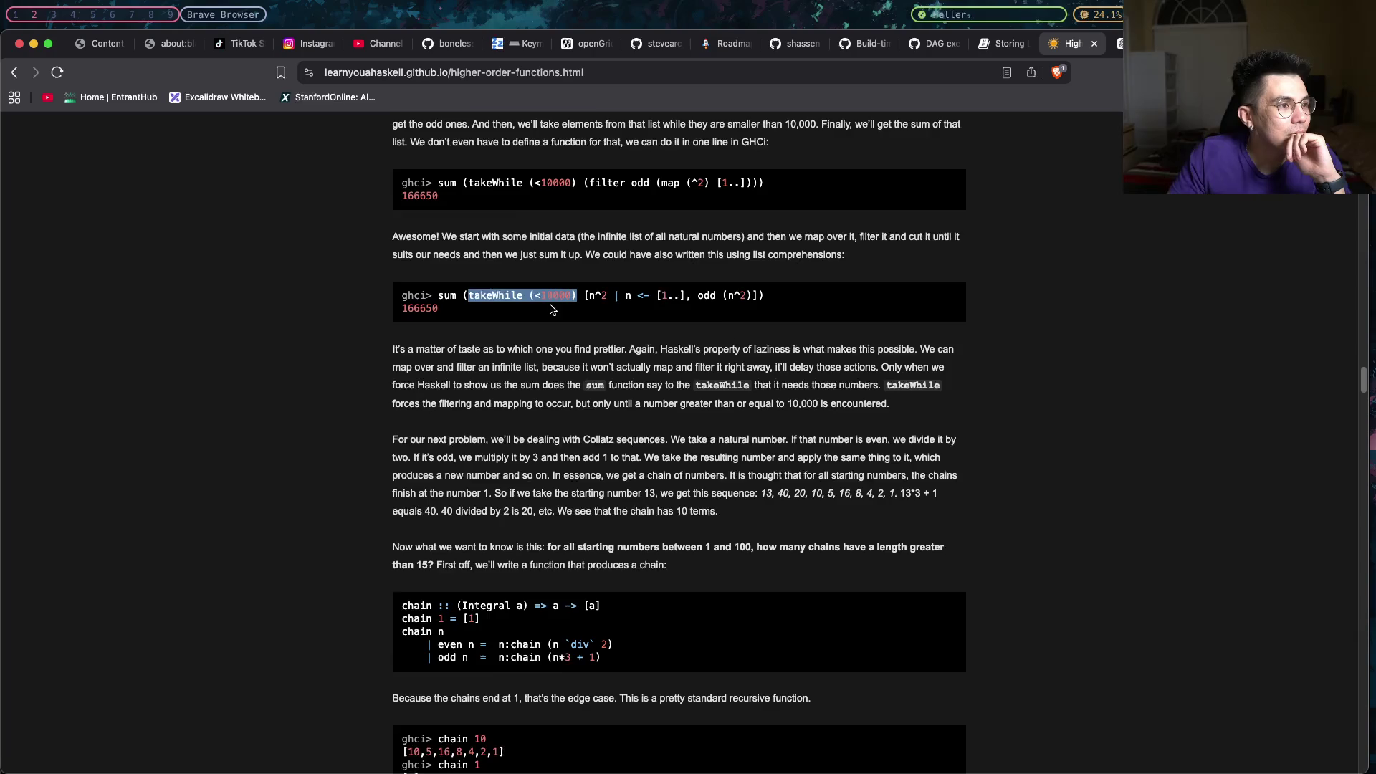
pyautogui.scroll(3, 552, 310)
pyautogui.scroll(2, 551, 311)
pyautogui.scroll(2, 552, 309)
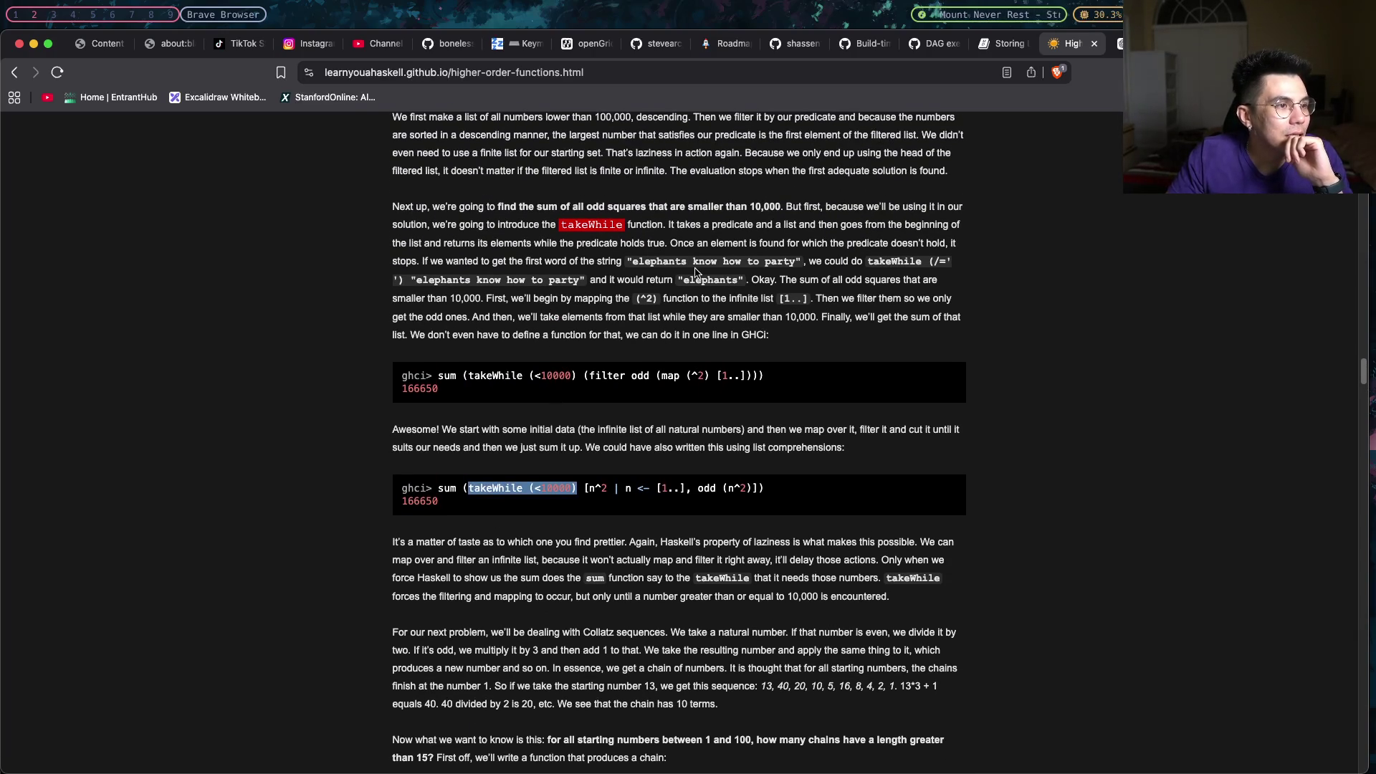
# Select the word predicate in the takeWhile paragraph, then switch to the ChatGPT conversation.
pyautogui.moveTo(709, 227); pyautogui.dragTo(754, 227)
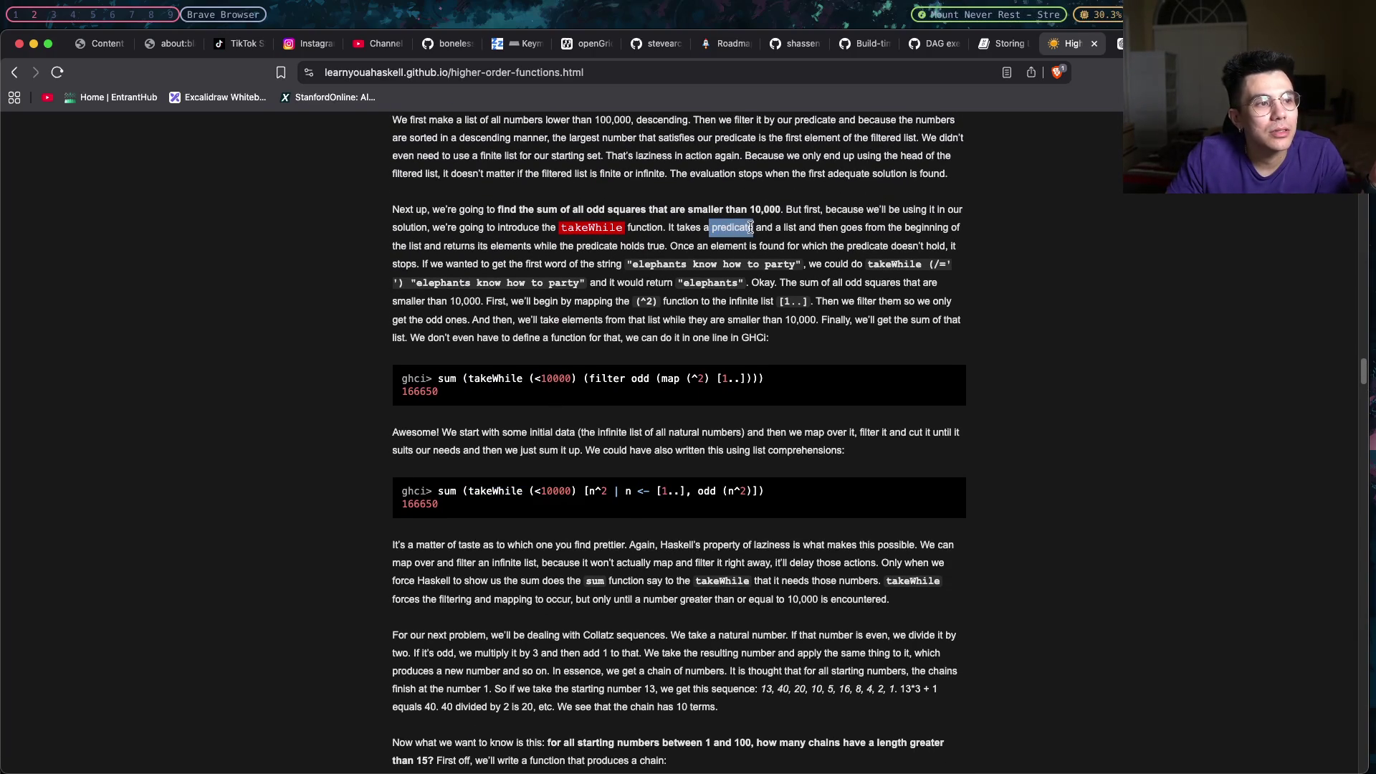
pyautogui.doubleClick(727, 228)
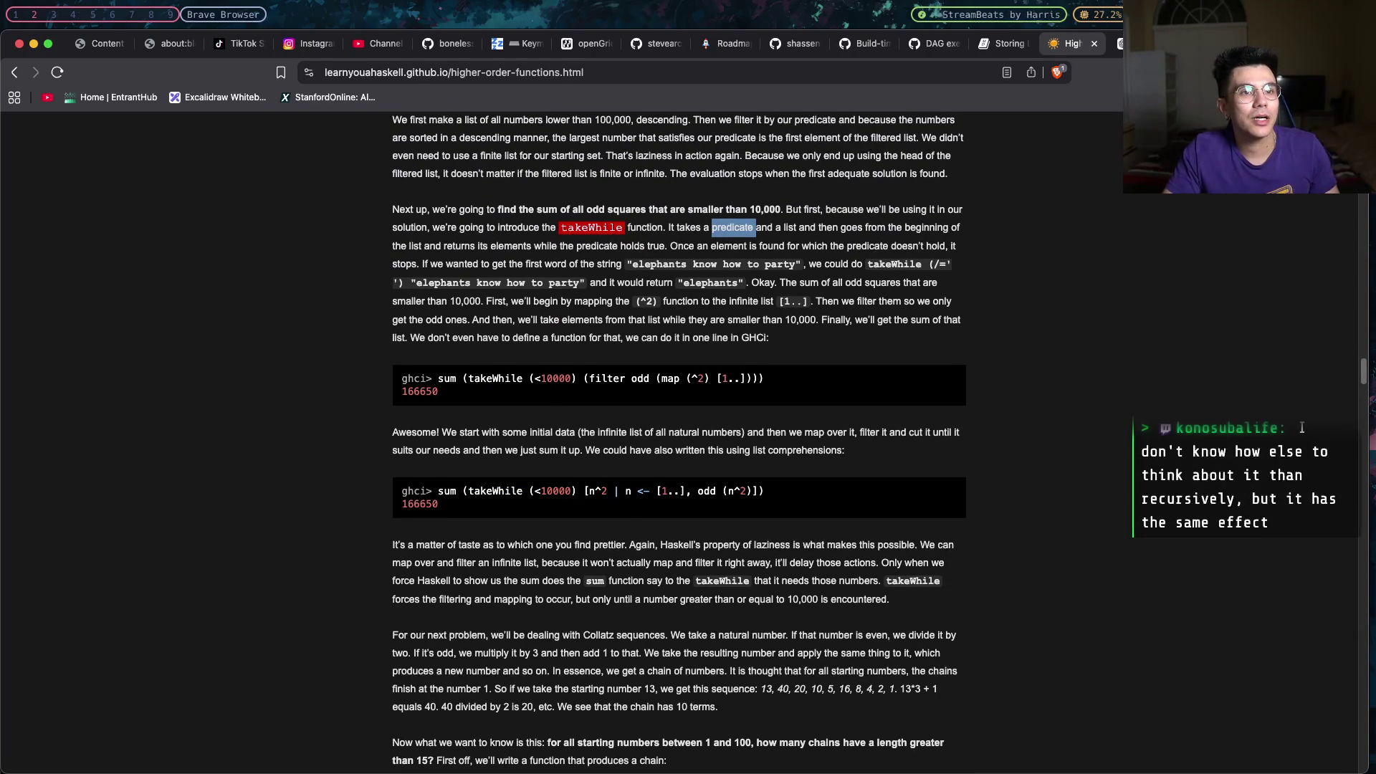
pyautogui.hotkey('ctrl', 'Tab')
# Ask ChatGPT whether a Haskell predicate is a function returning a conditional.
pyautogui.click(749, 750)
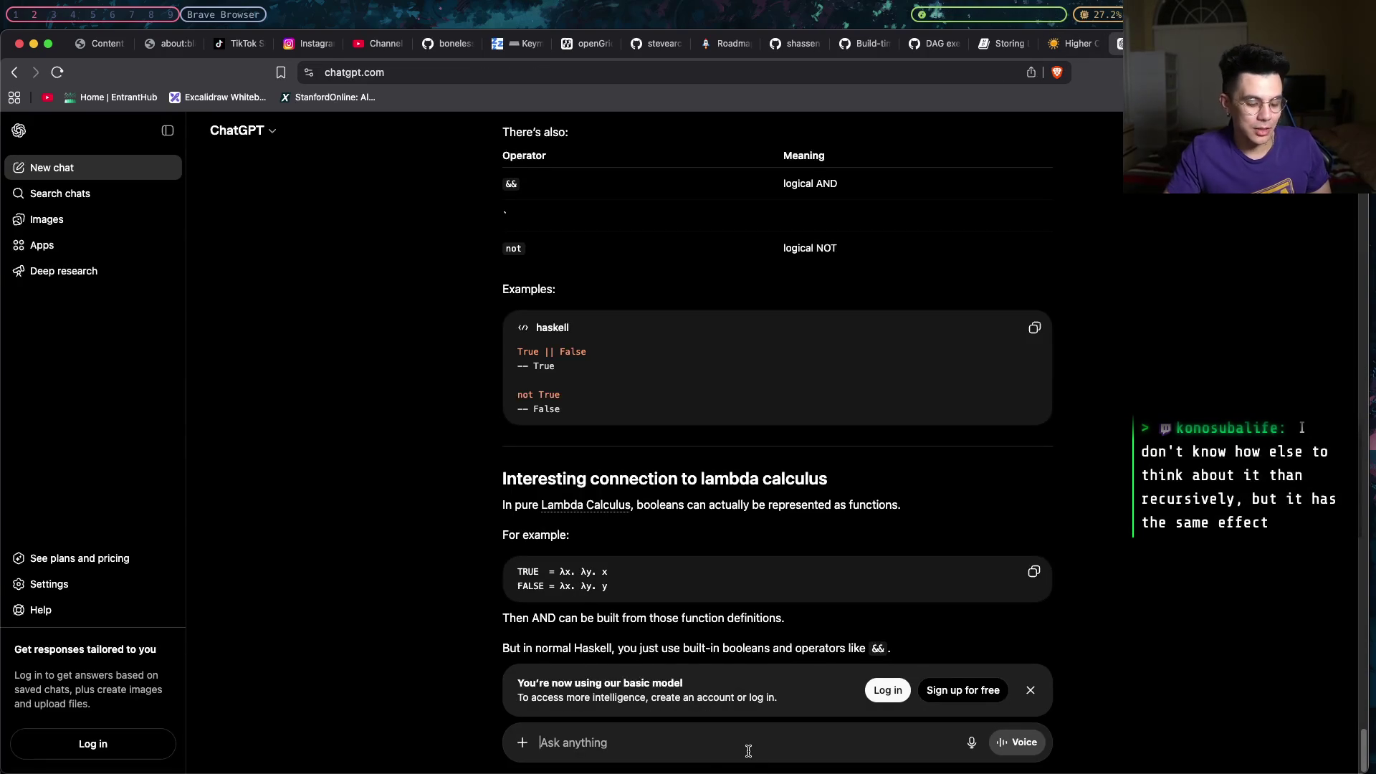
pyautogui.write('is a pre')
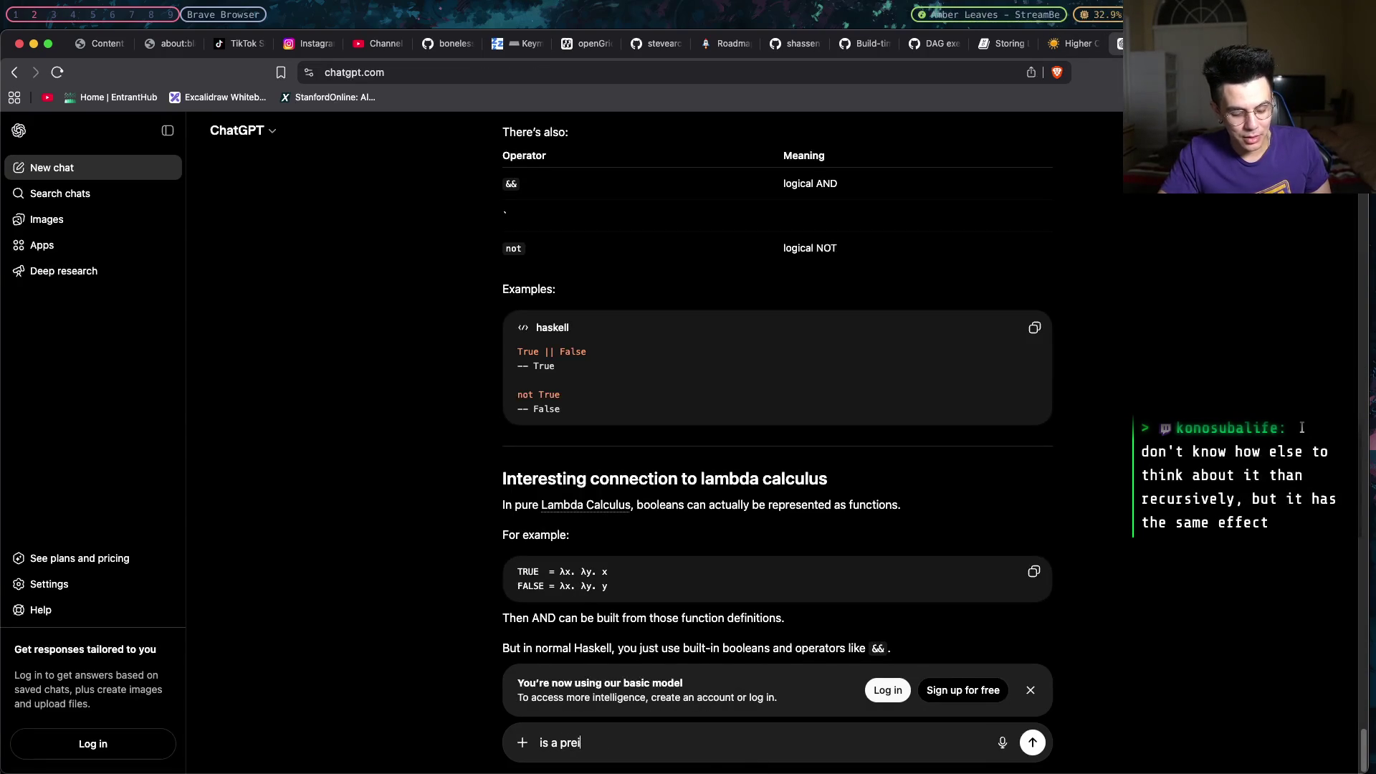
pyautogui.write('dicate')
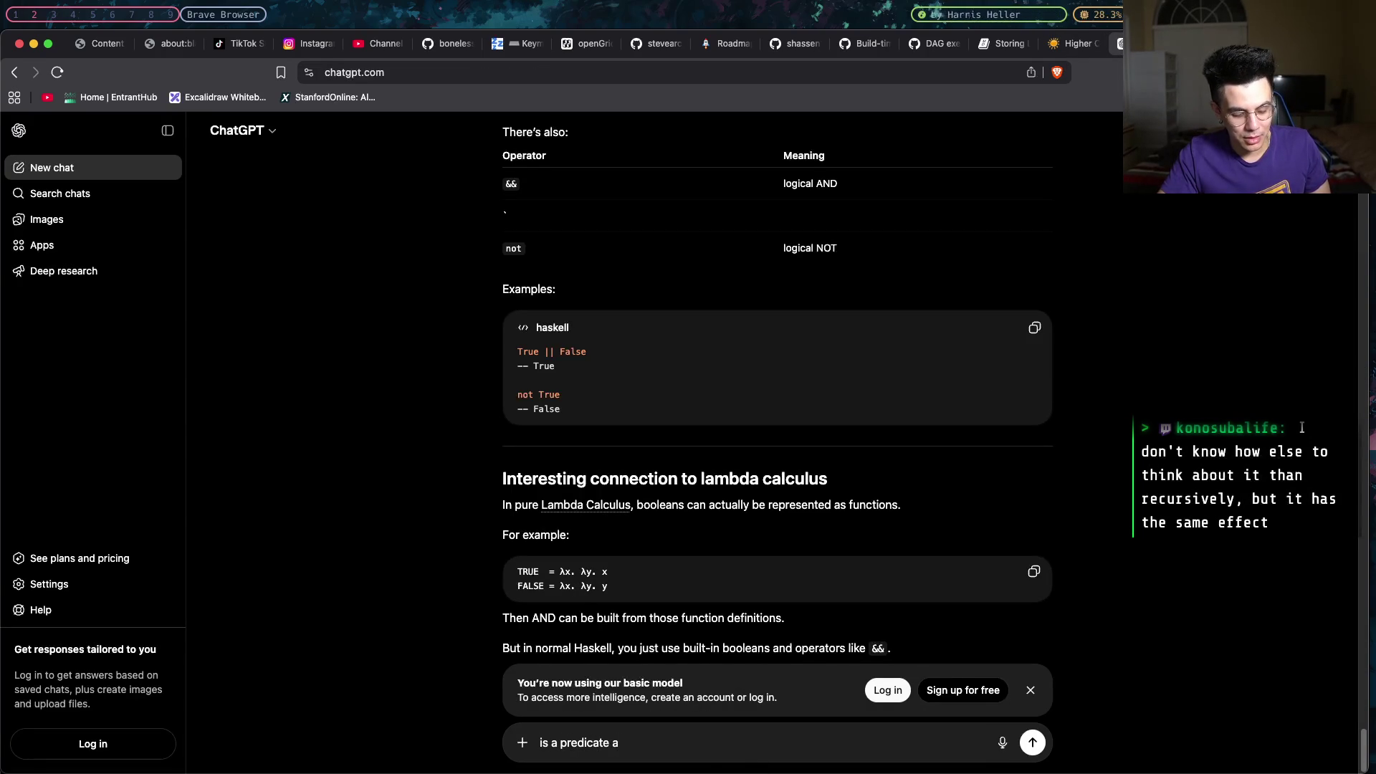
pyautogui.write(' a conditio')
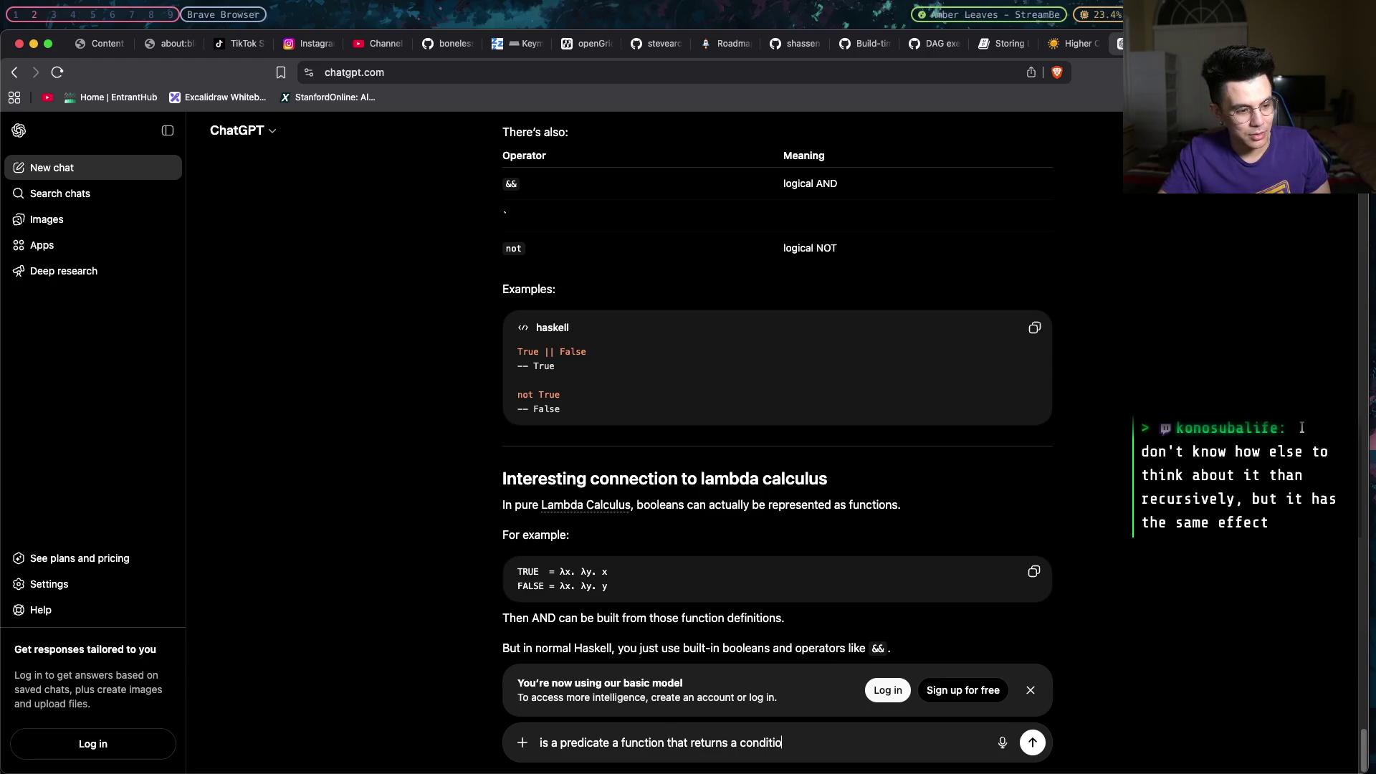
pyautogui.write('haskell?')
pyautogui.press('Return')
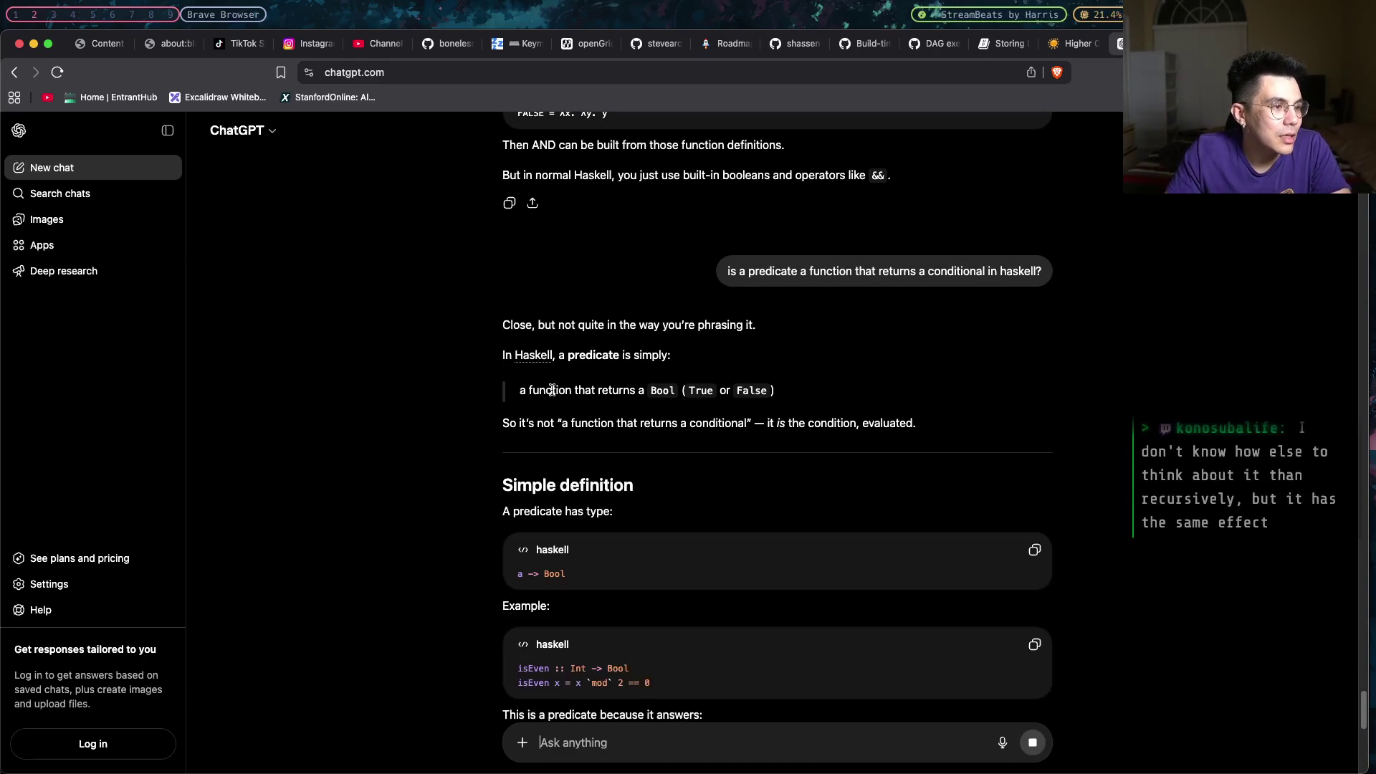
# Read the reply, marking the Bool-returning function definition and condition sentence, then return to the Haskell page.
pyautogui.moveTo(564, 390); pyautogui.dragTo(651, 389)
pyautogui.click(651, 389)
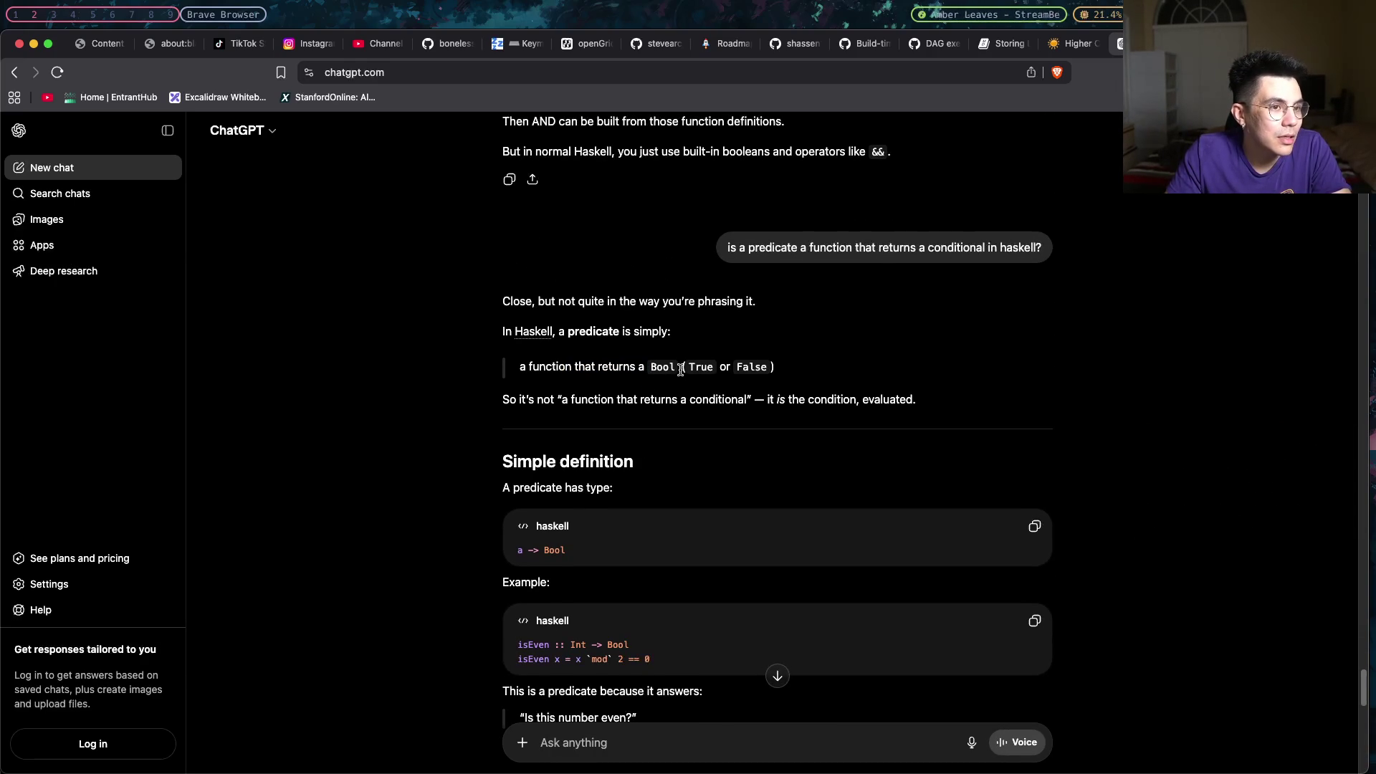
pyautogui.moveTo(980, 247); pyautogui.dragTo(832, 248)
pyautogui.click(828, 265)
pyautogui.moveTo(990, 248); pyautogui.dragTo(875, 247)
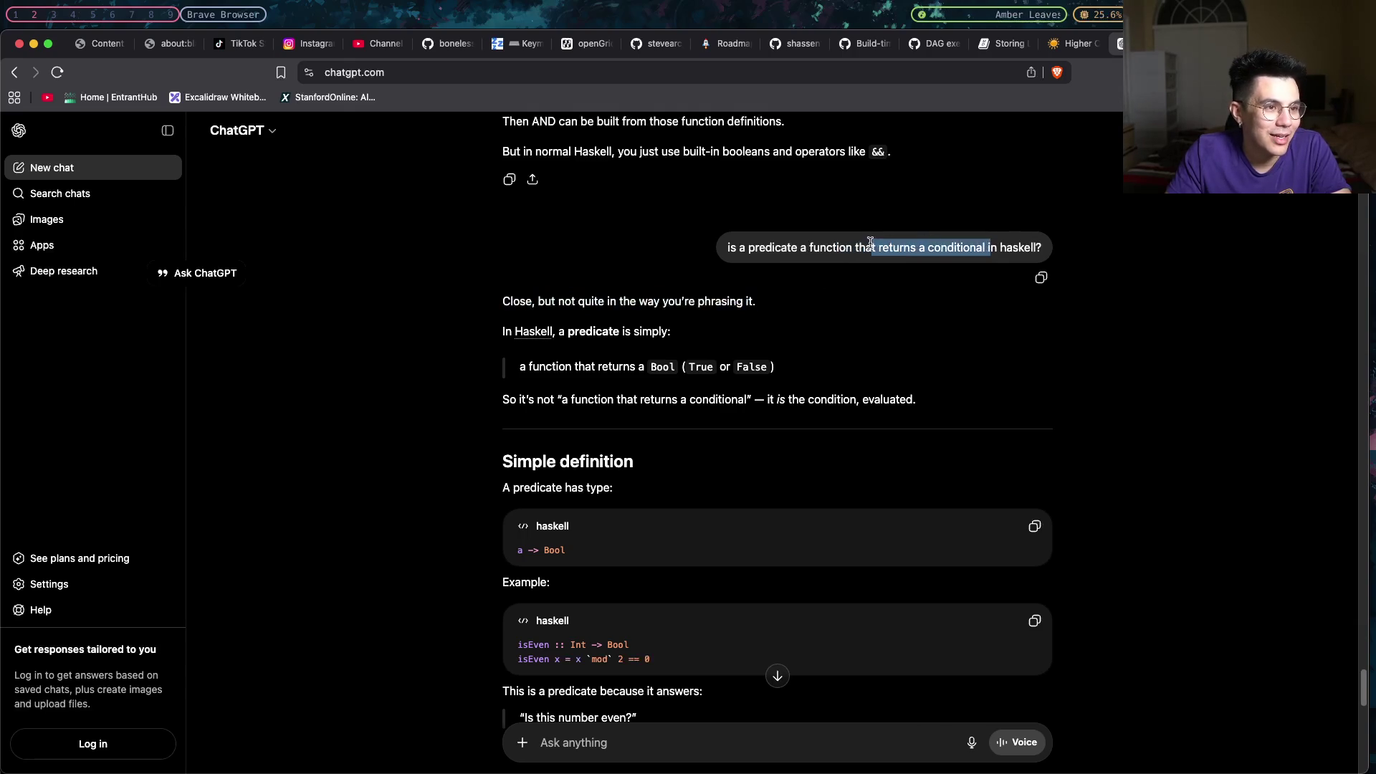
pyautogui.moveTo(674, 366); pyautogui.dragTo(520, 367)
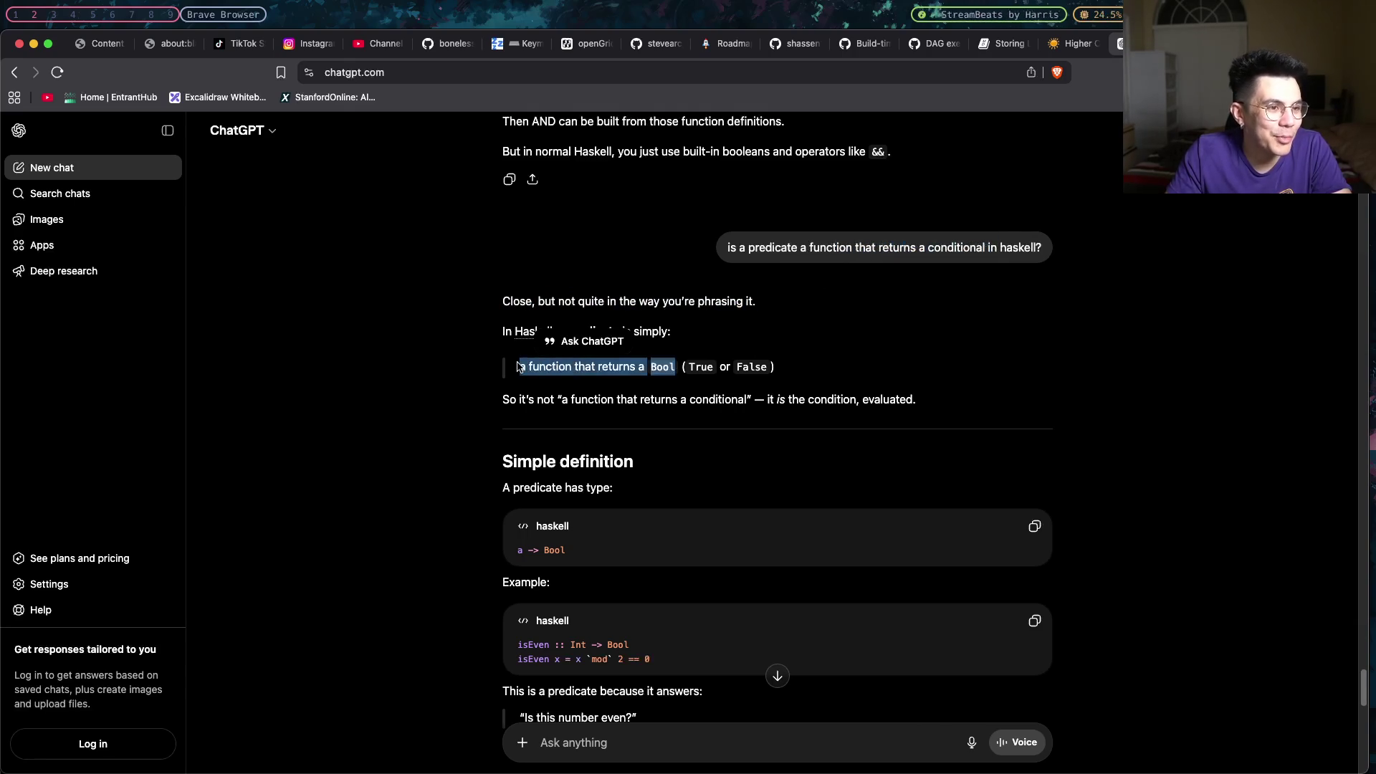
pyautogui.click(625, 399)
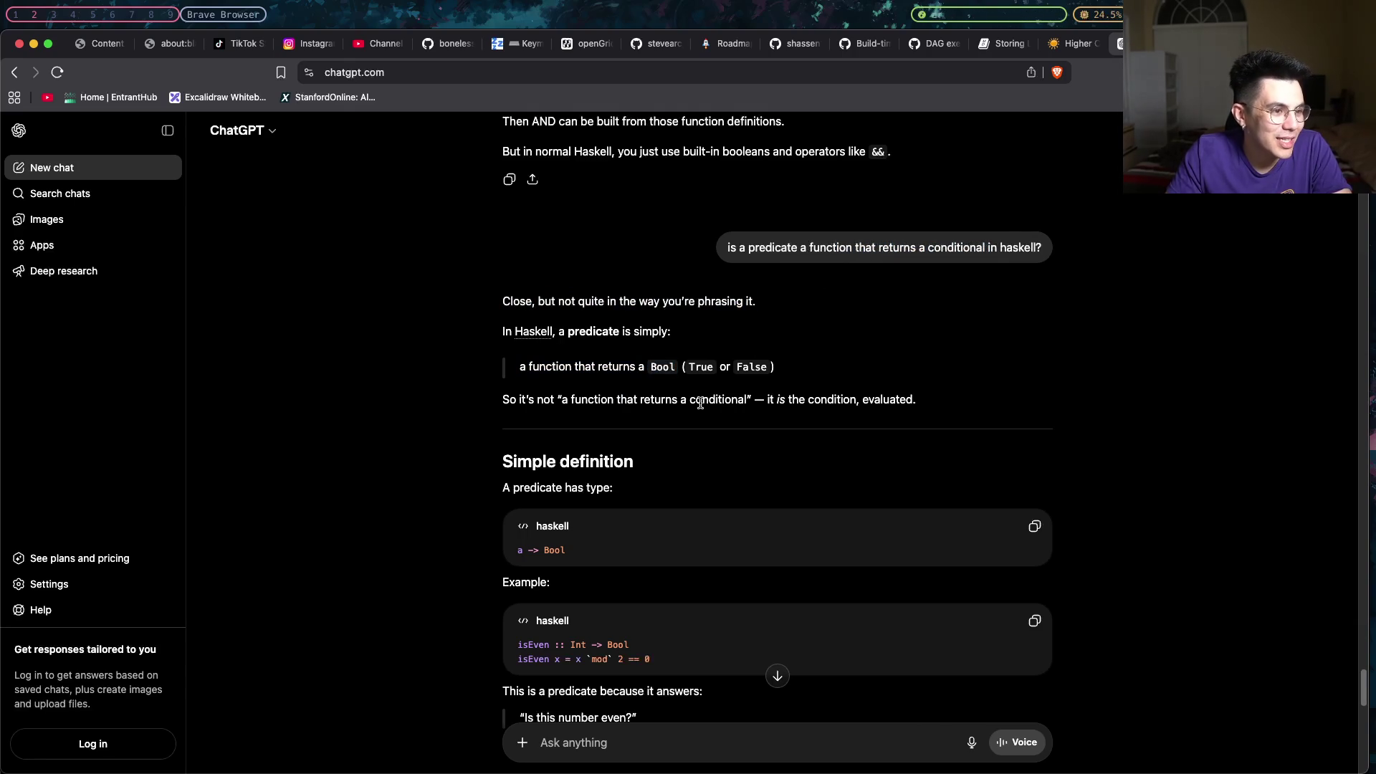
pyautogui.moveTo(773, 401); pyautogui.dragTo(913, 399)
pyautogui.click(914, 400)
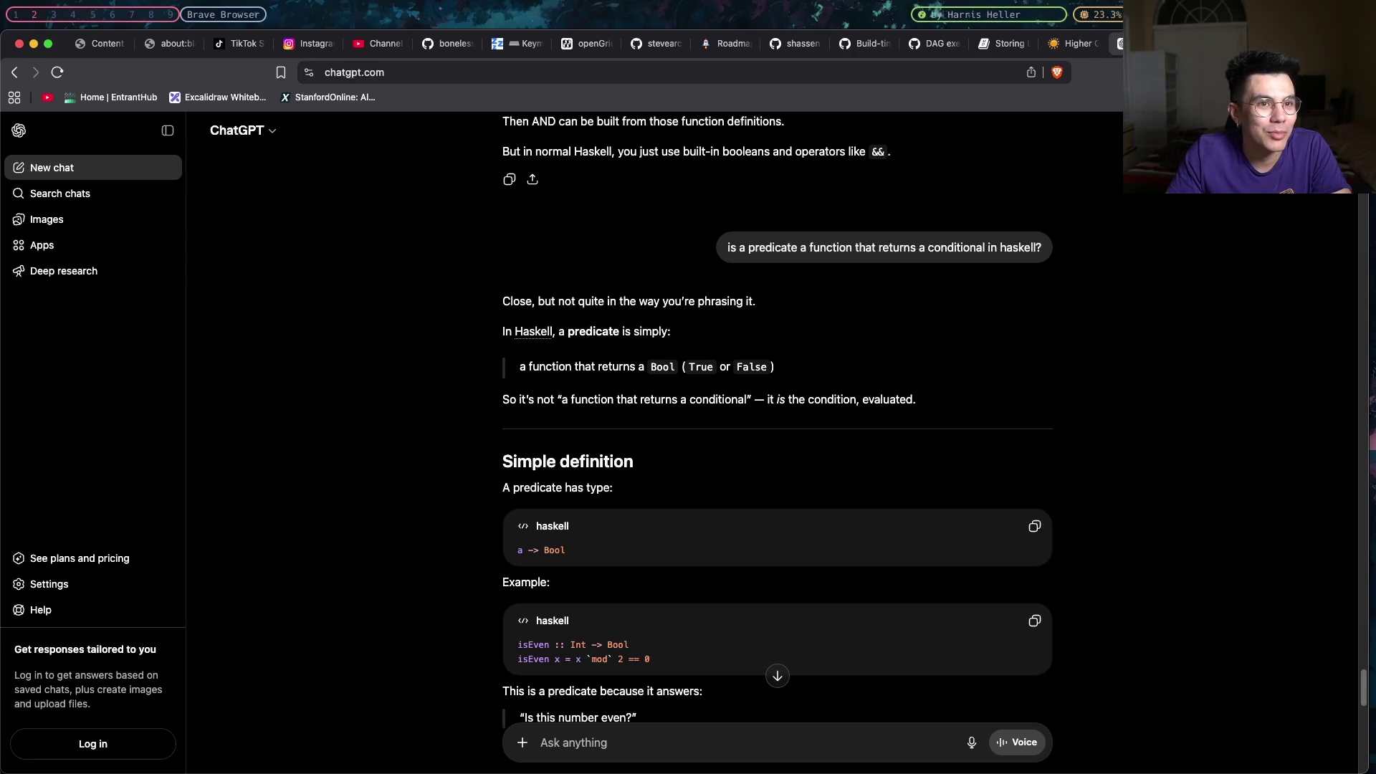
pyautogui.click(1069, 43)
pyautogui.scroll(-5, 811, 419)
pyautogui.scroll(-2, 811, 417)
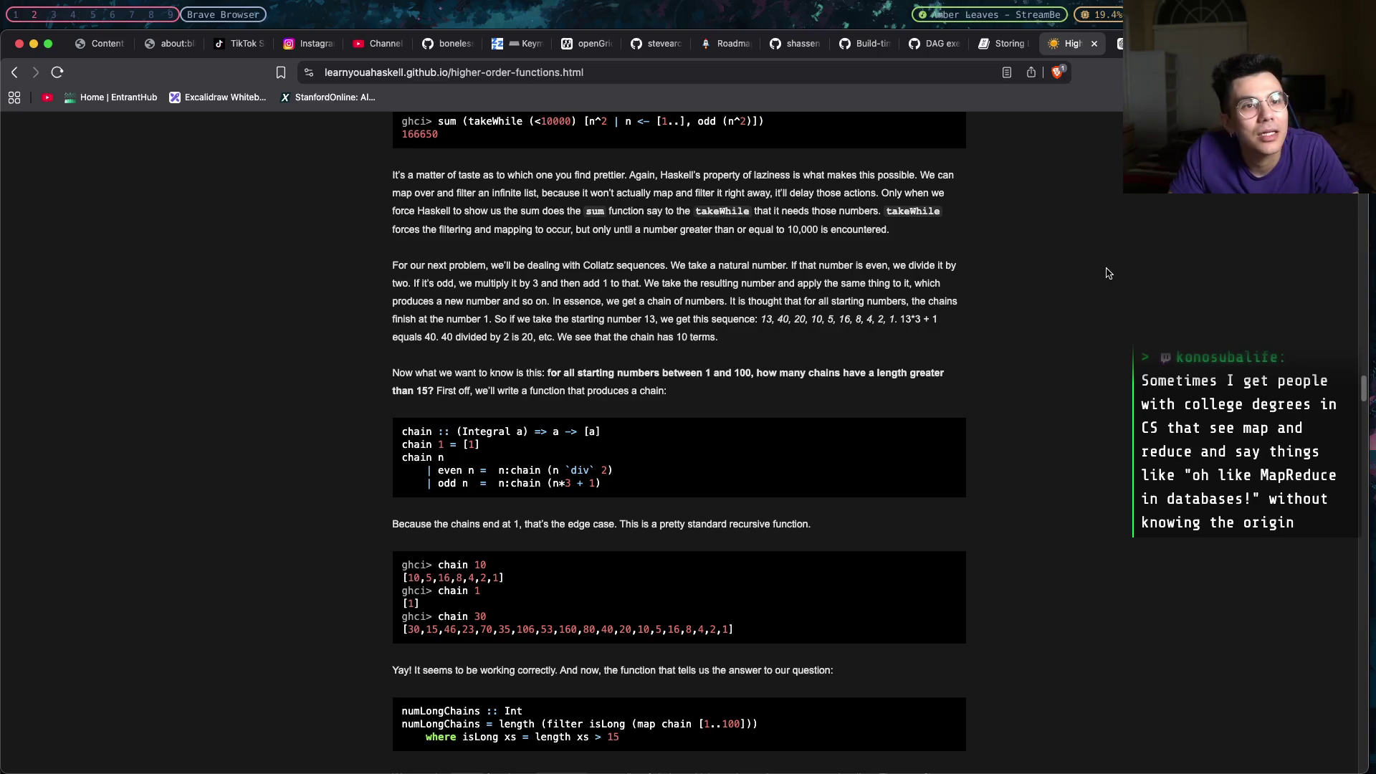
pyautogui.scroll(-1, 1106, 273)
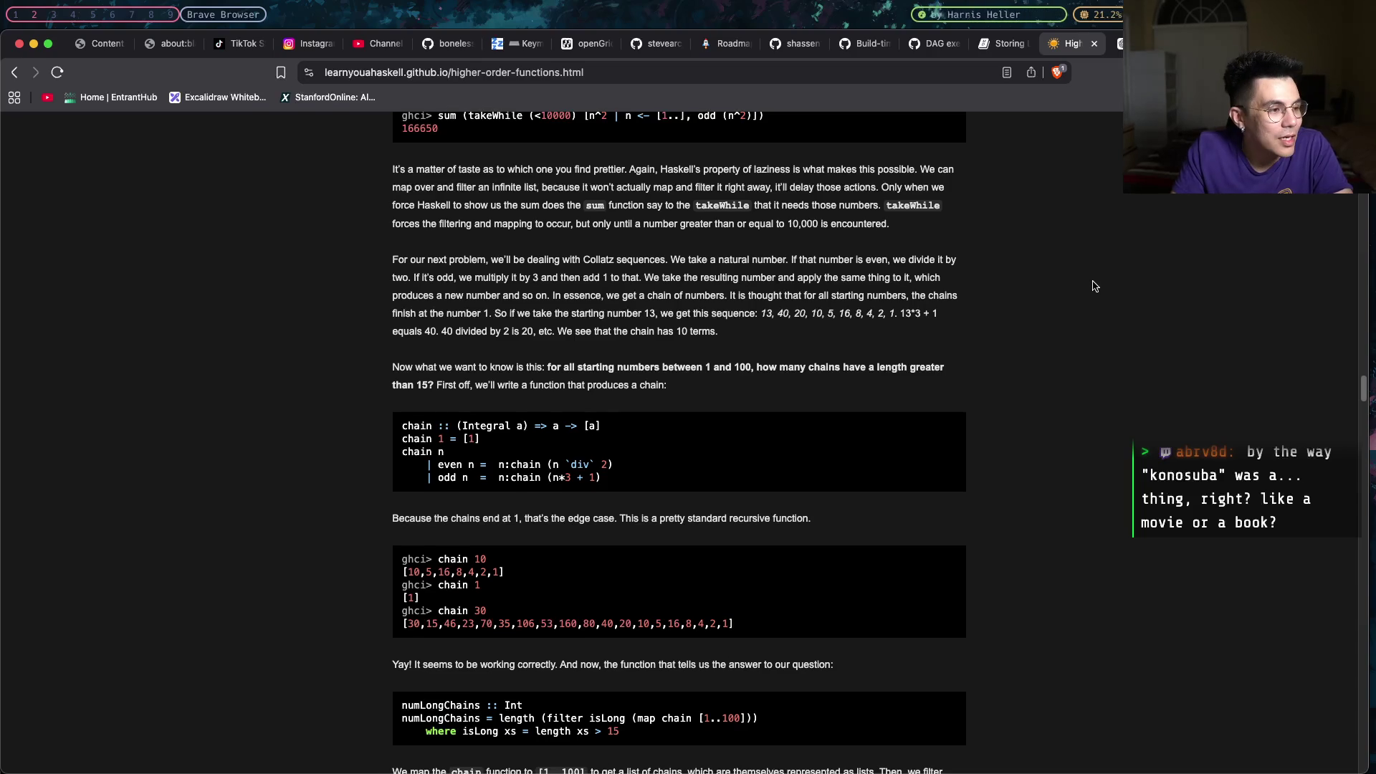
pyautogui.scroll(-1, 1102, 289)
pyautogui.scroll(-2, 1096, 287)
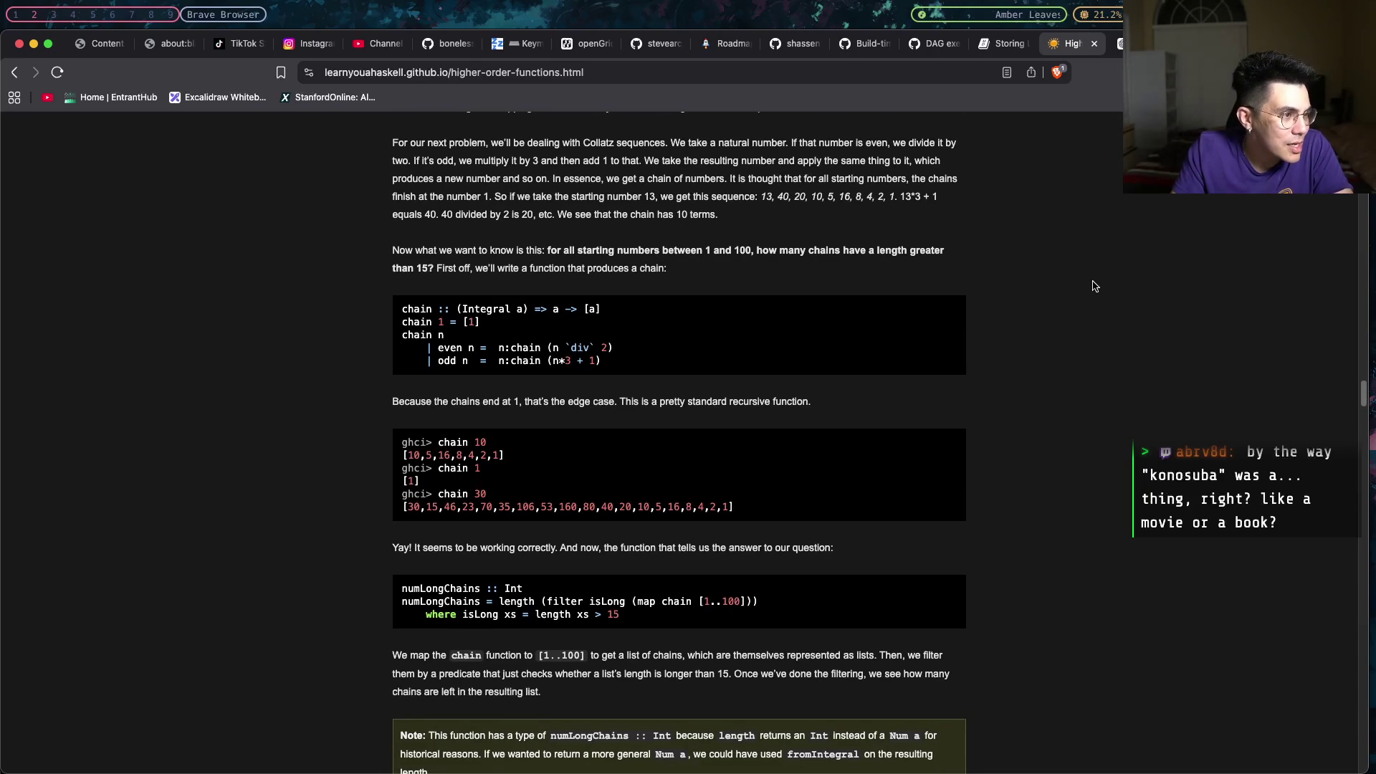
pyautogui.scroll(1, 523, 246)
pyautogui.scroll(1, 523, 246)
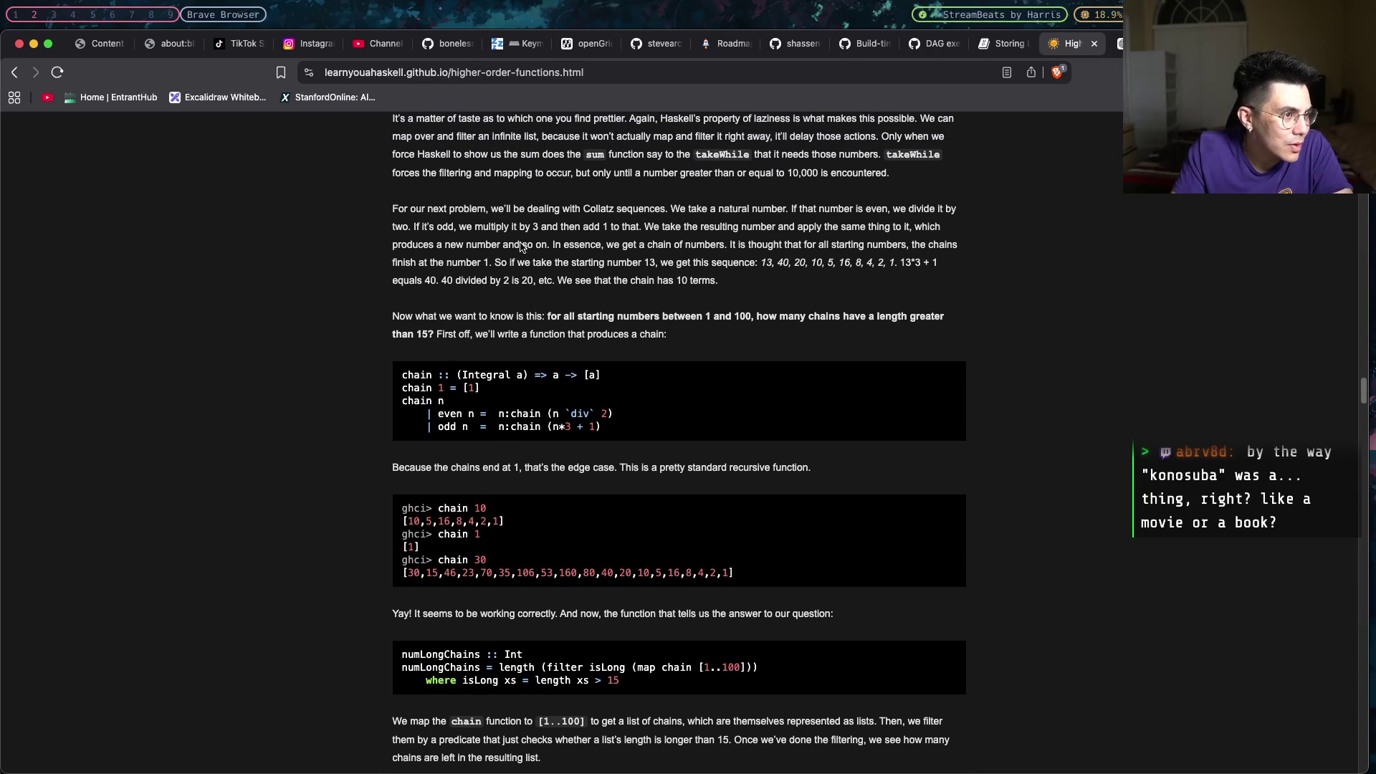
pyautogui.scroll(1, 677, 216)
# Mark Collatz sequences and the even-number rule while reading, then switch to the main.hs editor.
pyautogui.moveTo(581, 212)
pyautogui.mouseDown()
pyautogui.moveTo(669, 214)
pyautogui.moveTo(580, 211)
pyautogui.mouseUp()
pyautogui.click(669, 214)
pyautogui.click(581, 212)
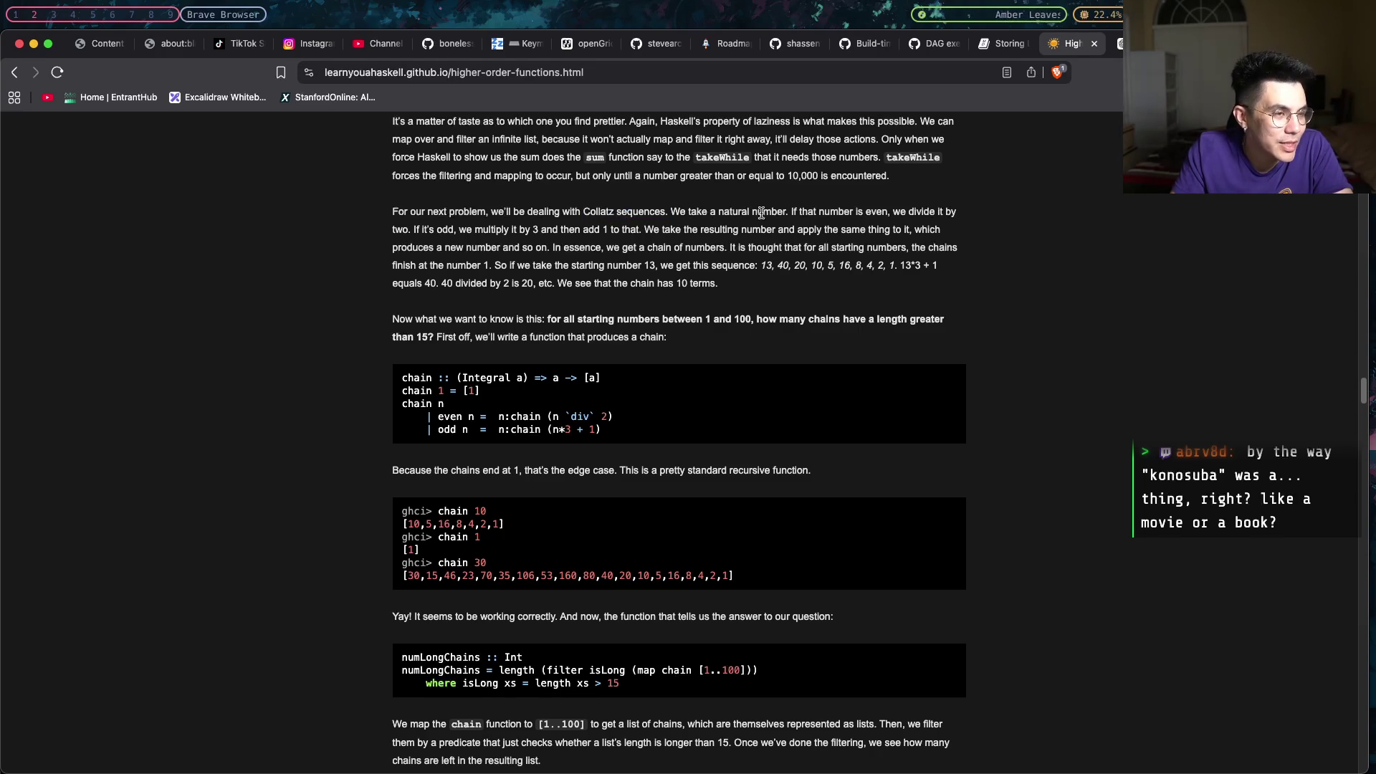
pyautogui.moveTo(791, 212); pyautogui.dragTo(955, 213)
pyautogui.scroll(3, 951, 213)
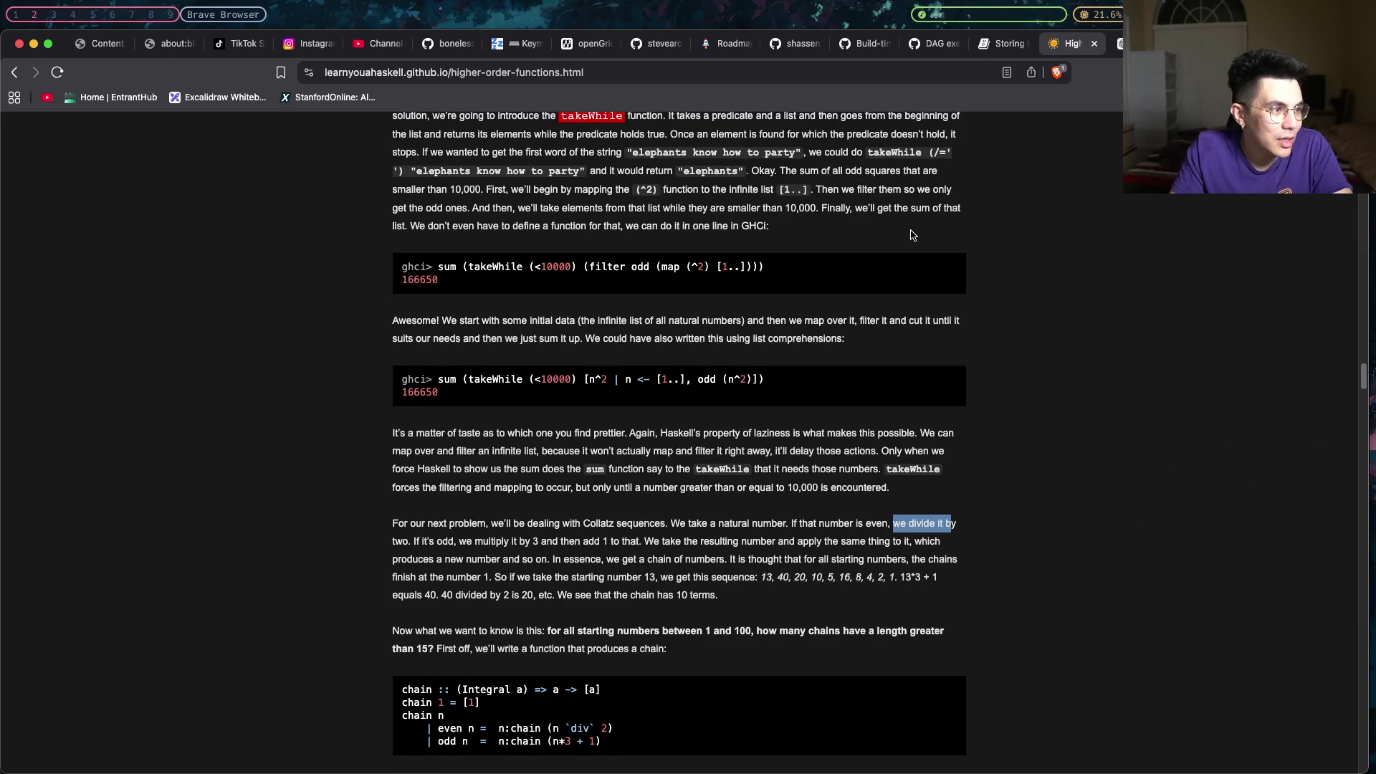
pyautogui.press('super+Tab')
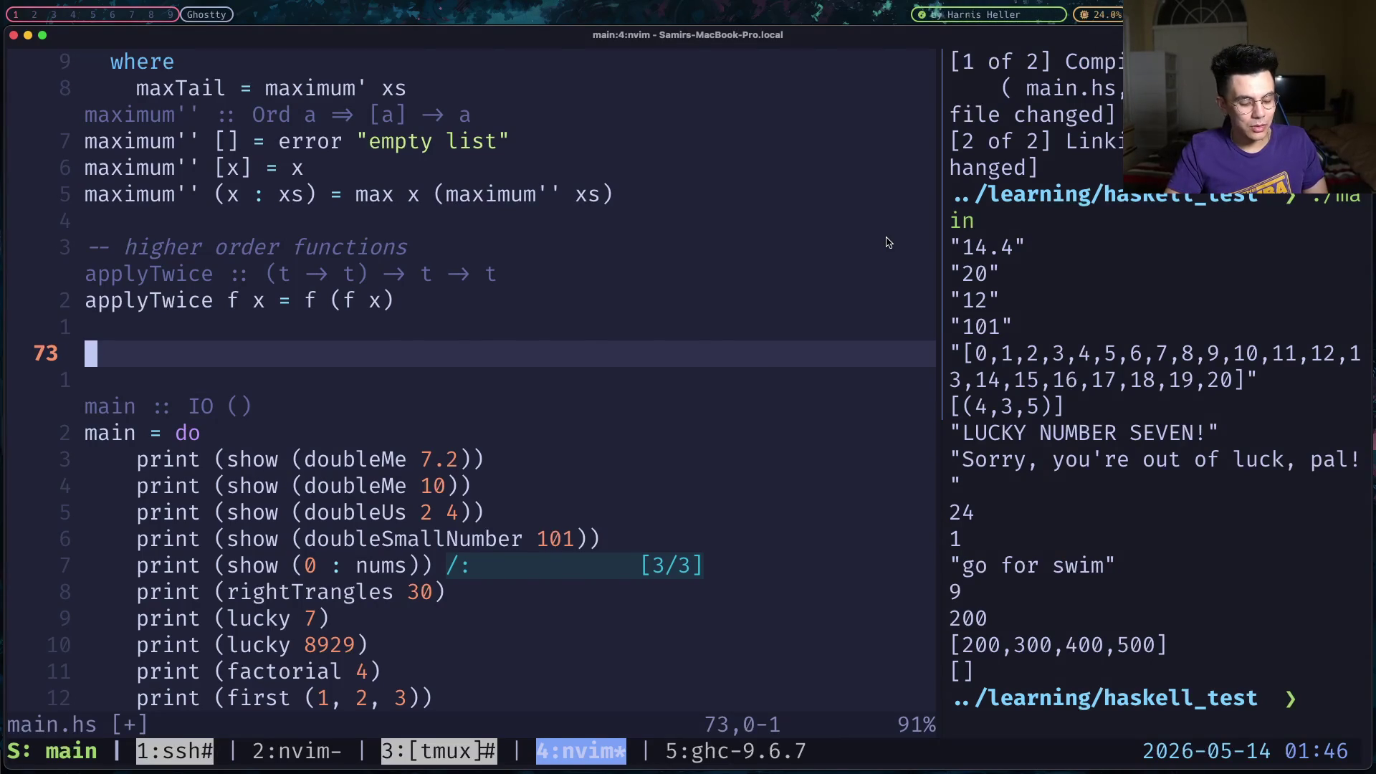
pyautogui.press('super+Tab')
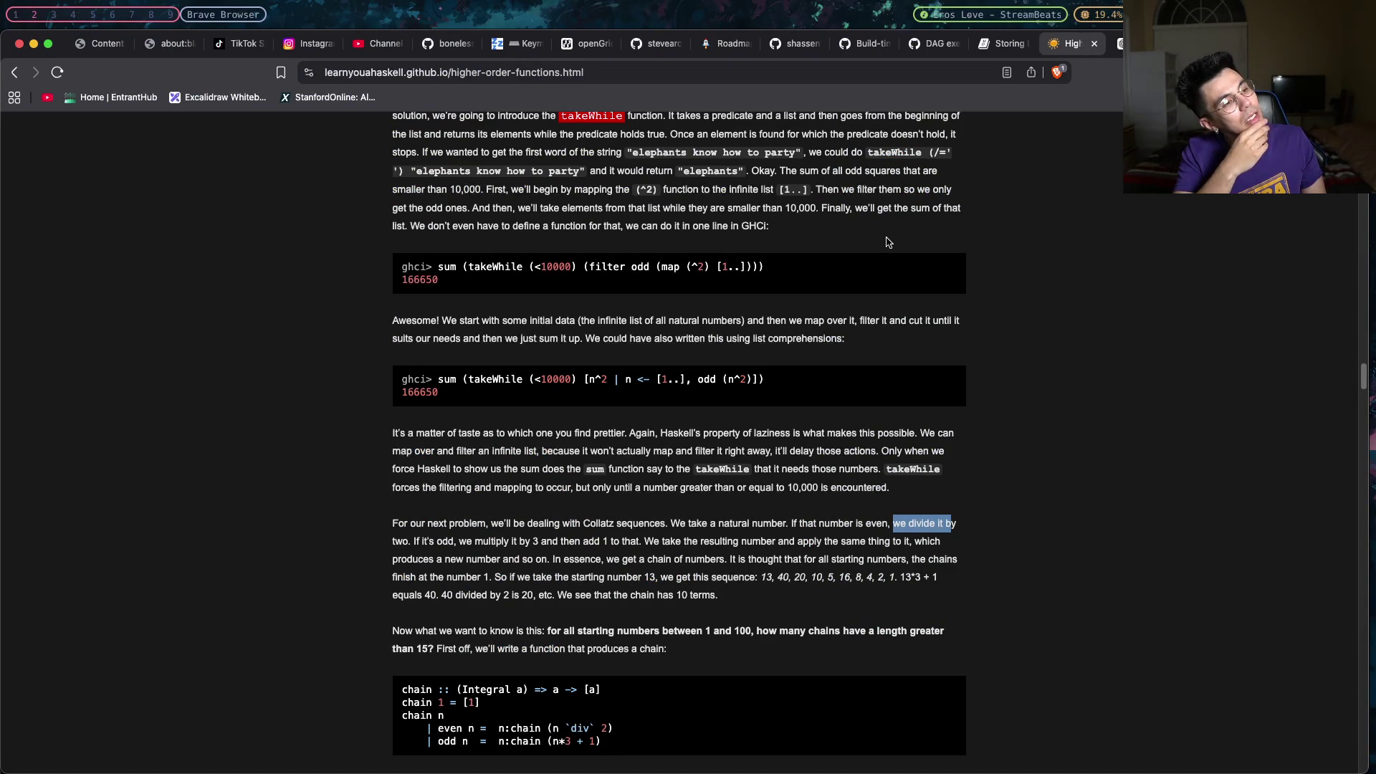
pyautogui.press('super+Tab')
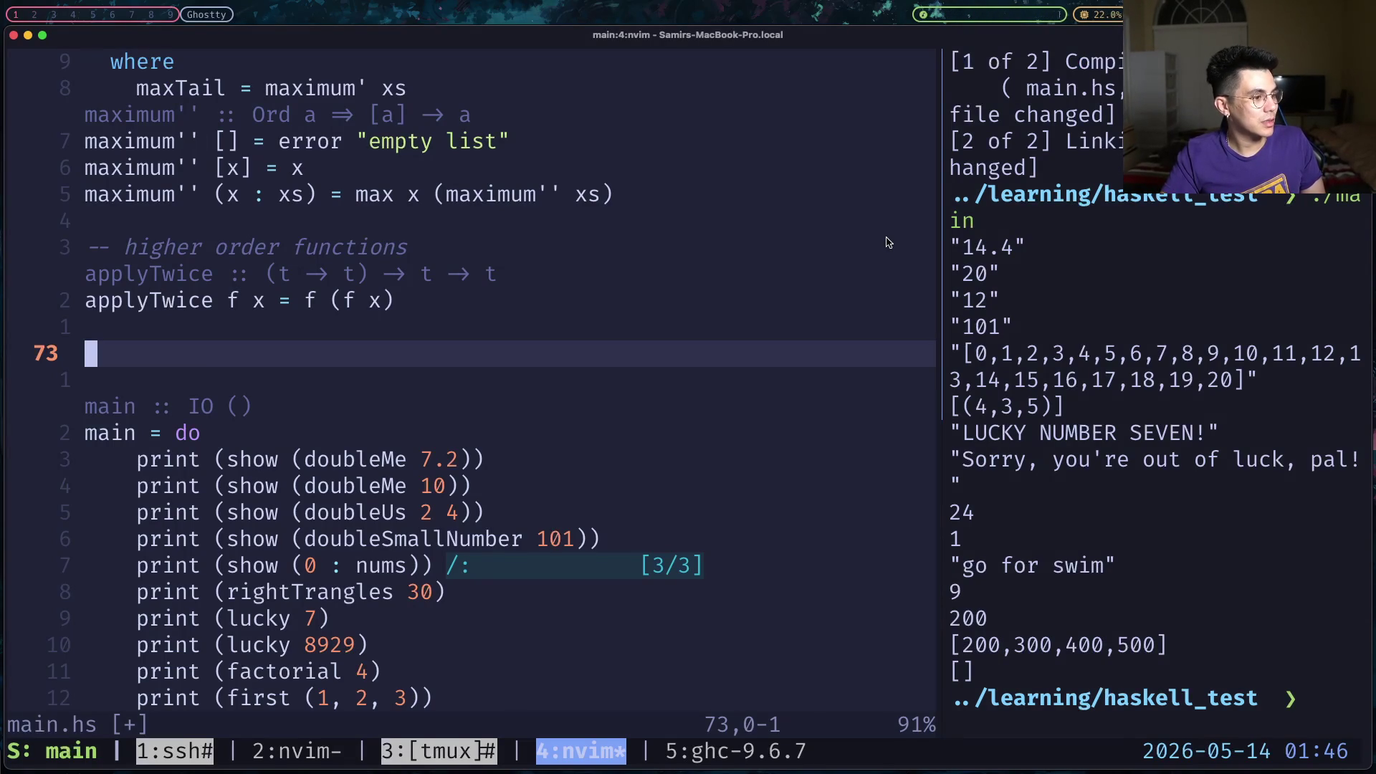
pyautogui.press('V')
pyautogui.press('k')
pyautogui.press('j')
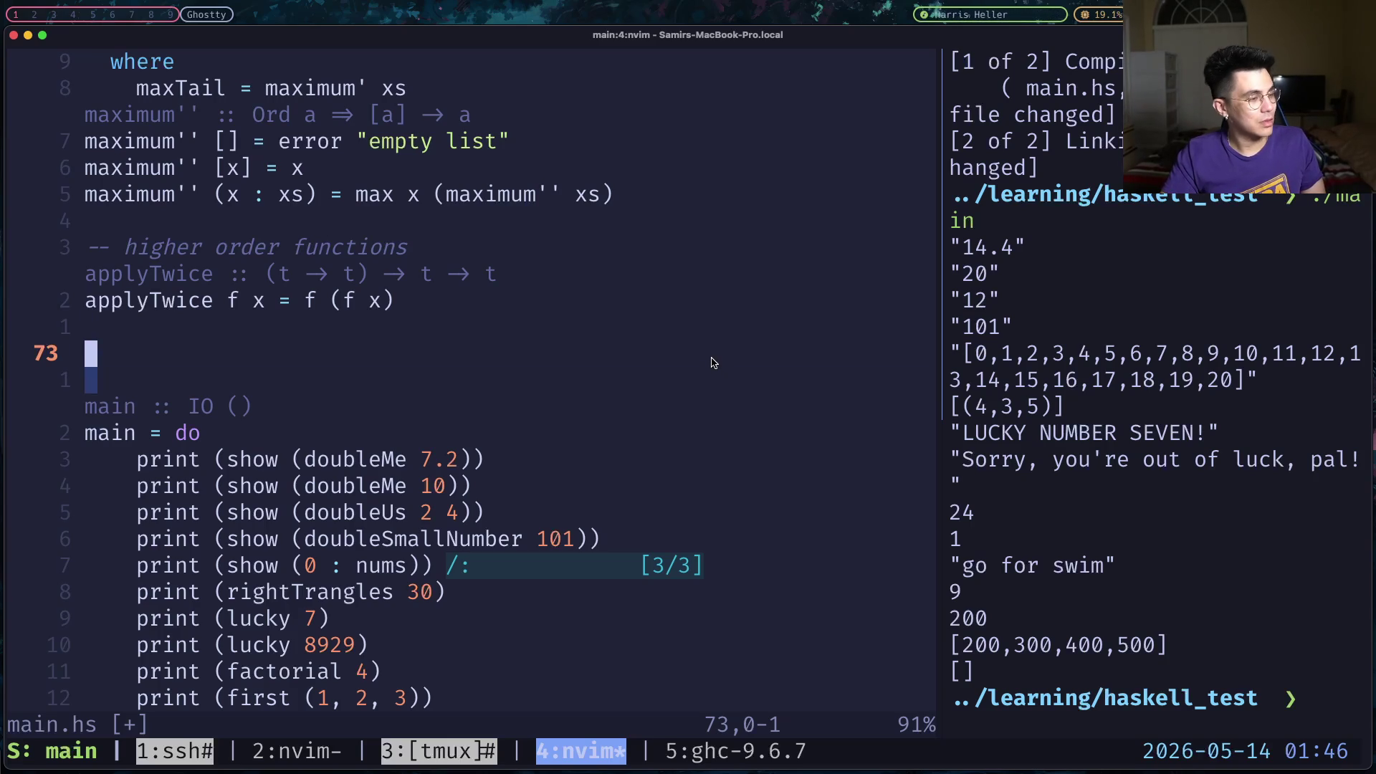
# Finish takeOddSquares as sum of takeWhile (<x) (filter odd (map (^2) [1..])) and save main.hs.
pyautogui.press('Escape')
pyautogui.write('i')
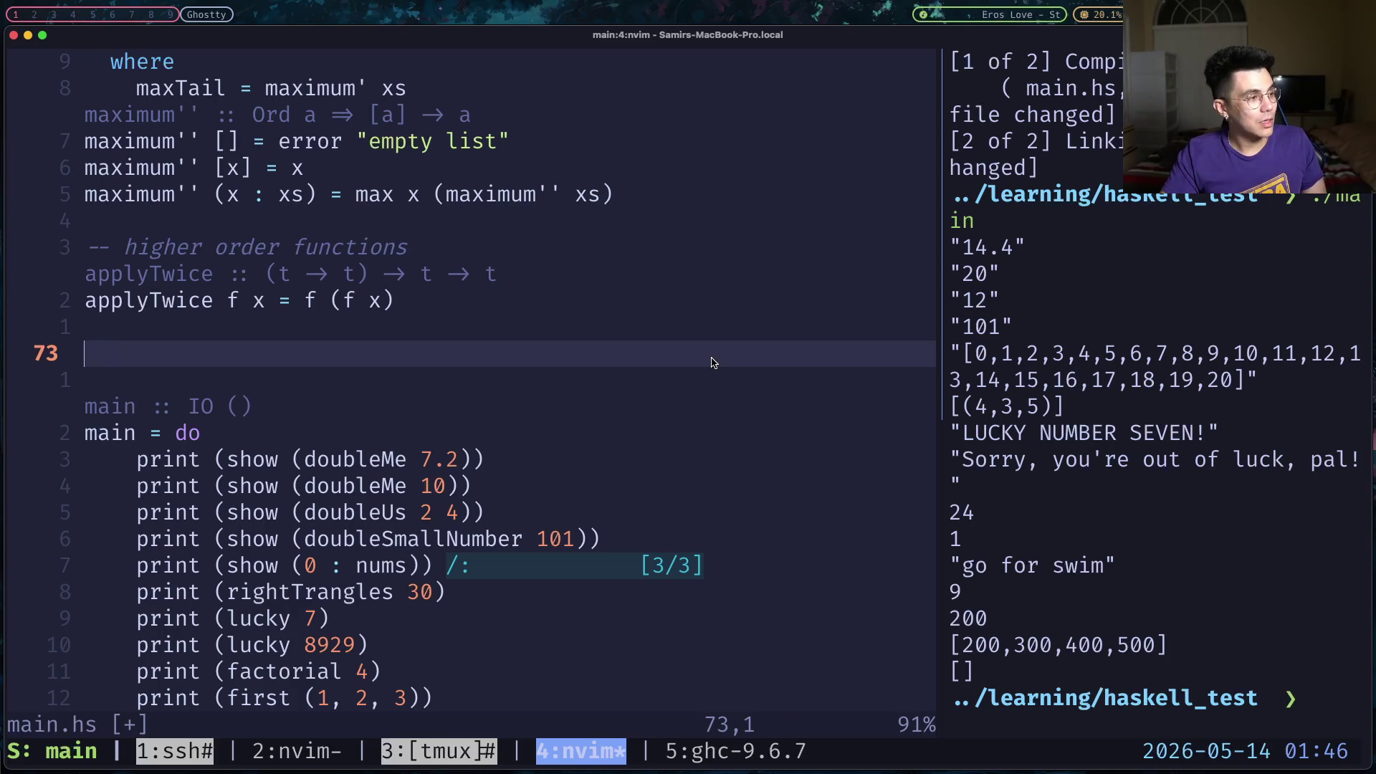
pyautogui.write('take')
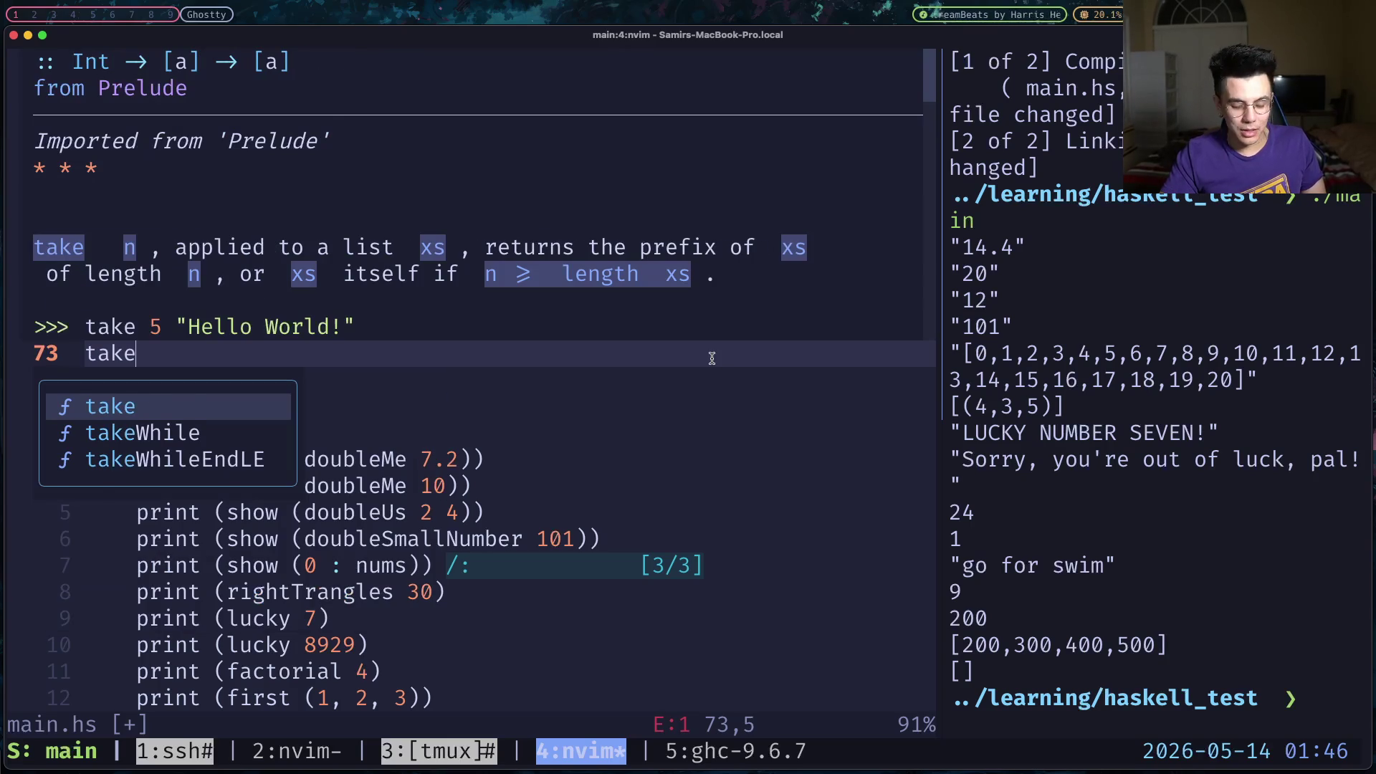
pyautogui.write('OddSqw')
pyautogui.press('BackSpace')
pyautogui.write('uares ')
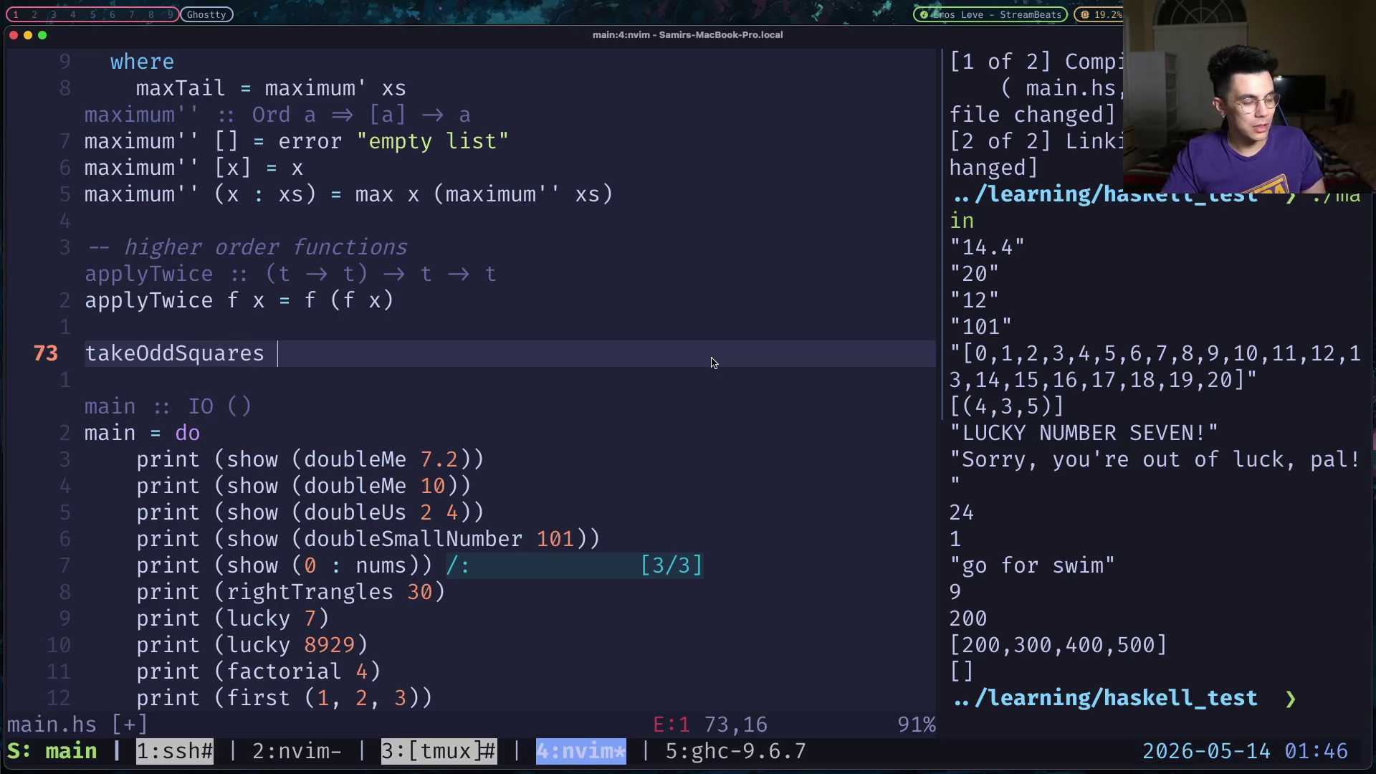
pyautogui.write('x')
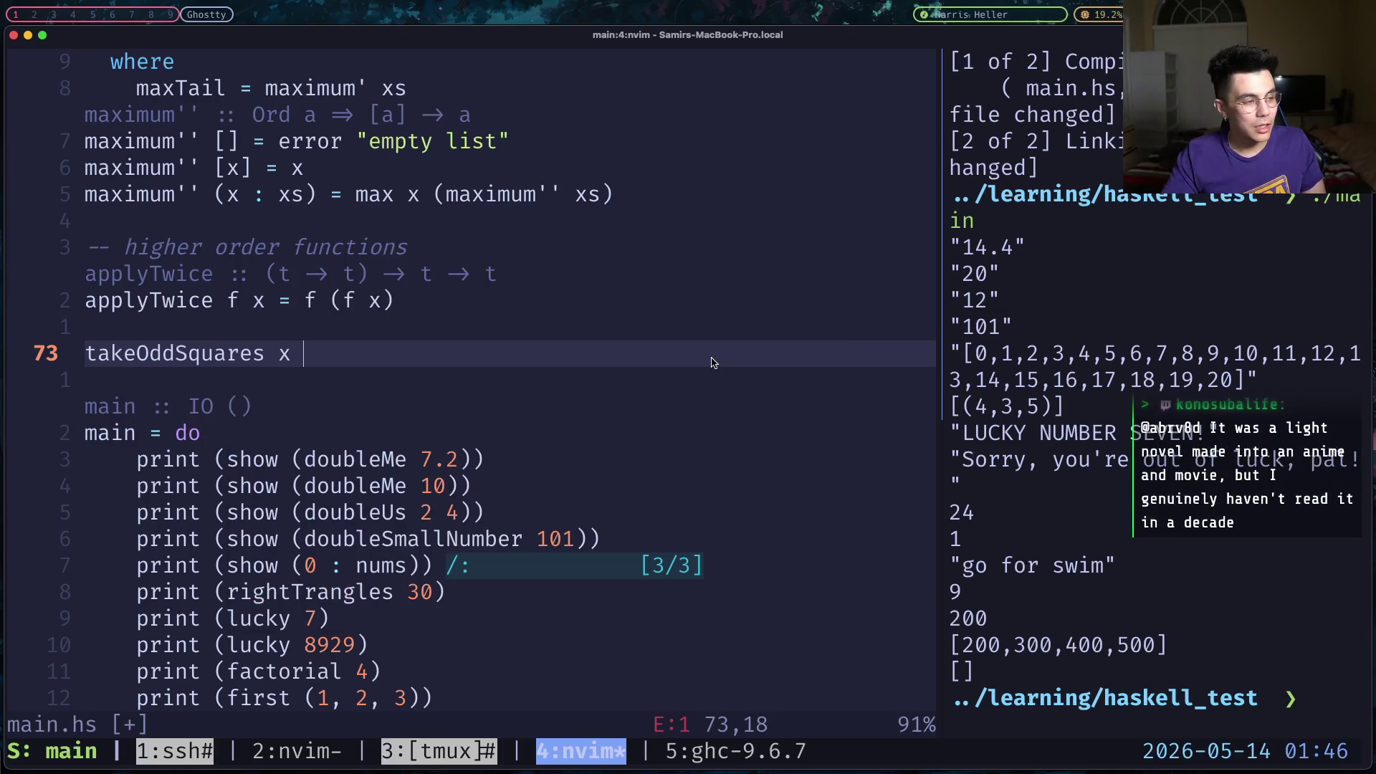
pyautogui.write(' = ')
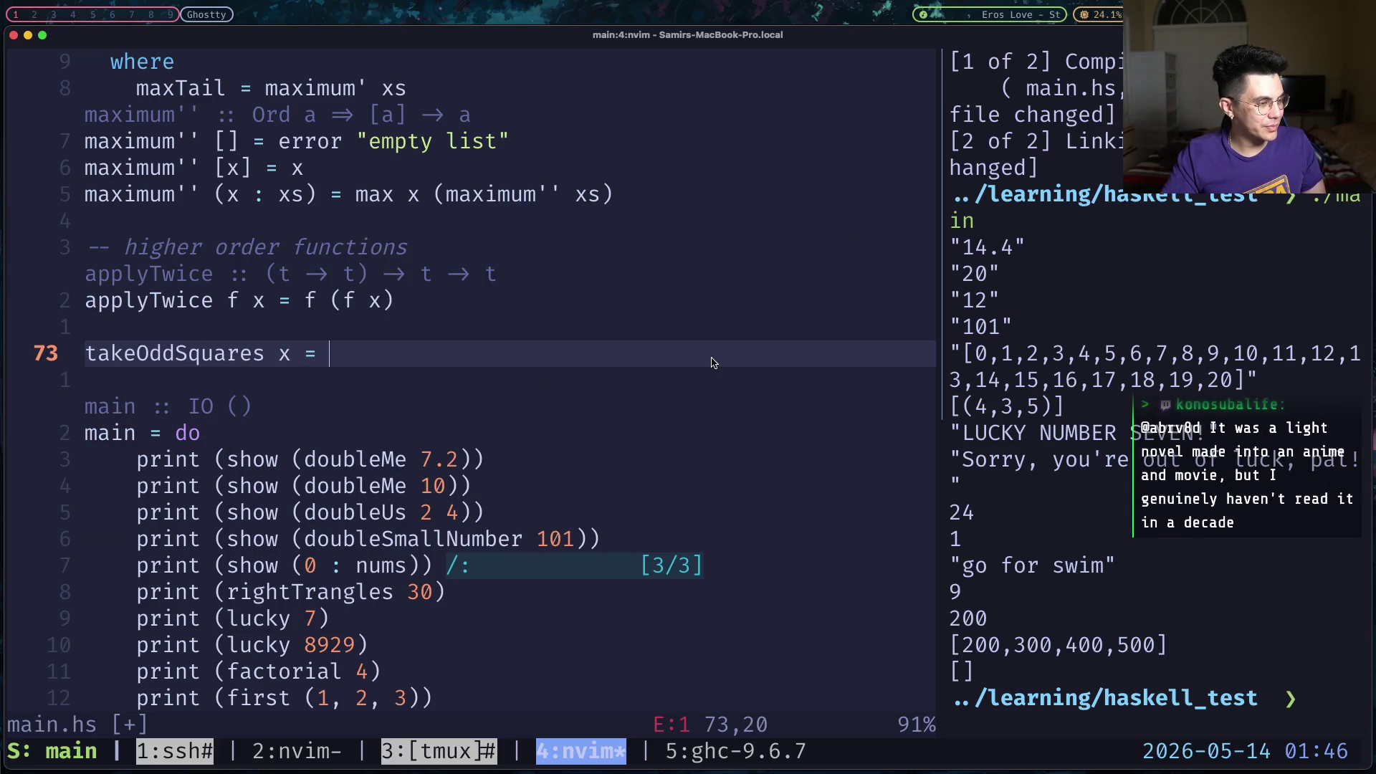
pyautogui.write('sum (')
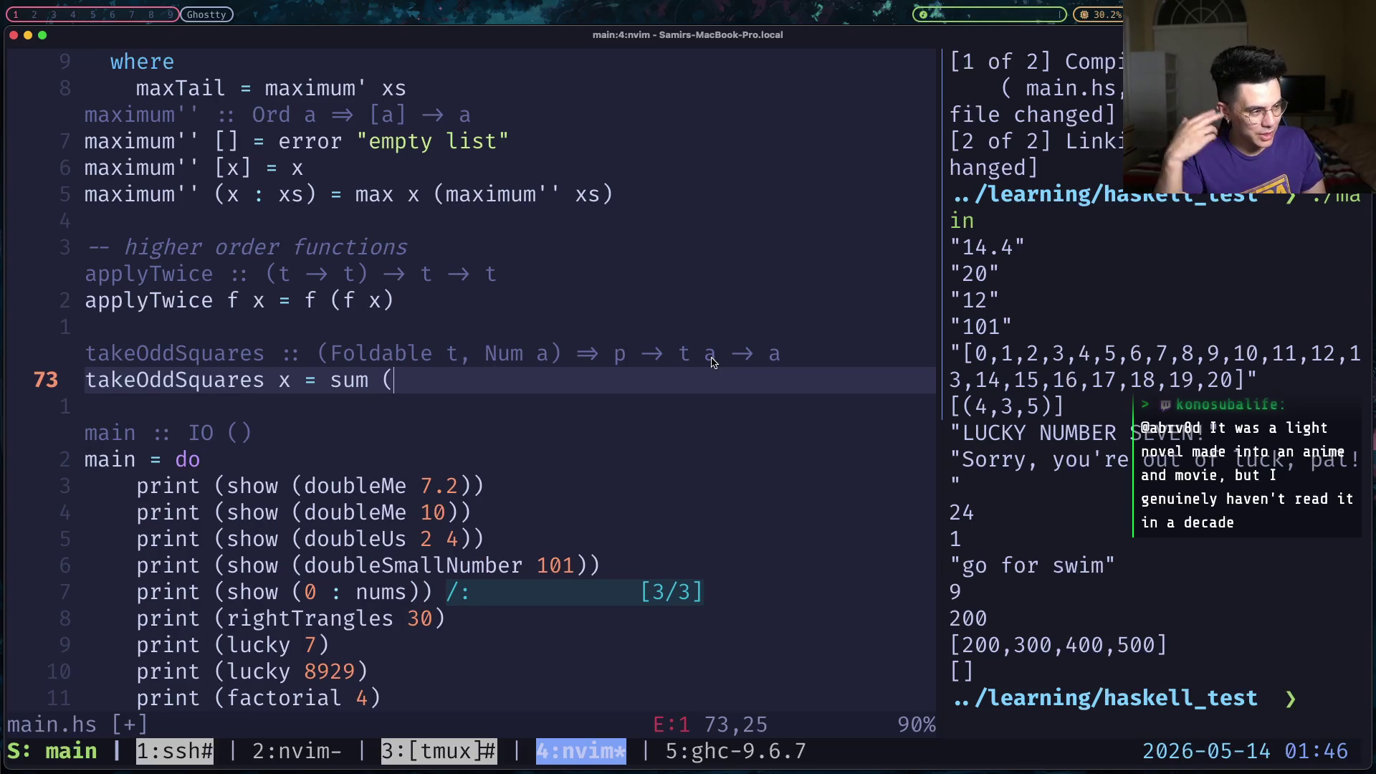
pyautogui.write('take')
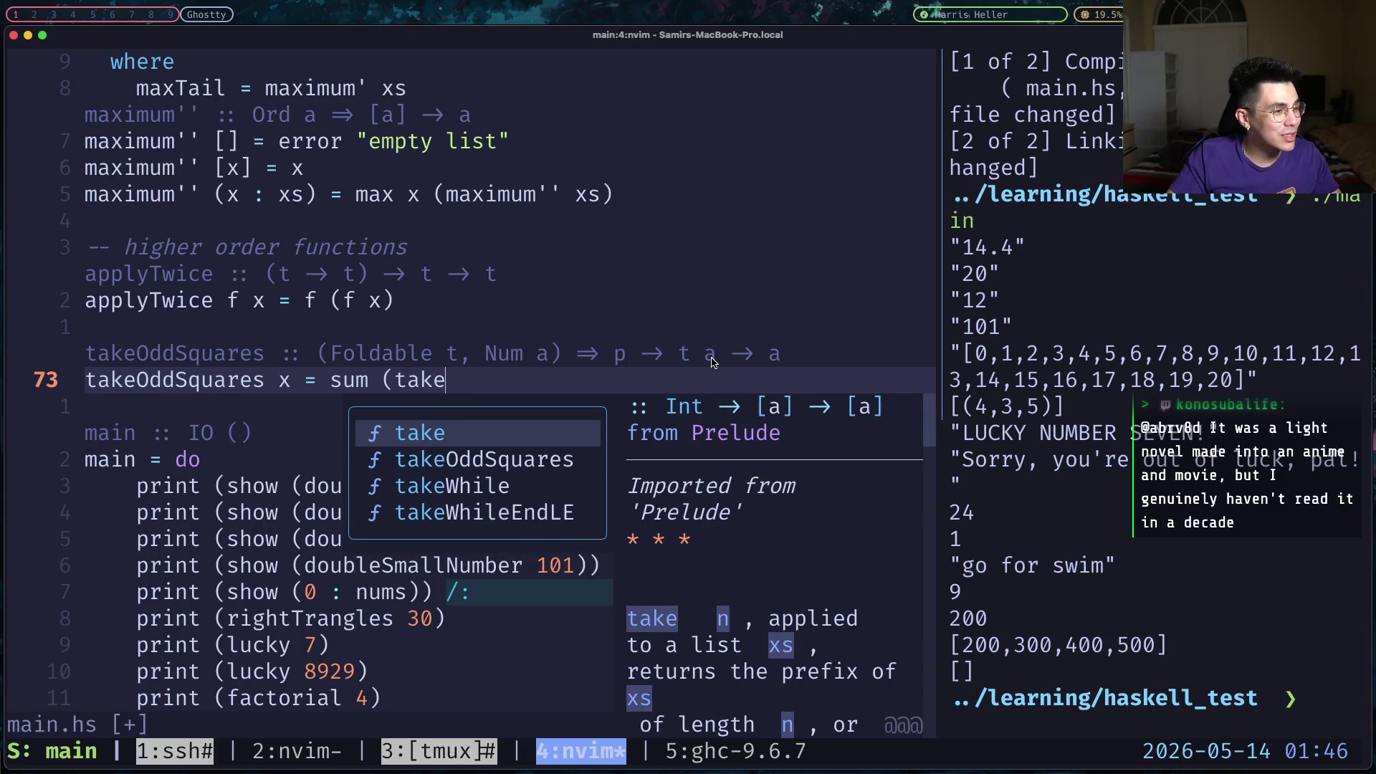
pyautogui.write('While ')
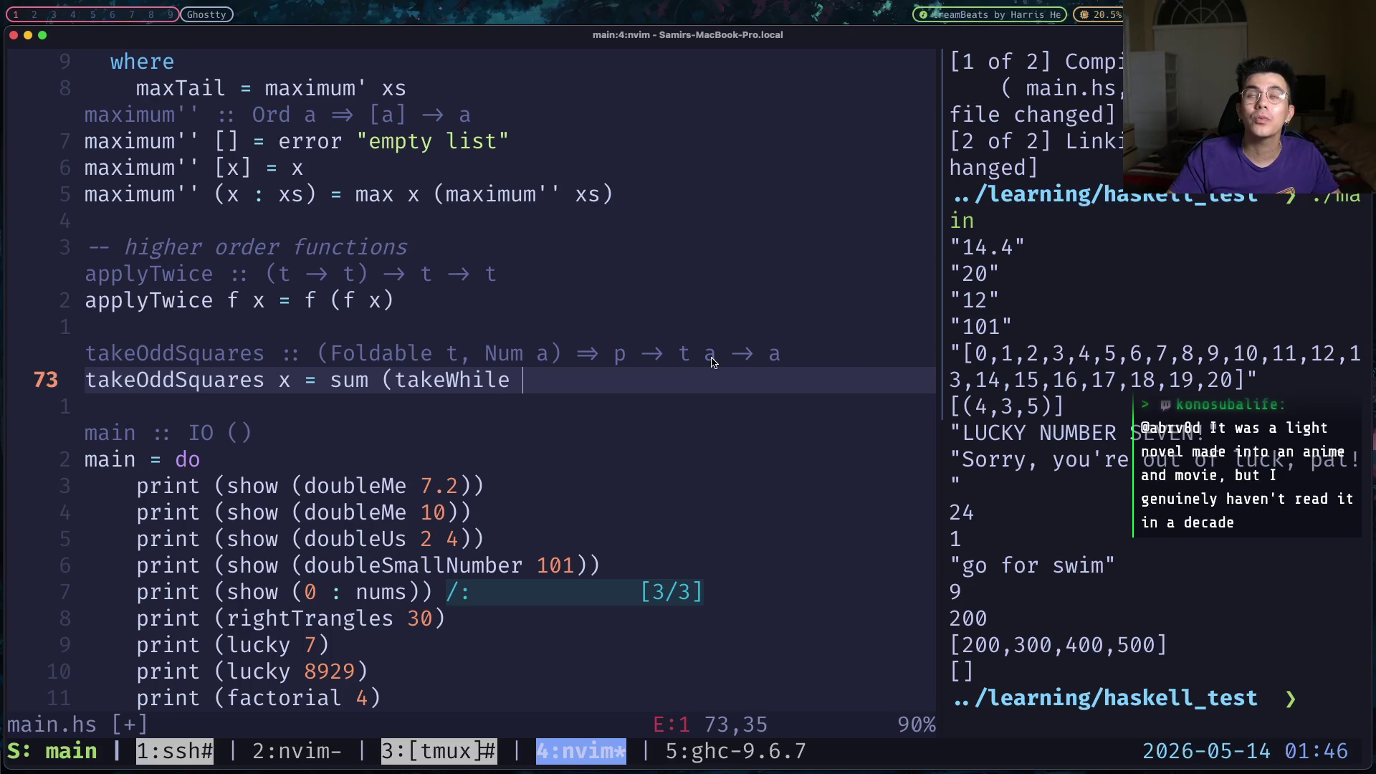
pyautogui.write('(<x')
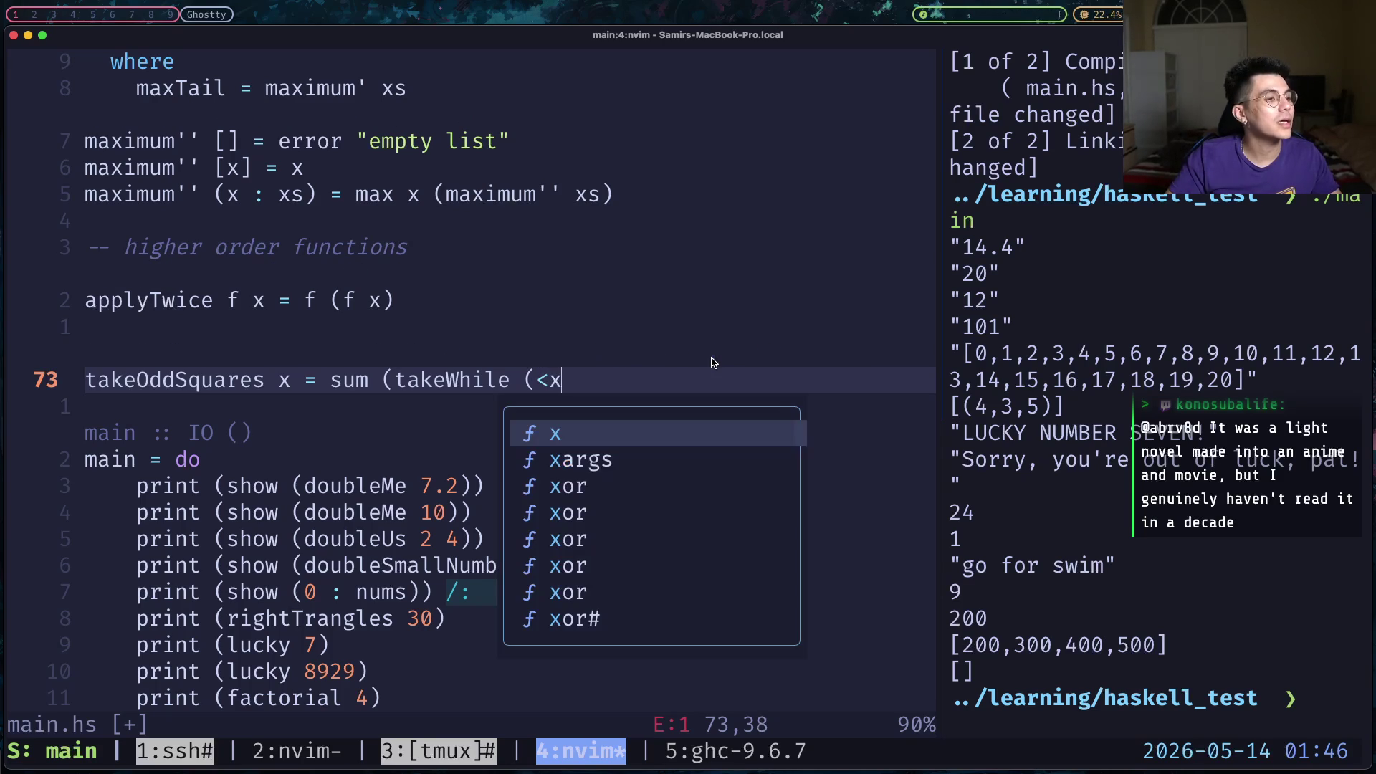
pyautogui.write(')')
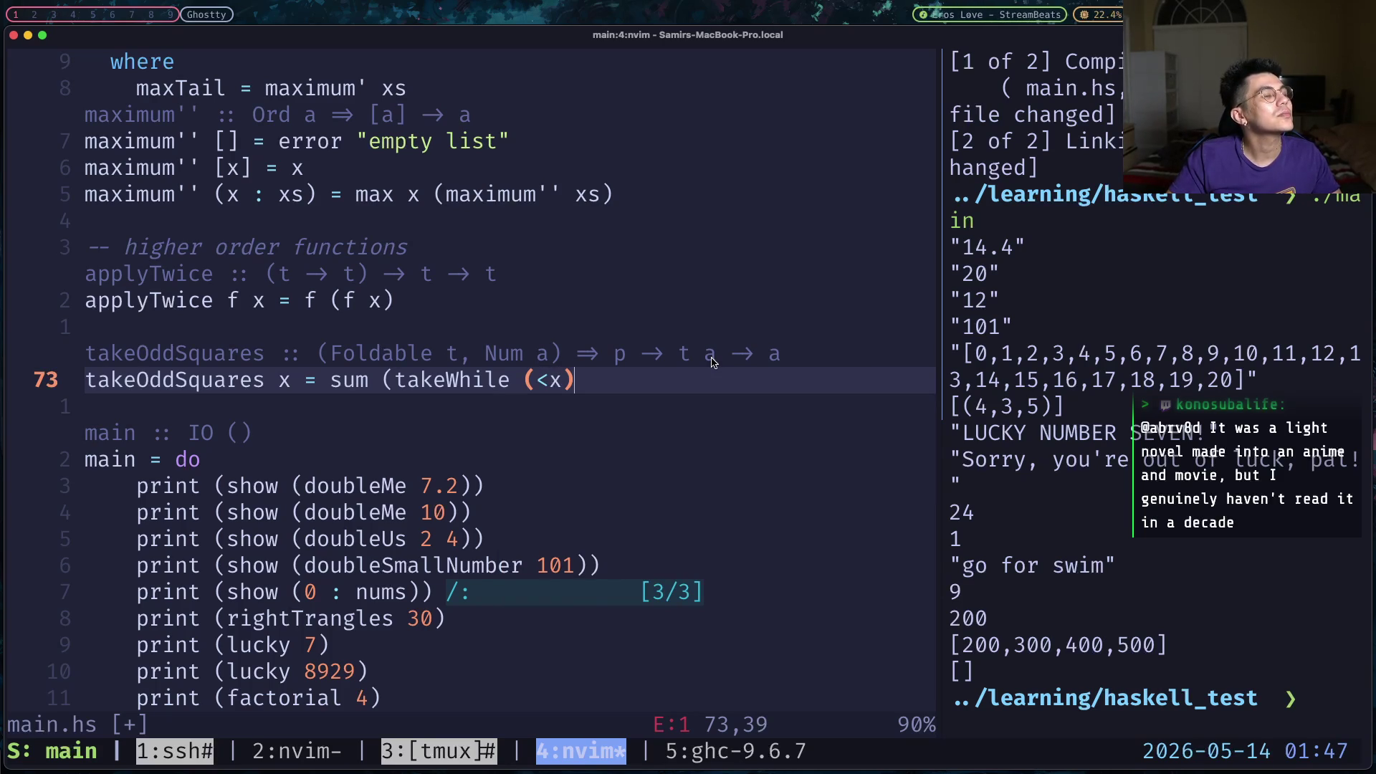
pyautogui.write(' (')
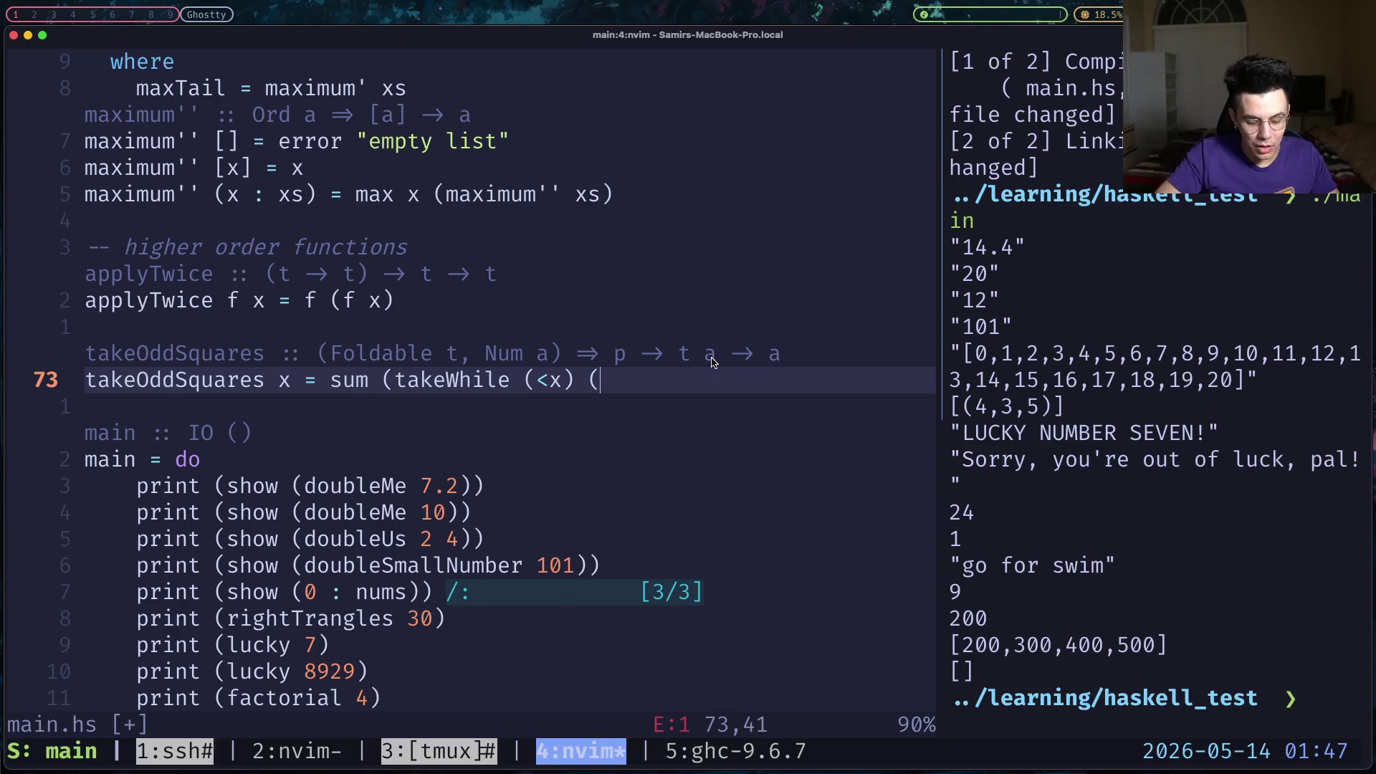
pyautogui.write('filter ')
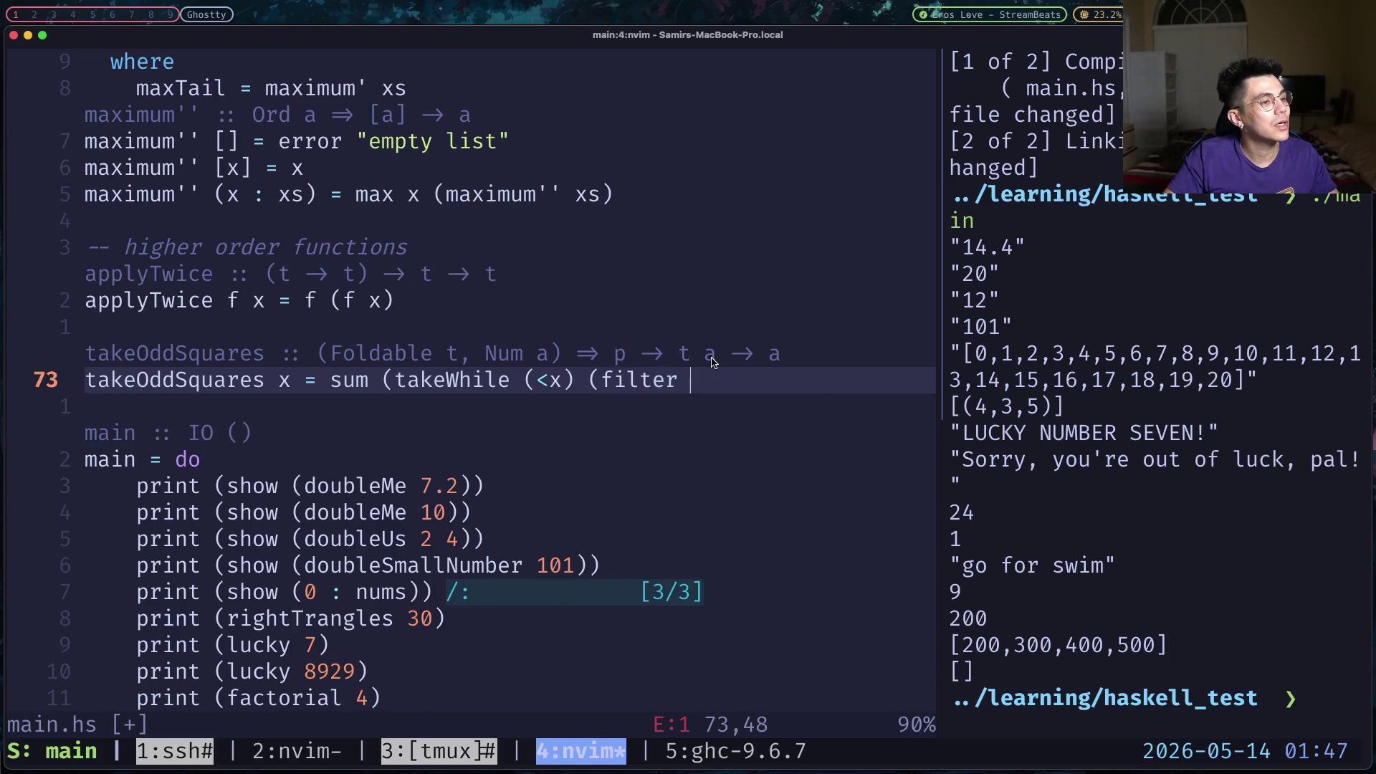
pyautogui.write('odd ')
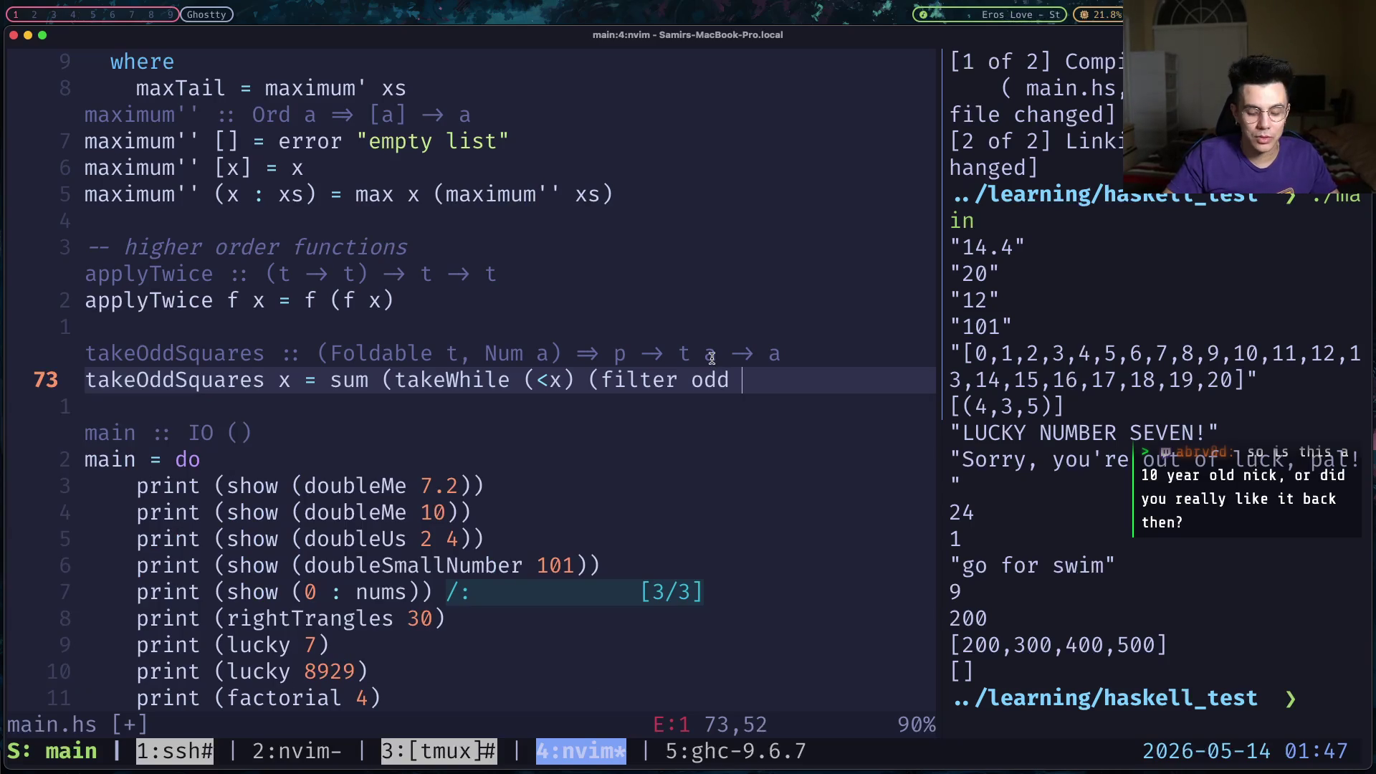
pyautogui.write('(')
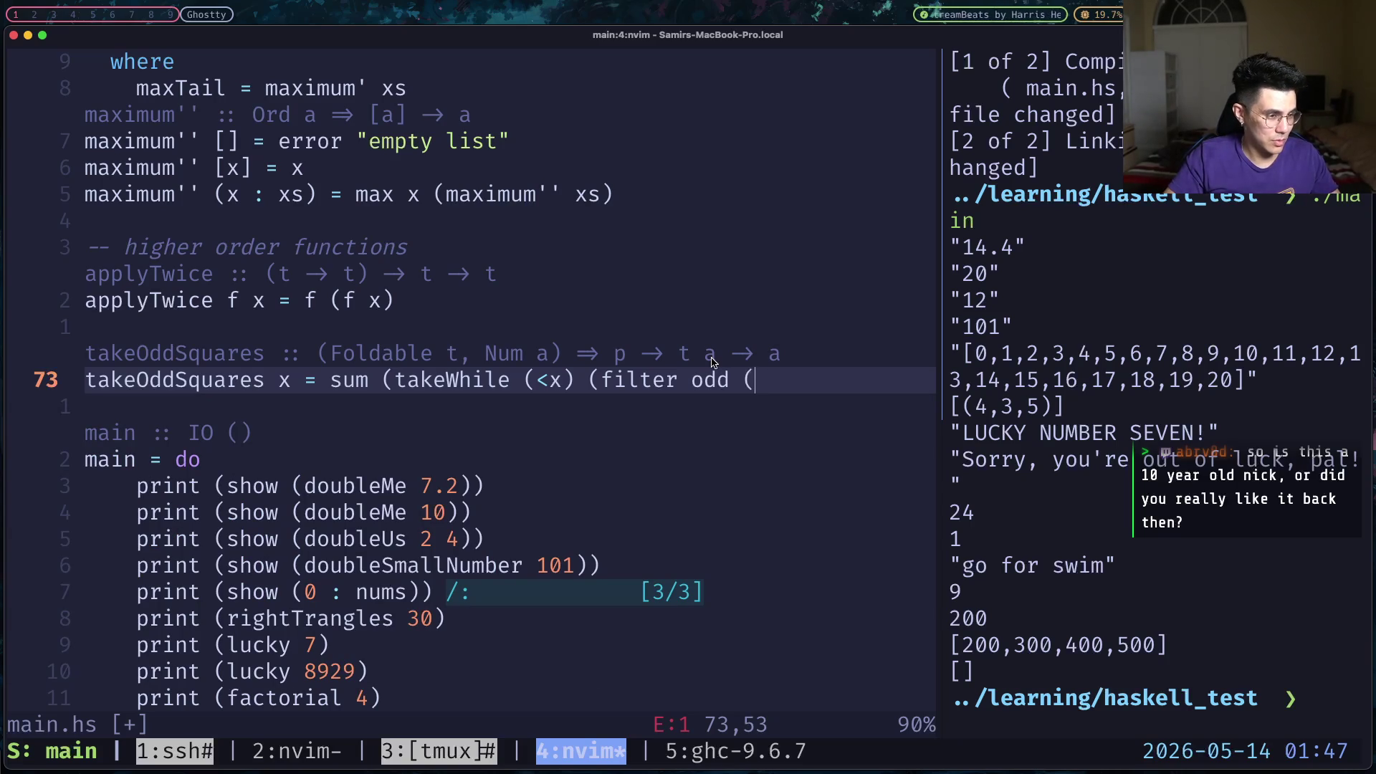
pyautogui.write('m')
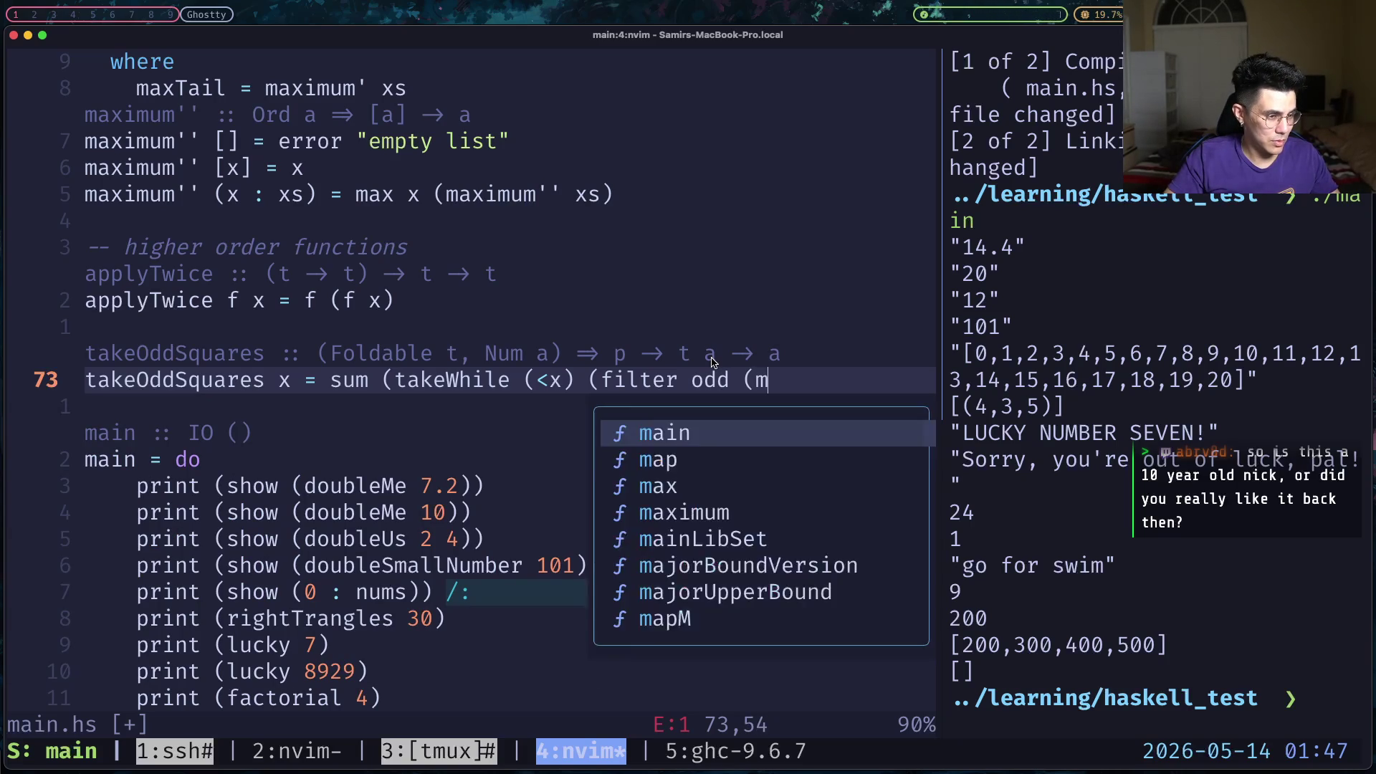
pyautogui.write('ap')
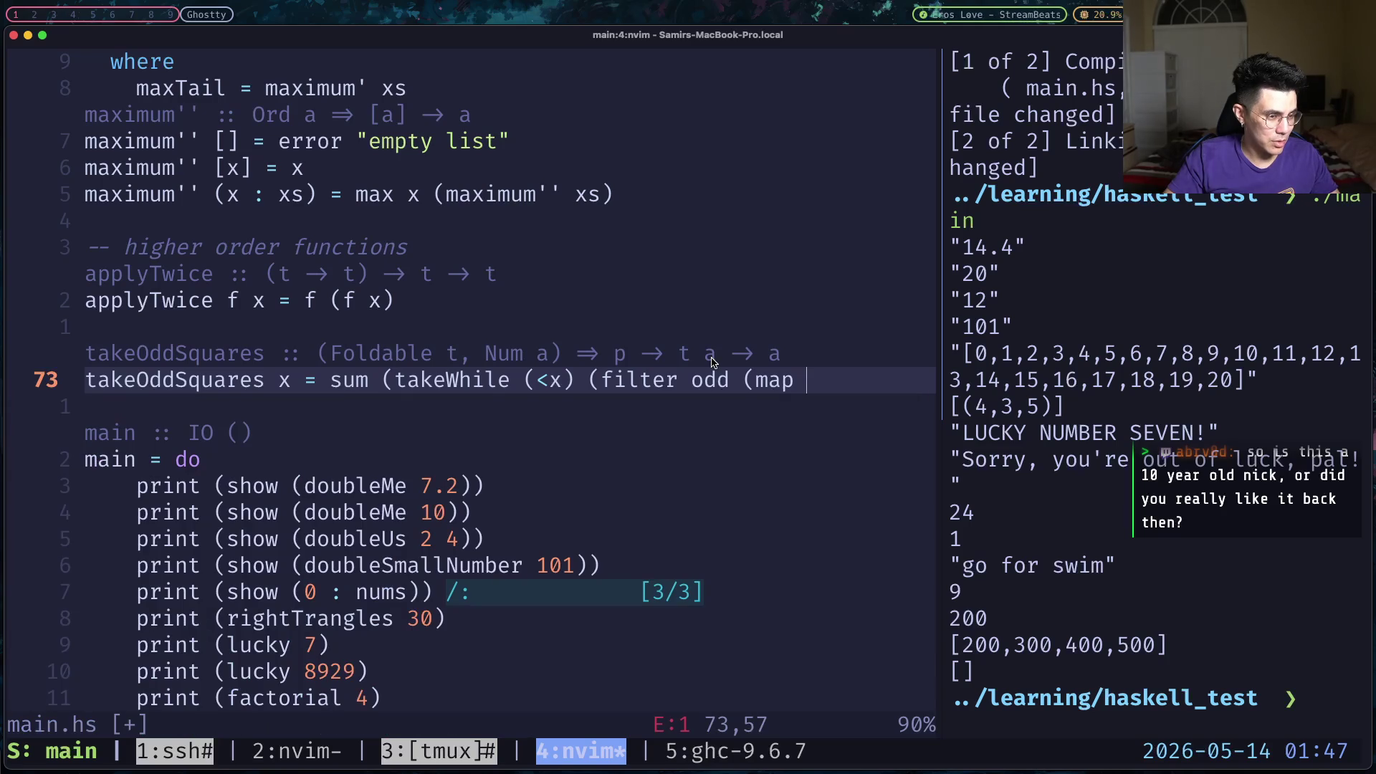
pyautogui.write(' (^2')
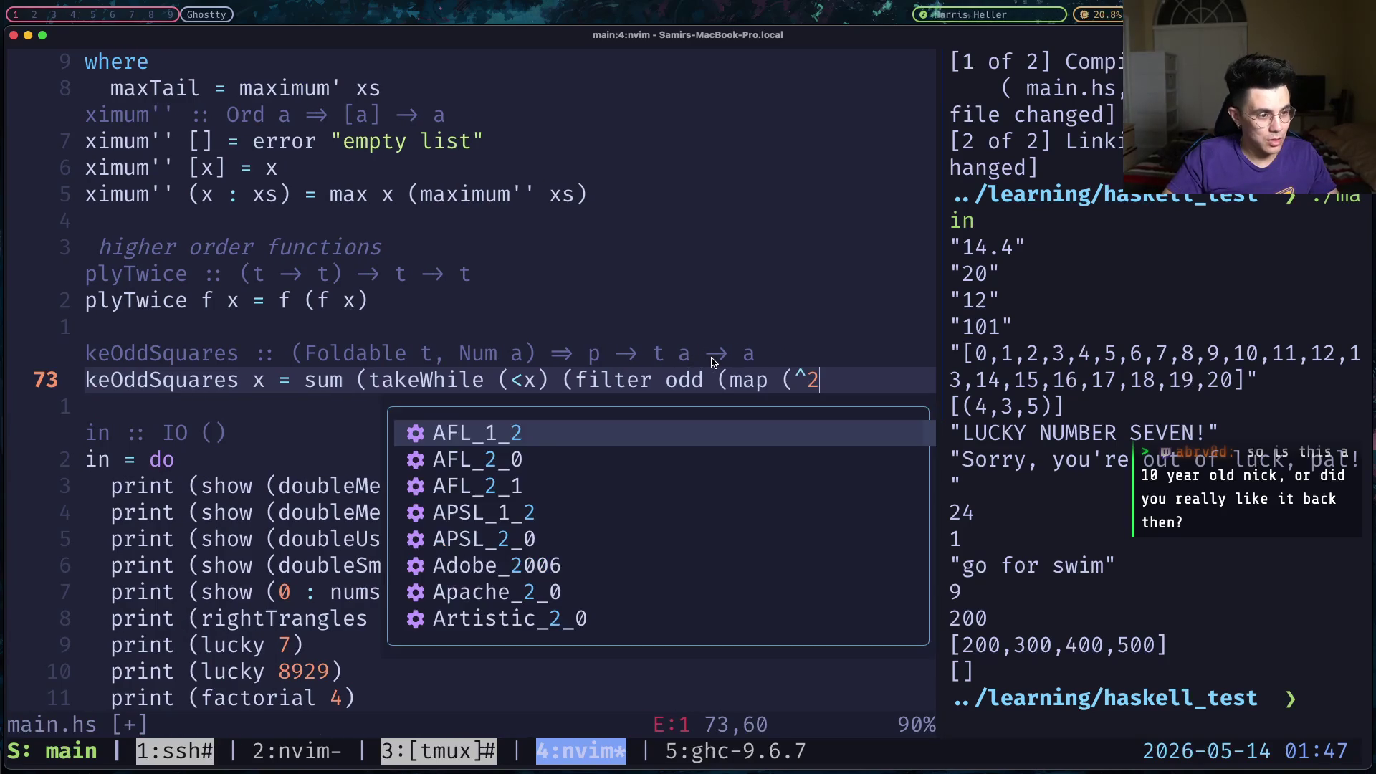
pyautogui.write(')')
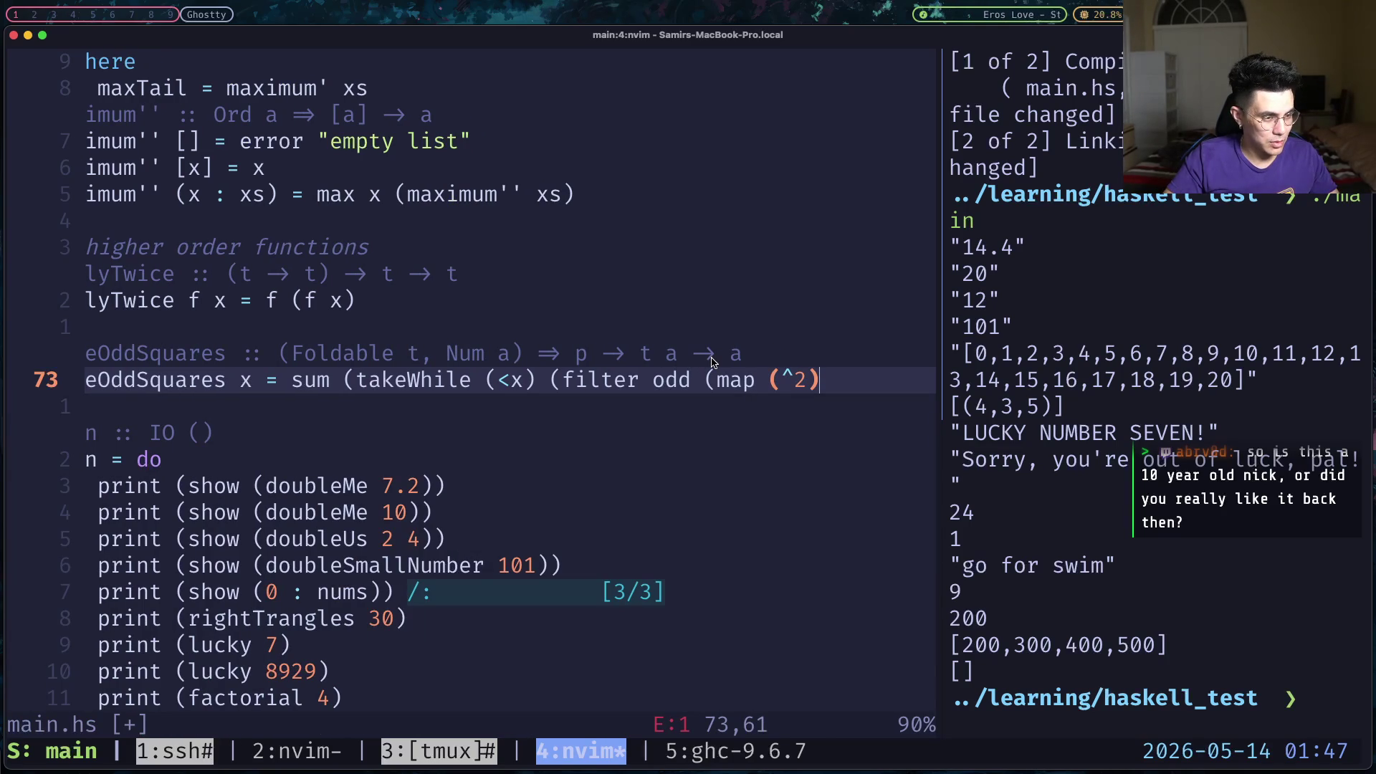
pyautogui.write(' [1')
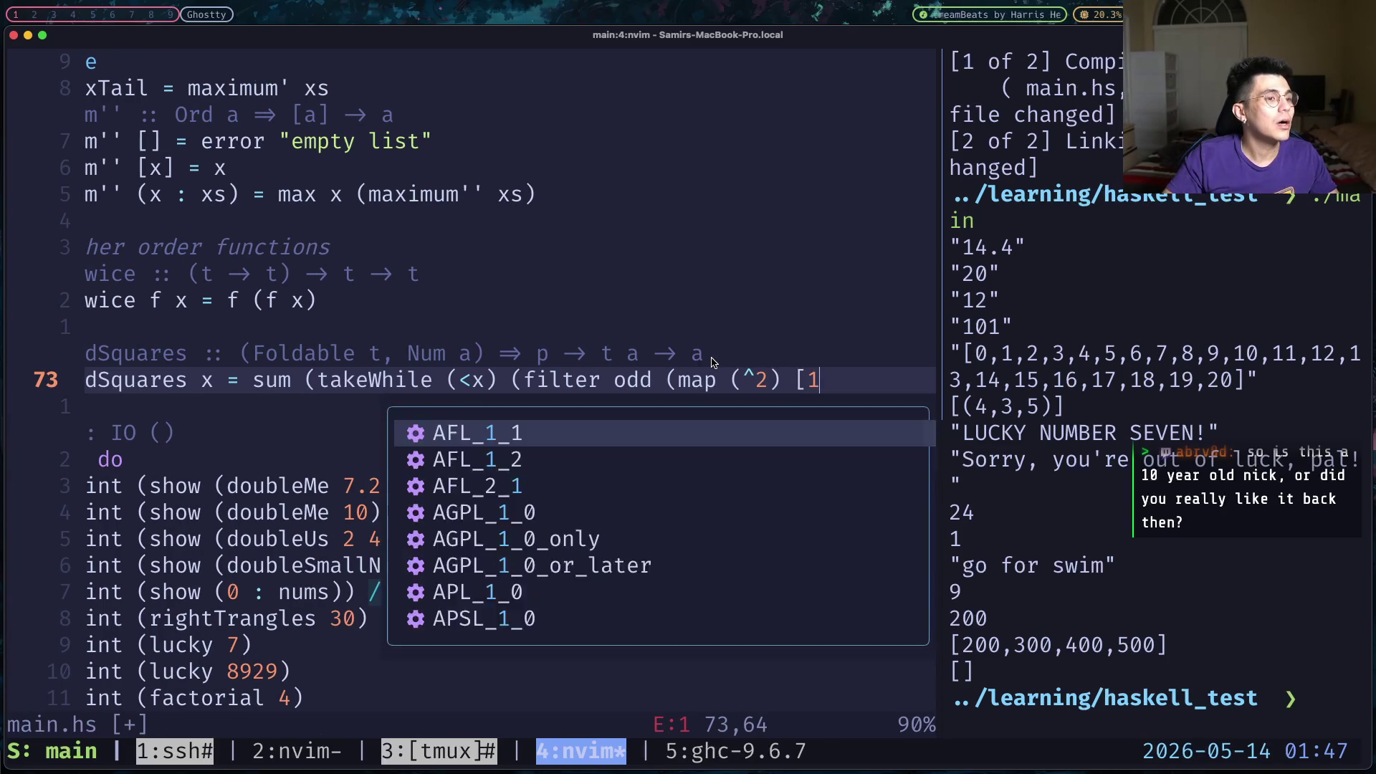
pyautogui.write('..][')
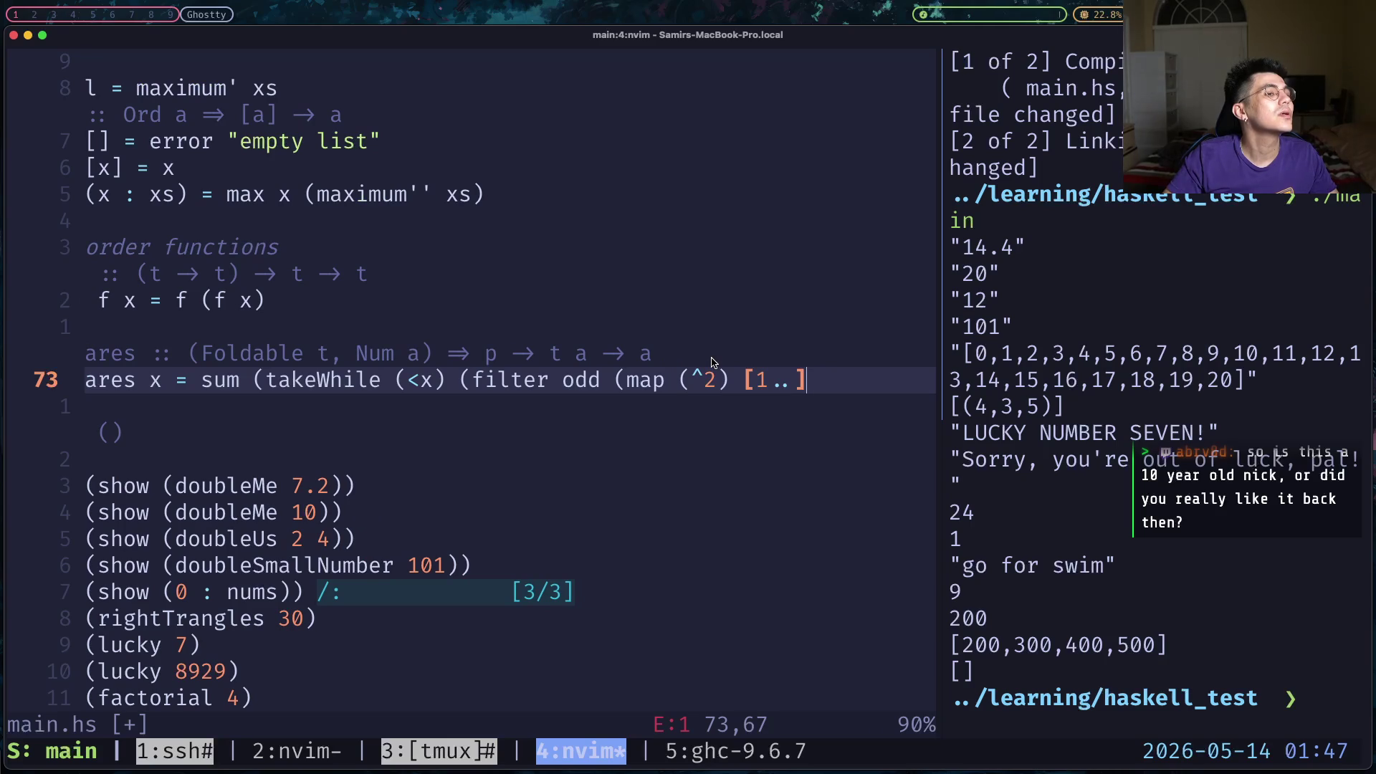
pyautogui.write(')')
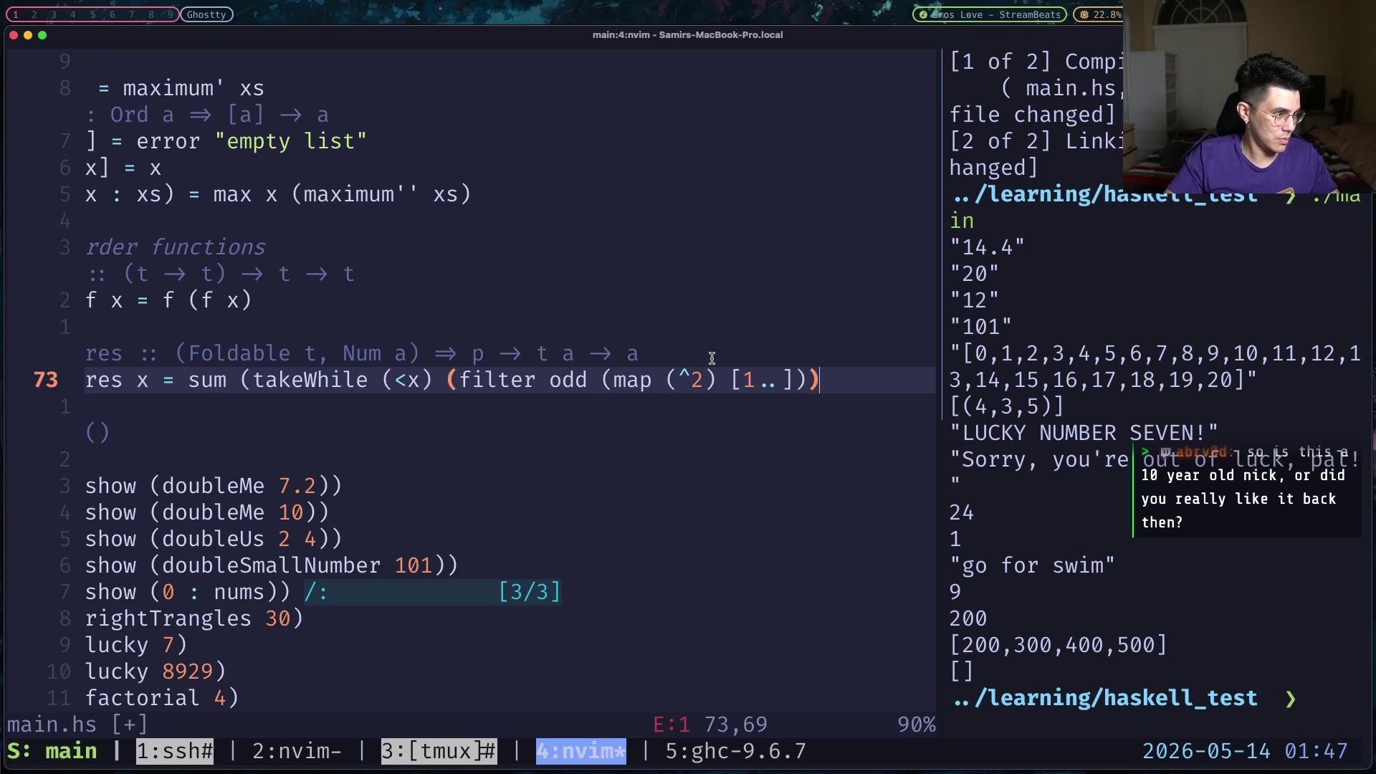
pyautogui.write(')')
pyautogui.press('Escape')
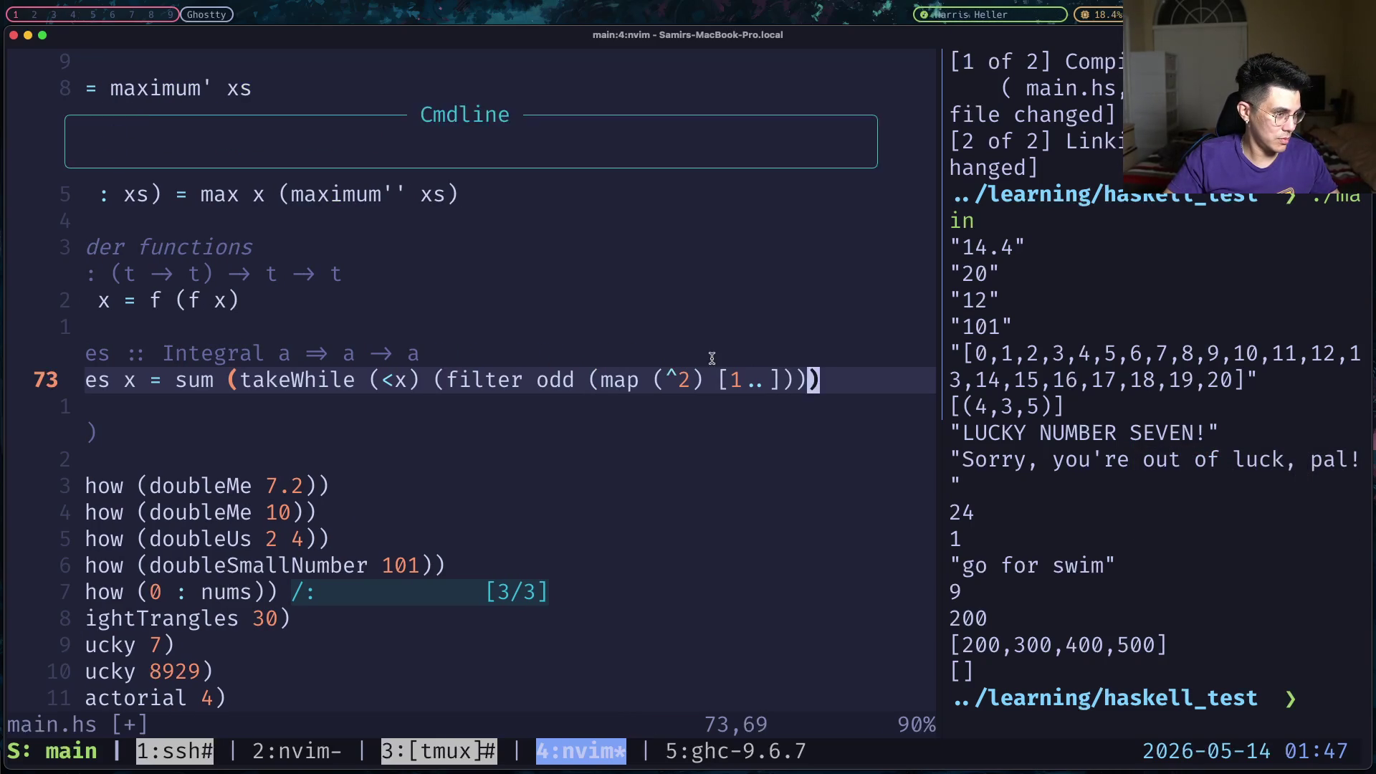
pyautogui.write(':w')
pyautogui.press('Return')
pyautogui.press('j')
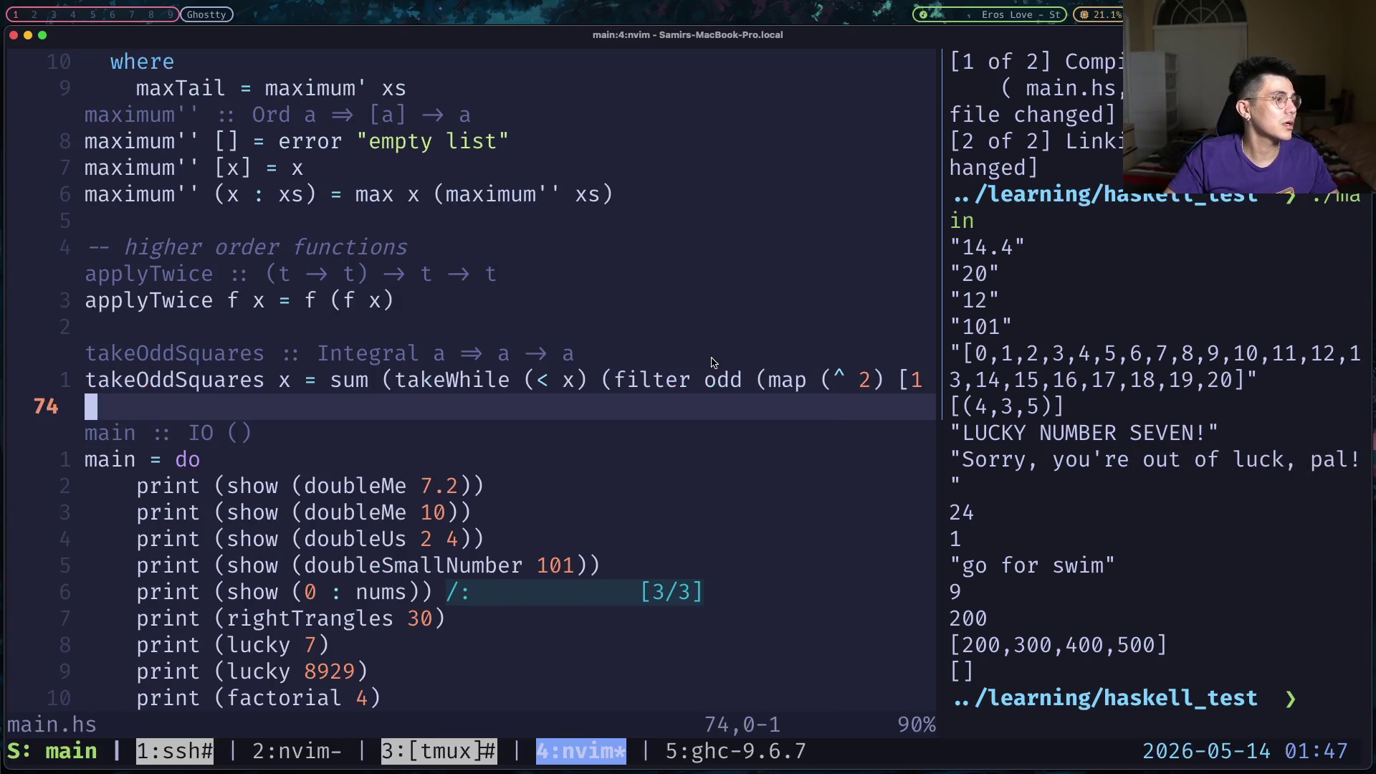
# Add 'print $ takeOddSquares 10' as the last line of main in main.hs.
pyautogui.press('j')
pyautogui.press('k')
pyautogui.press('j')
pyautogui.press('j')
pyautogui.press('j')
pyautogui.press('j')
pyautogui.press('j')
pyautogui.press('j')
pyautogui.press('j')
pyautogui.press('j')
pyautogui.press('j')
pyautogui.press('j')
pyautogui.press('$')
pyautogui.press('0')
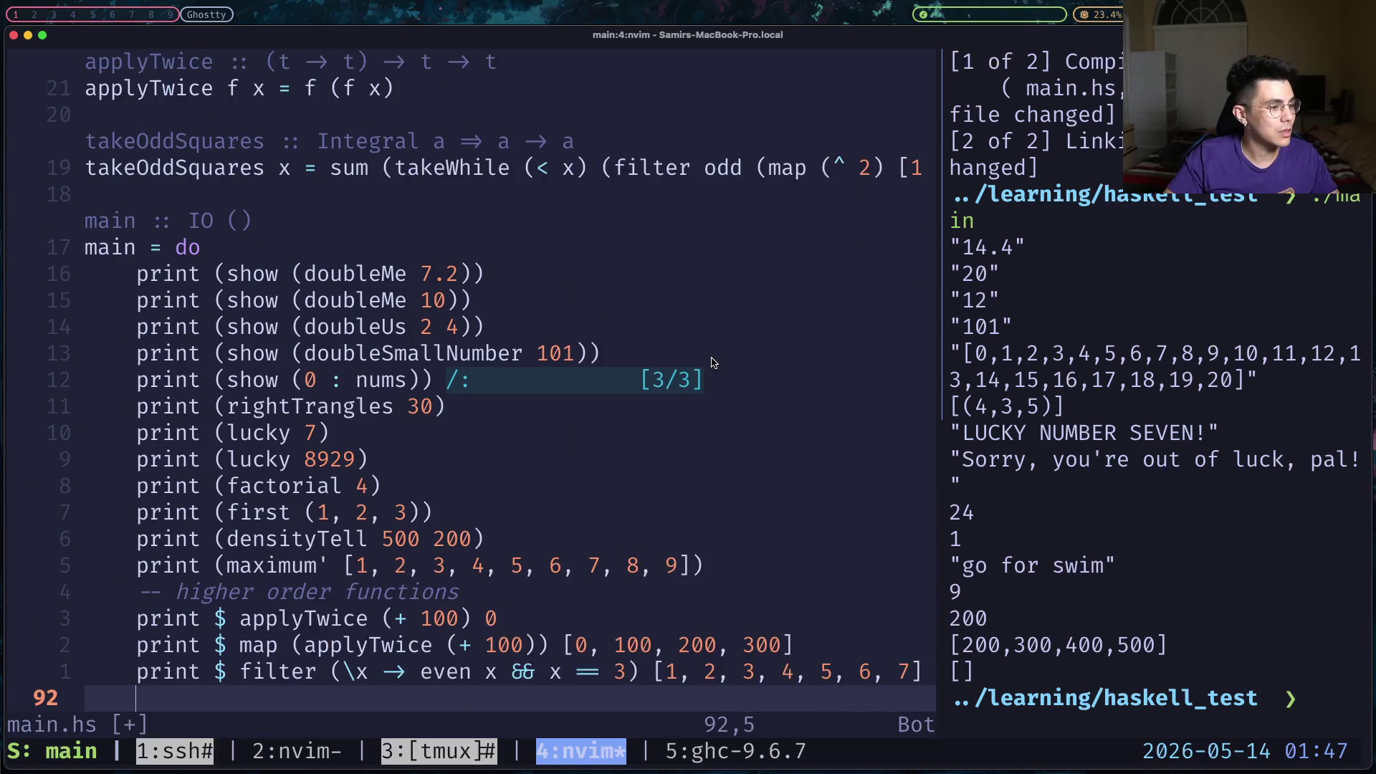
pyautogui.press('o')
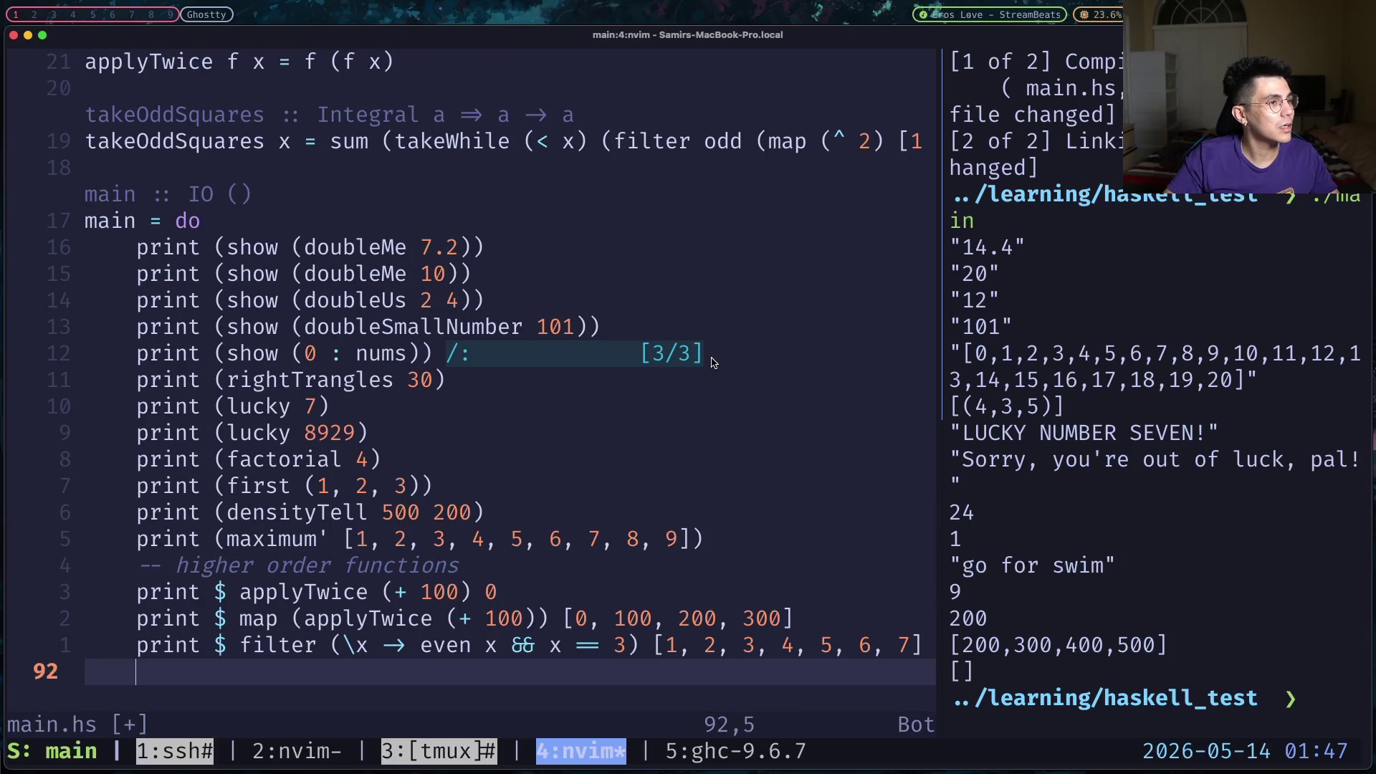
pyautogui.press('Return')
pyautogui.write('print')
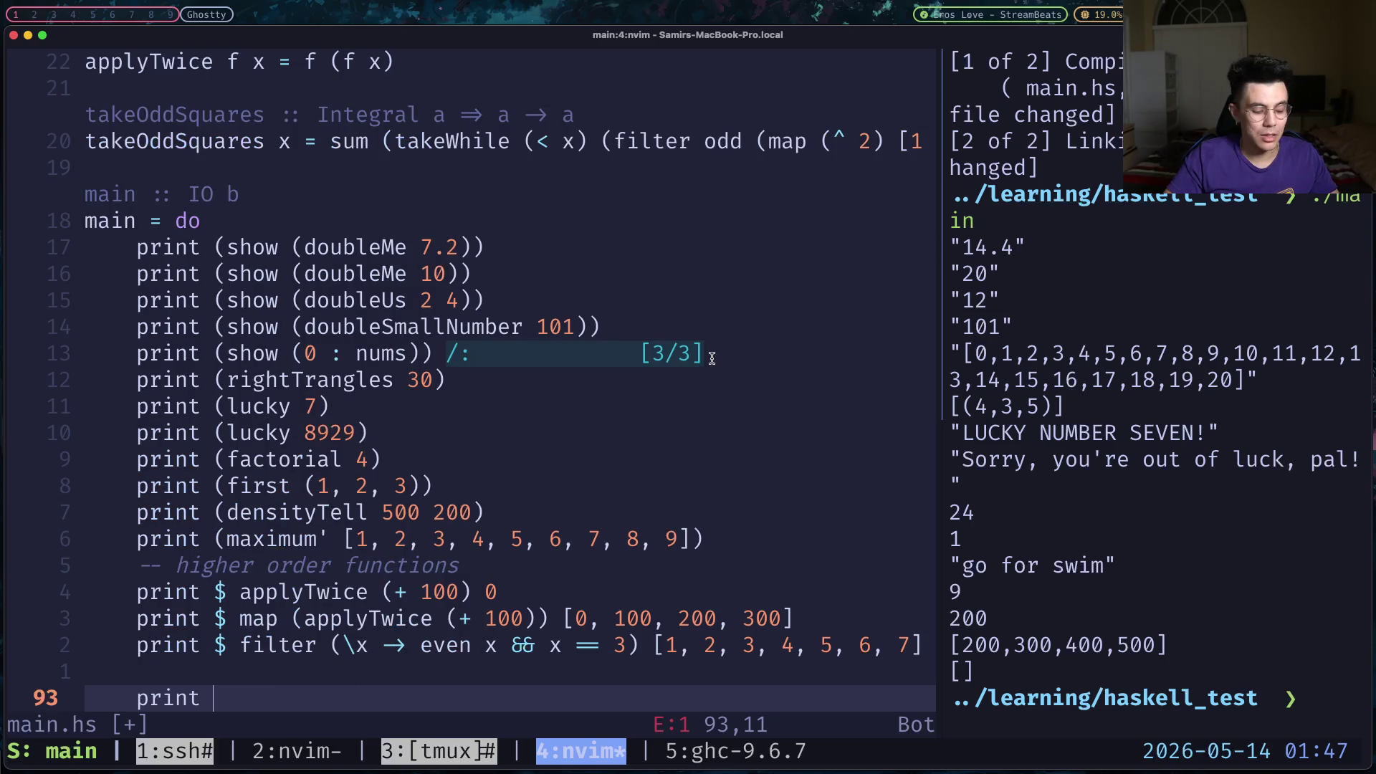
pyautogui.write('$ ')
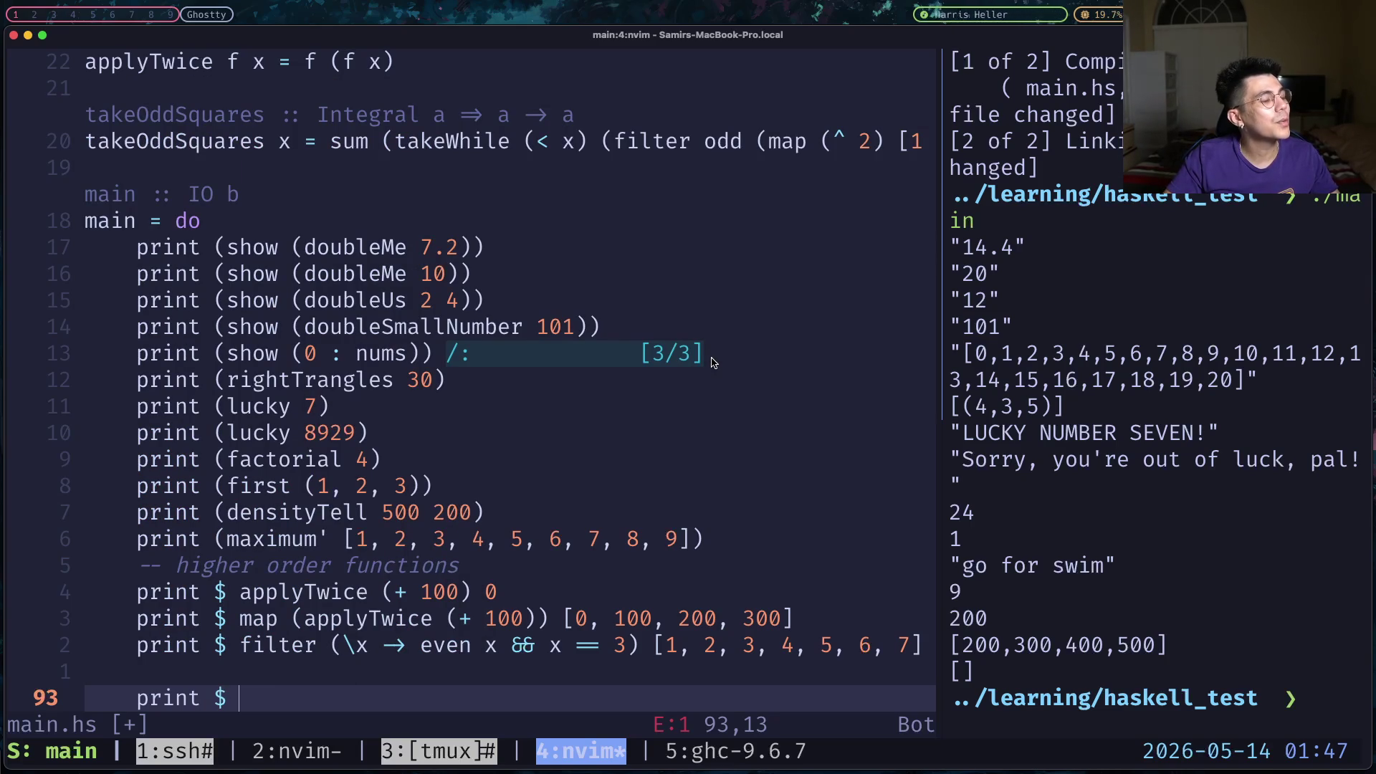
pyautogui.write('takeOdd')
pyautogui.press('Return')
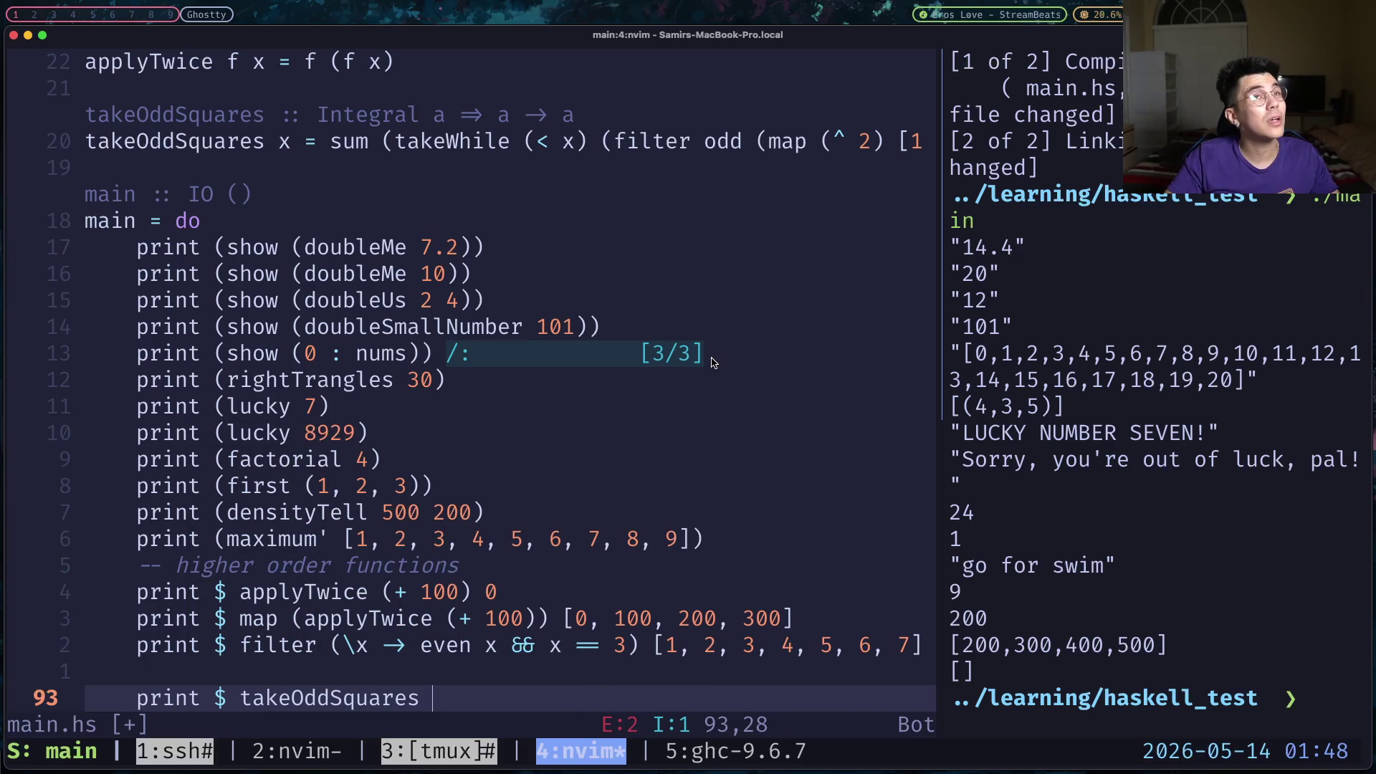
pyautogui.write('10')
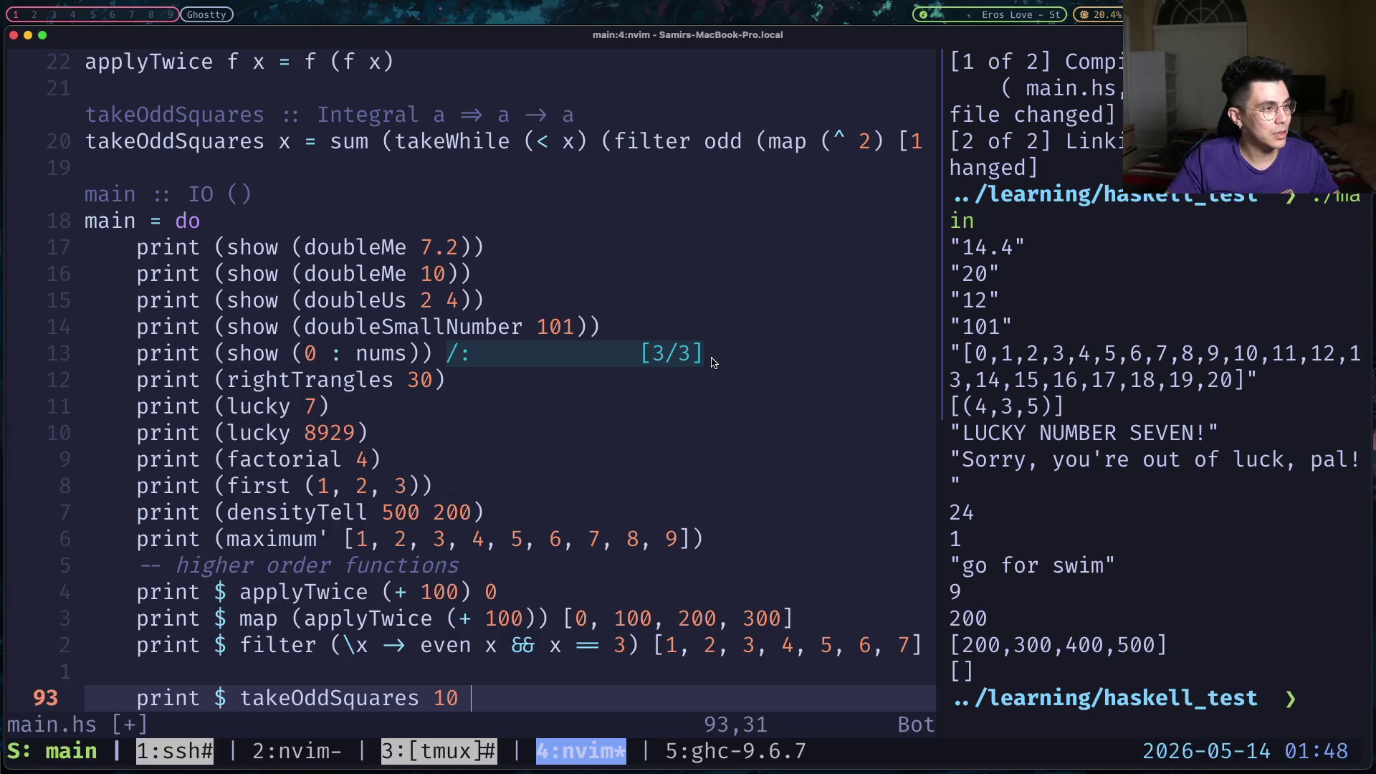
pyautogui.press('BackSpace')
pyautogui.press('Escape')
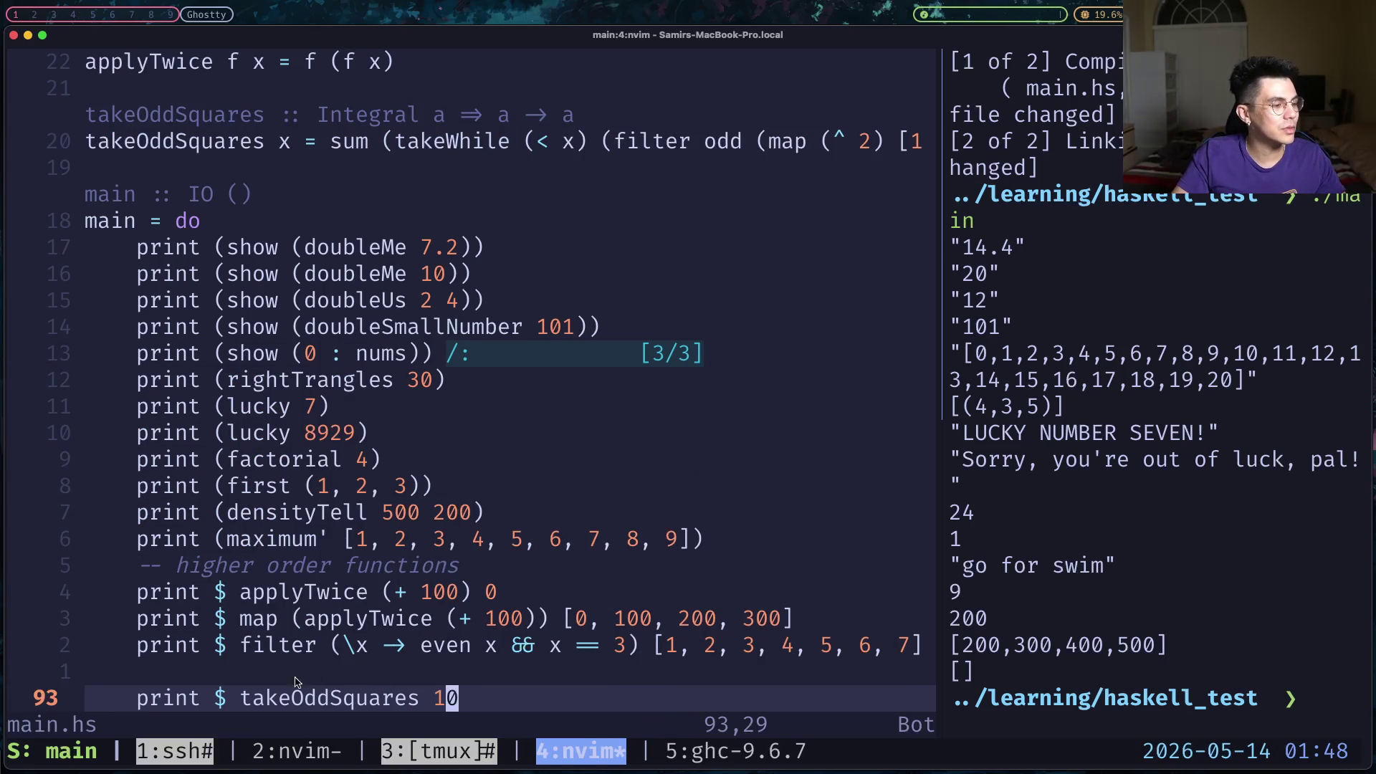
# Delete the blank line above the new print and save main.hs.
pyautogui.press('k')
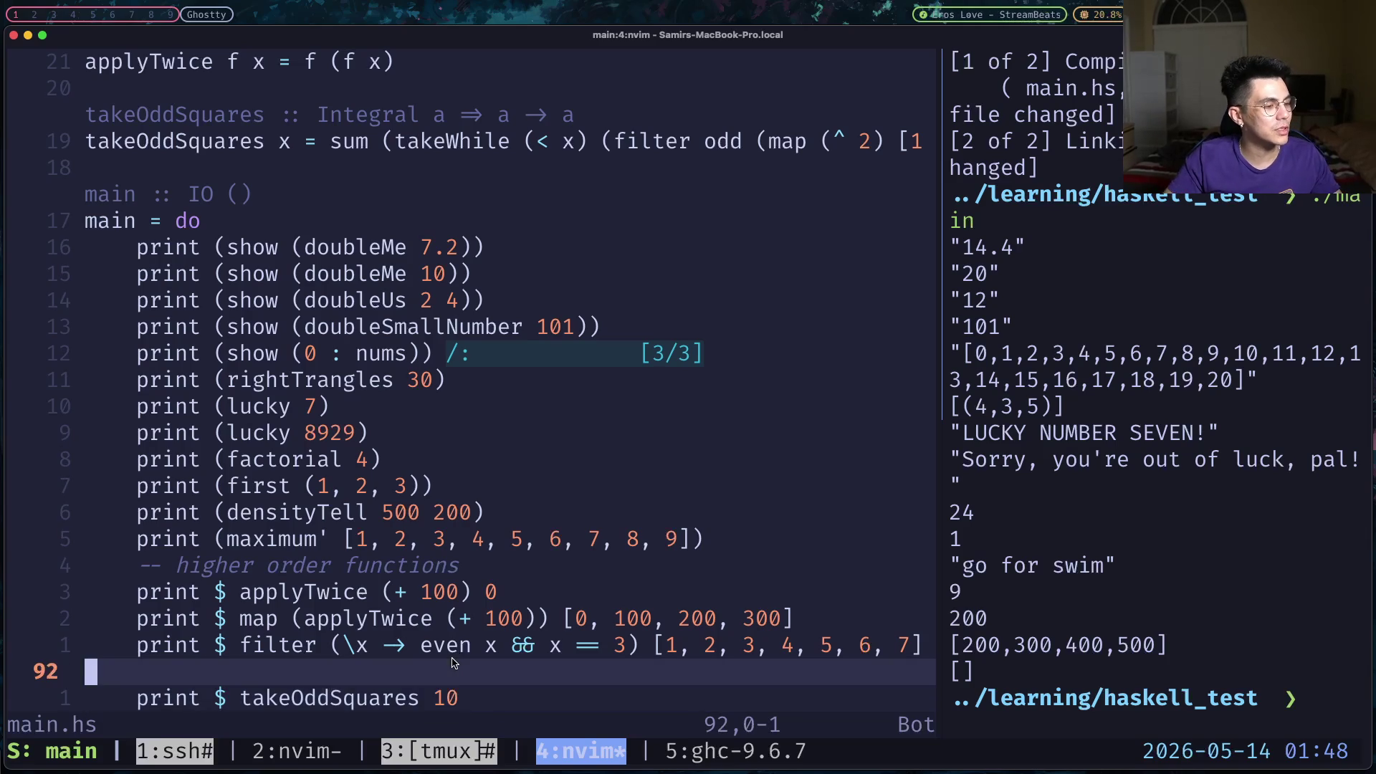
pyautogui.press('d')
pyautogui.press('d')
pyautogui.write(':w')
pyautogui.press('Return')
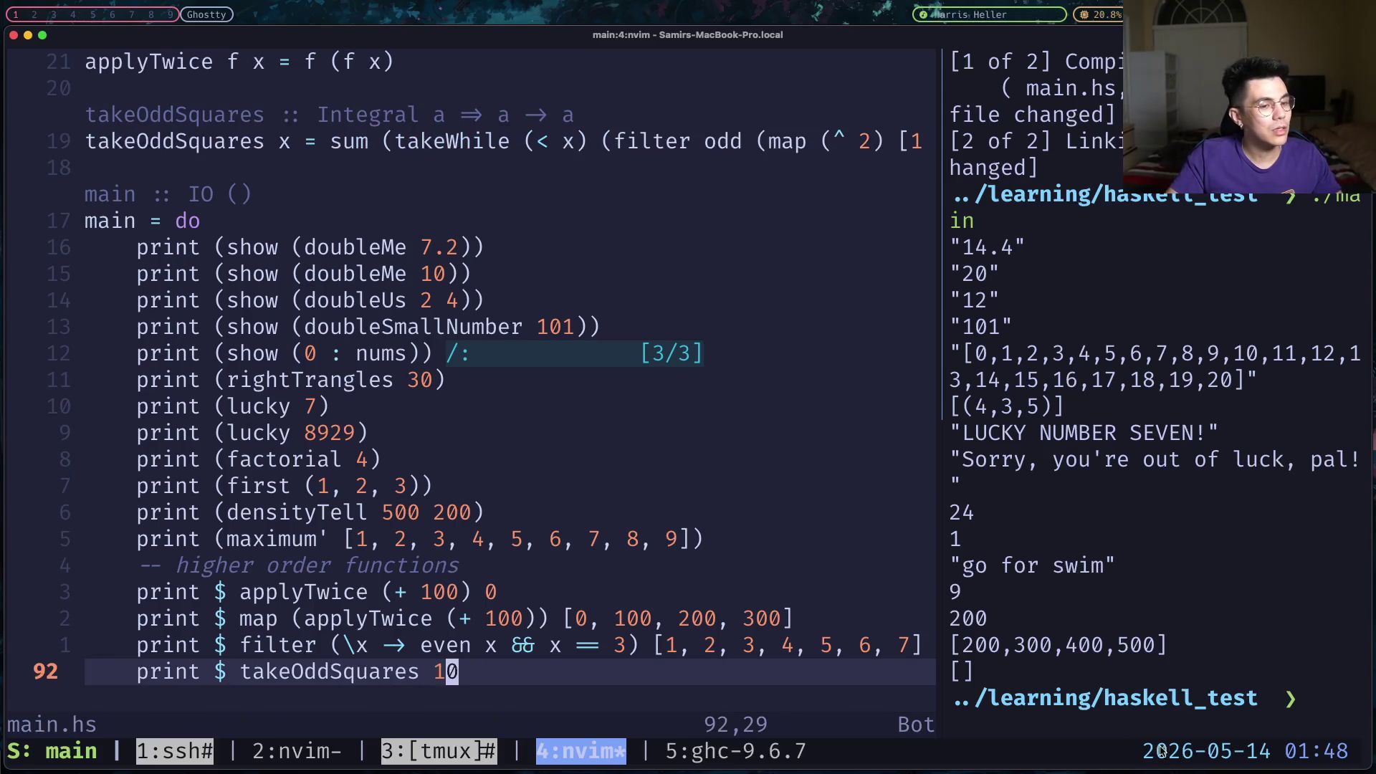
# In the shell pane, recompile with ghc main.hs.
pyautogui.click(1237, 614)
pyautogui.press('Up')
pyautogui.press('Up')
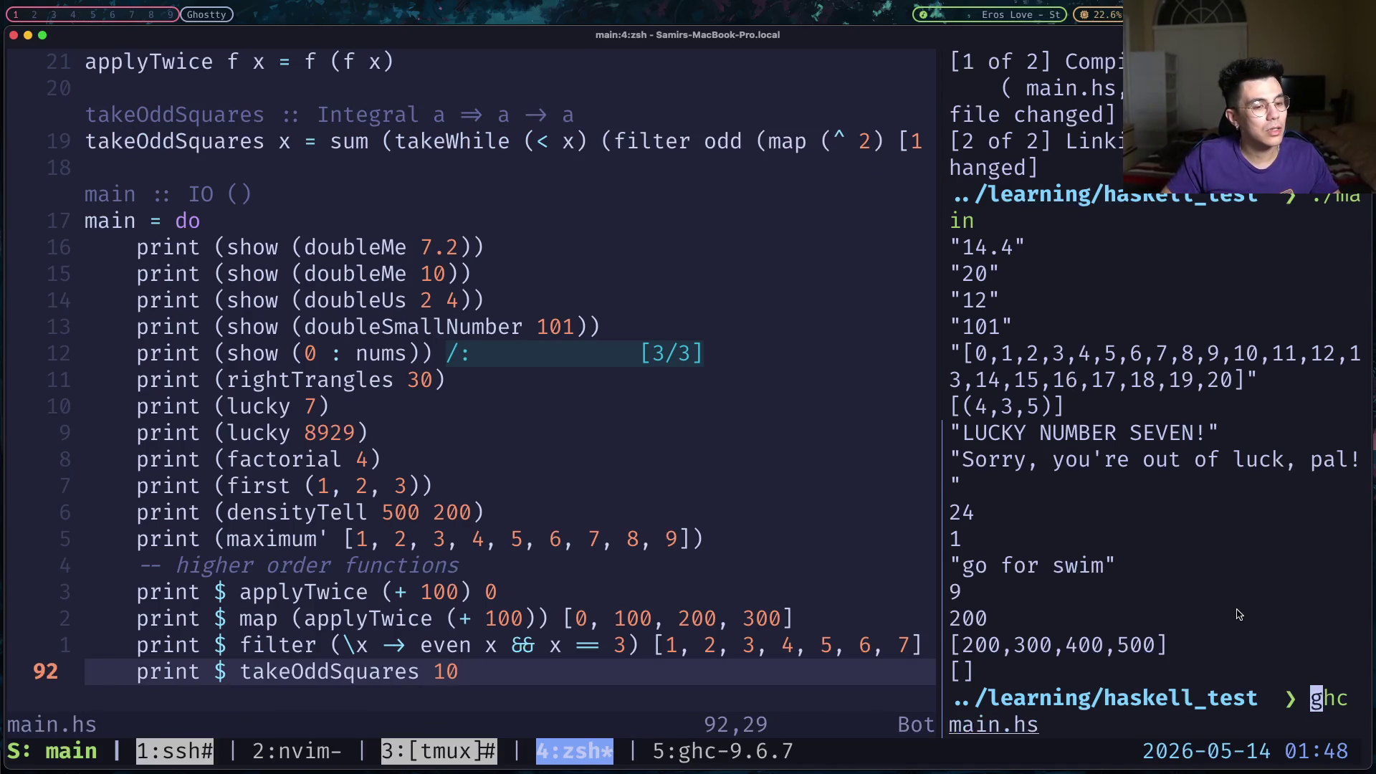
pyautogui.press('Return')
pyautogui.press('Up')
pyautogui.press('Up')
# Exit the accidentally launched Claude prompt without trusting the folder and clear the pane.
pyautogui.press('Return')
pyautogui.press('Down')
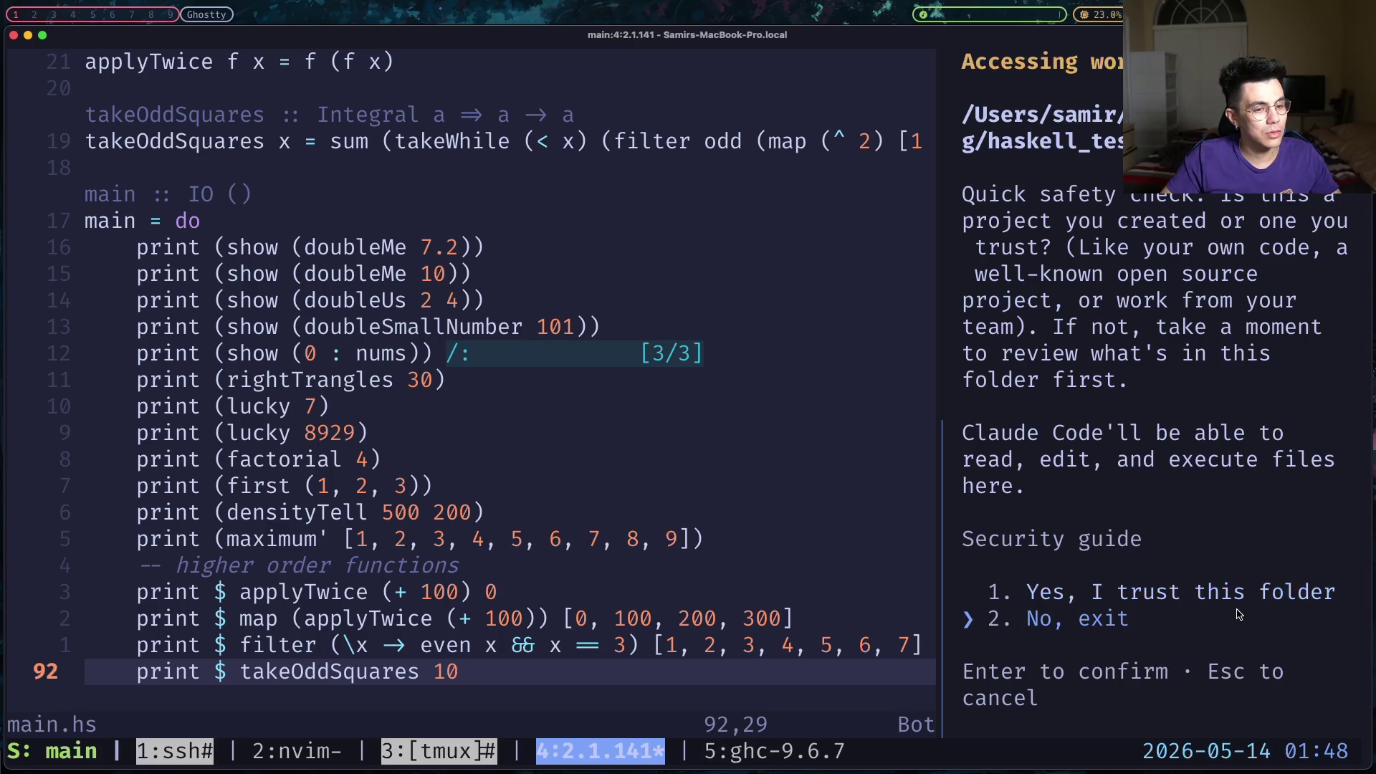
pyautogui.press('Return')
pyautogui.write('clear')
pyautogui.press('Return')
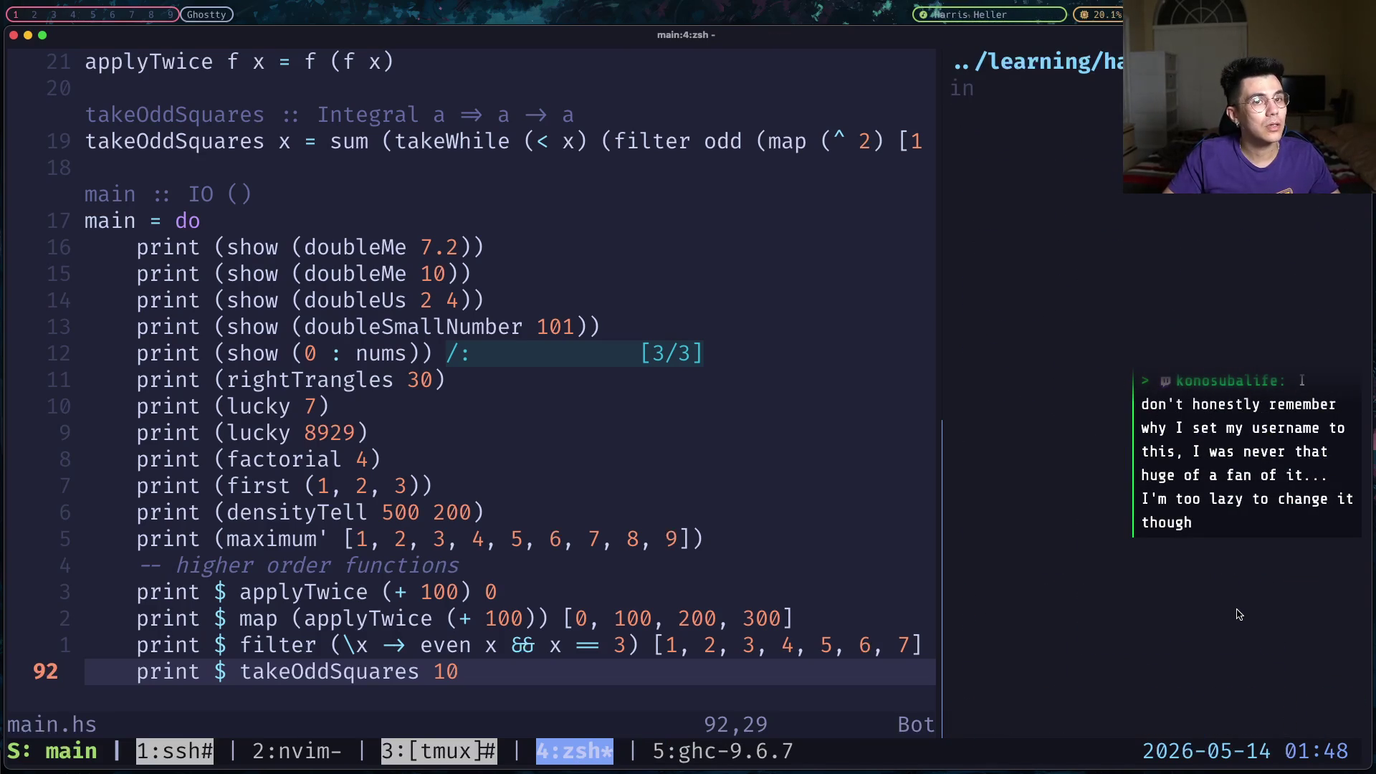
# Run ./main and point out the final output 10 from takeOddSquares.
pyautogui.press('Return')
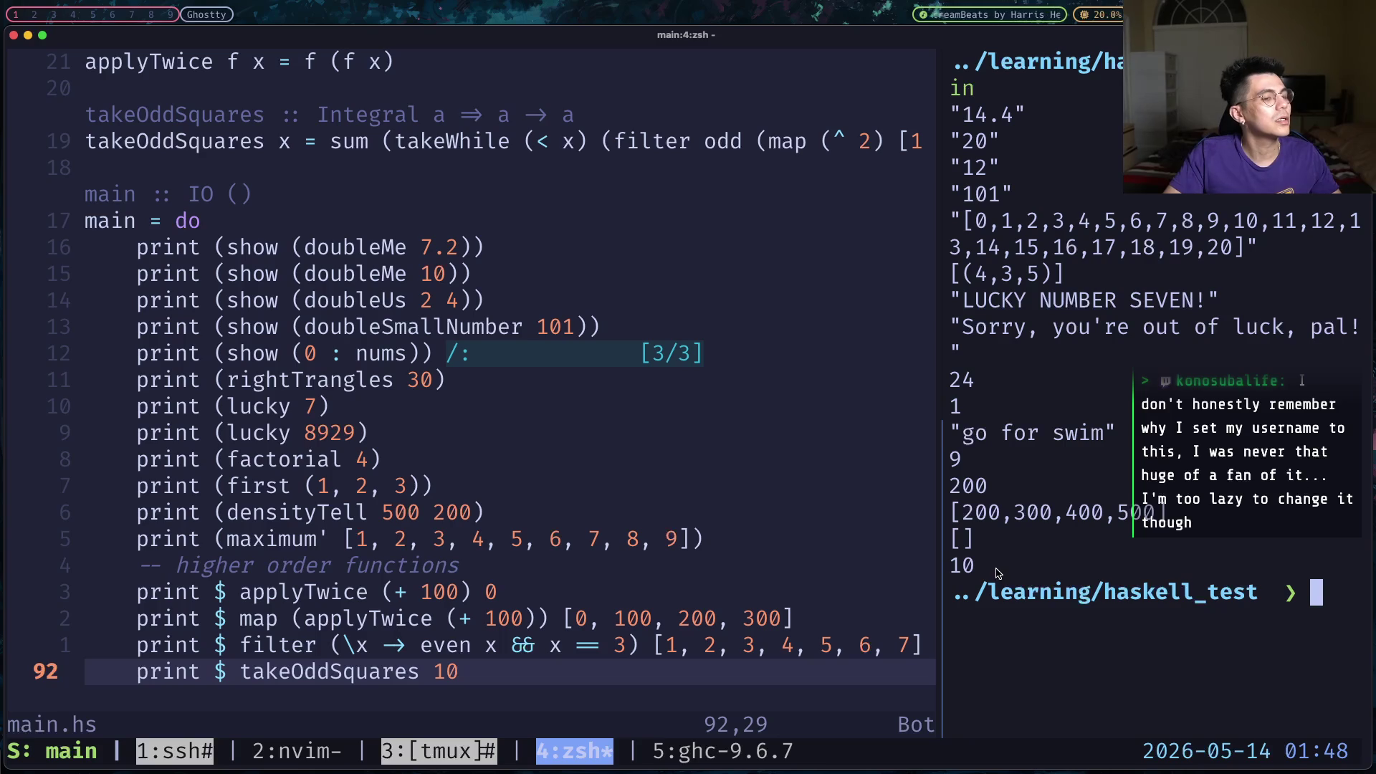
pyautogui.moveTo(996, 573); pyautogui.dragTo(953, 571)
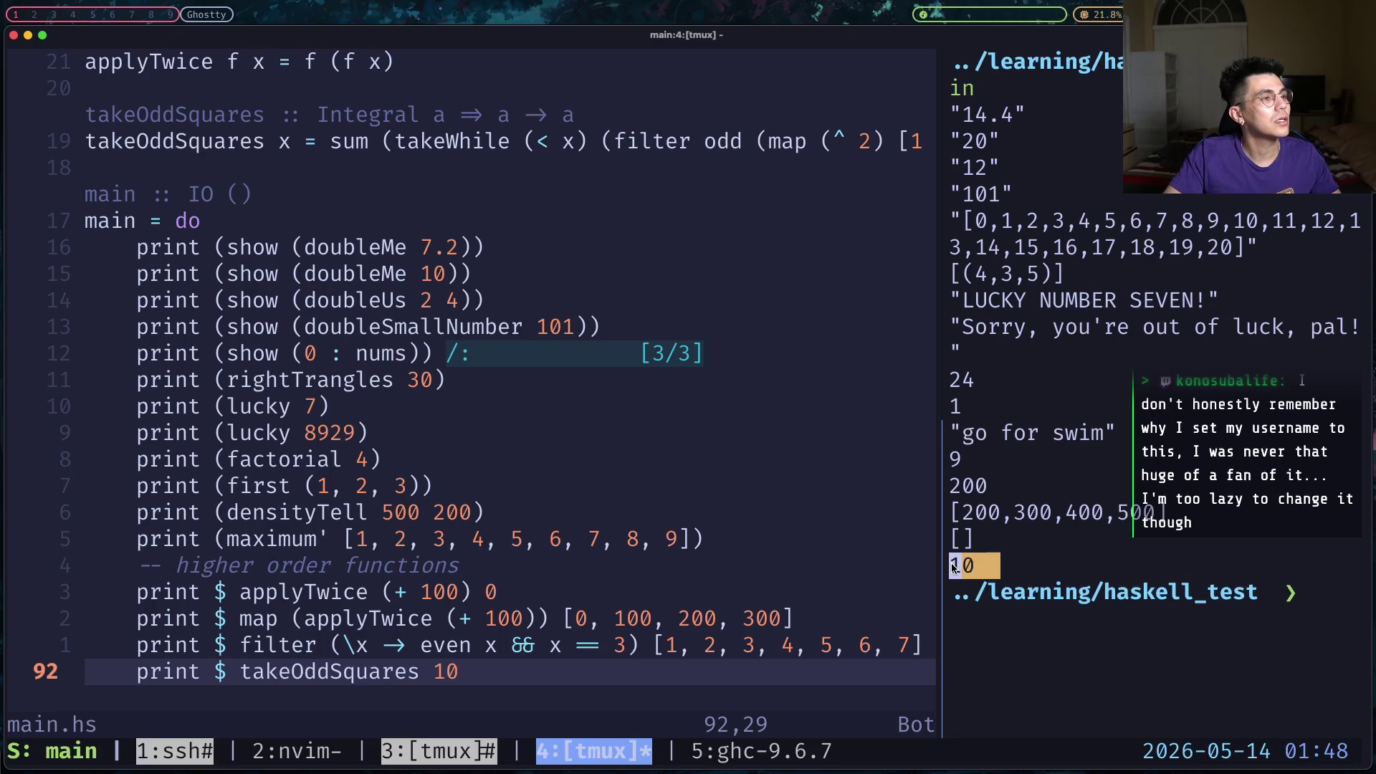
pyautogui.press('Return')
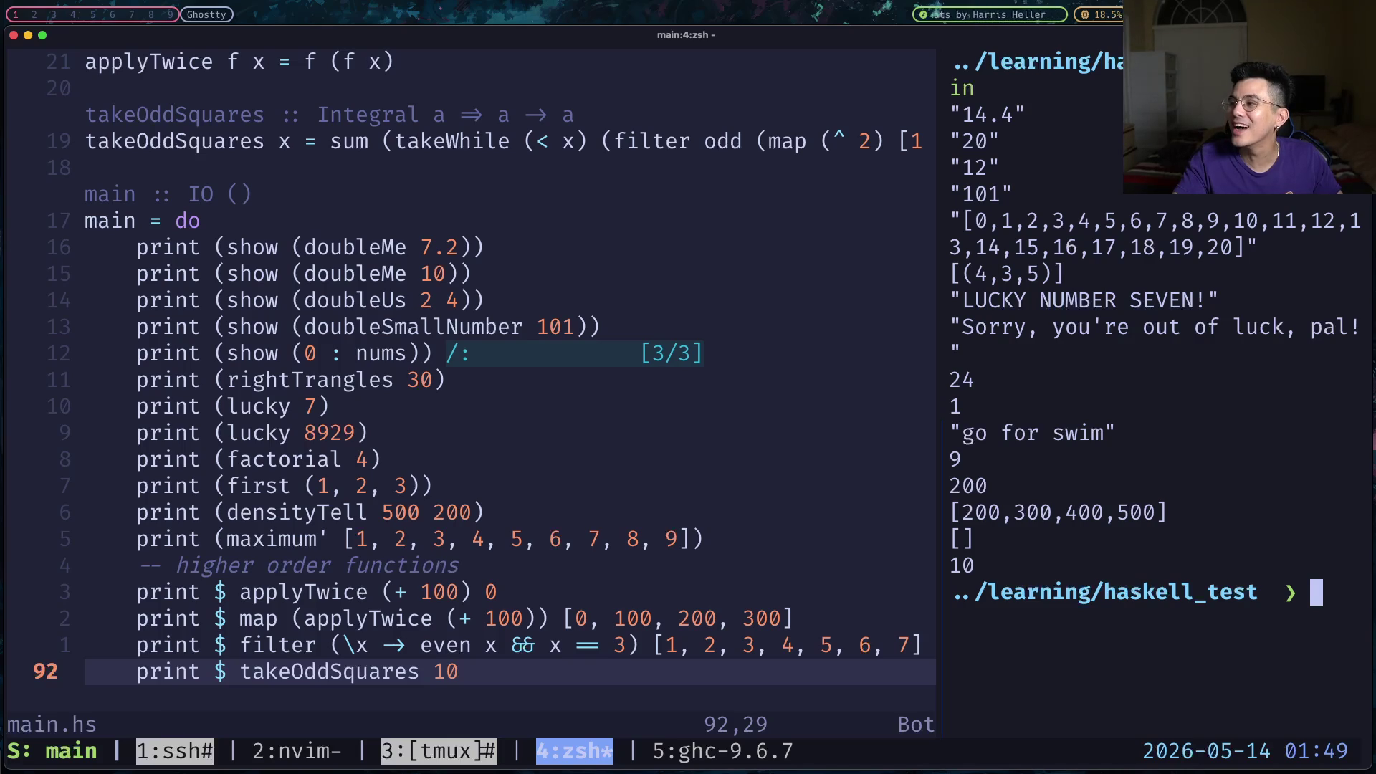
pyautogui.click(786, 490)
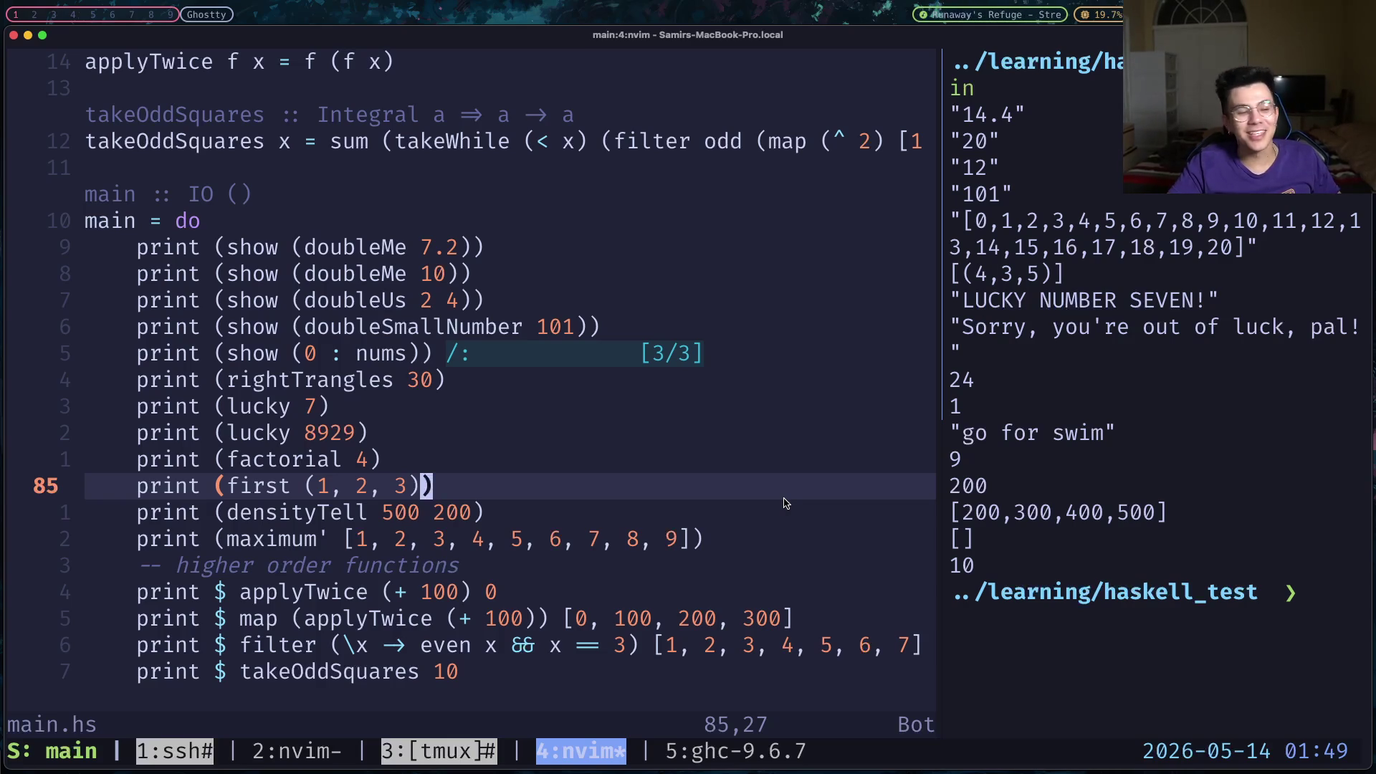
pyautogui.press('j')
pyautogui.press('k')
pyautogui.press('k')
pyautogui.press('k')
pyautogui.press('k')
pyautogui.press('k')
pyautogui.press('k')
pyautogui.press('k')
pyautogui.press('k')
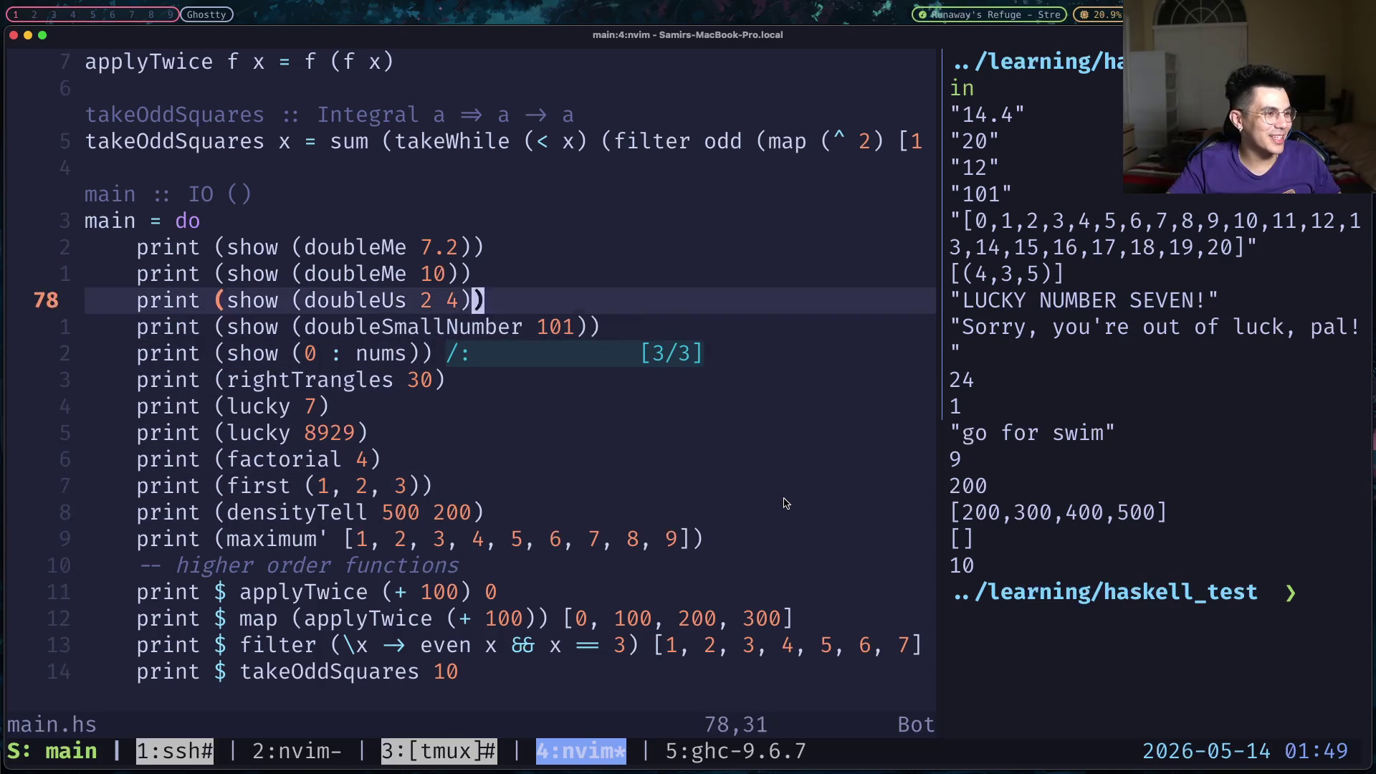
pyautogui.press('k')
pyautogui.press('k')
pyautogui.press('k')
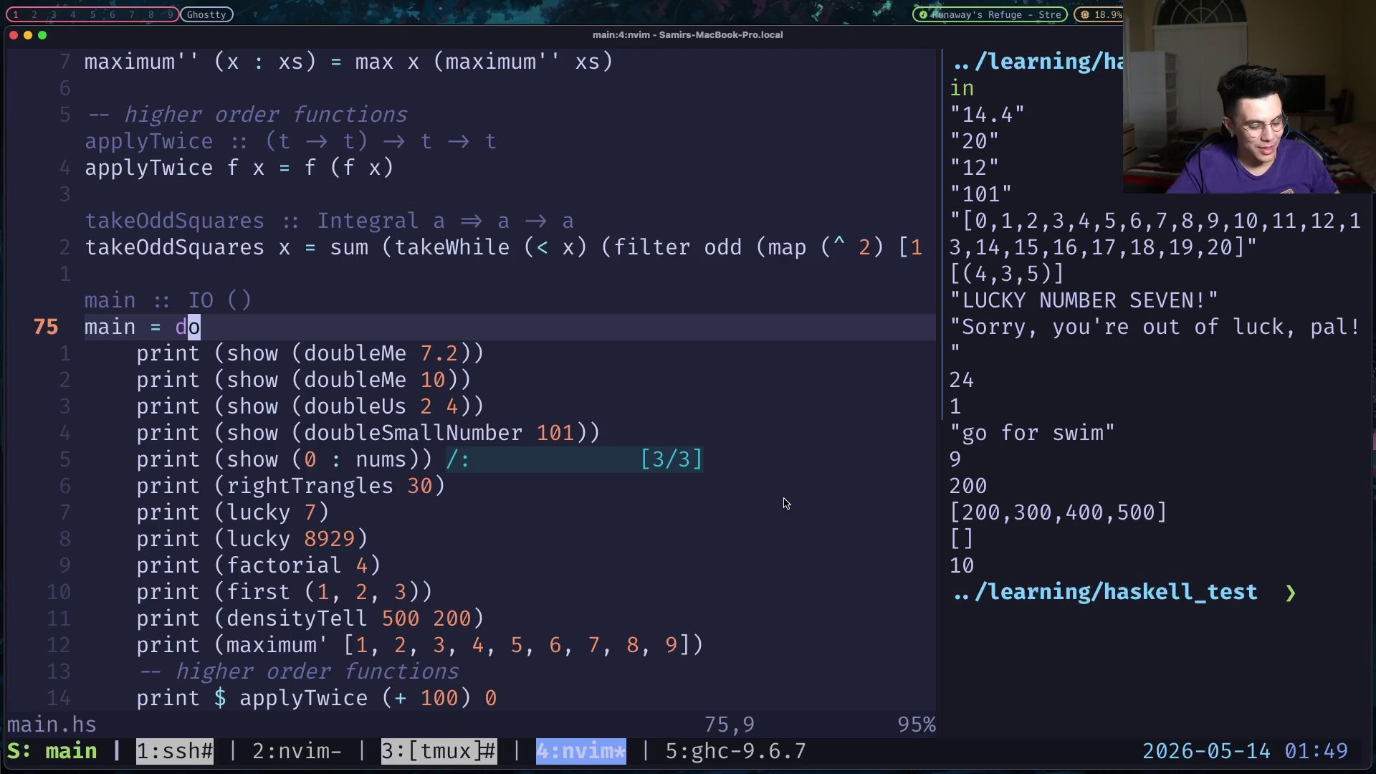
pyautogui.hotkey('ctrl', 'b')
pyautogui.press('2')
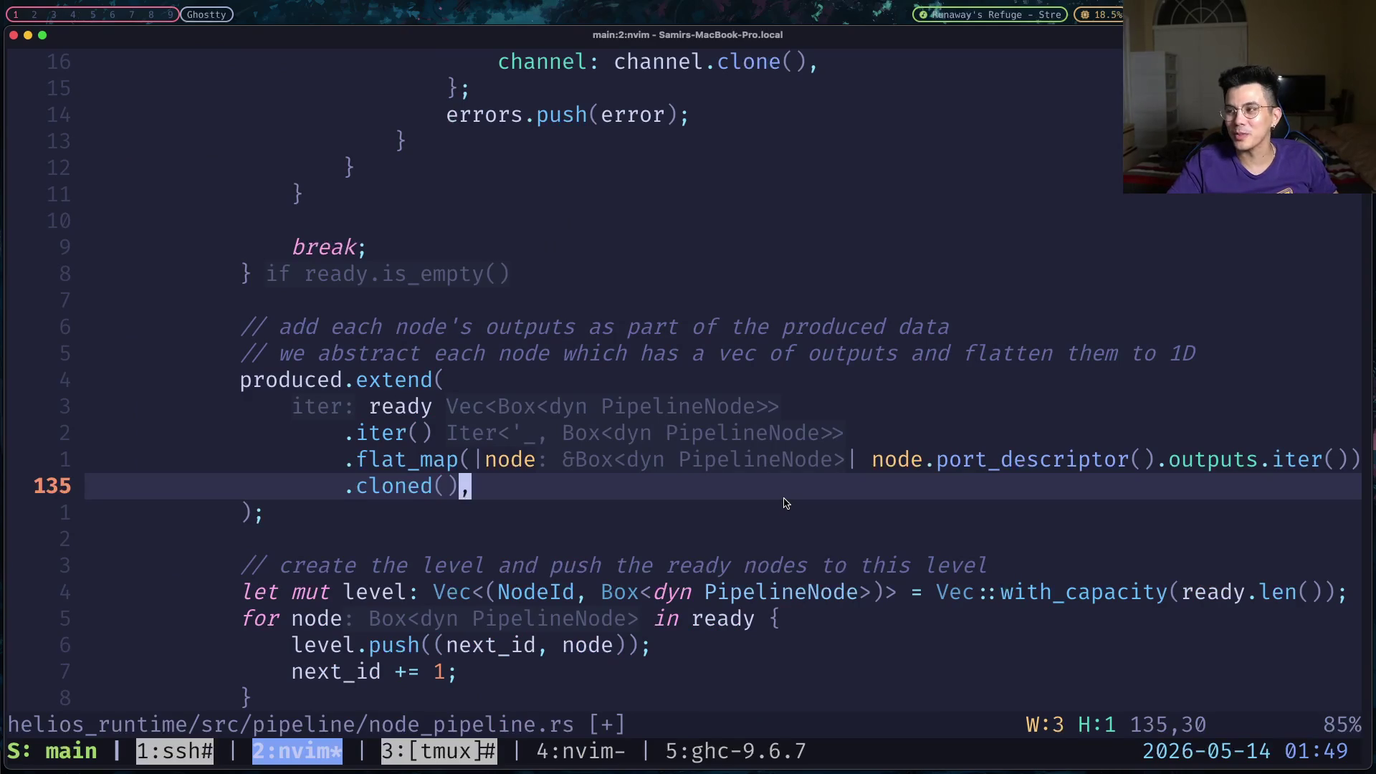
pyautogui.press('j')
pyautogui.hotkey('ctrl', 'b')
pyautogui.press('3')
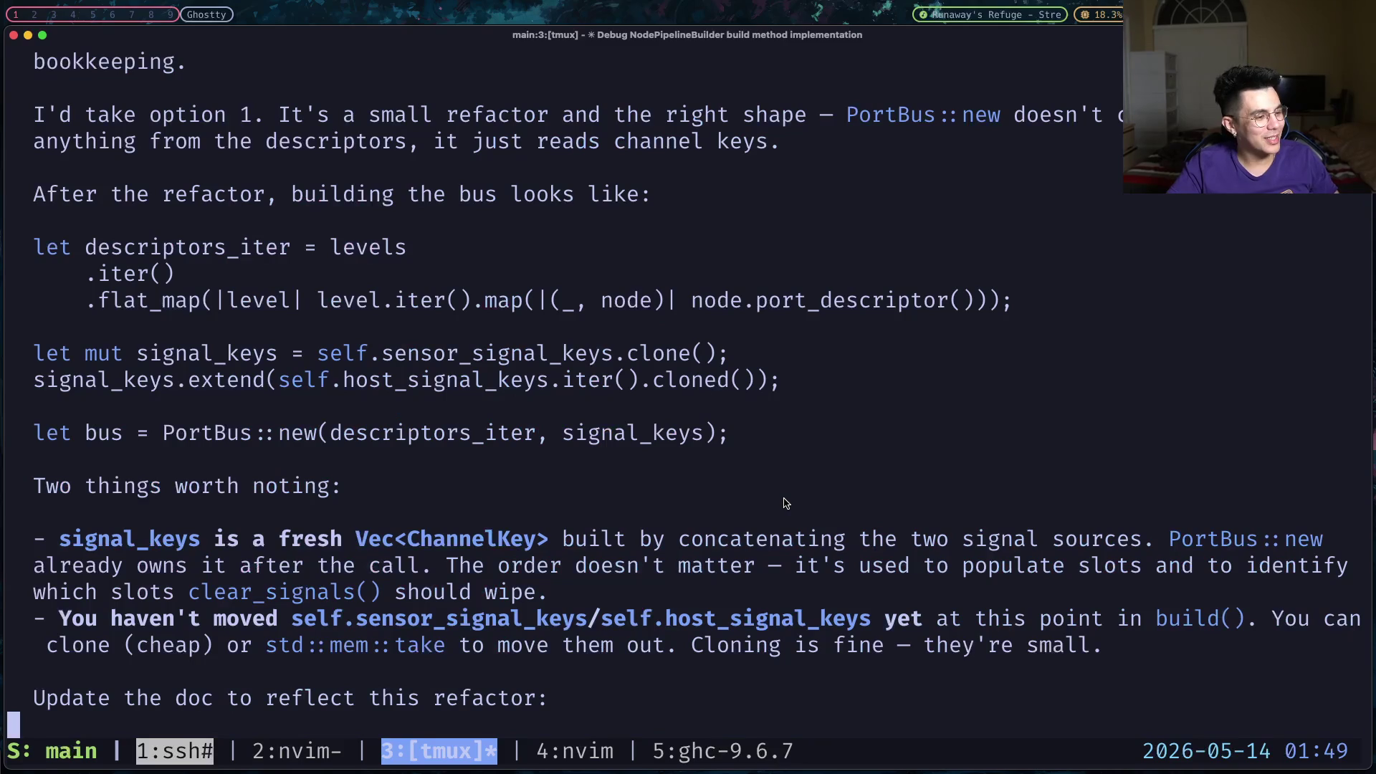
pyautogui.hotkey('ctrl', 'b')
pyautogui.press('4')
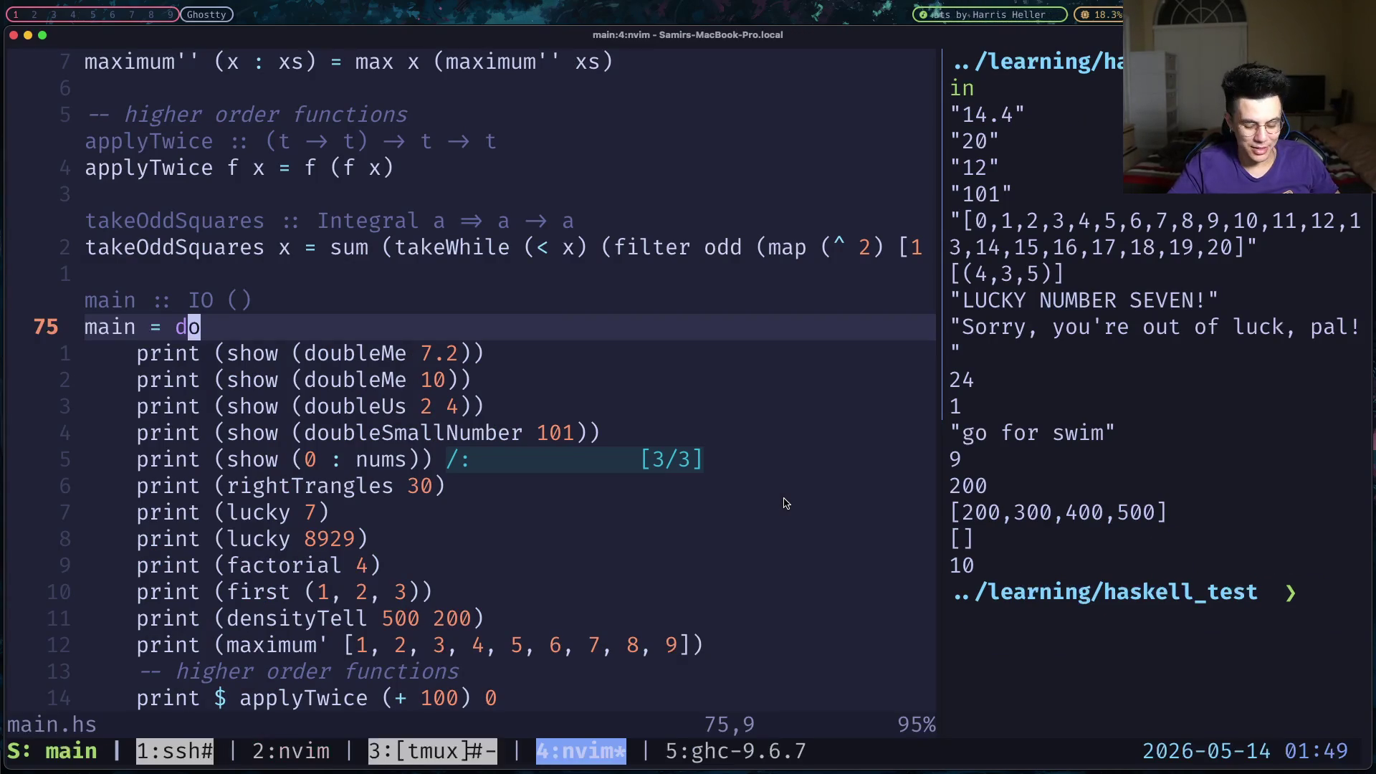
# Switch between main.hs and Brave, landing on the Learn You a Haskell Collatz chain section.
pyautogui.press('super+Tab')
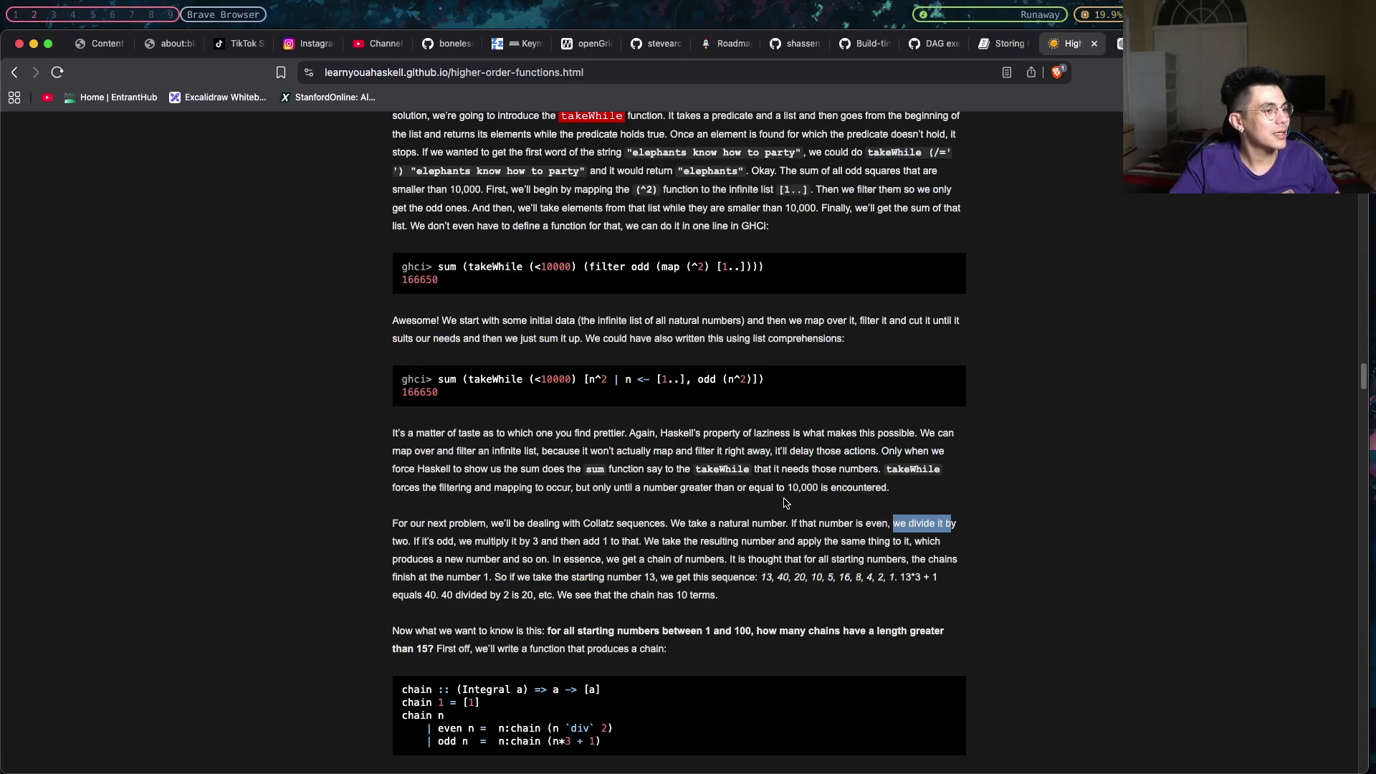
pyautogui.press('super+Tab')
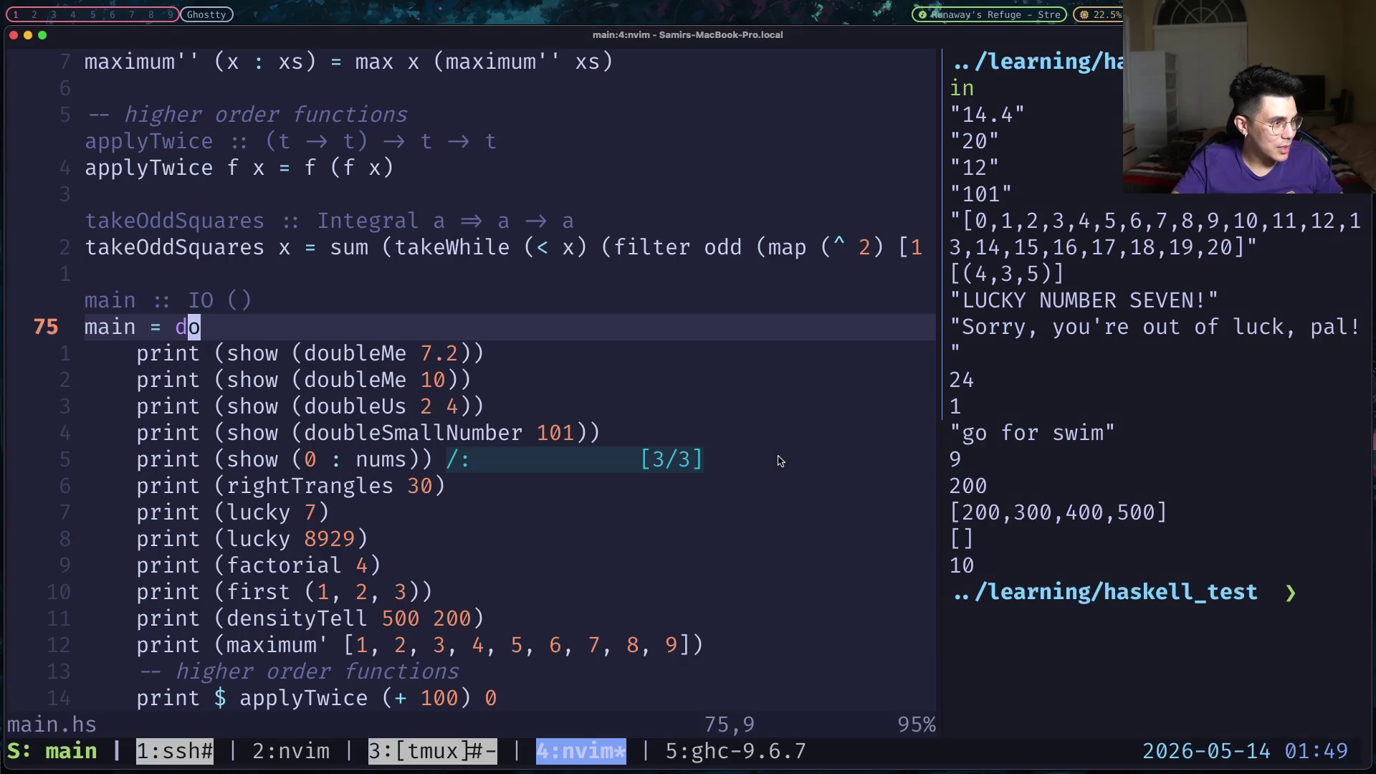
pyautogui.press('k')
pyautogui.press('k')
pyautogui.press('k')
pyautogui.press('j')
pyautogui.press('super+Tab')
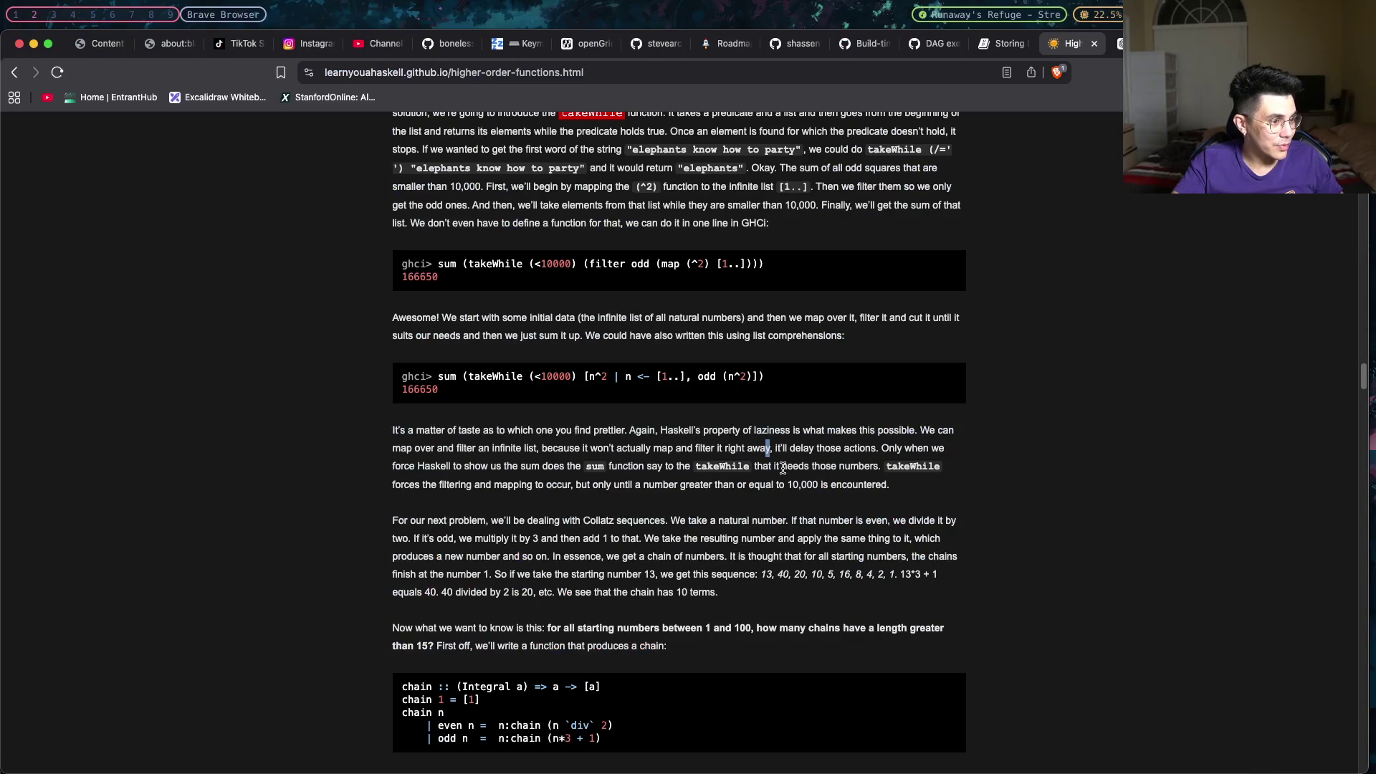
pyautogui.scroll(-1, 757, 482)
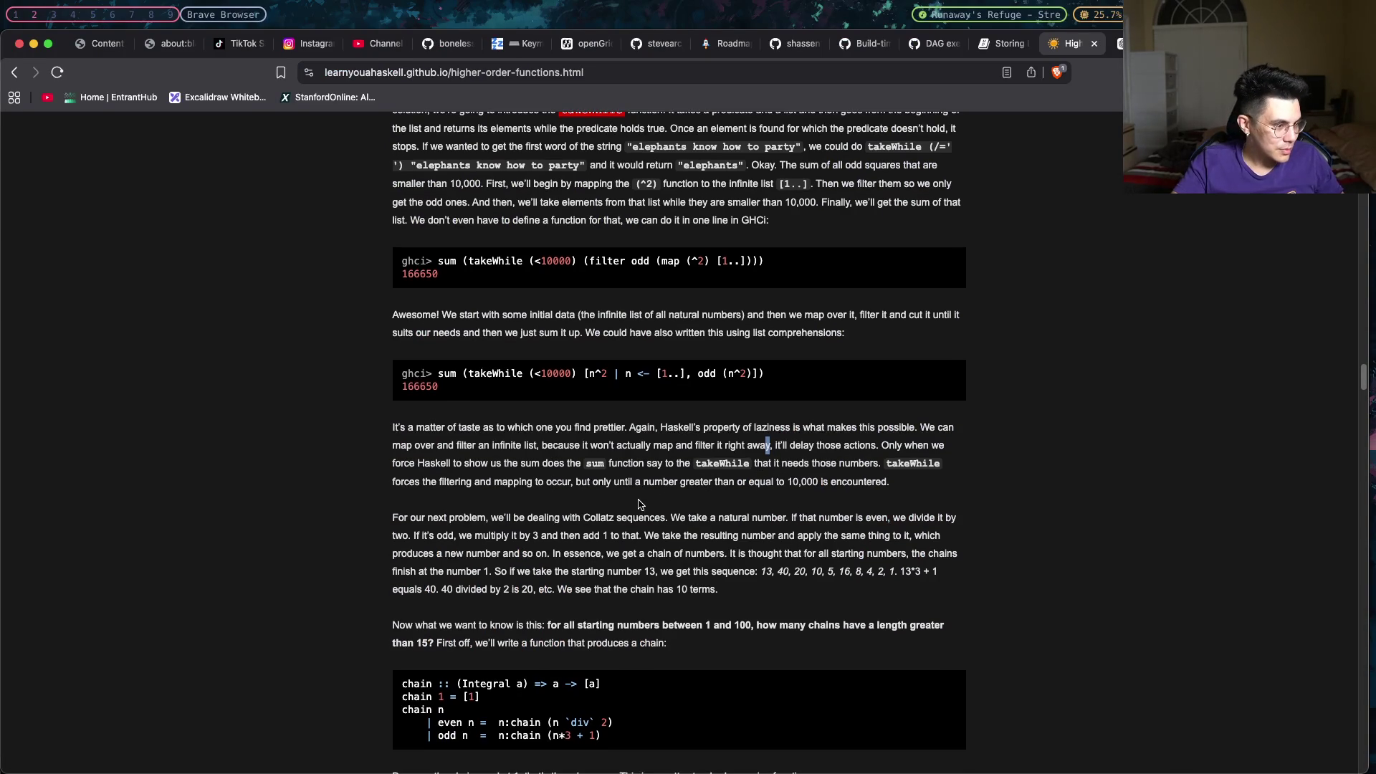
pyautogui.scroll(-2, 638, 504)
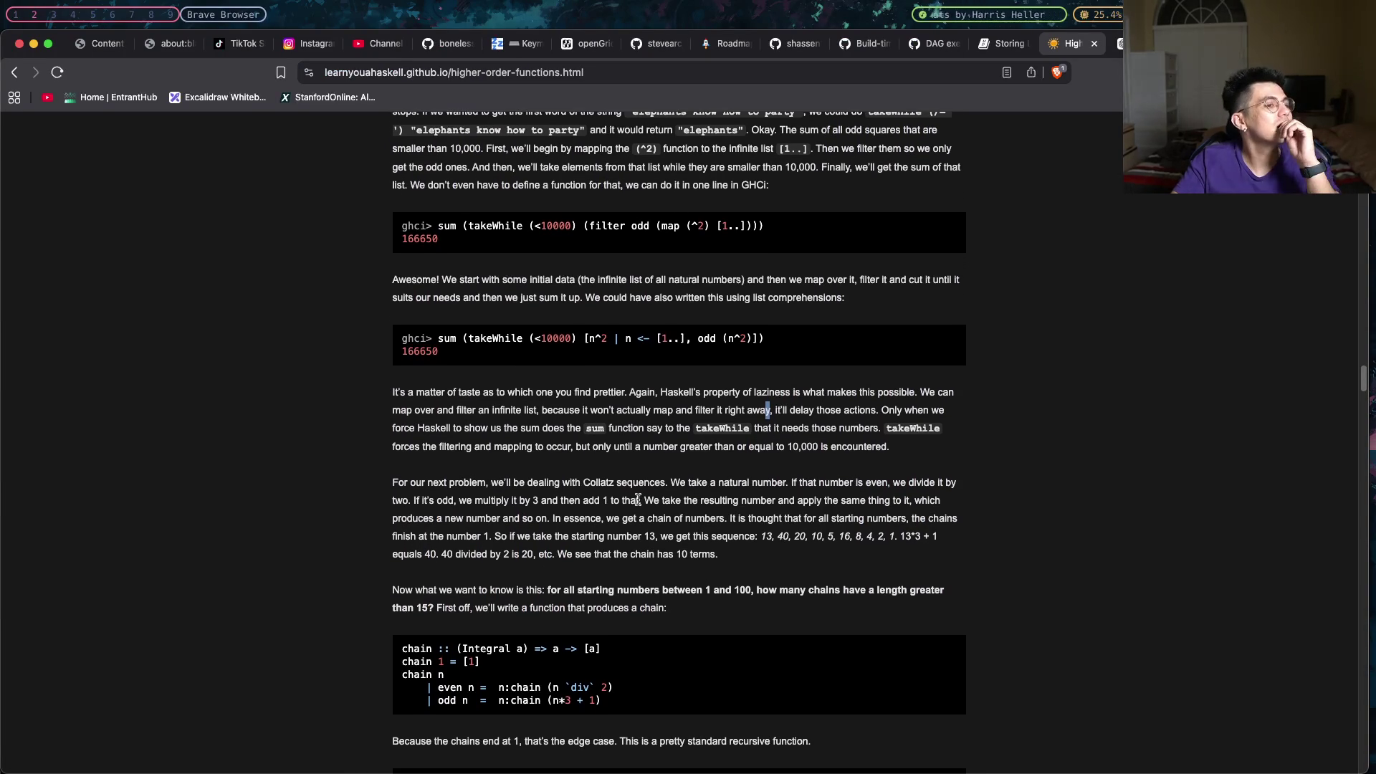
pyautogui.scroll(-4, 638, 503)
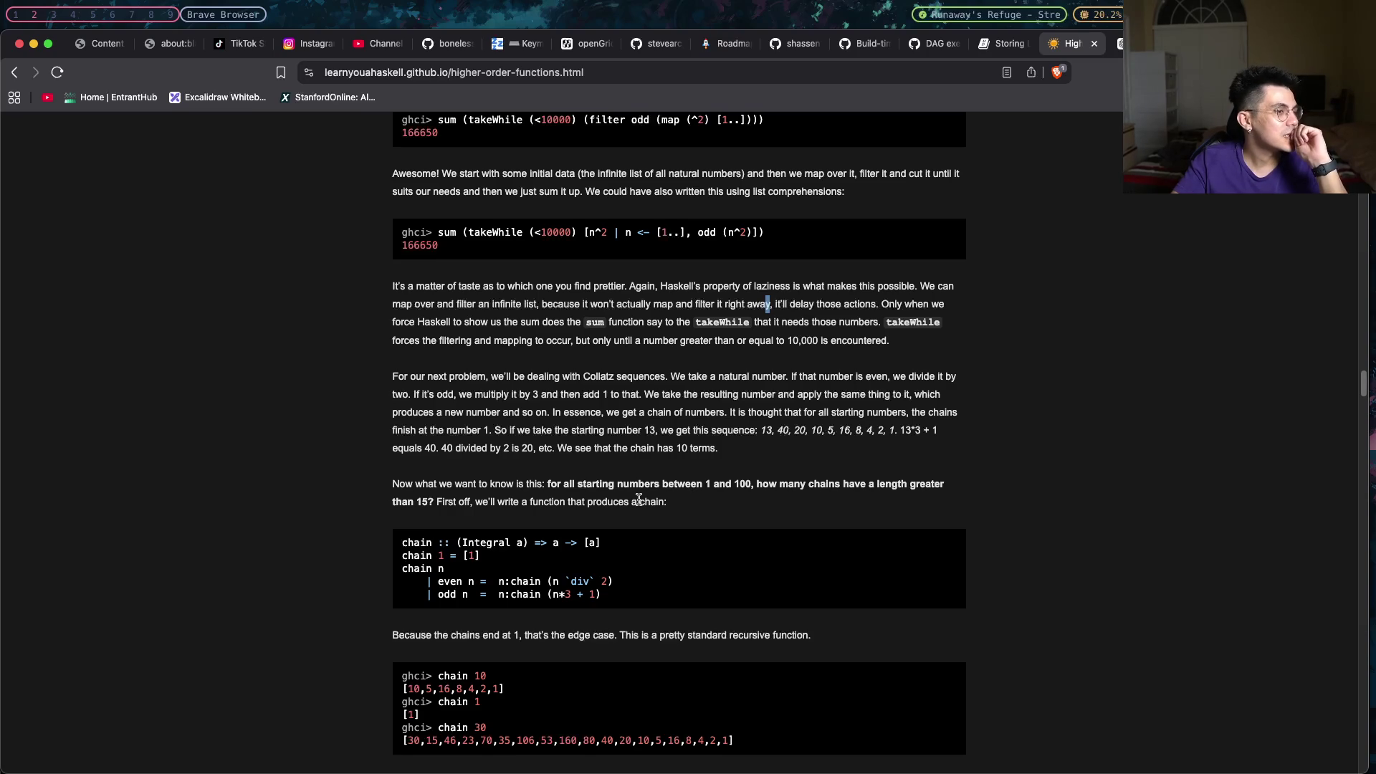
pyautogui.scroll(-1, 637, 500)
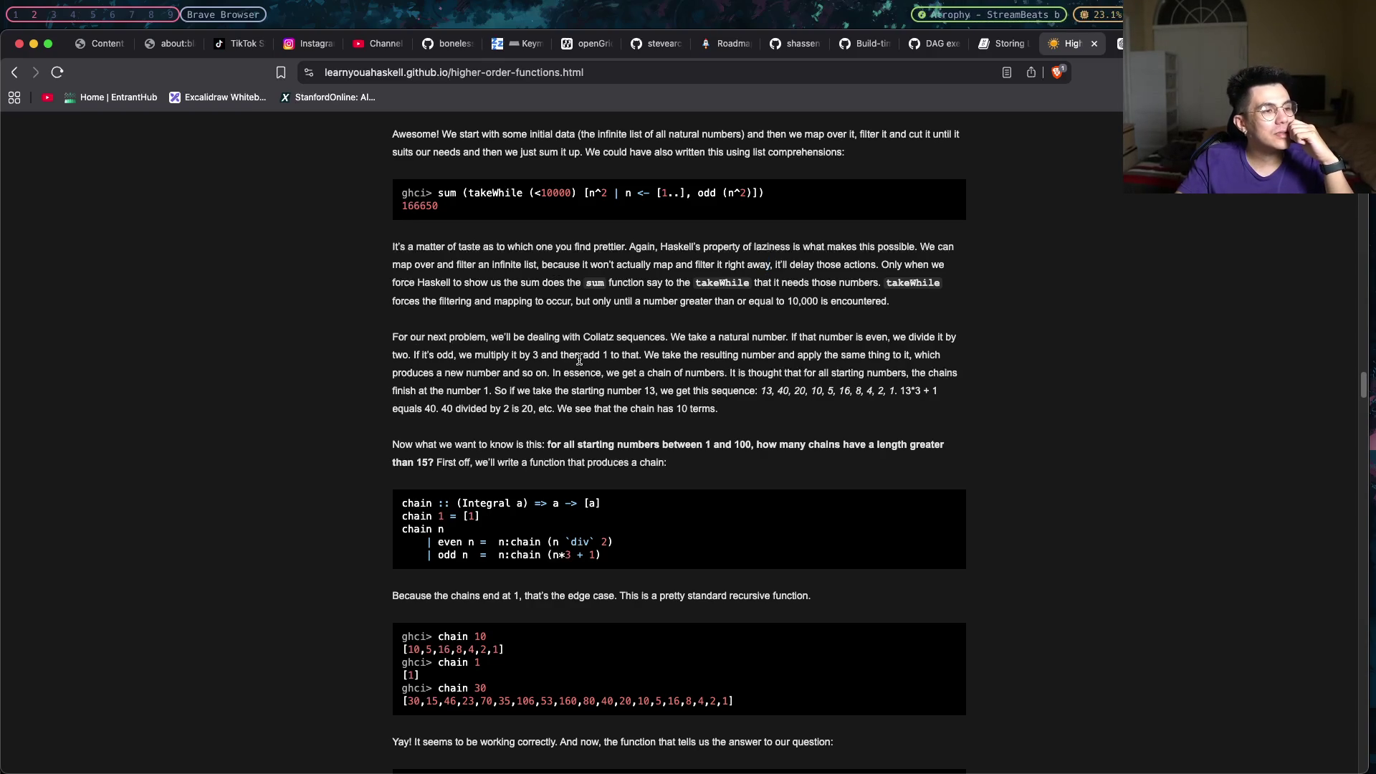
pyautogui.moveTo(643, 354)
pyautogui.mouseDown()
pyautogui.moveTo(400, 355)
pyautogui.moveTo(436, 355)
pyautogui.mouseUp()
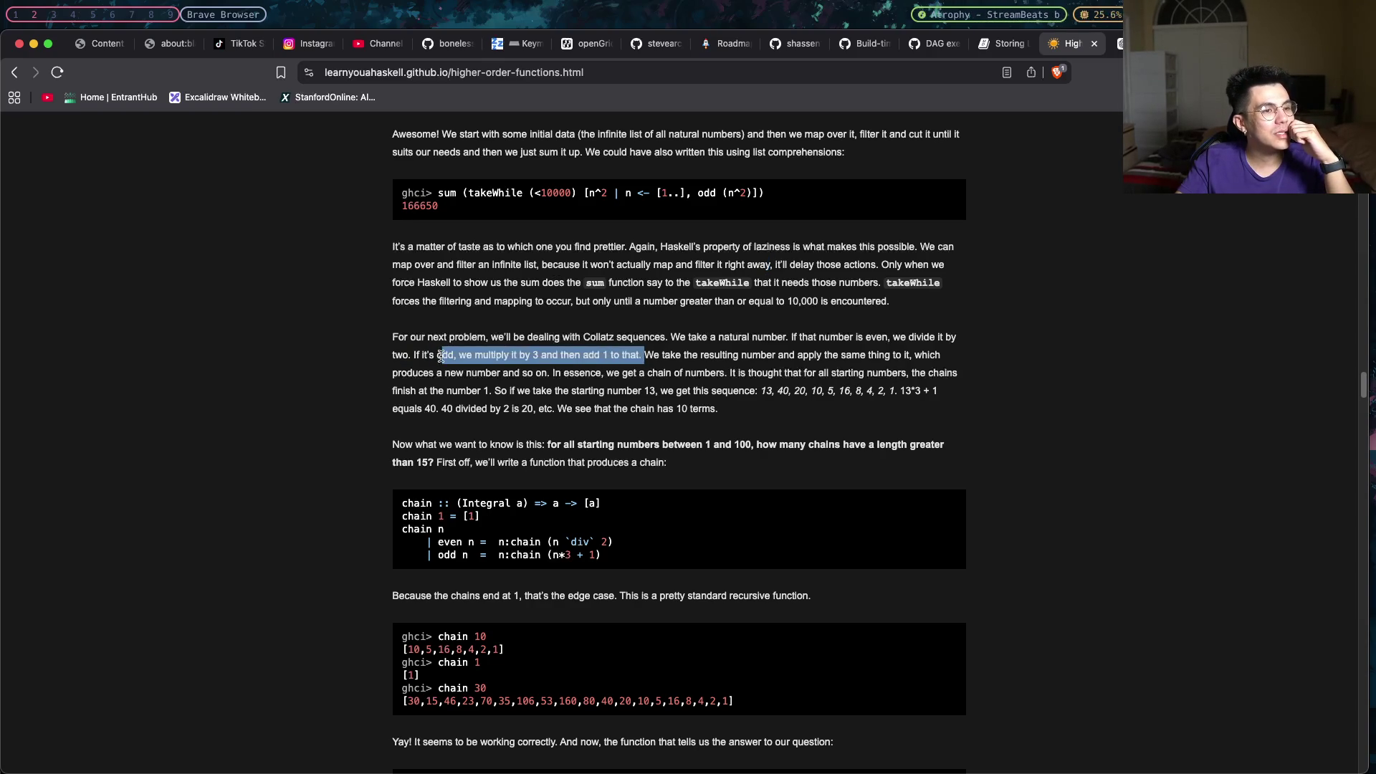
pyautogui.moveTo(892, 337); pyautogui.dragTo(909, 337)
pyautogui.moveTo(792, 337); pyautogui.dragTo(402, 356)
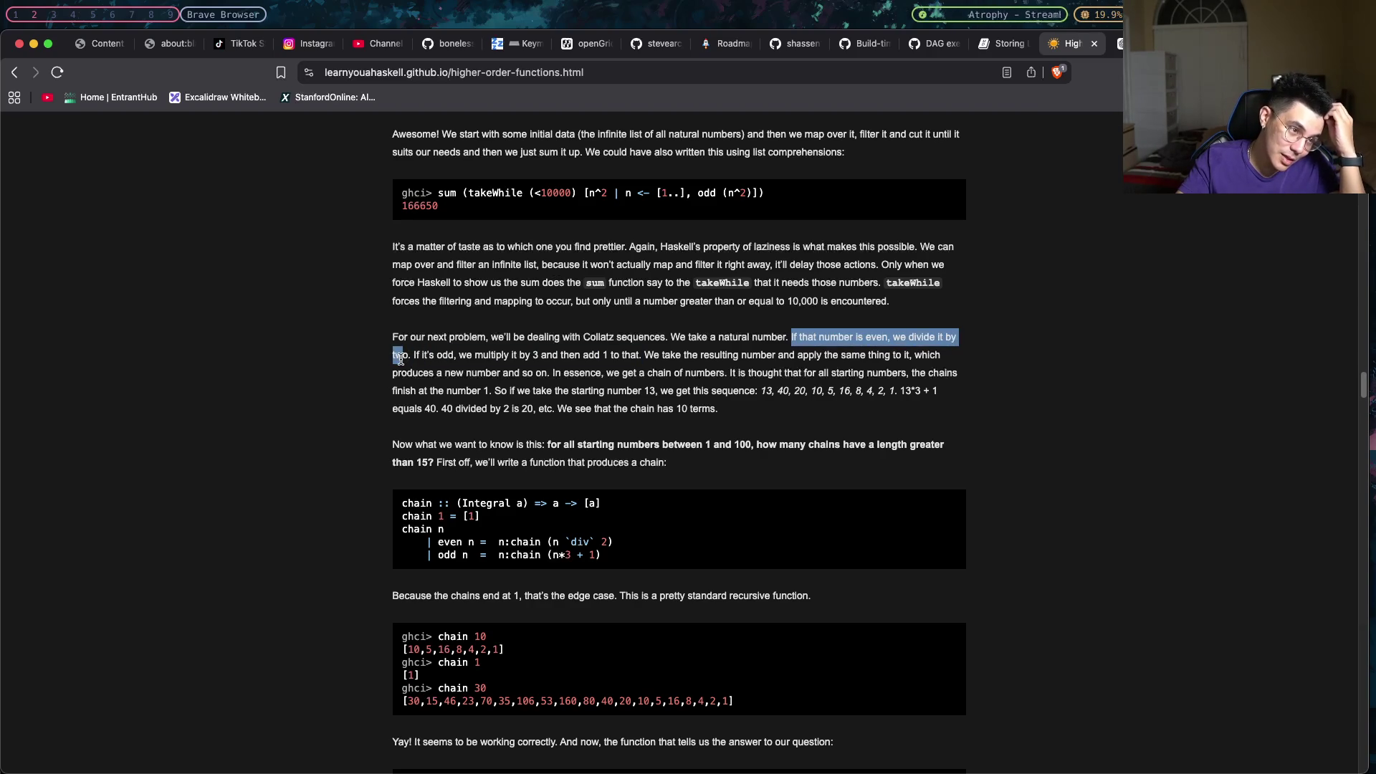
pyautogui.moveTo(418, 356); pyautogui.dragTo(570, 356)
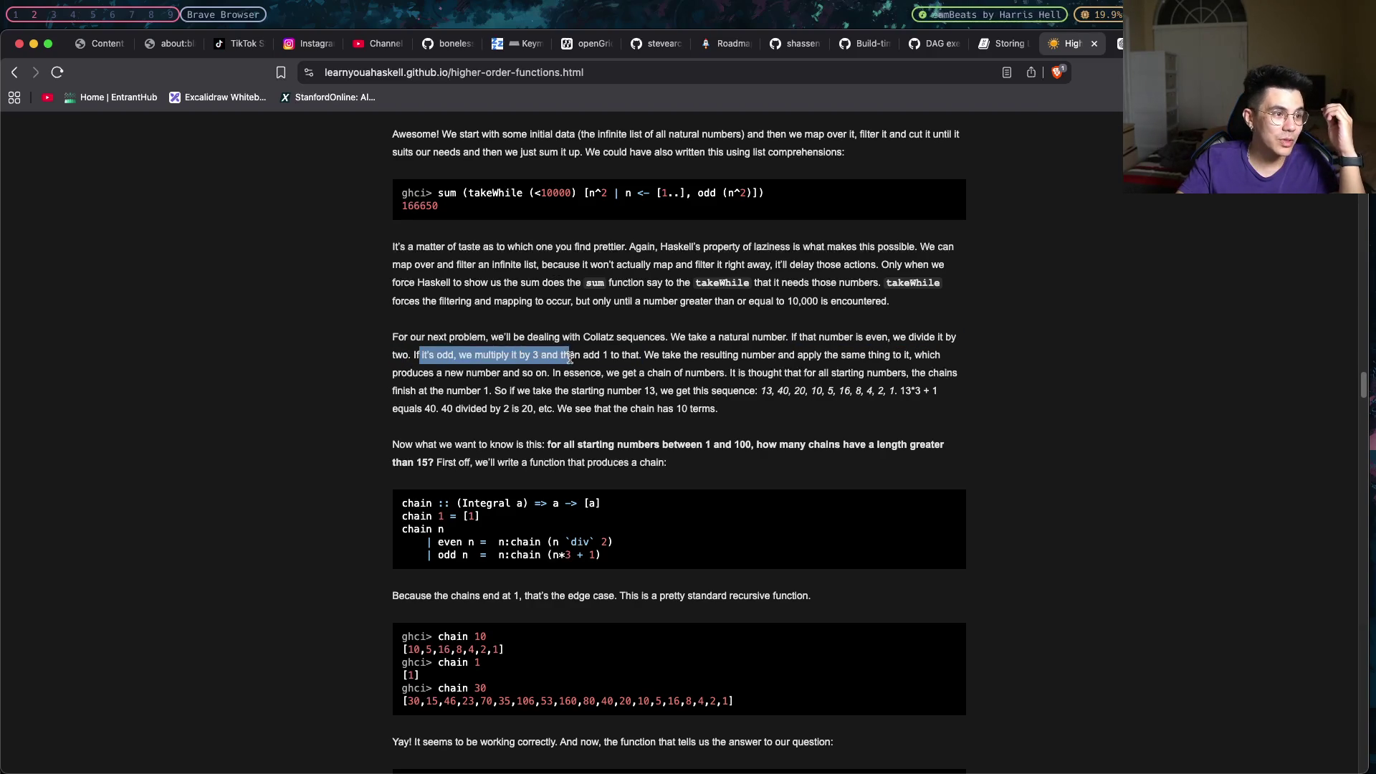
pyautogui.click(589, 350)
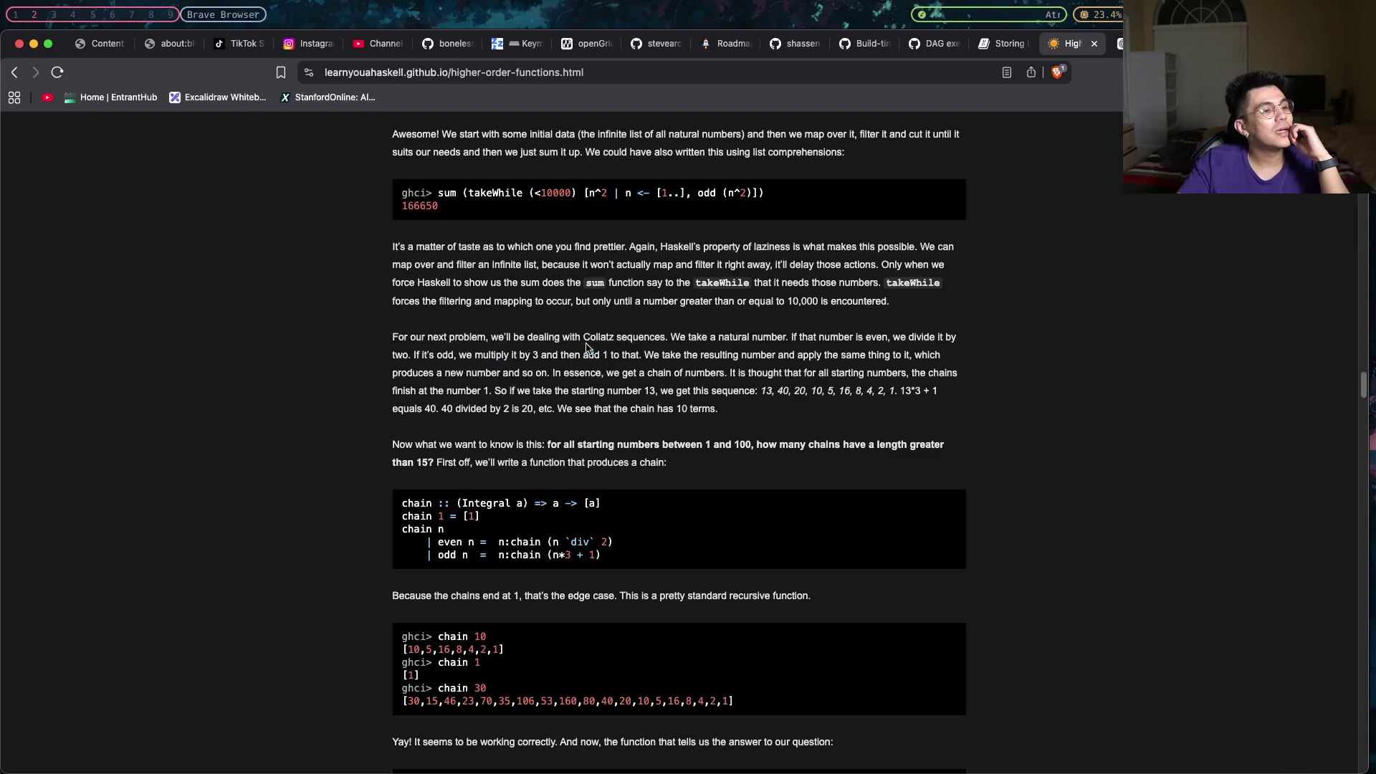
pyautogui.moveTo(549, 356); pyautogui.dragTo(503, 355)
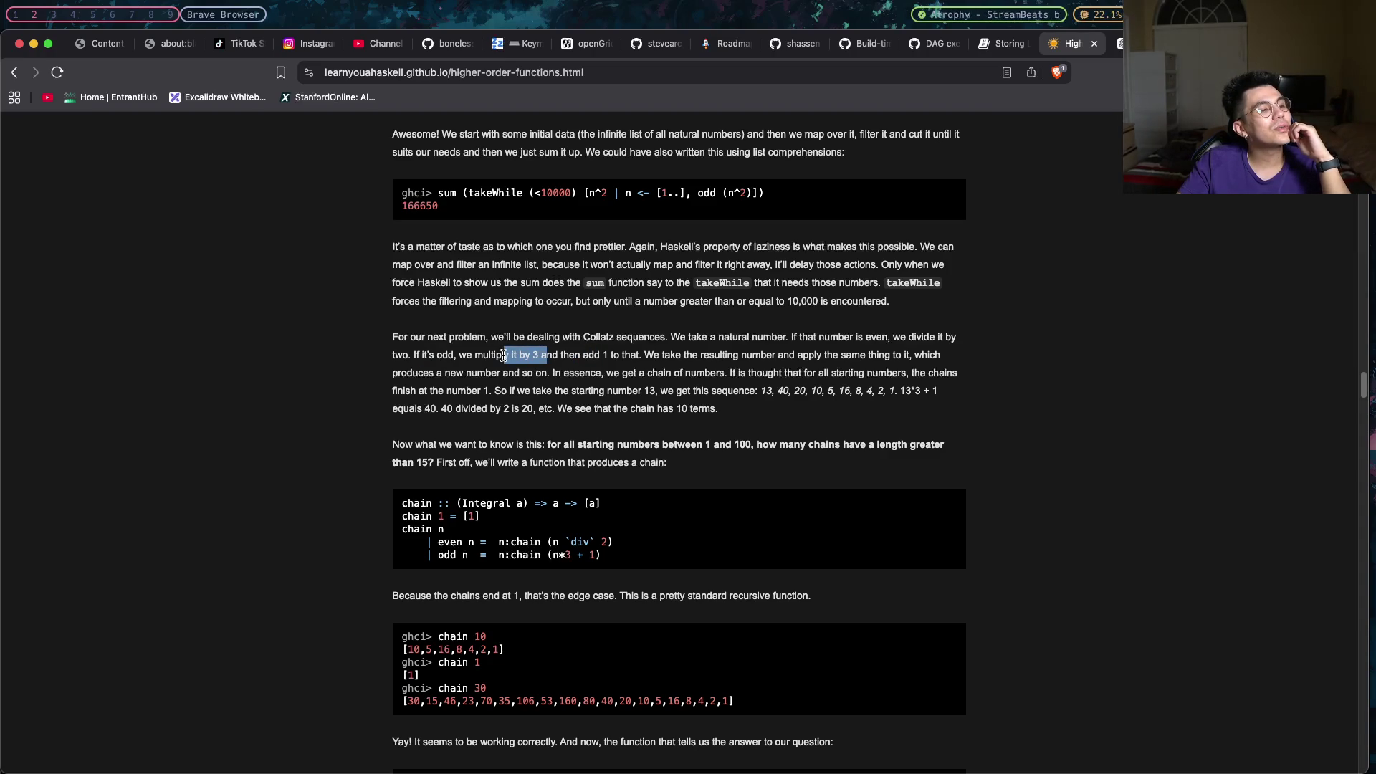
pyautogui.moveTo(518, 356); pyautogui.dragTo(610, 356)
pyautogui.click(611, 358)
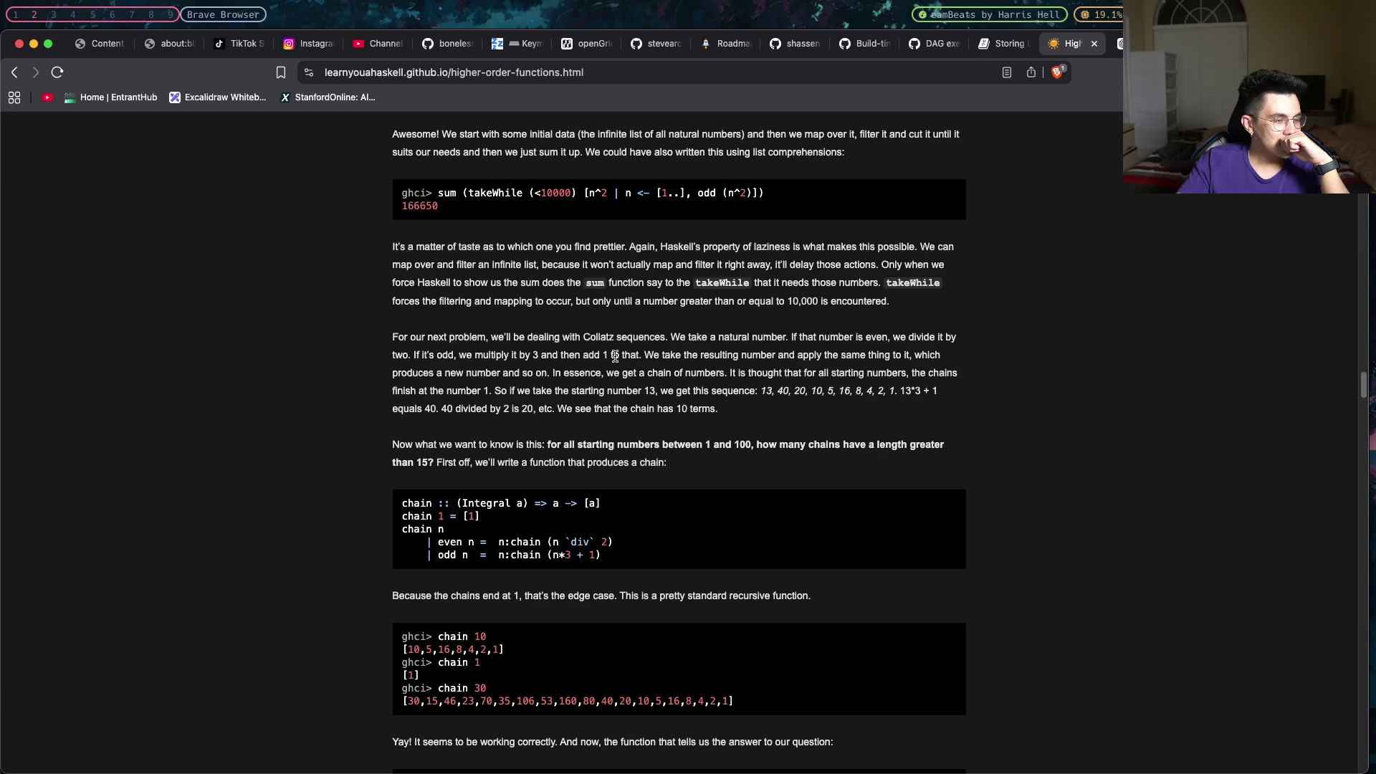
pyautogui.moveTo(531, 356); pyautogui.dragTo(432, 358)
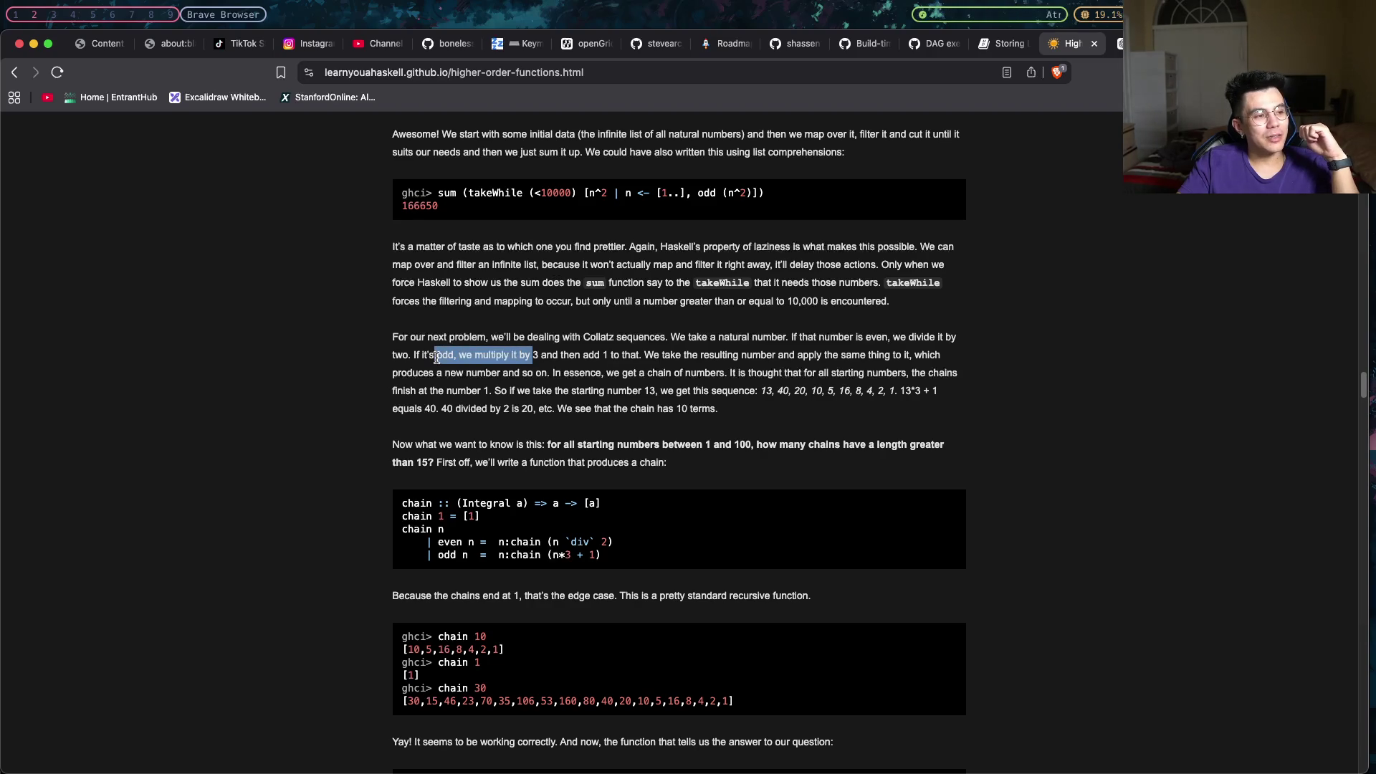
pyautogui.moveTo(540, 356); pyautogui.dragTo(427, 356)
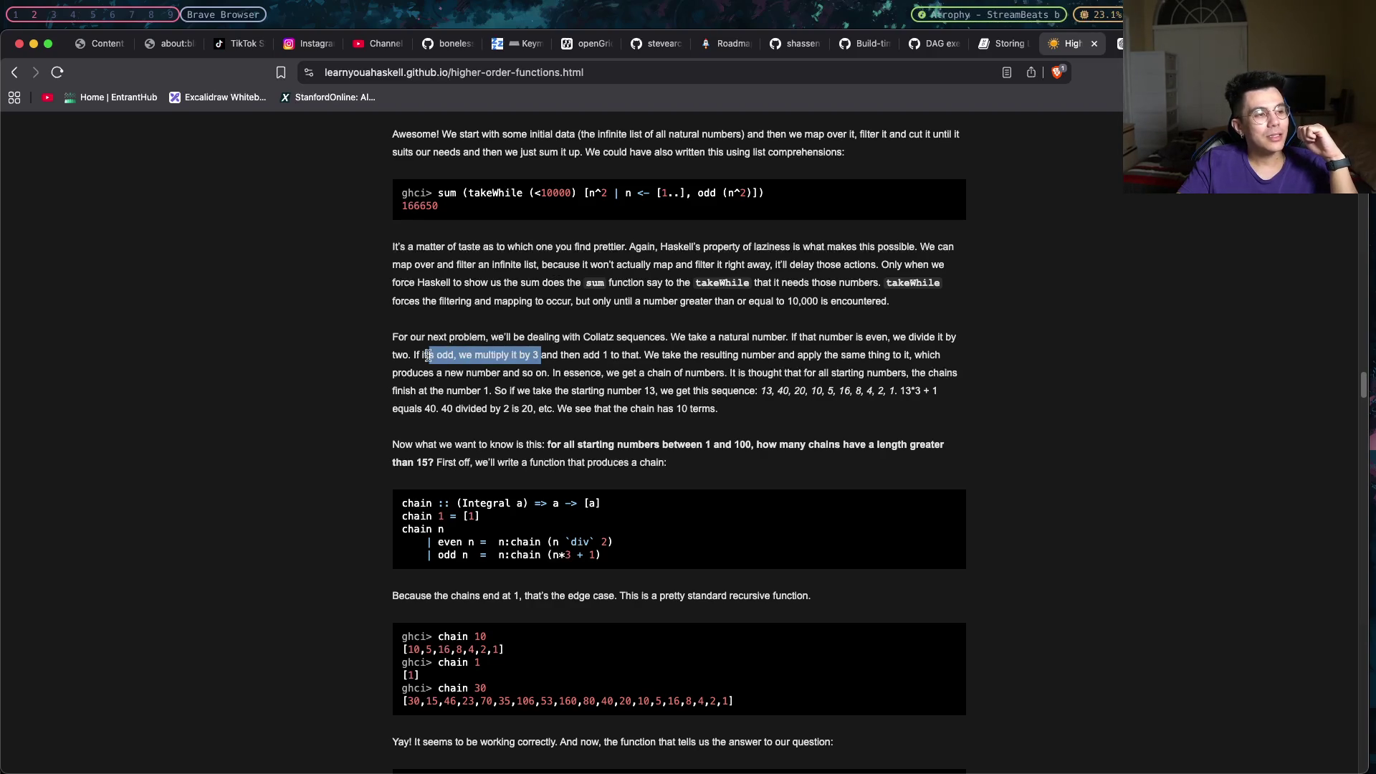
pyautogui.click(429, 354)
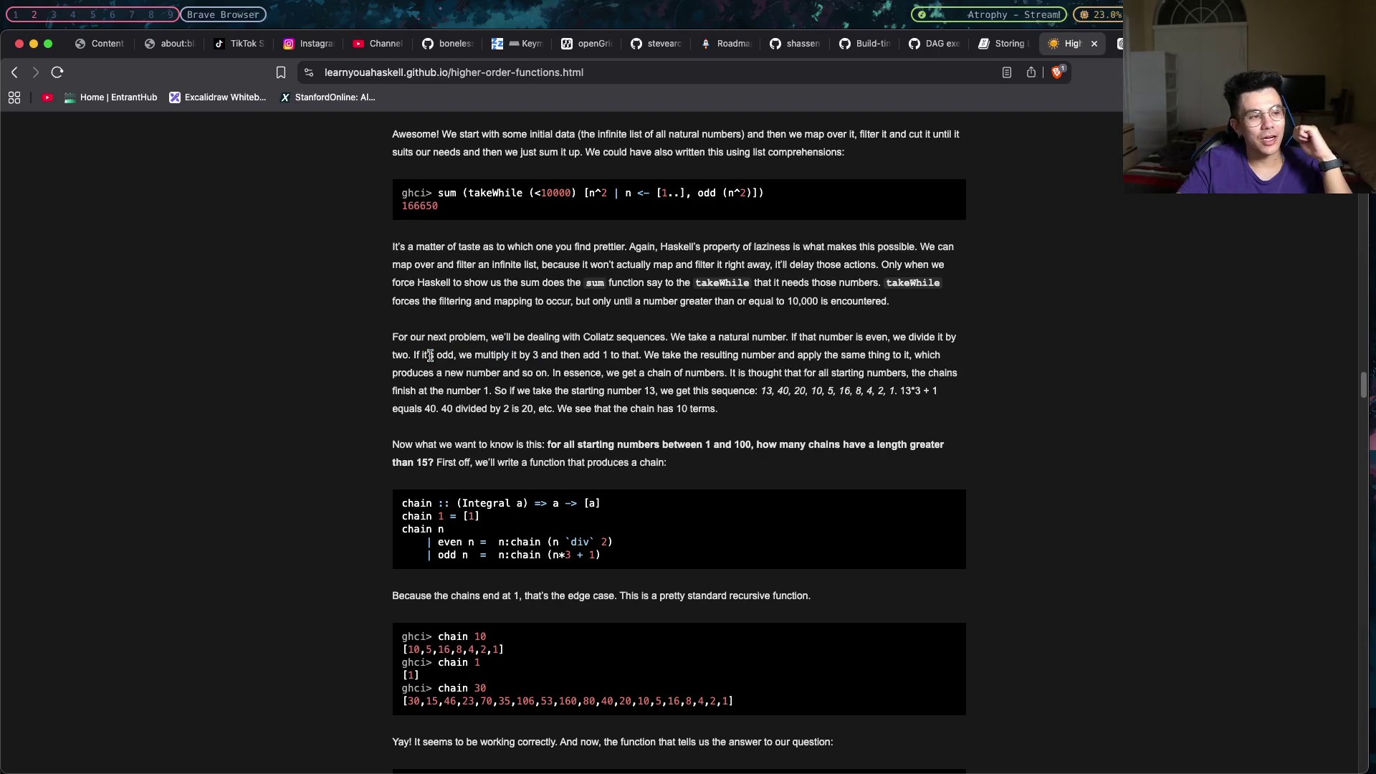
pyautogui.moveTo(429, 354); pyautogui.dragTo(537, 356)
pyautogui.click(538, 356)
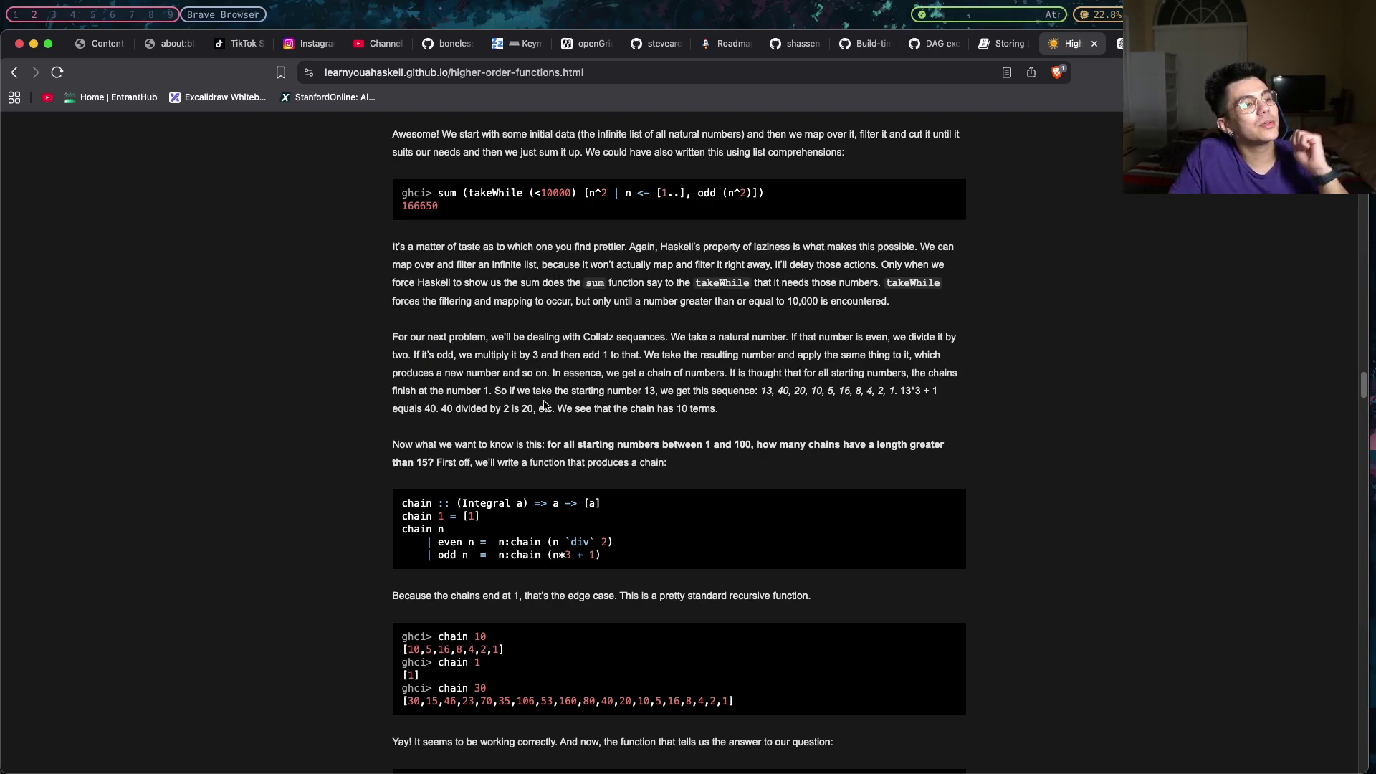
pyautogui.moveTo(618, 355); pyautogui.dragTo(418, 355)
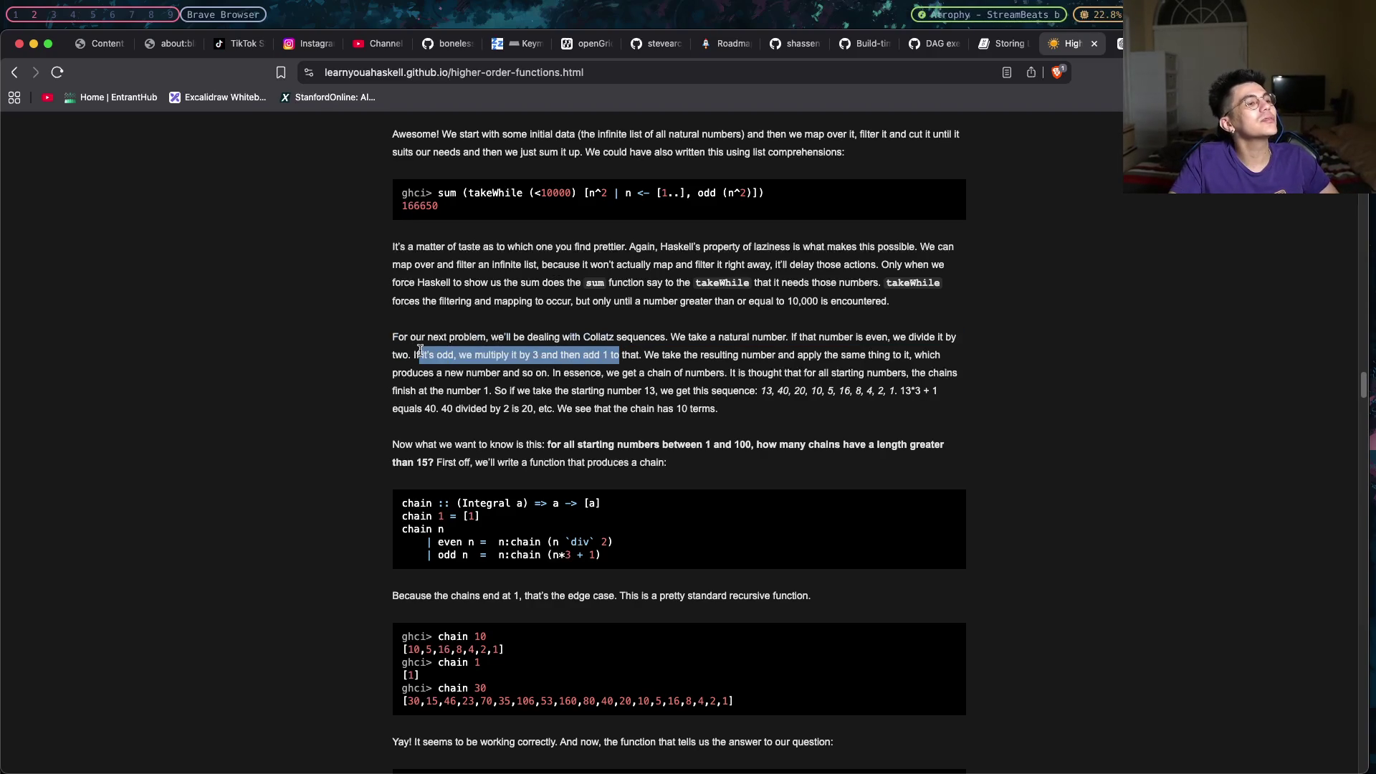
pyautogui.click(649, 350)
pyautogui.moveTo(765, 391); pyautogui.dragTo(796, 392)
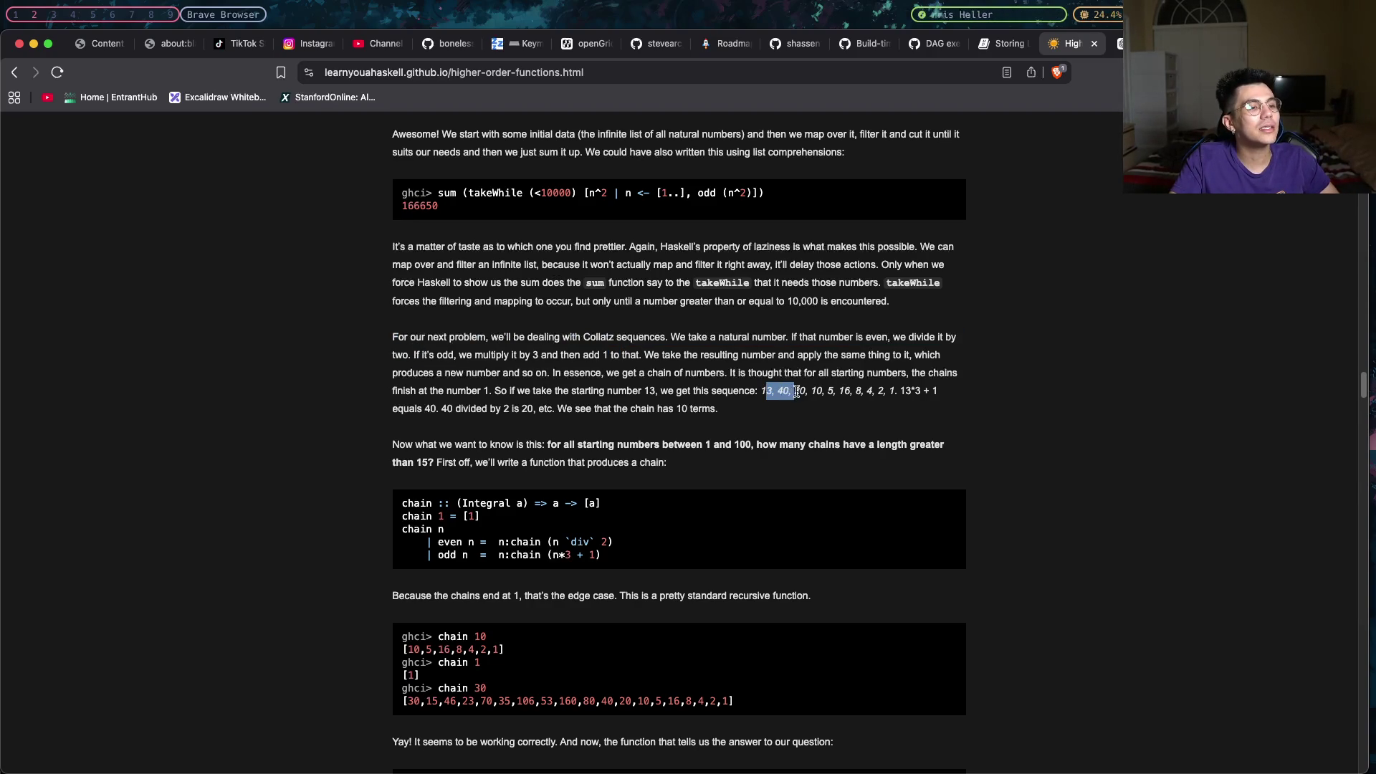
pyautogui.click(812, 391)
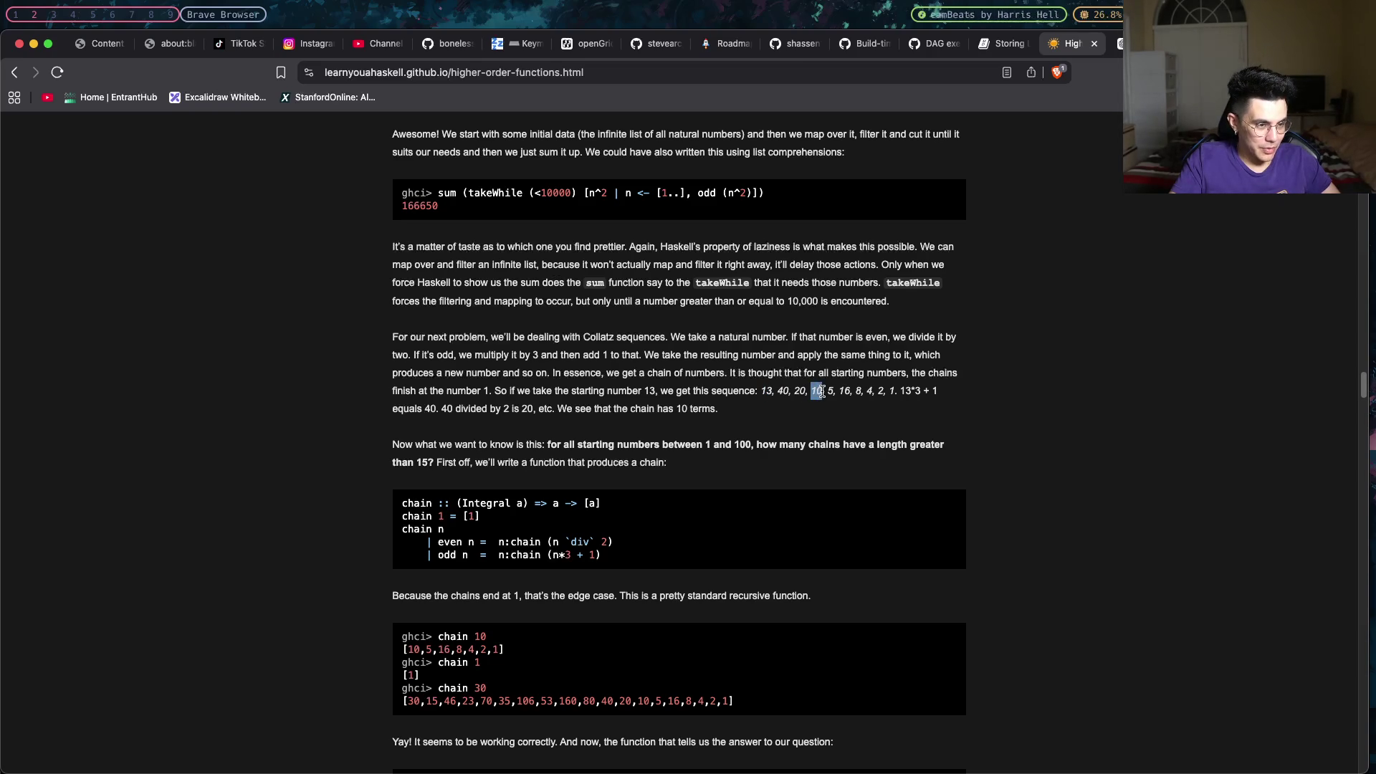
pyautogui.moveTo(823, 391)
pyautogui.mouseDown()
pyautogui.moveTo(796, 392)
pyautogui.moveTo(844, 391)
pyautogui.mouseUp()
pyautogui.click(828, 391)
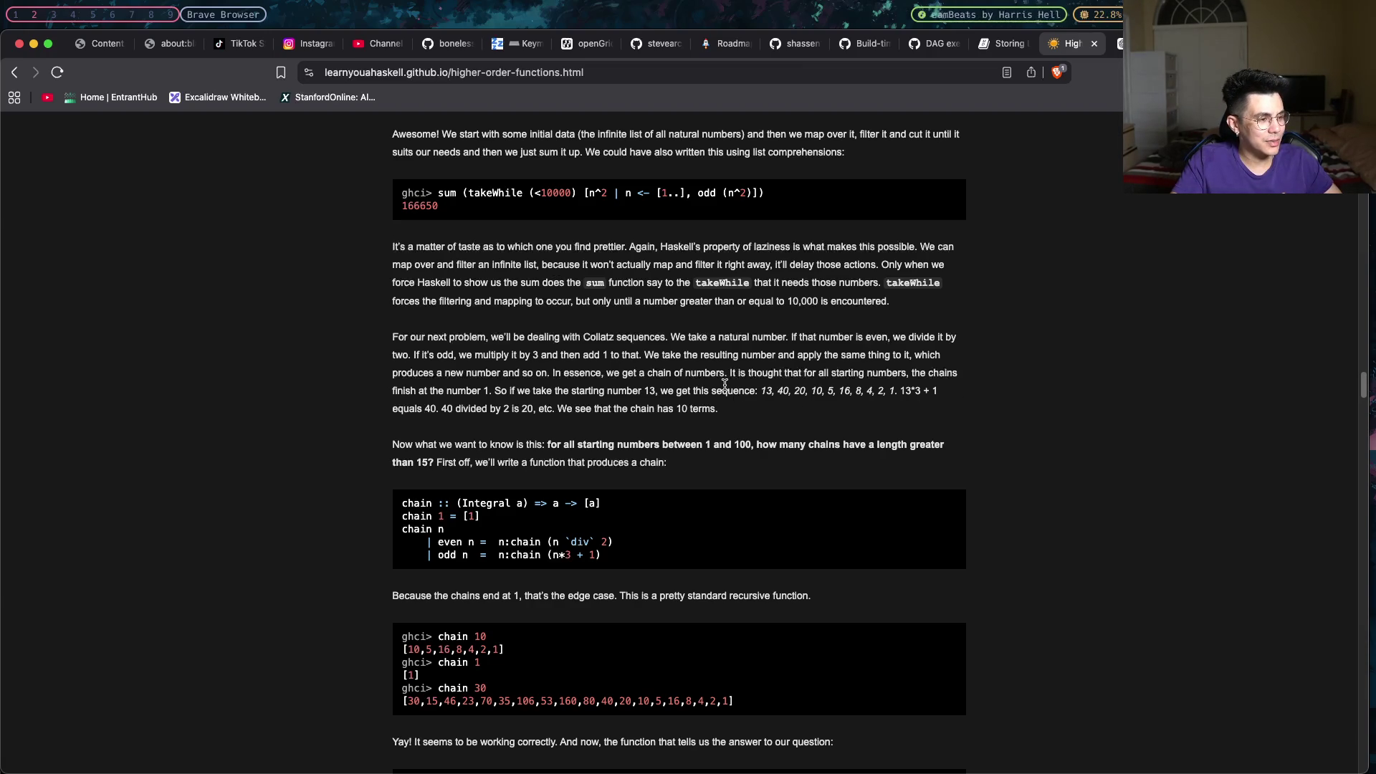
pyautogui.scroll(-1, 720, 383)
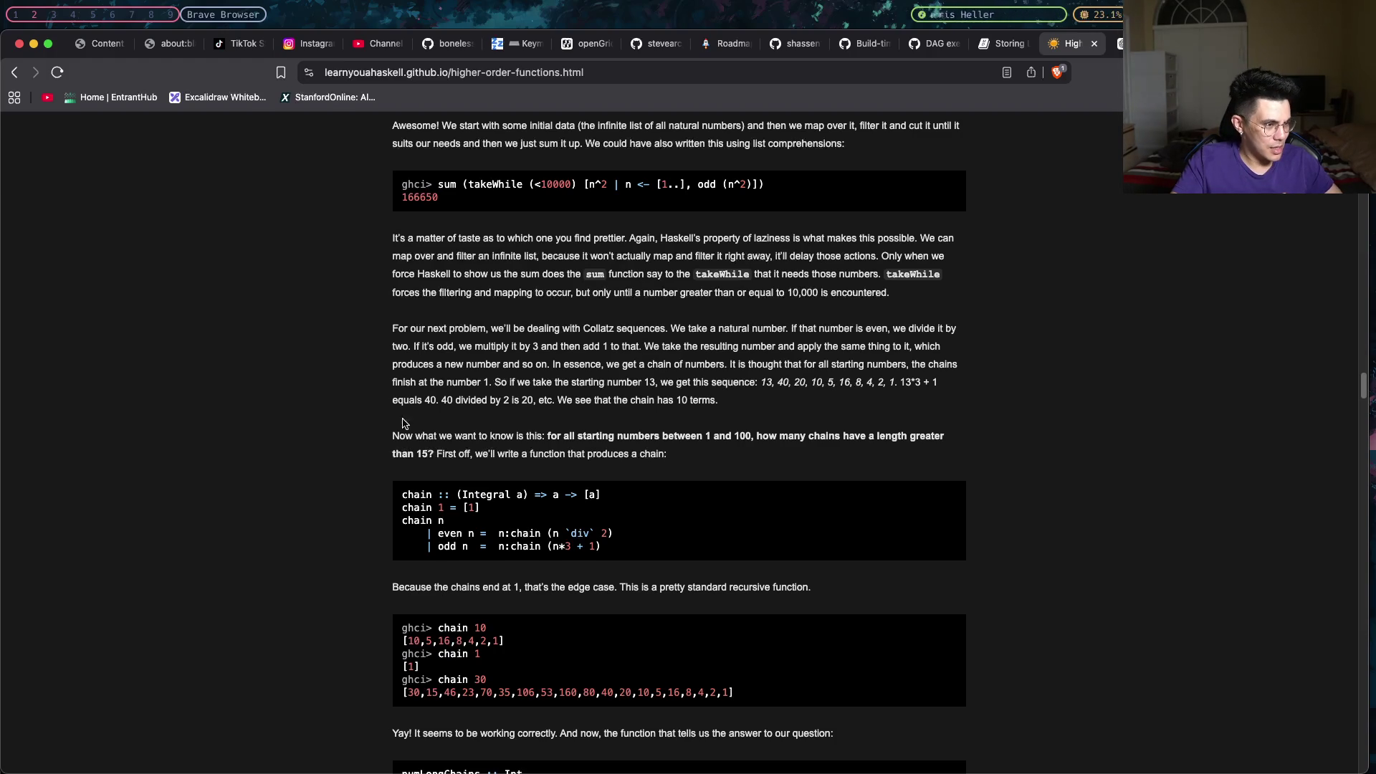
pyautogui.scroll(-1, 415, 423)
pyautogui.scroll(-3, 416, 423)
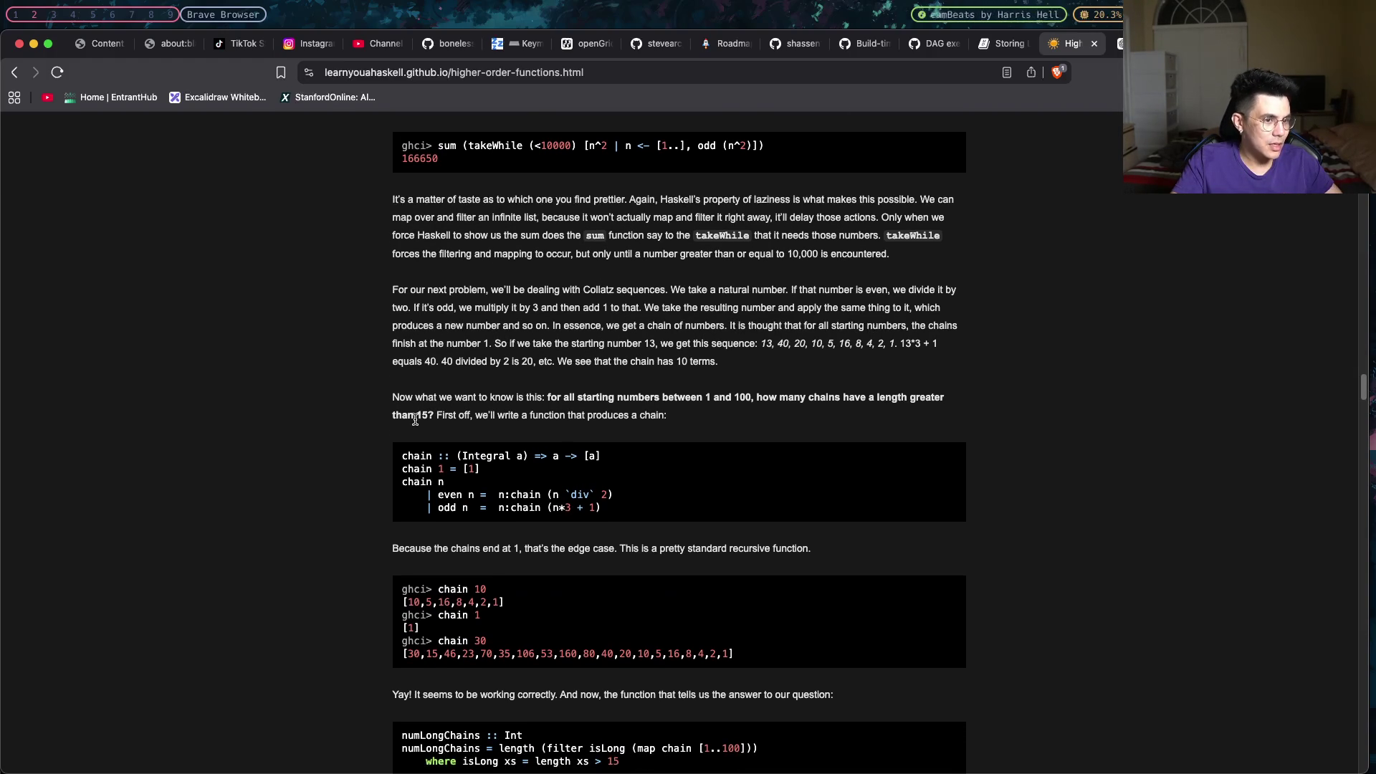
pyautogui.scroll(-1, 414, 420)
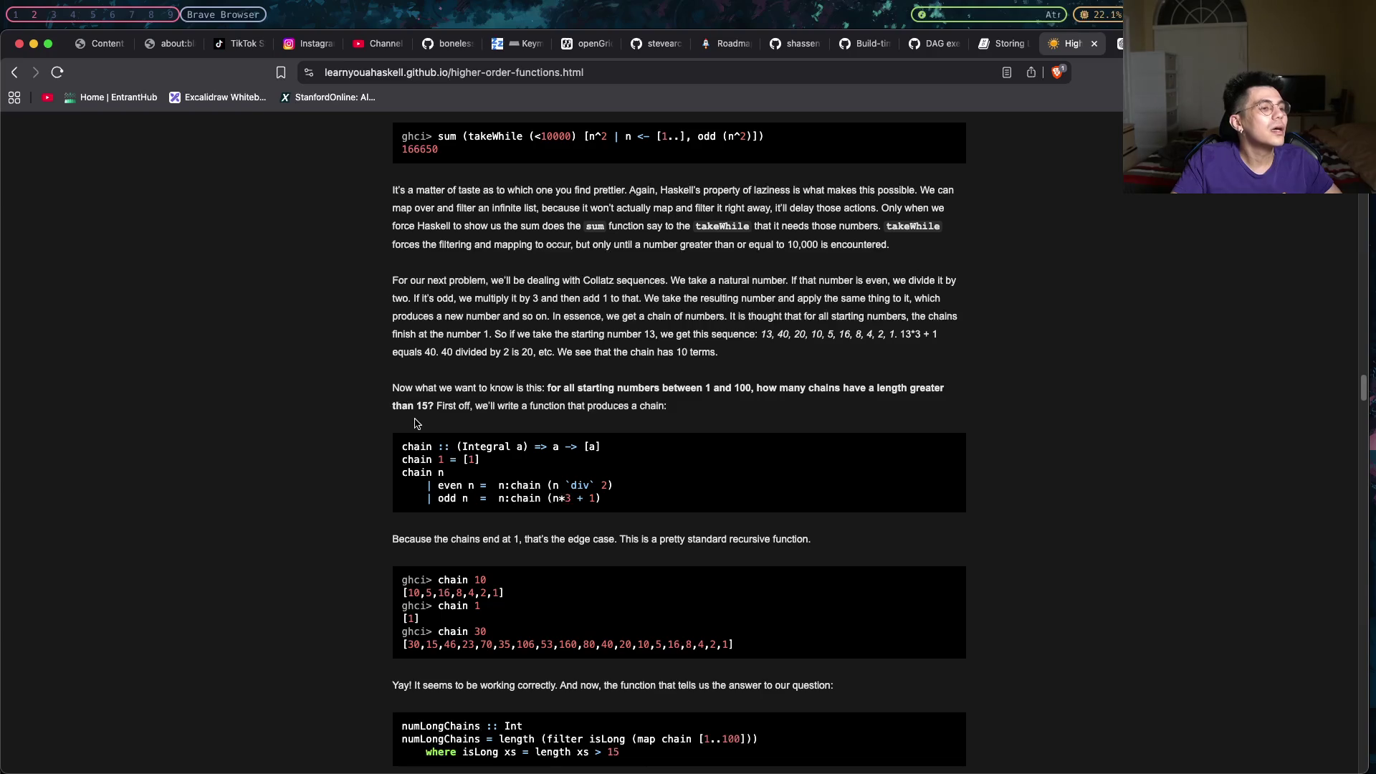
# Highlight the chain 1 = [1] edge case and the chain function's definition lines.
pyautogui.moveTo(478, 462); pyautogui.dragTo(376, 468)
pyautogui.click(490, 477)
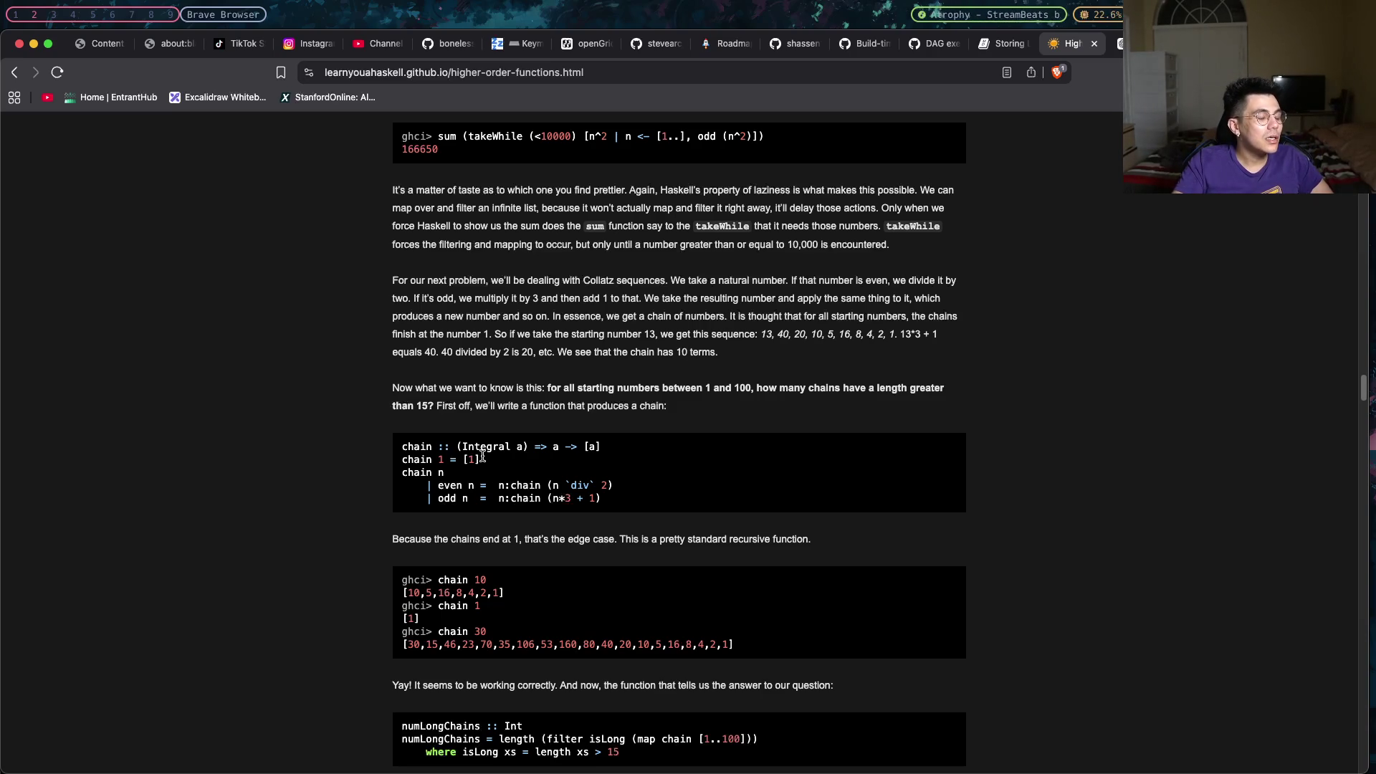
pyautogui.scroll(-1, 465, 459)
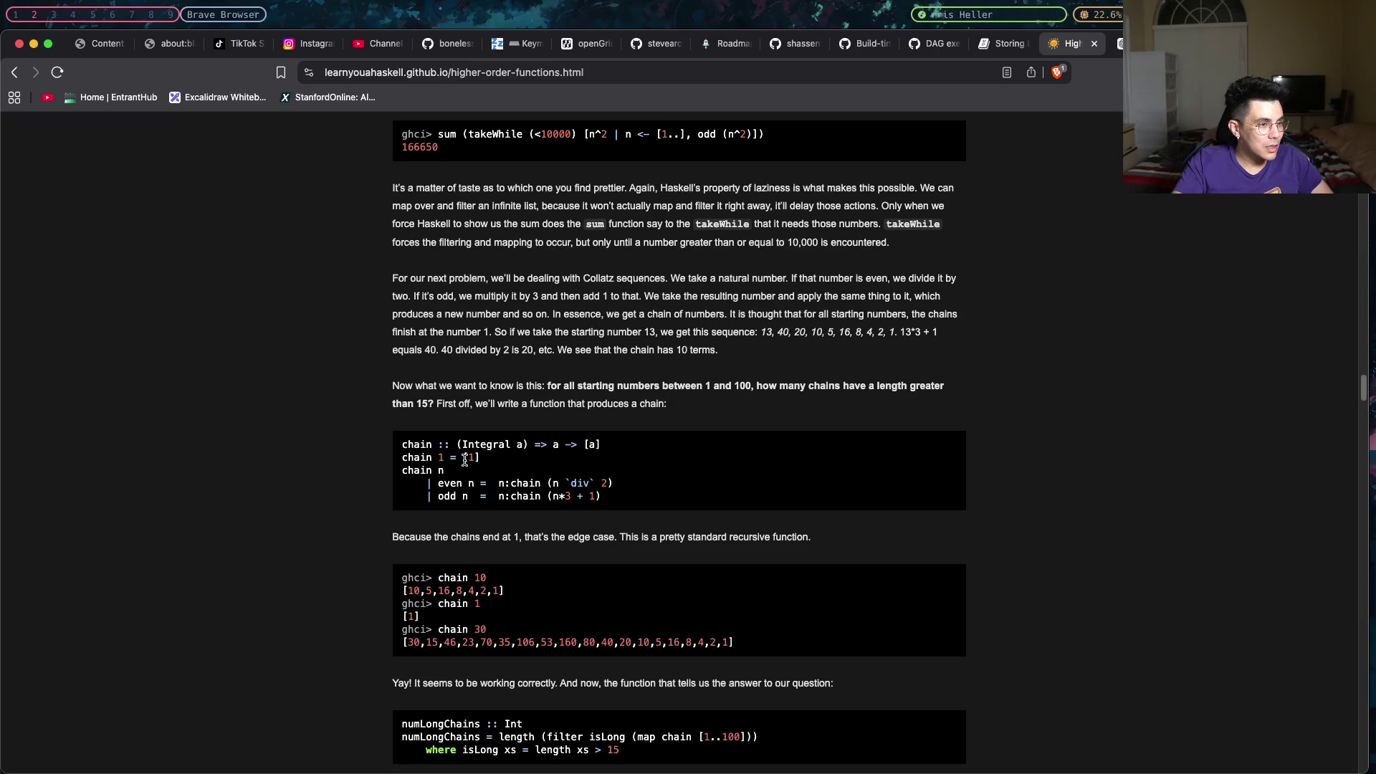
pyautogui.scroll(-1, 464, 459)
pyautogui.scroll(-1, 465, 463)
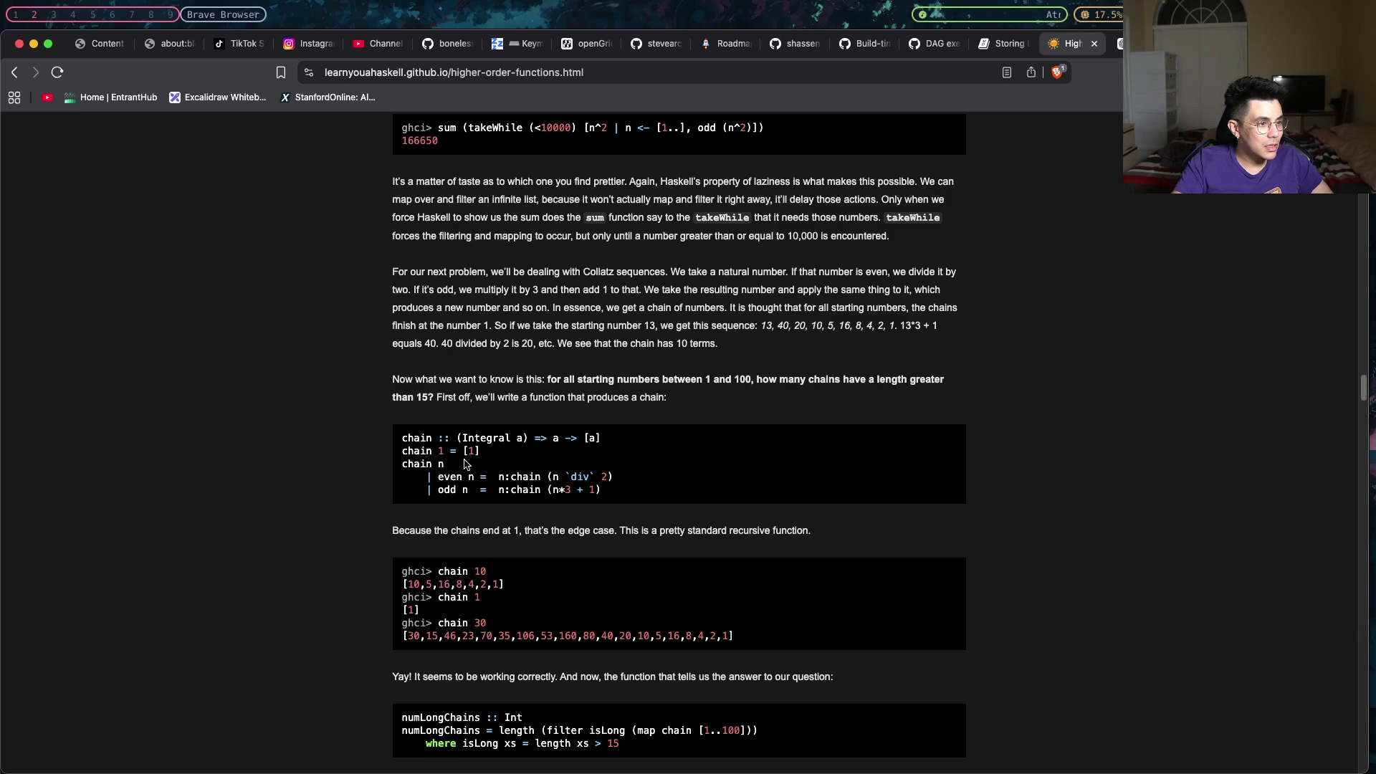
pyautogui.scroll(-2, 464, 464)
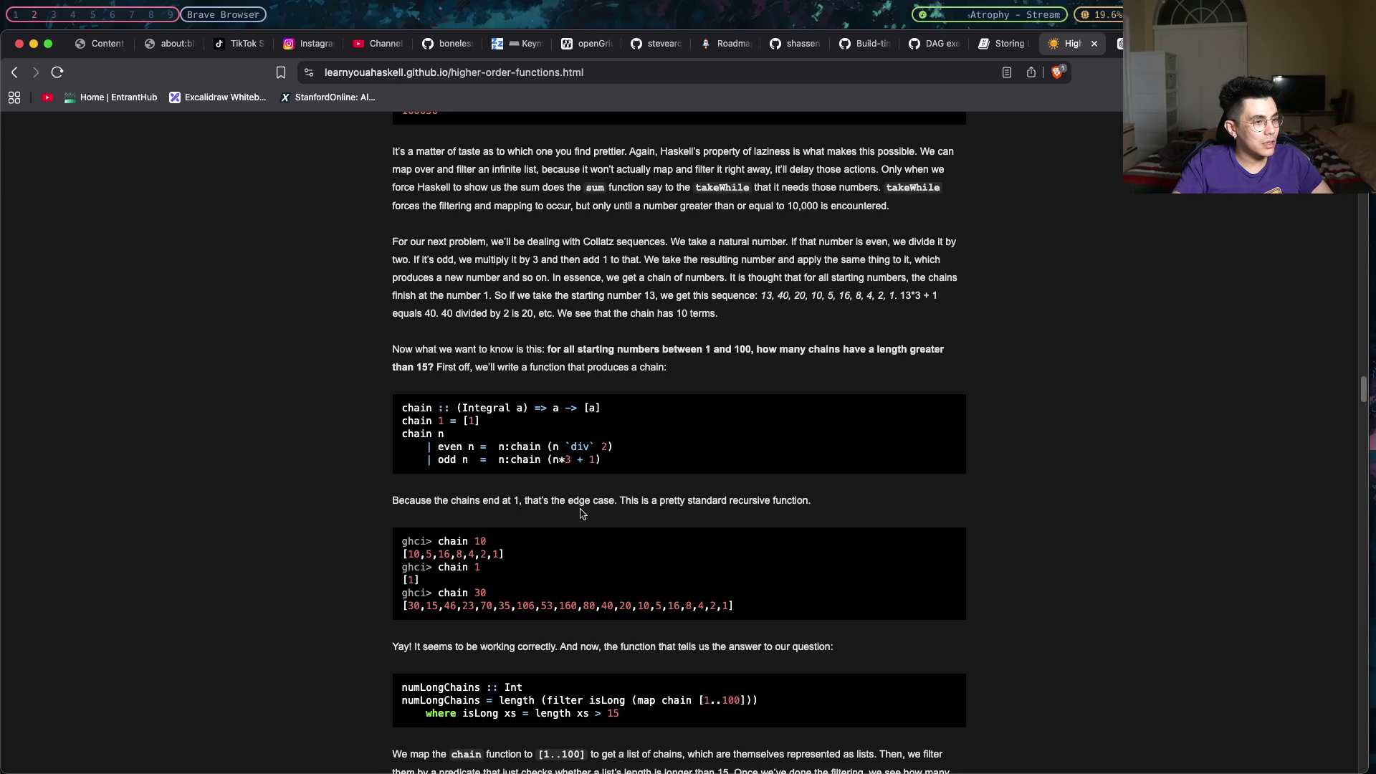
pyautogui.scroll(-1, 585, 515)
pyautogui.moveTo(624, 463); pyautogui.dragTo(394, 405)
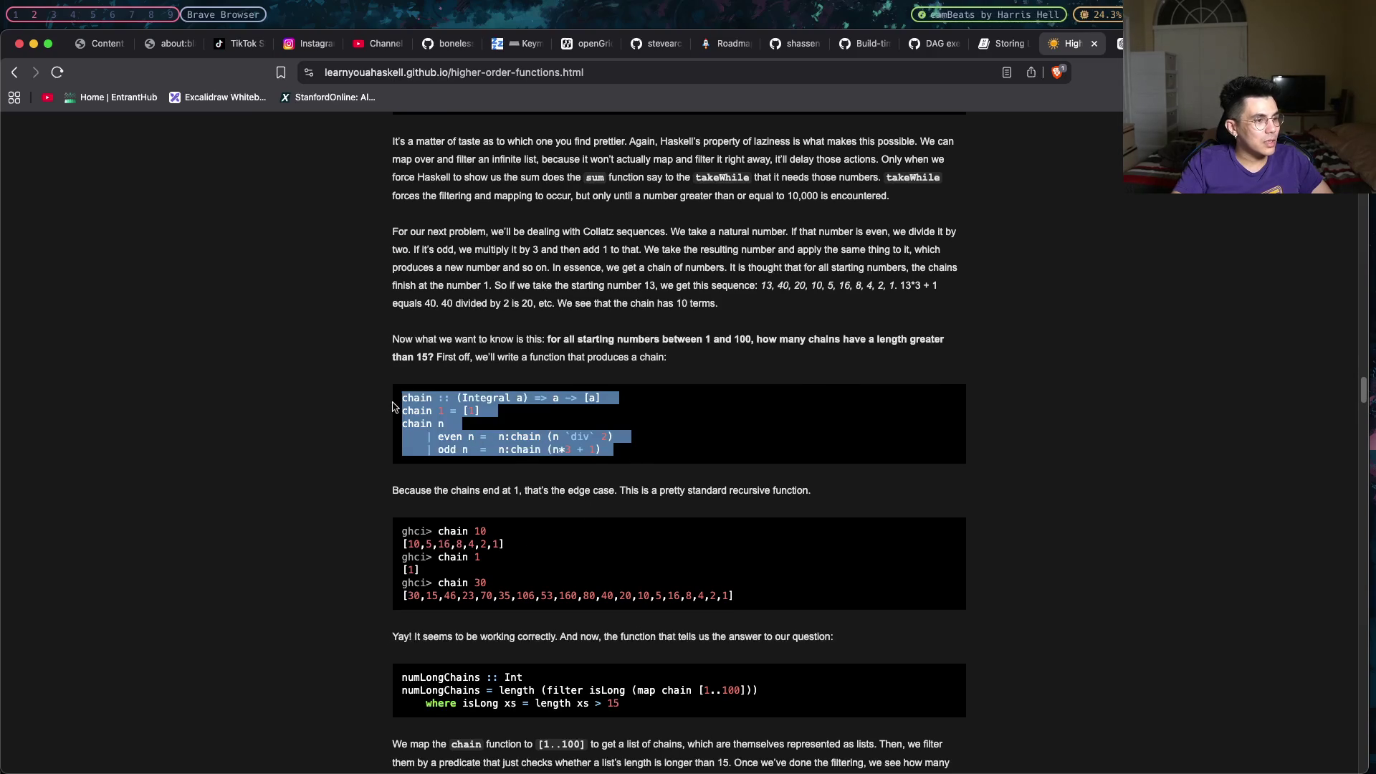
pyautogui.moveTo(639, 451)
pyautogui.mouseDown()
pyautogui.moveTo(489, 410)
pyautogui.moveTo(400, 410)
pyautogui.mouseUp()
pyautogui.click(405, 420)
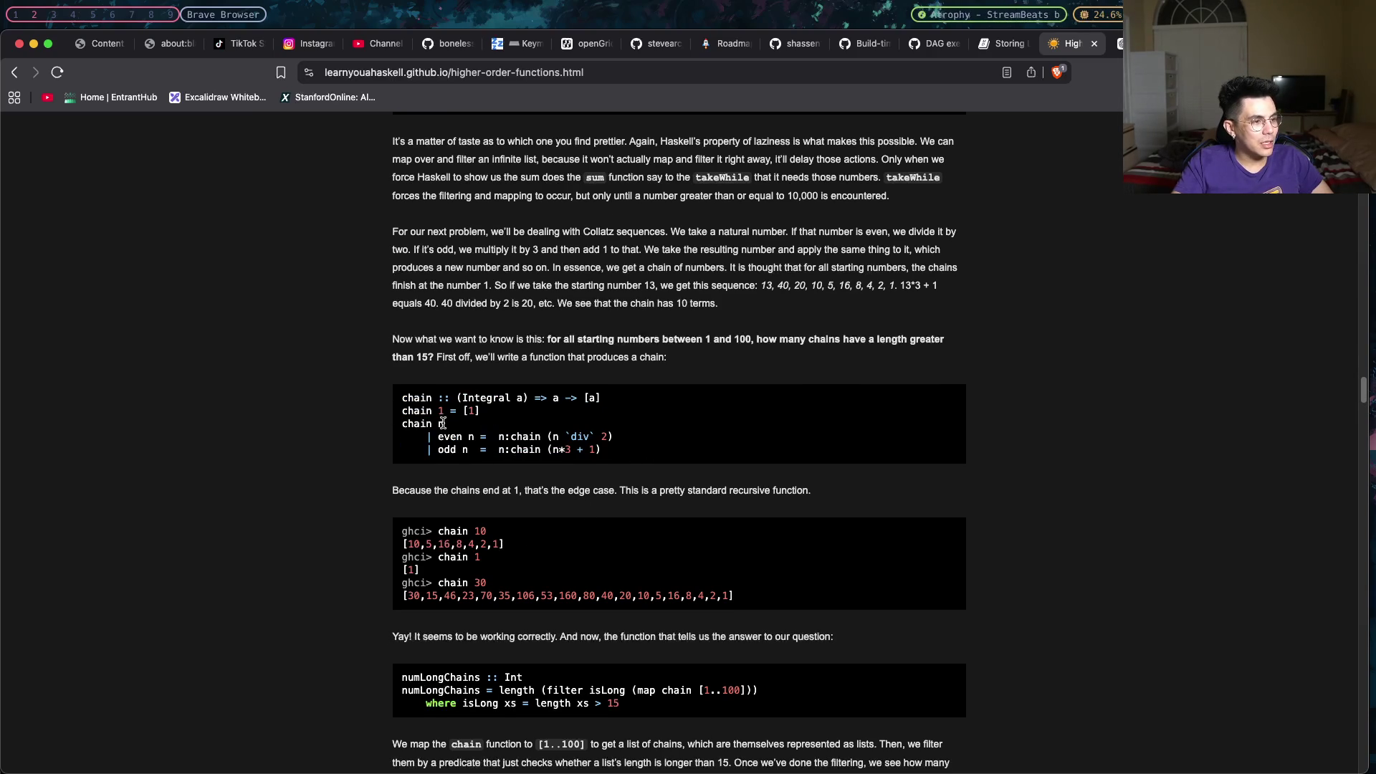
# Highlight the even n guard and then the odd guard of chain.
pyautogui.moveTo(437, 436)
pyautogui.mouseDown()
pyautogui.moveTo(633, 434)
pyautogui.moveTo(435, 451)
pyautogui.mouseUp()
pyautogui.click(498, 442)
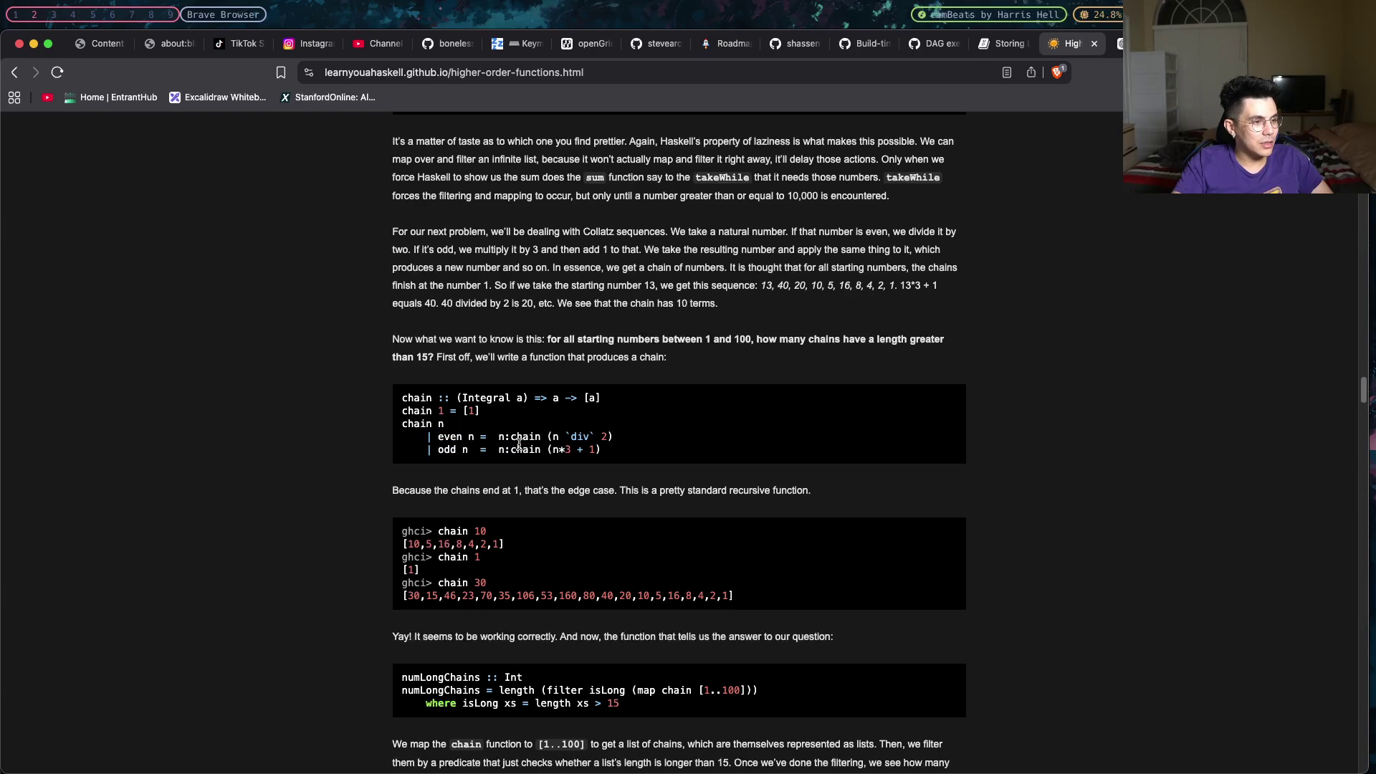
pyautogui.moveTo(448, 450); pyautogui.dragTo(439, 444)
pyautogui.click(452, 444)
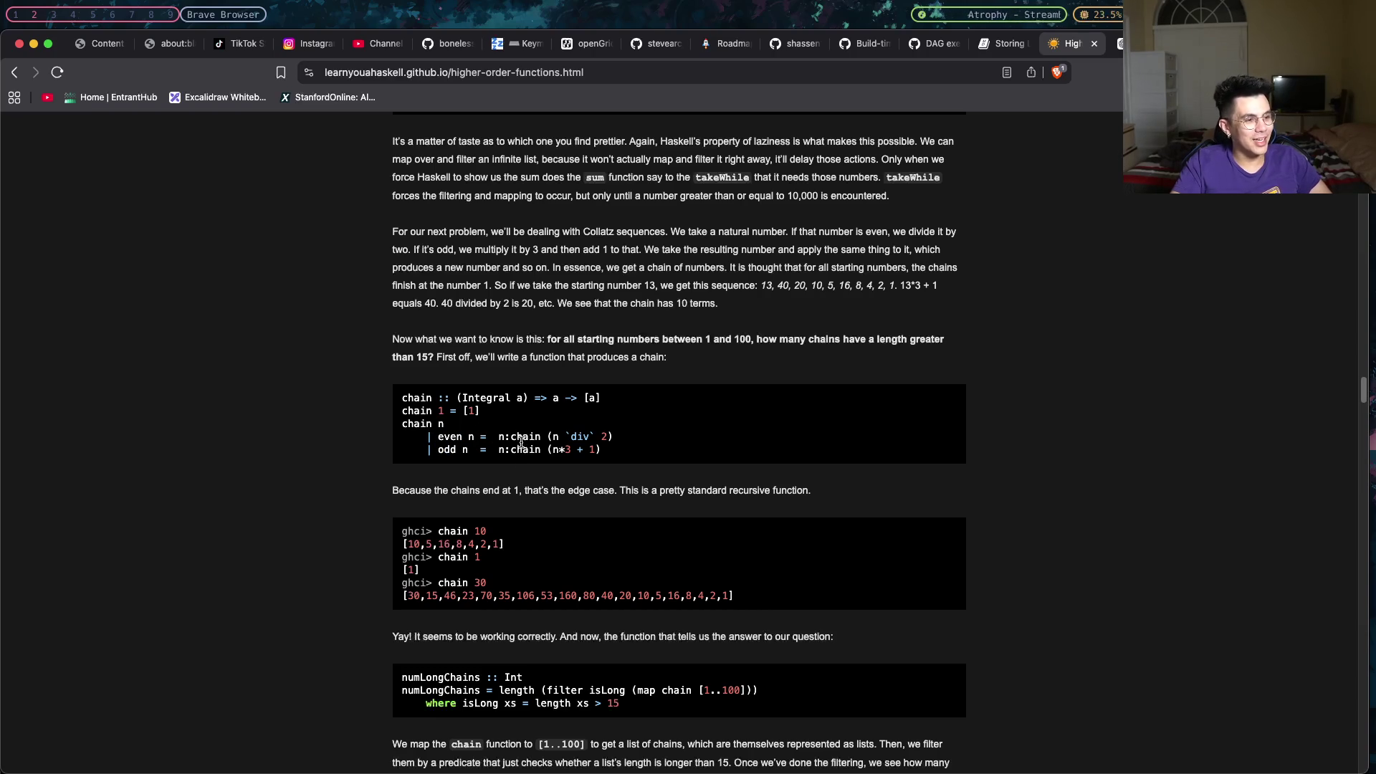
pyautogui.scroll(-1, 542, 431)
pyautogui.scroll(-1, 542, 431)
pyautogui.scroll(-1, 541, 431)
pyautogui.scroll(-1, 542, 428)
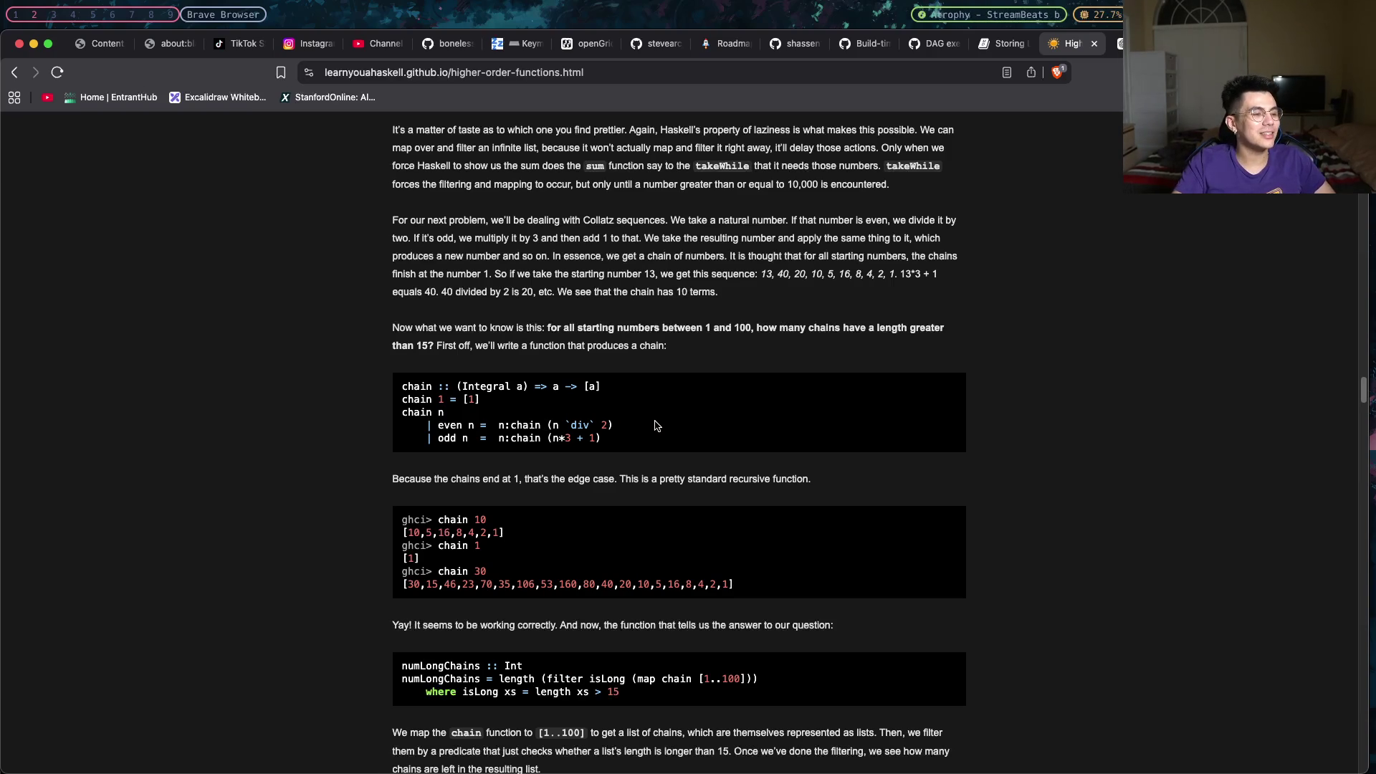
pyautogui.scroll(-3, 655, 426)
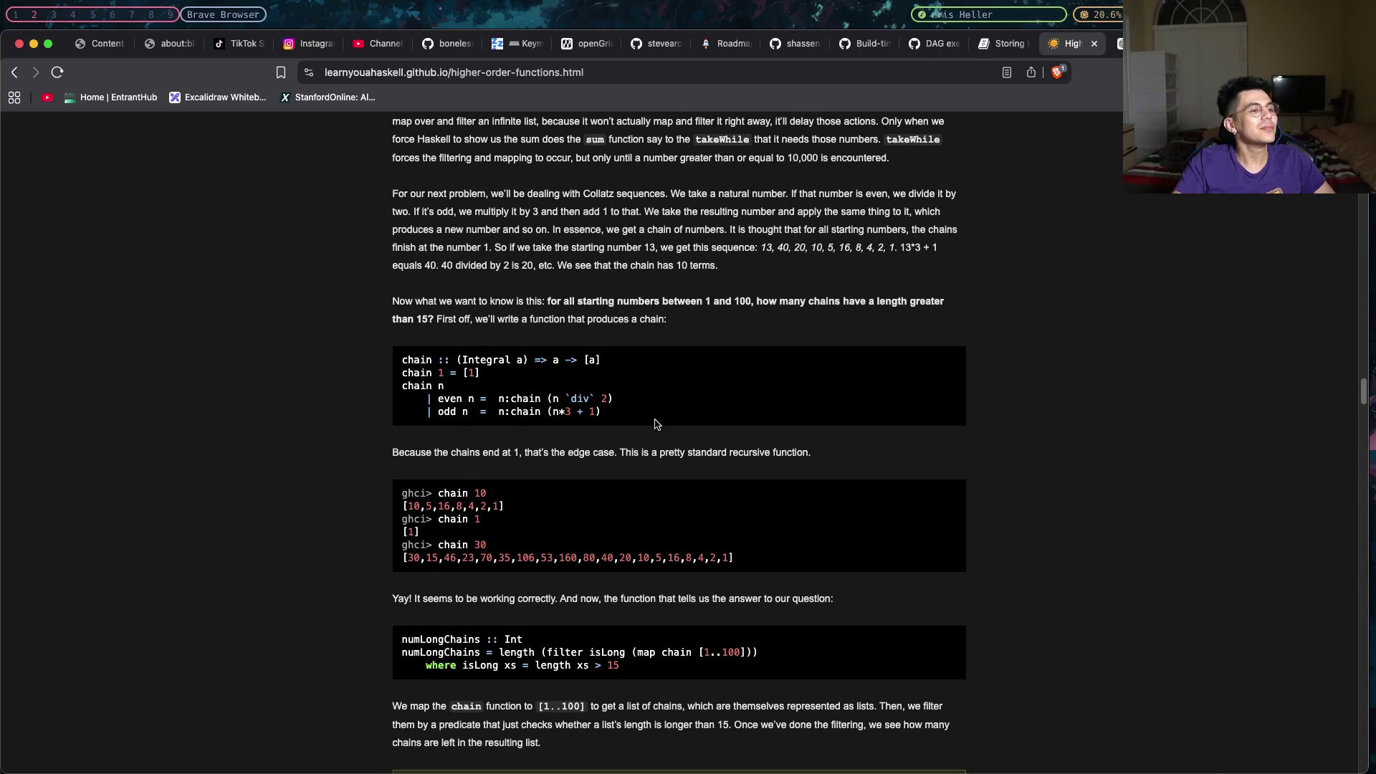
pyautogui.scroll(-2, 655, 423)
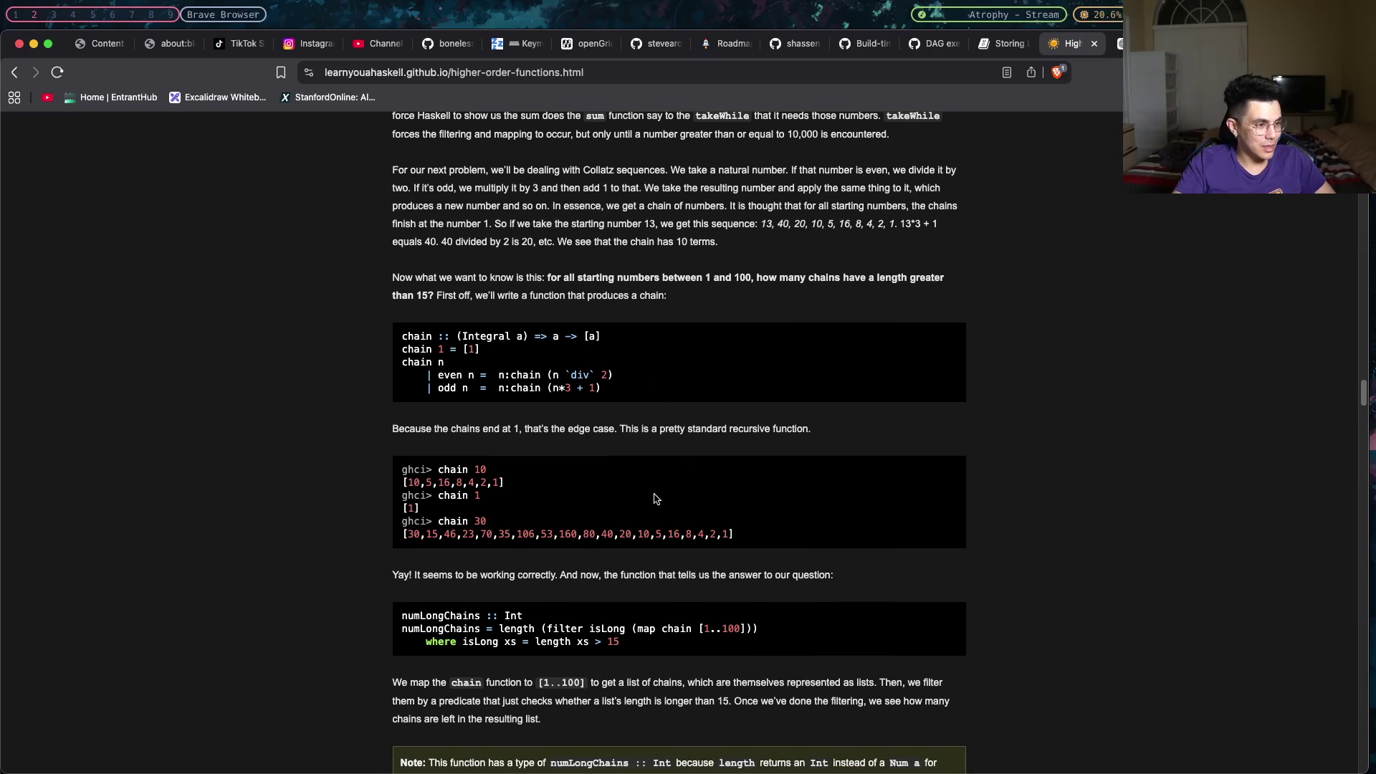
pyautogui.scroll(-3, 655, 498)
pyautogui.scroll(-1, 654, 498)
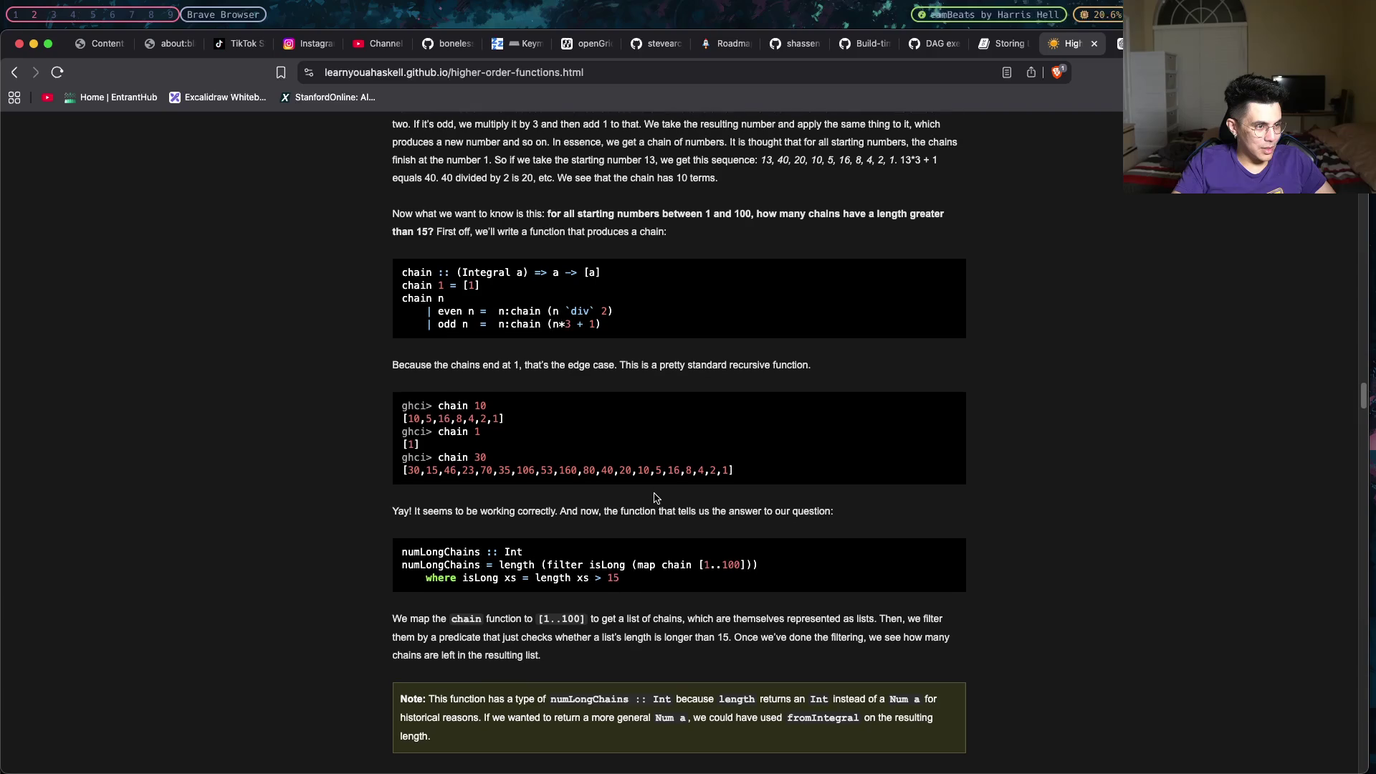
pyautogui.scroll(-1, 654, 498)
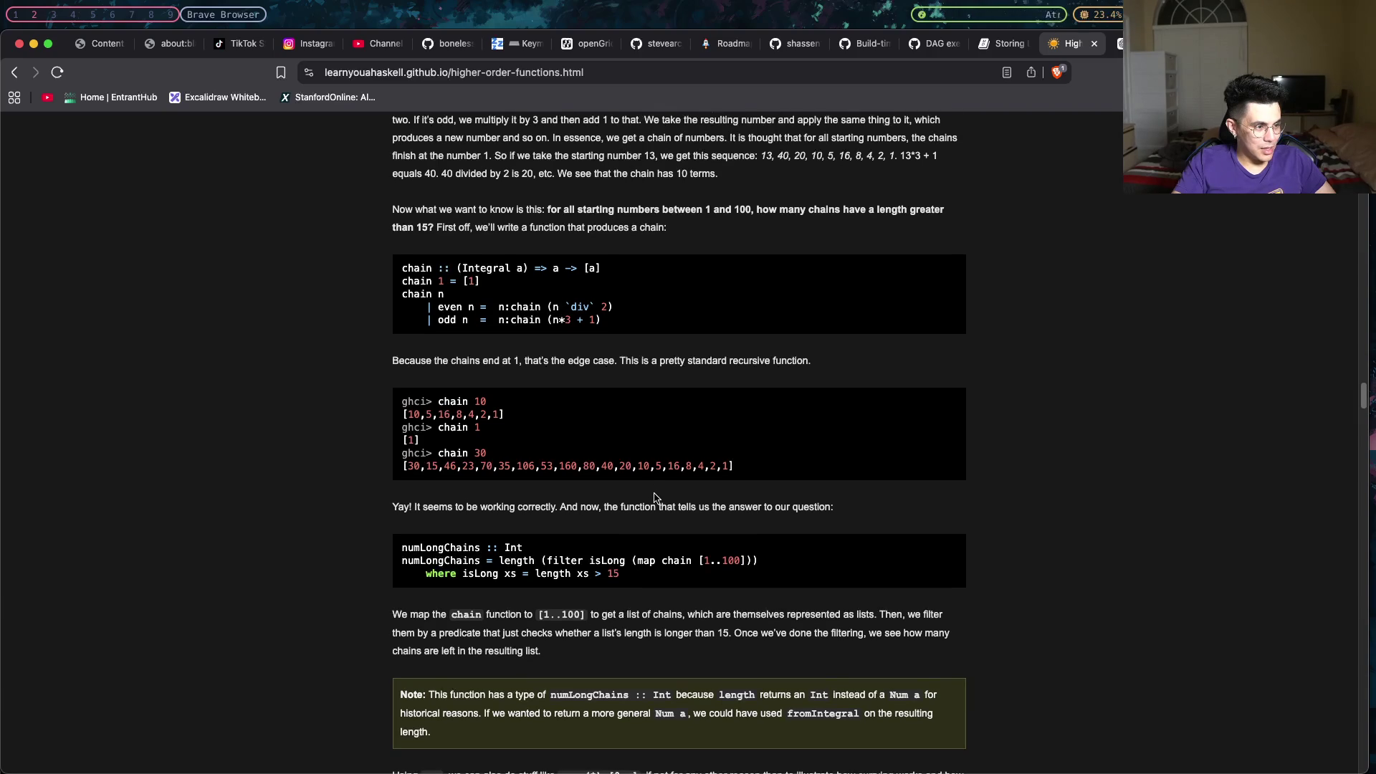
pyautogui.scroll(-1, 654, 497)
pyautogui.scroll(-1, 655, 497)
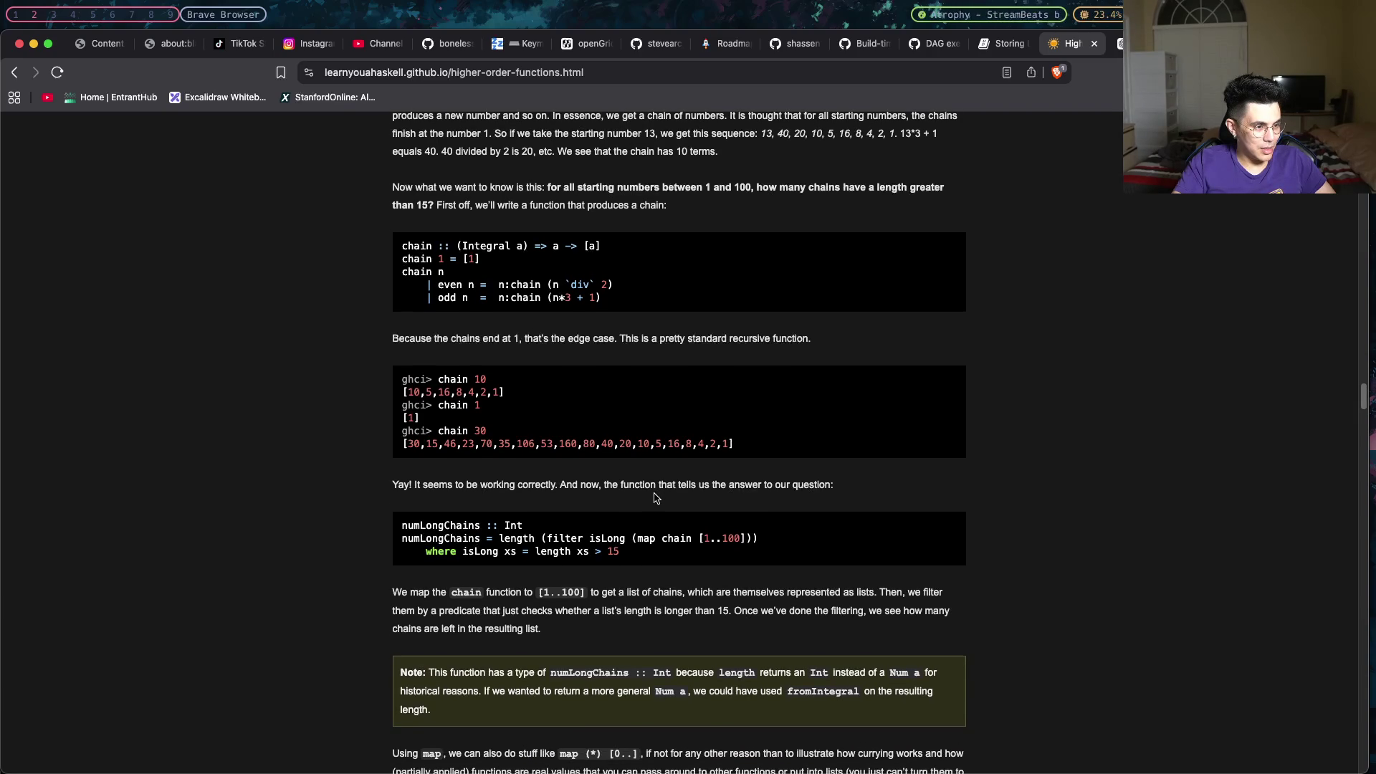
pyautogui.scroll(-1, 654, 497)
pyautogui.scroll(-1, 655, 497)
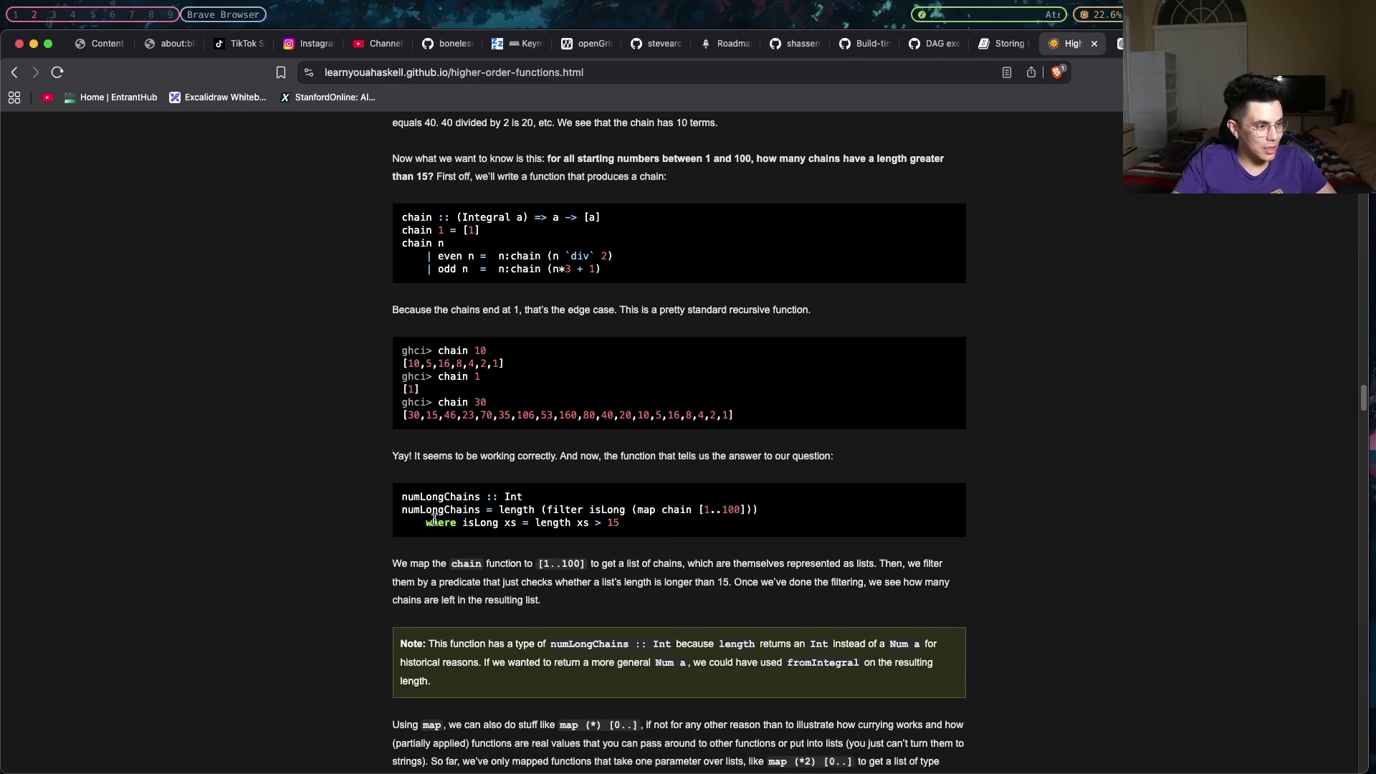
pyautogui.moveTo(492, 510); pyautogui.dragTo(626, 510)
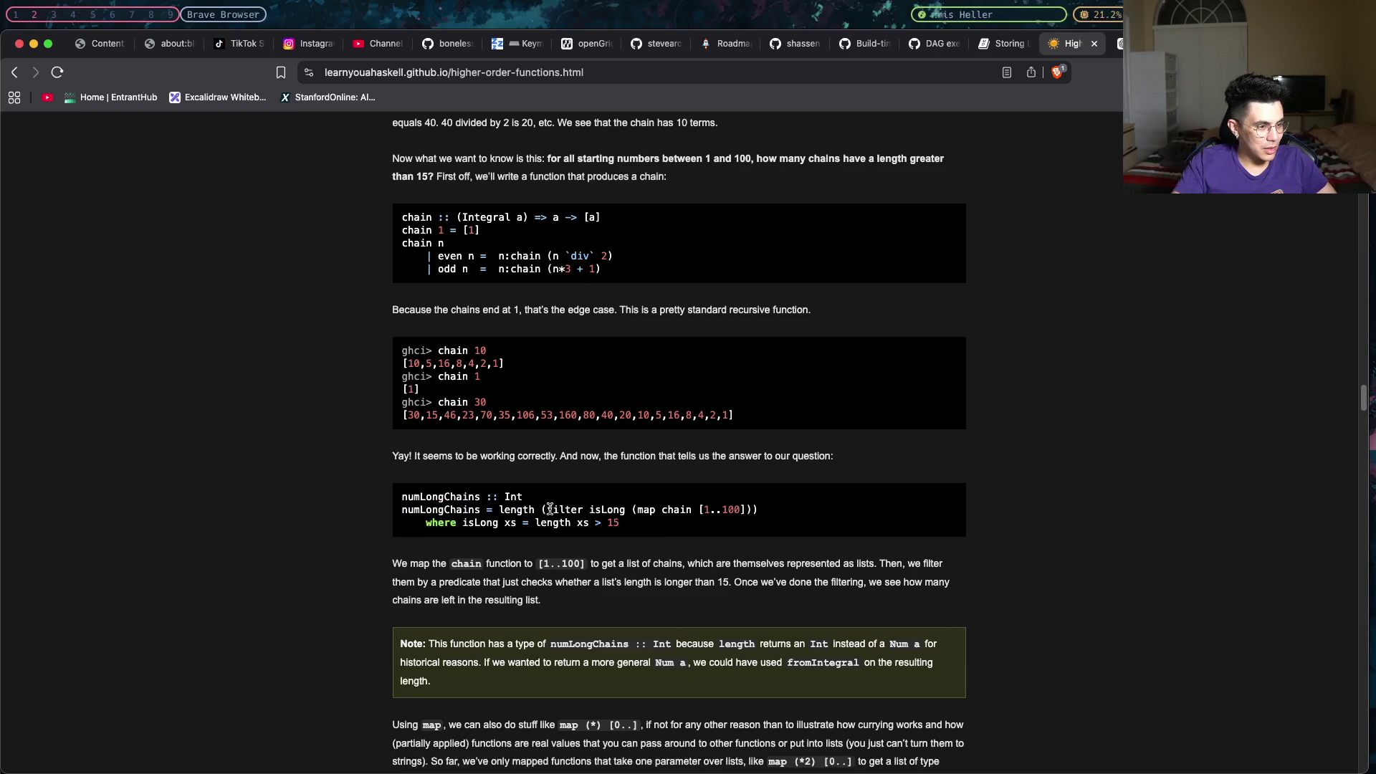
pyautogui.click(625, 510)
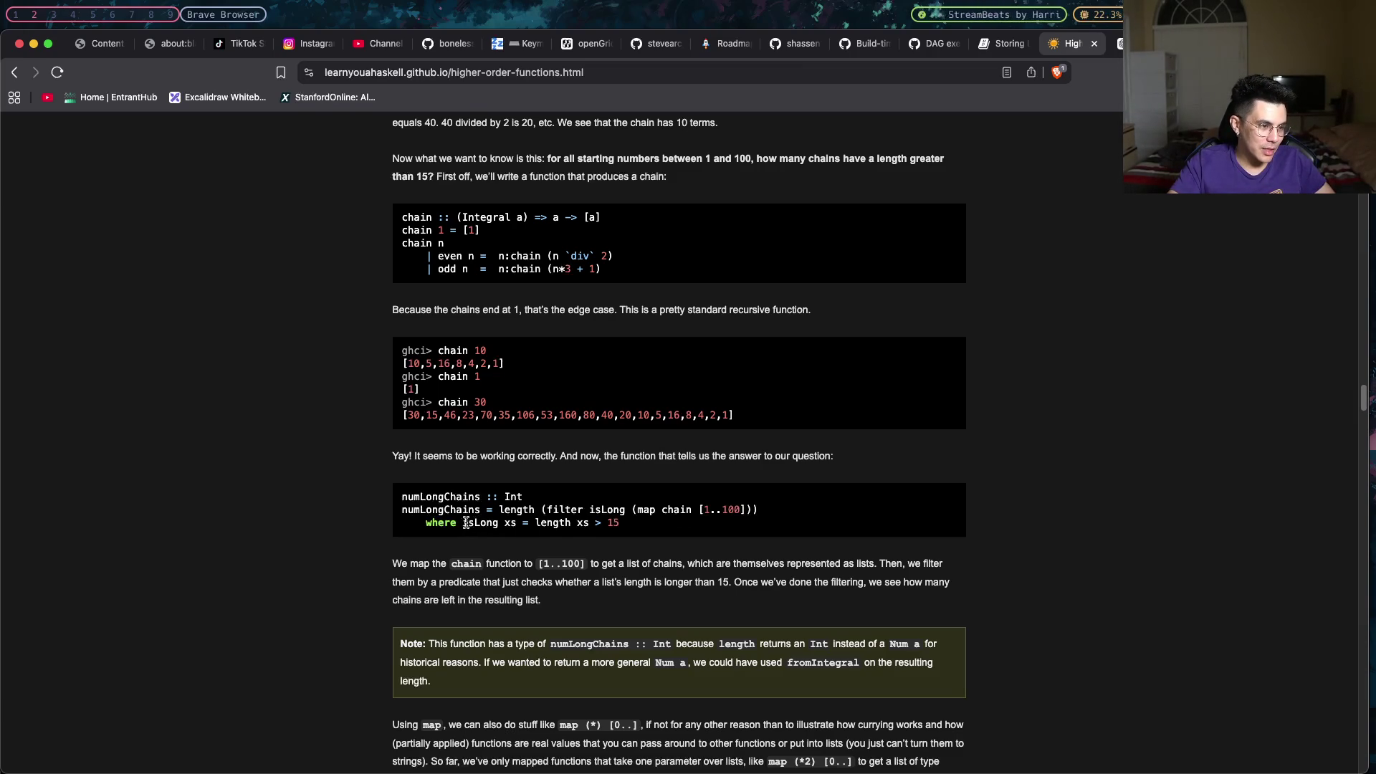
pyautogui.moveTo(511, 521); pyautogui.dragTo(500, 516)
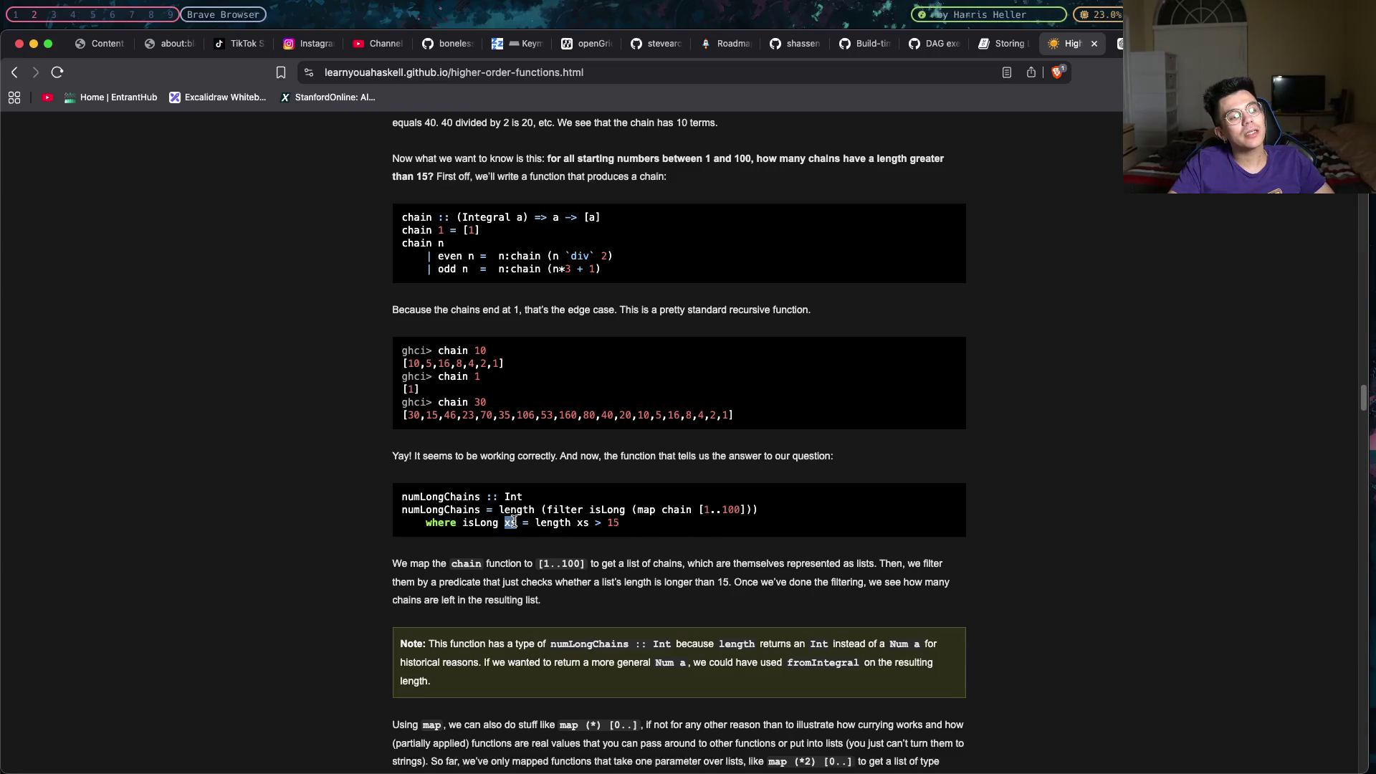
pyautogui.moveTo(536, 521); pyautogui.dragTo(627, 521)
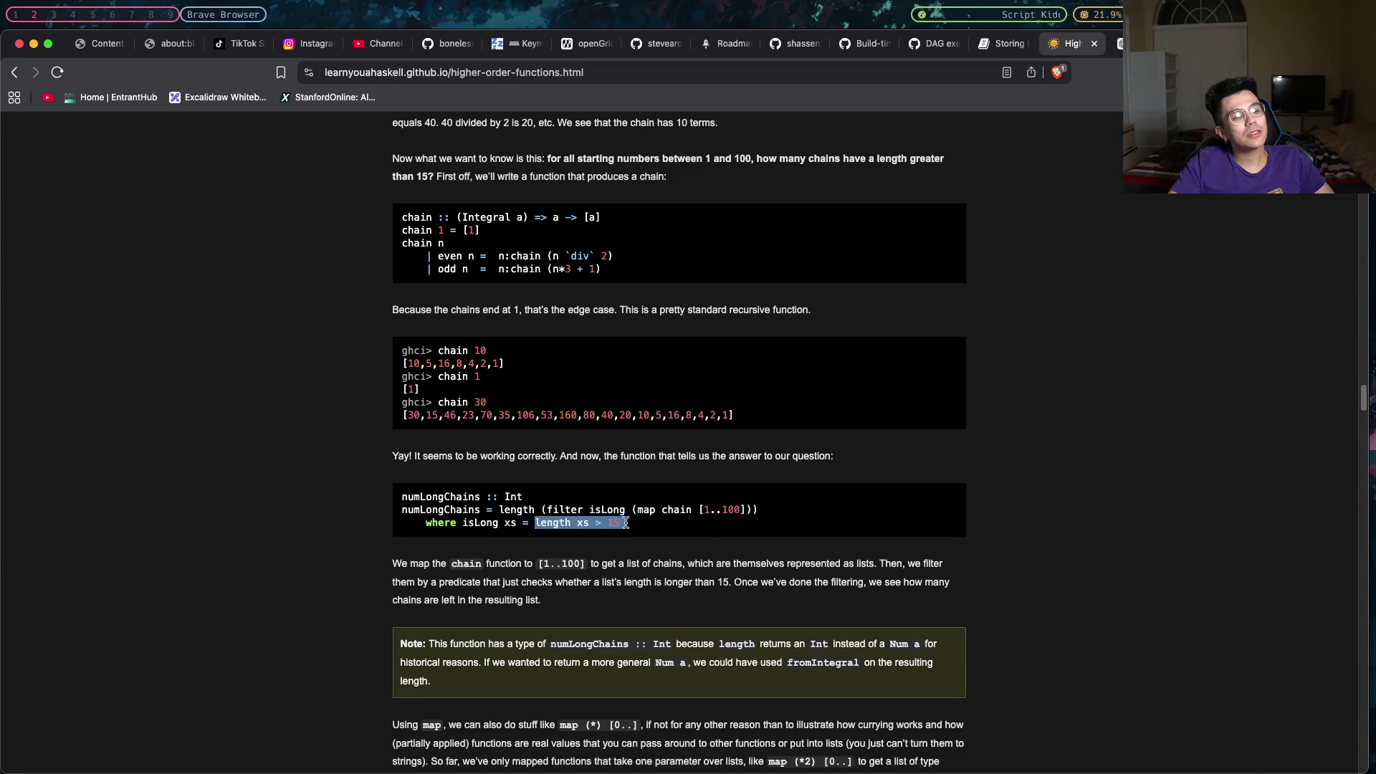
pyautogui.click(628, 521)
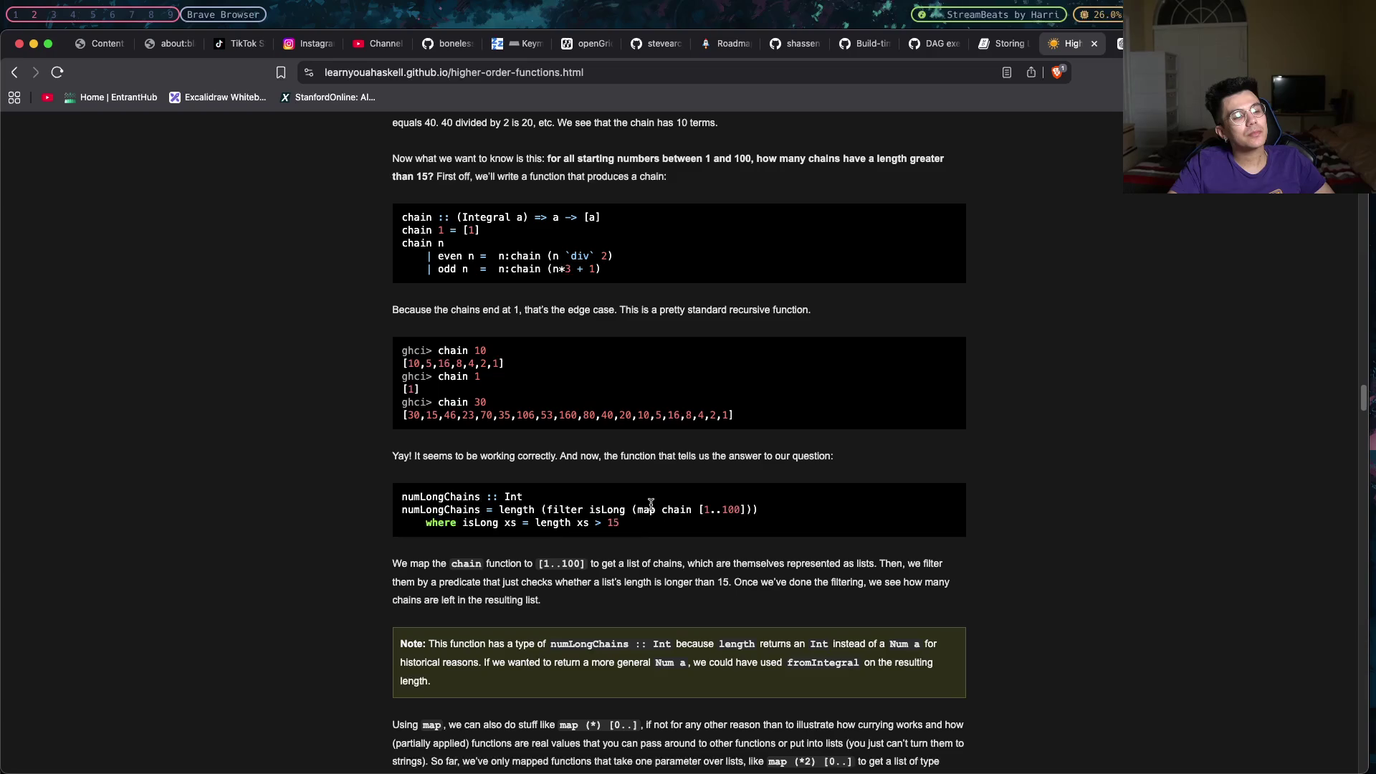
pyautogui.moveTo(635, 510); pyautogui.dragTo(651, 512)
pyautogui.click(657, 509)
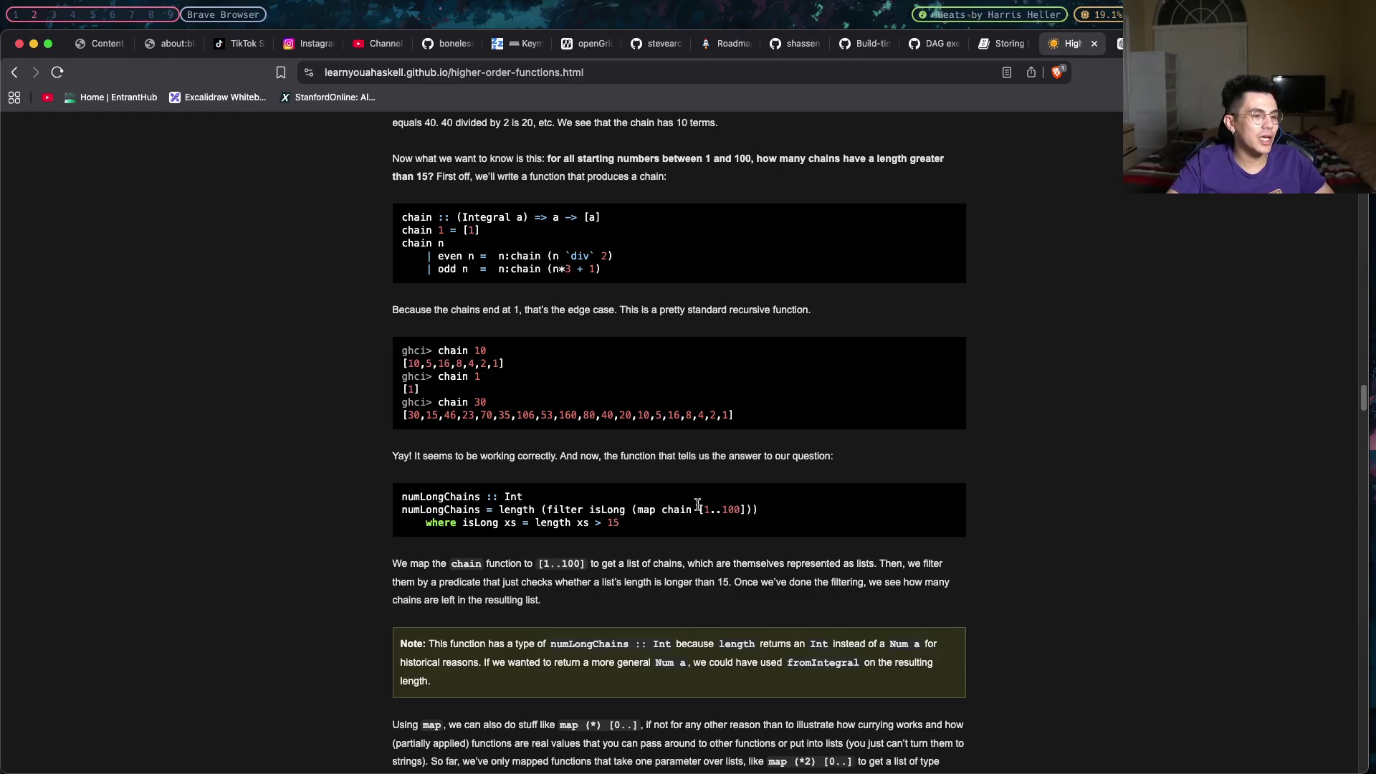
pyautogui.moveTo(703, 510)
pyautogui.mouseDown()
pyautogui.moveTo(739, 510)
pyautogui.moveTo(698, 509)
pyautogui.mouseUp()
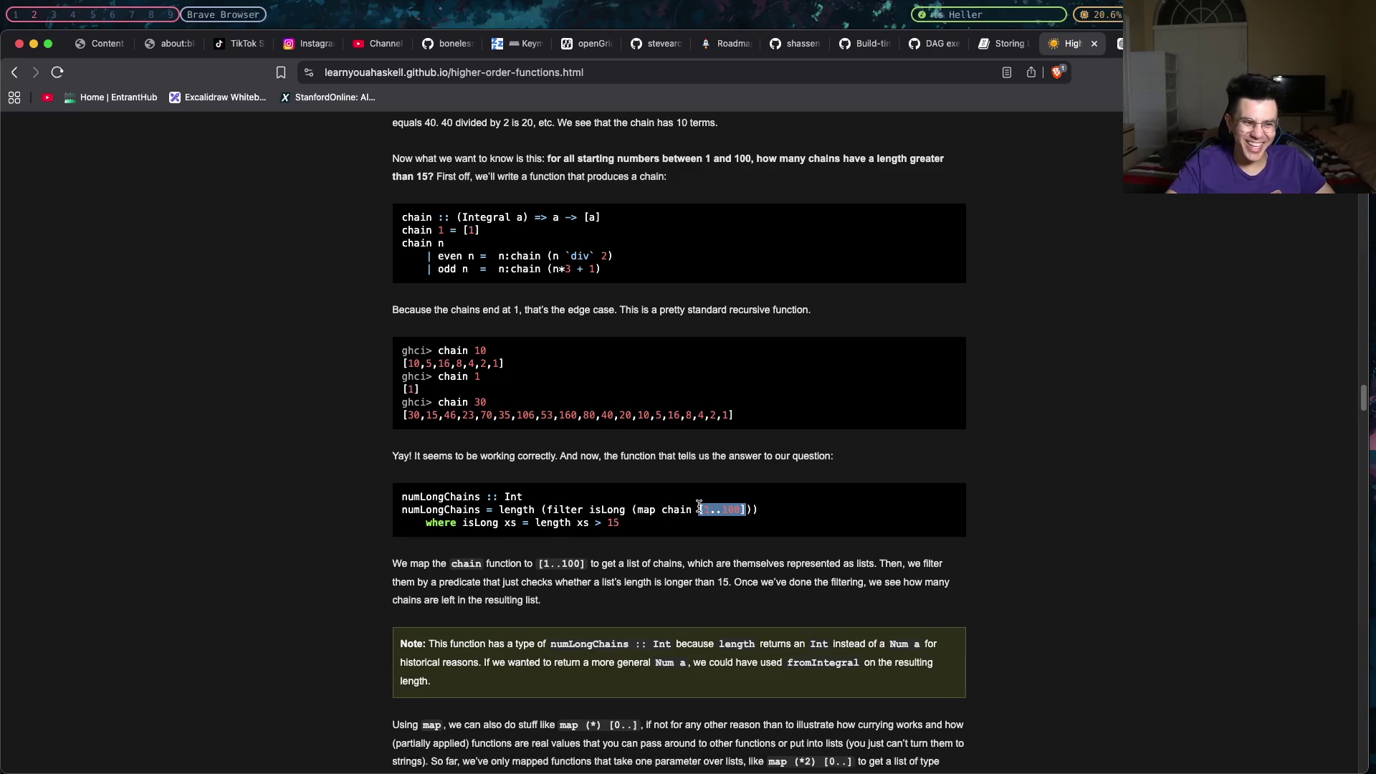
pyautogui.moveTo(700, 505)
pyautogui.mouseDown()
pyautogui.moveTo(735, 511)
pyautogui.moveTo(652, 512)
pyautogui.mouseUp()
pyautogui.click(659, 511)
pyautogui.moveTo(756, 417); pyautogui.dragTo(413, 417)
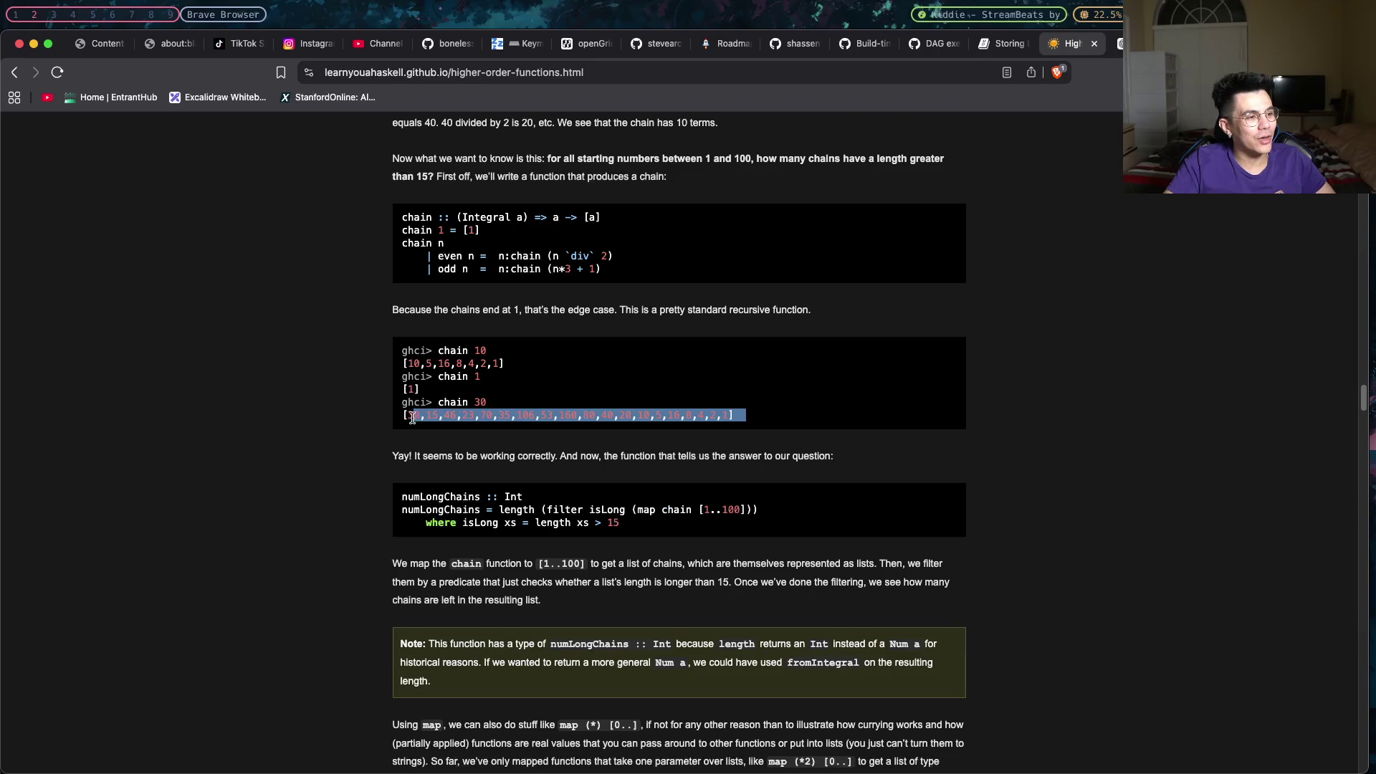
pyautogui.click(666, 494)
pyautogui.moveTo(630, 507)
pyautogui.mouseDown()
pyautogui.moveTo(589, 508)
pyautogui.moveTo(593, 523)
pyautogui.moveTo(598, 510)
pyautogui.moveTo(557, 509)
pyautogui.mouseUp()
pyautogui.click(603, 521)
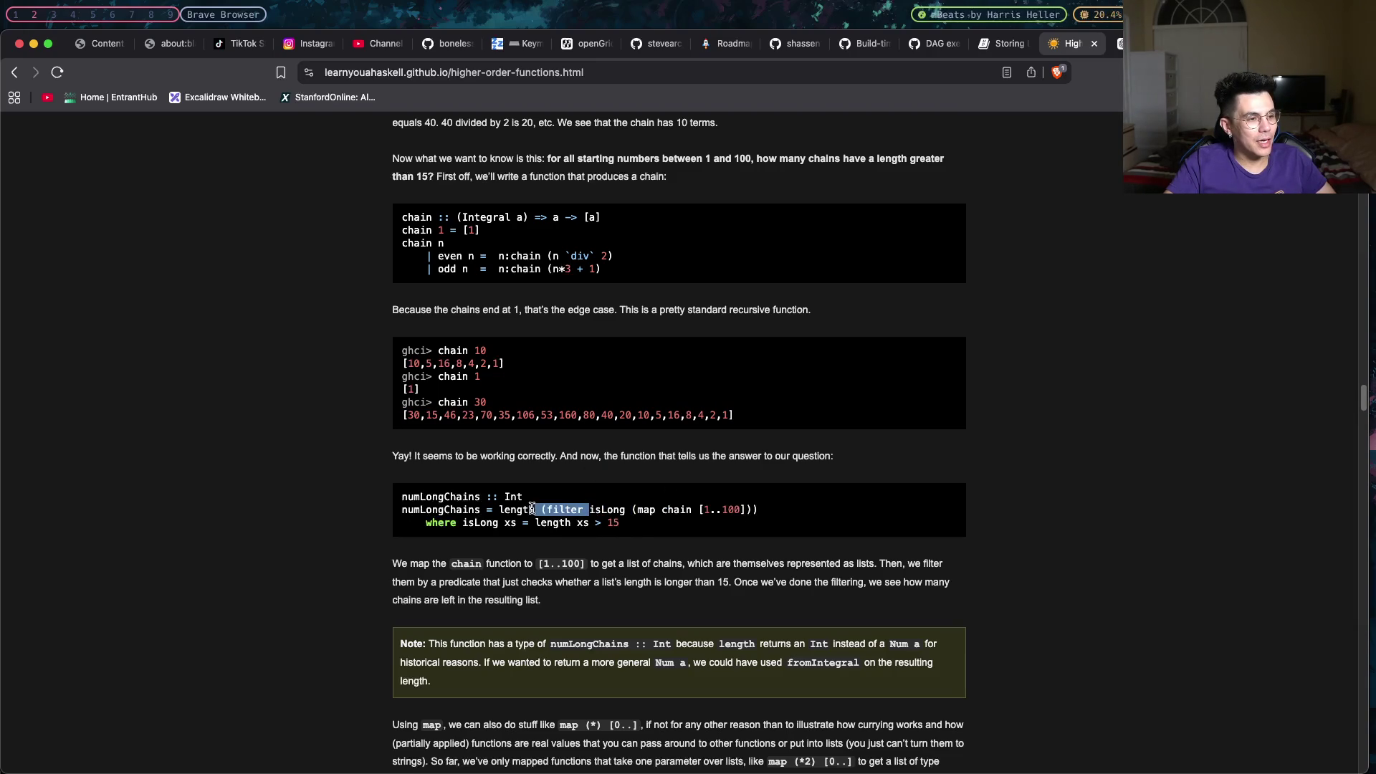
pyautogui.click(560, 516)
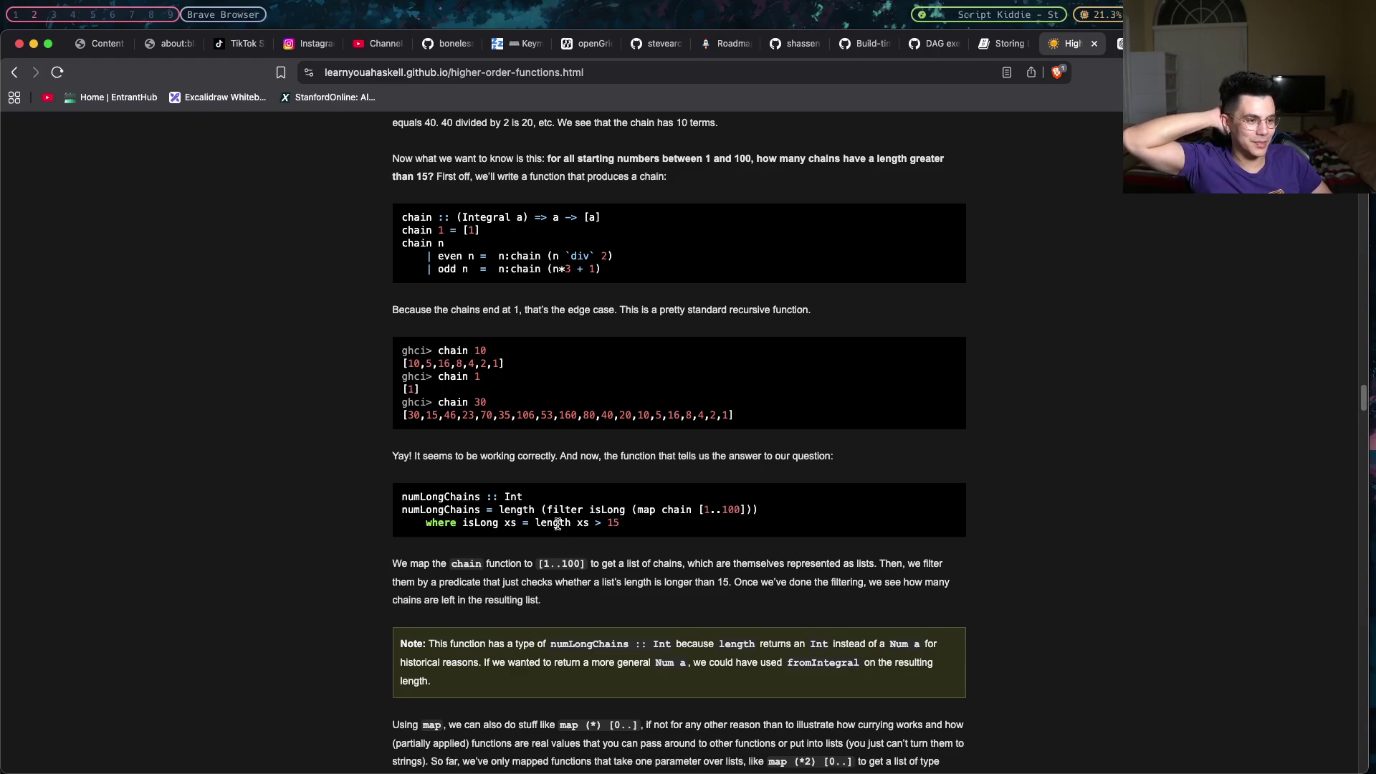
pyautogui.moveTo(701, 508); pyautogui.dragTo(735, 509)
pyautogui.click(736, 508)
pyautogui.moveTo(524, 506); pyautogui.dragTo(478, 509)
pyautogui.click(512, 518)
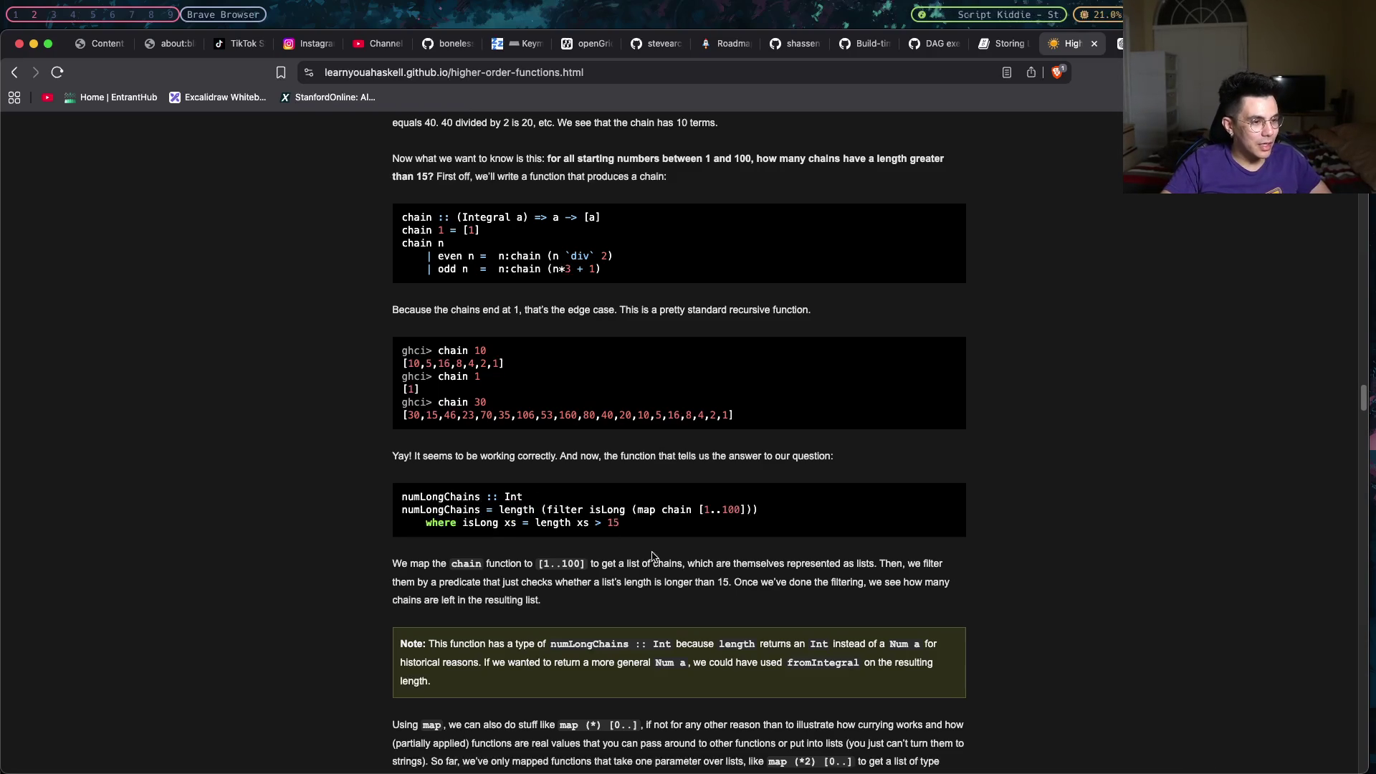
pyautogui.moveTo(633, 563); pyautogui.dragTo(951, 574)
pyautogui.click(632, 582)
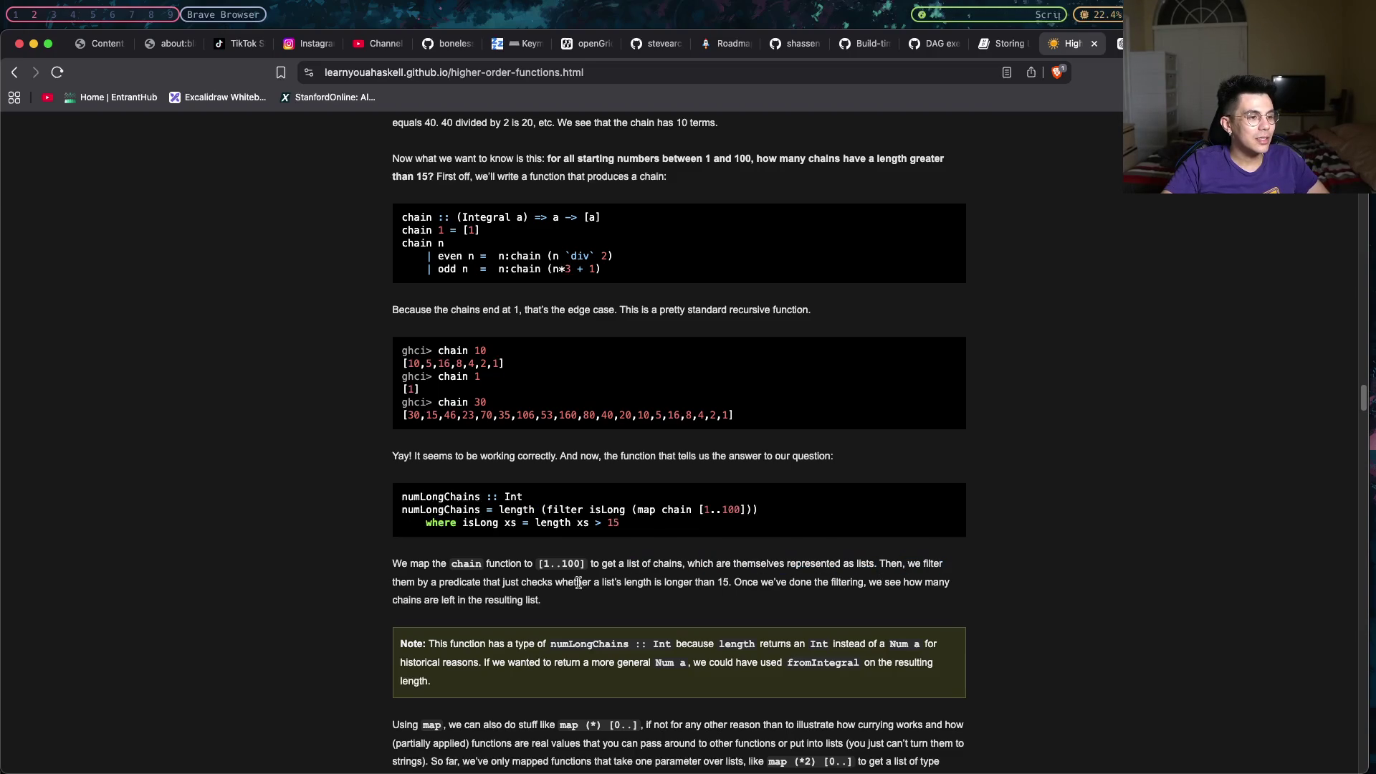
pyautogui.scroll(-1, 567, 582)
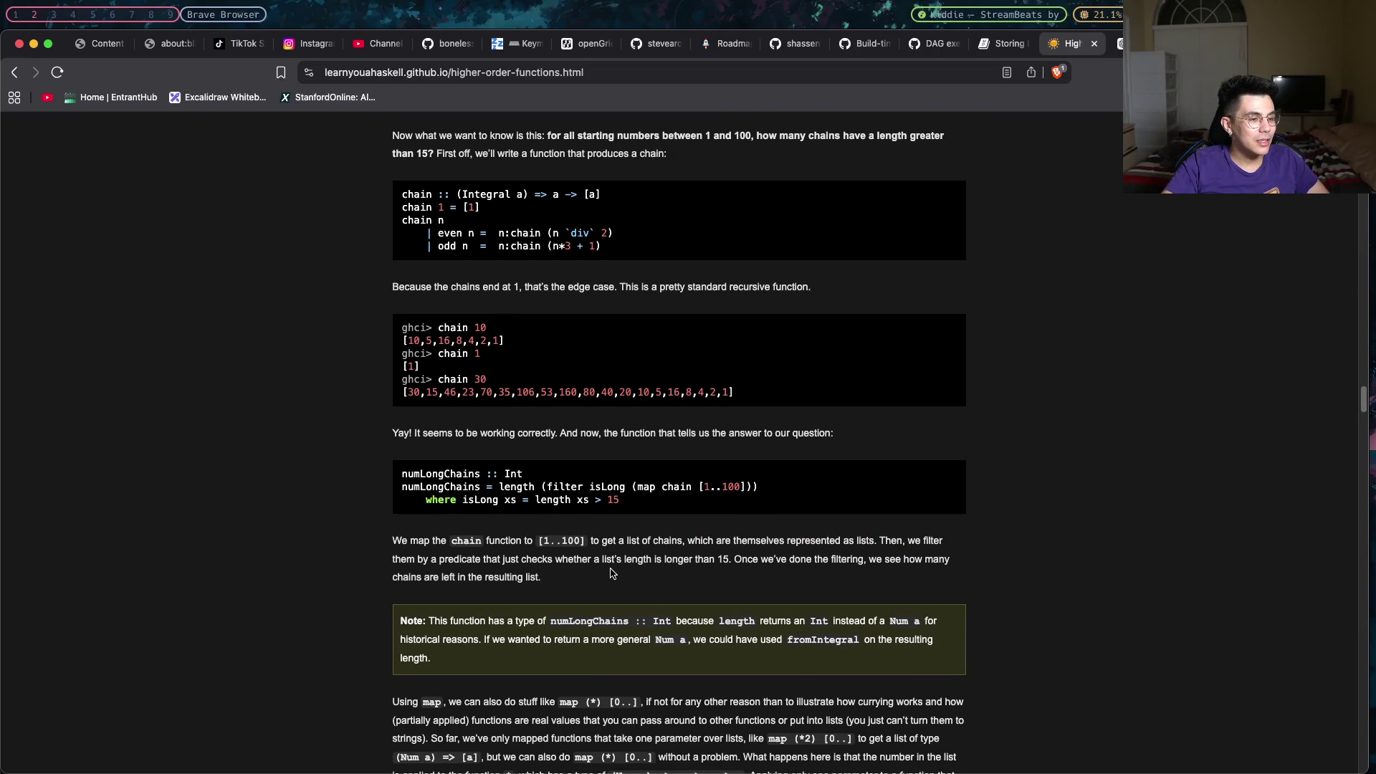
pyautogui.scroll(-1, 678, 569)
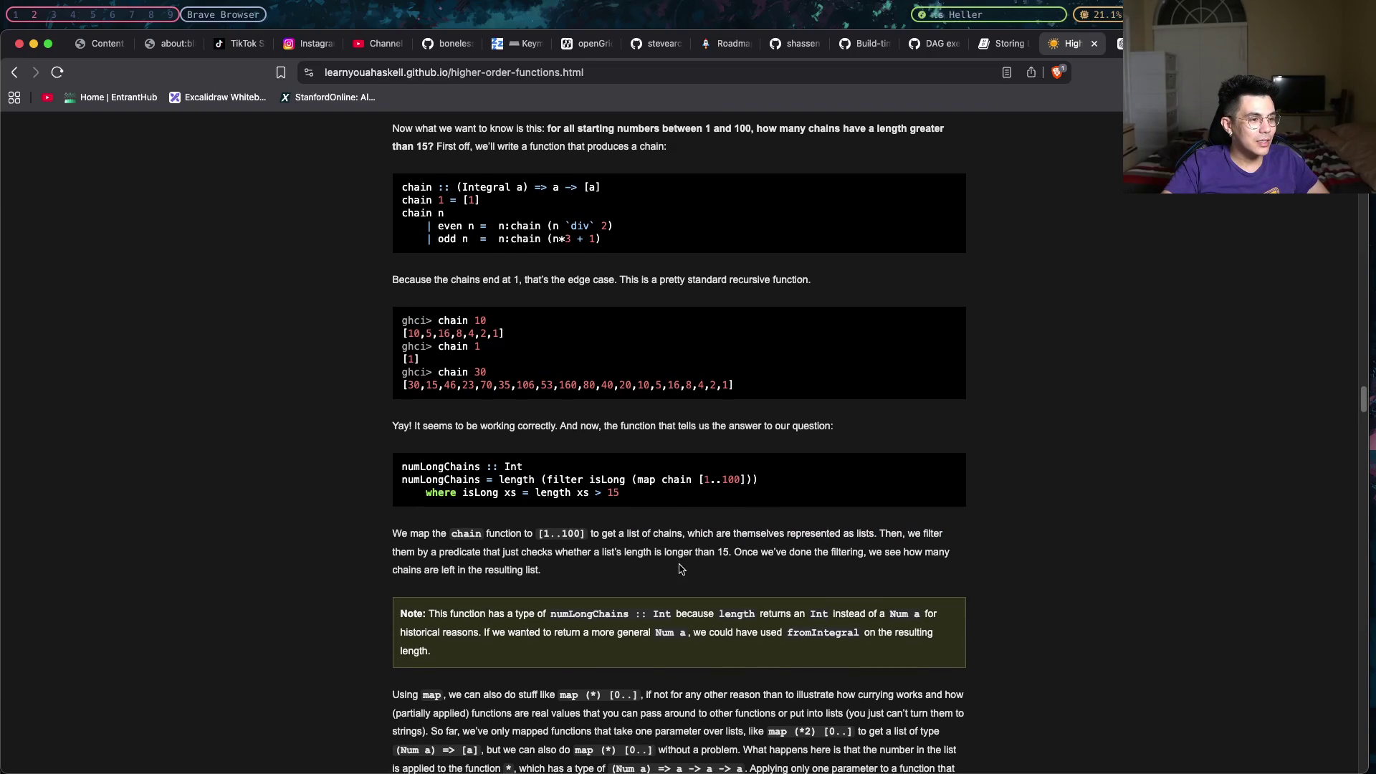
pyautogui.scroll(-1, 678, 568)
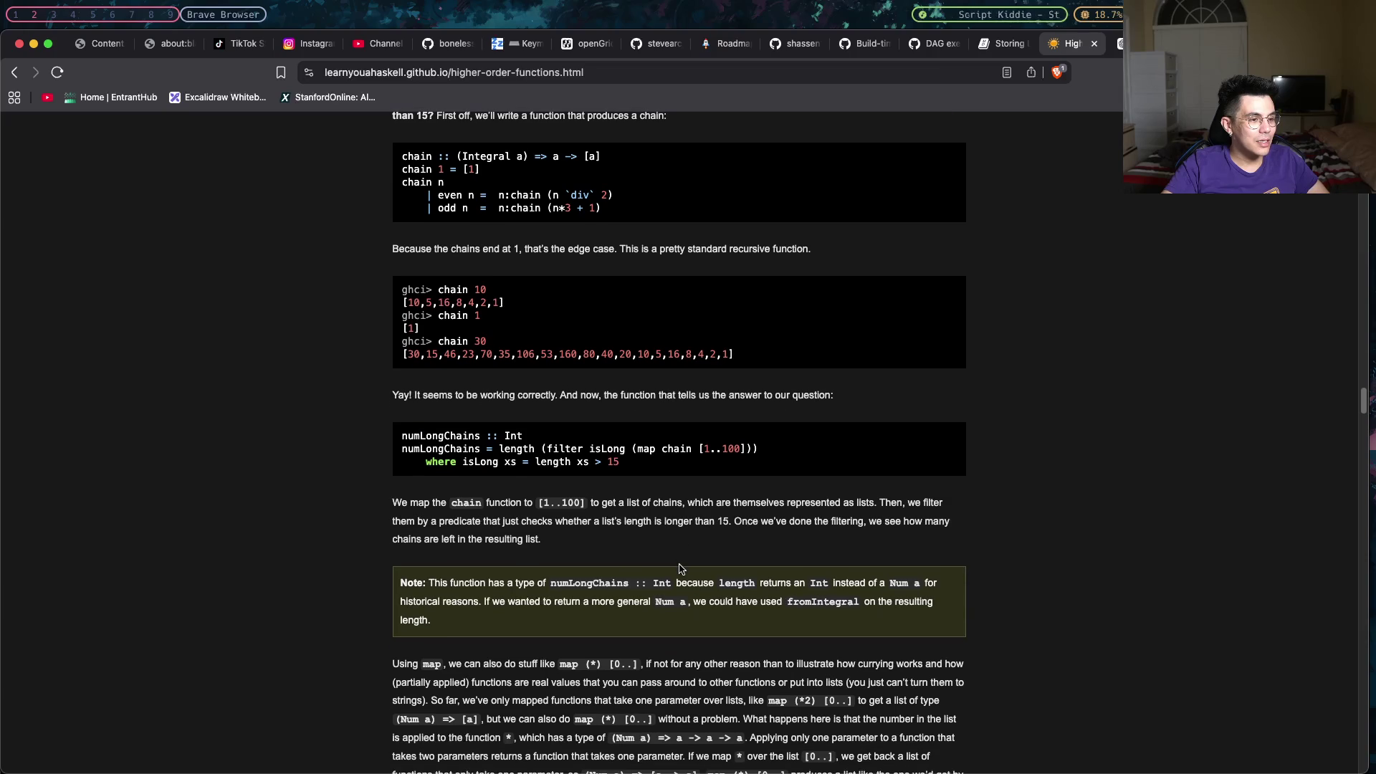
pyautogui.scroll(-1, 679, 569)
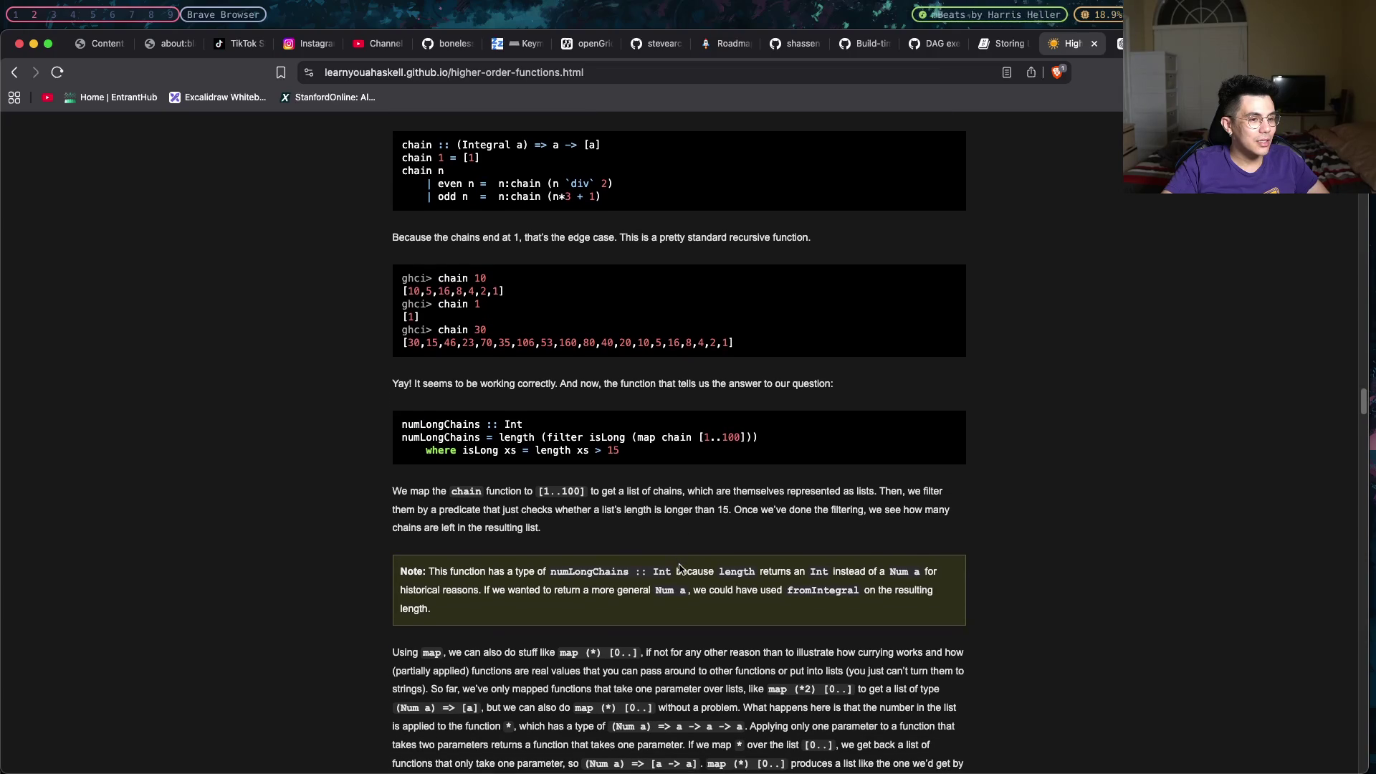
pyautogui.scroll(-1, 678, 565)
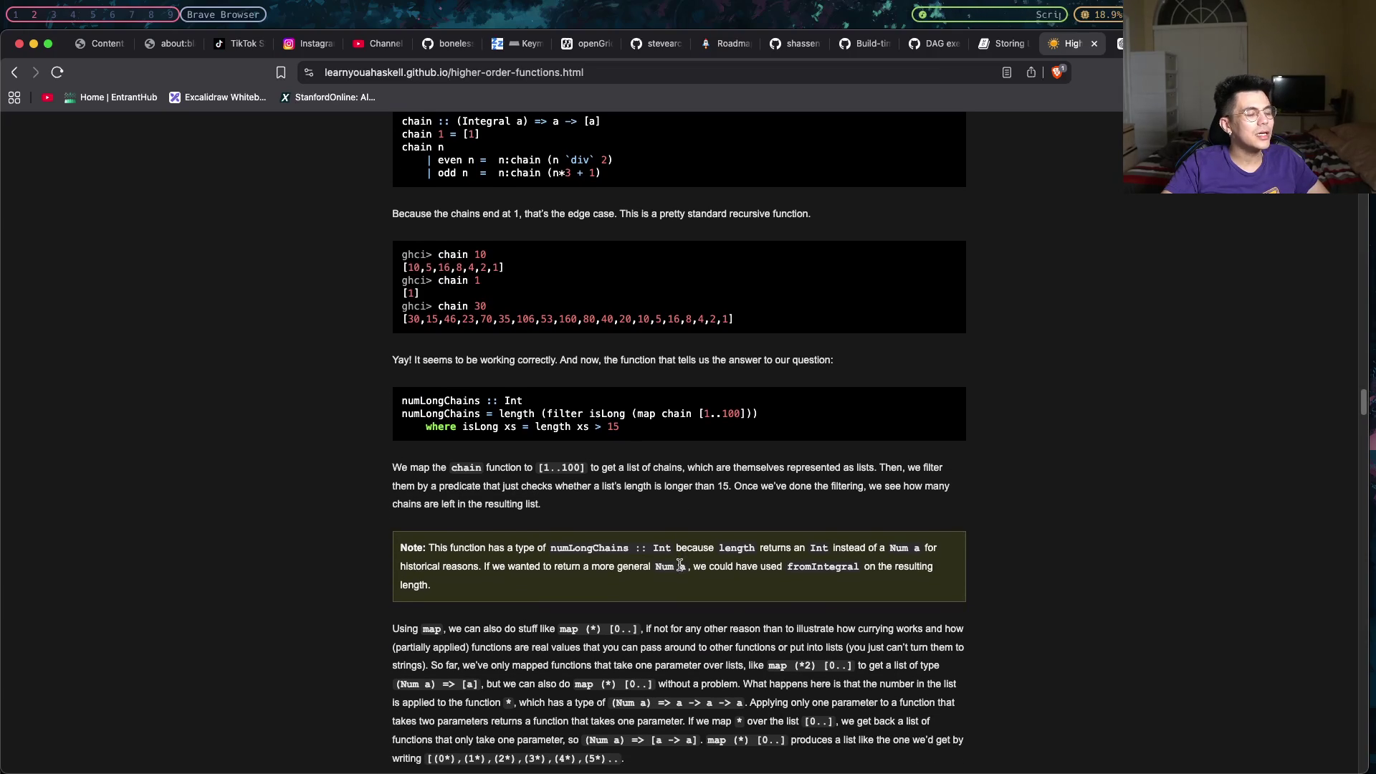
pyautogui.scroll(-1, 678, 564)
pyautogui.scroll(-1, 678, 564)
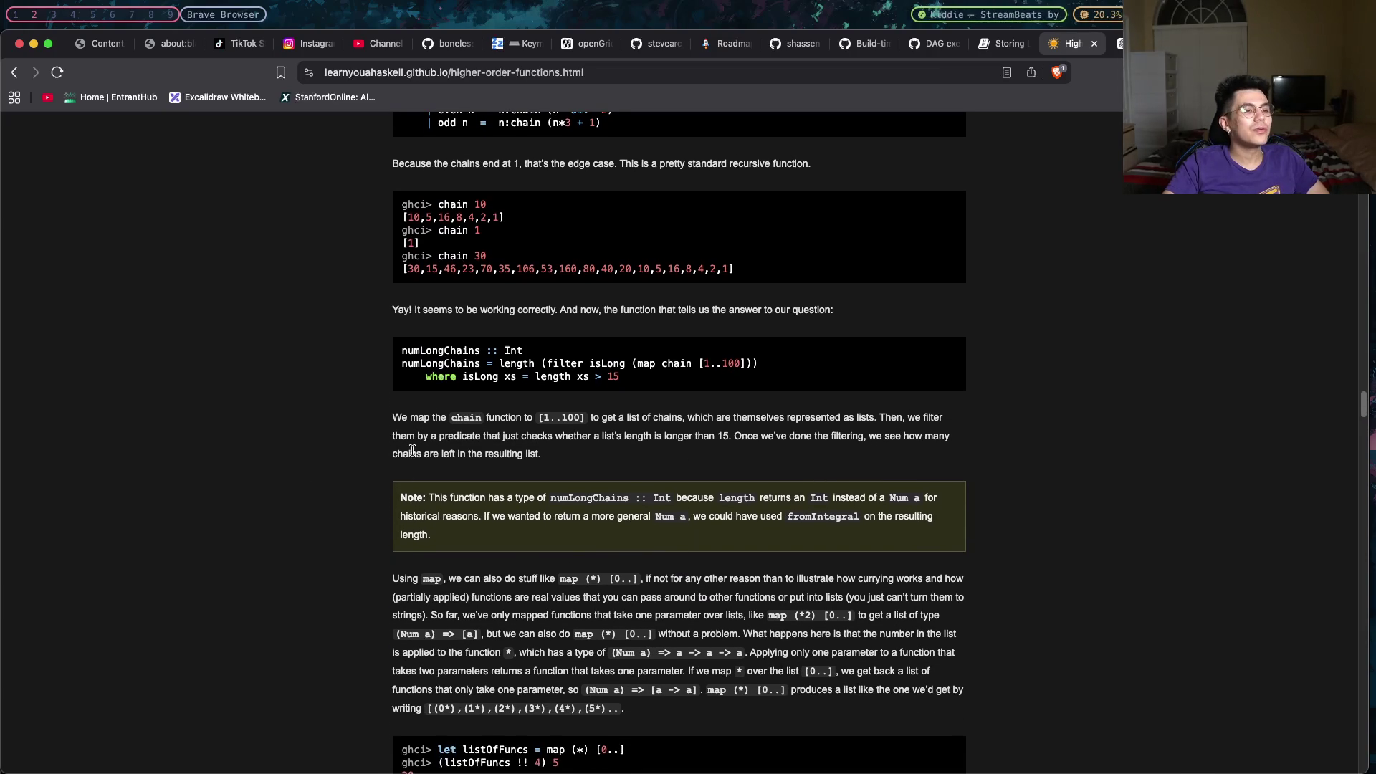
pyautogui.scroll(-1, 452, 527)
pyautogui.scroll(-1, 483, 522)
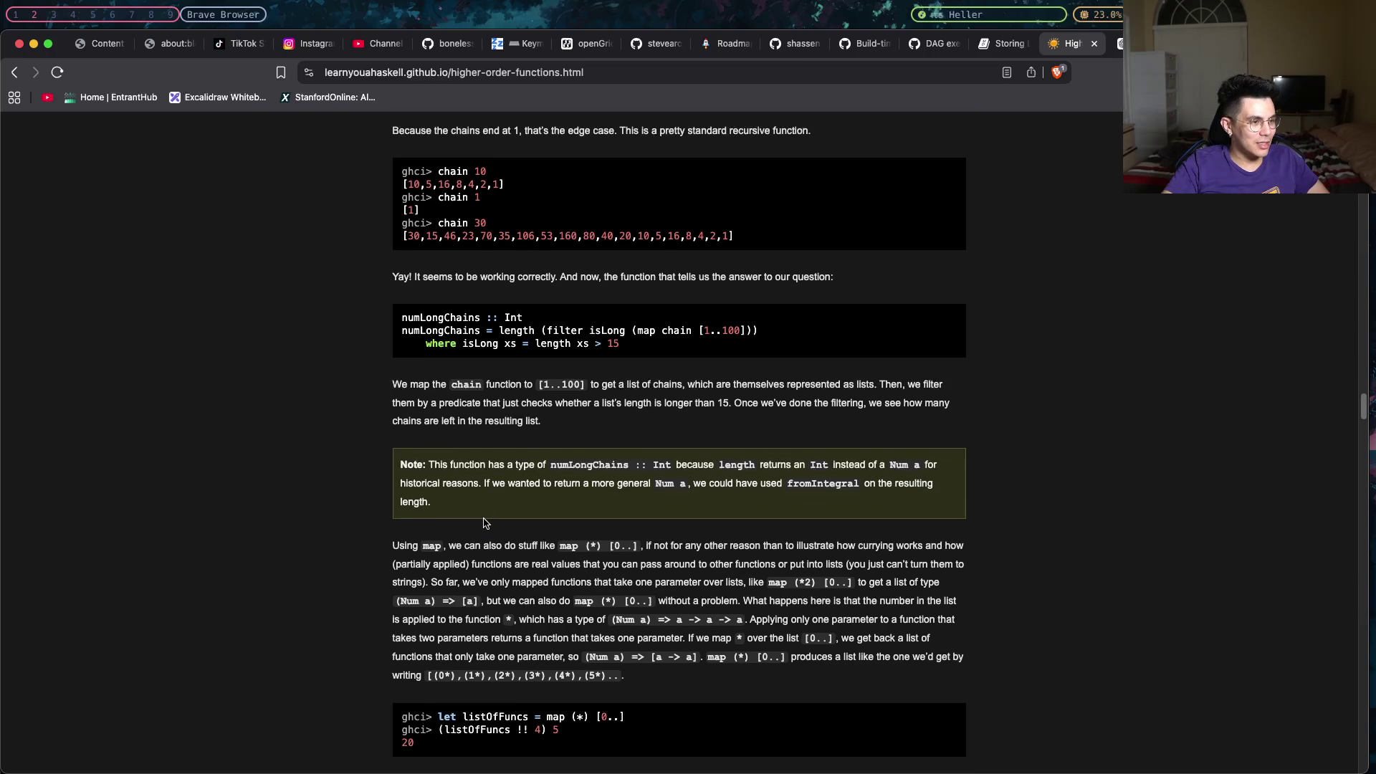
pyautogui.scroll(5, 483, 523)
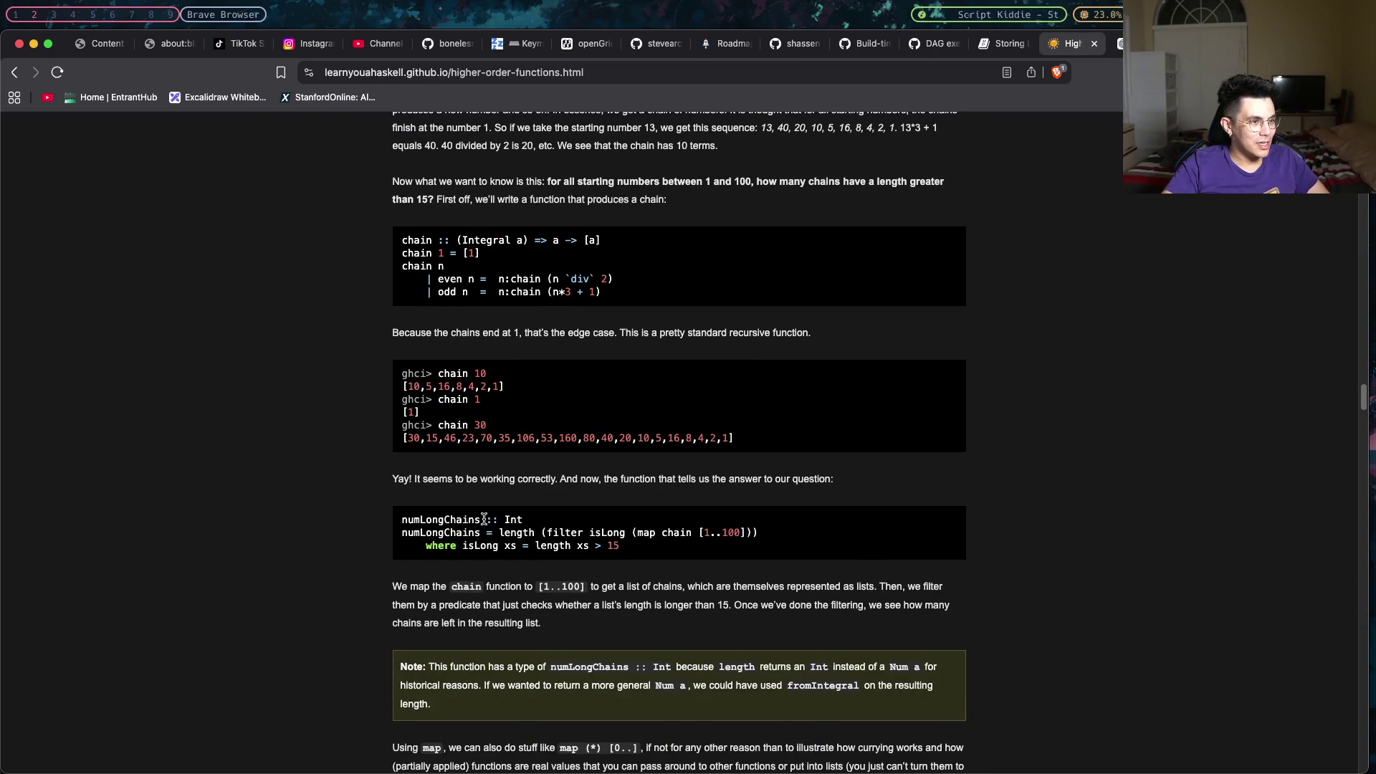
pyautogui.scroll(-1, 483, 520)
# Mark the word map and the 1..100 range in the numLongChains code while reading.
pyautogui.doubleClick(643, 516)
pyautogui.click(598, 595)
pyautogui.scroll(-3, 580, 609)
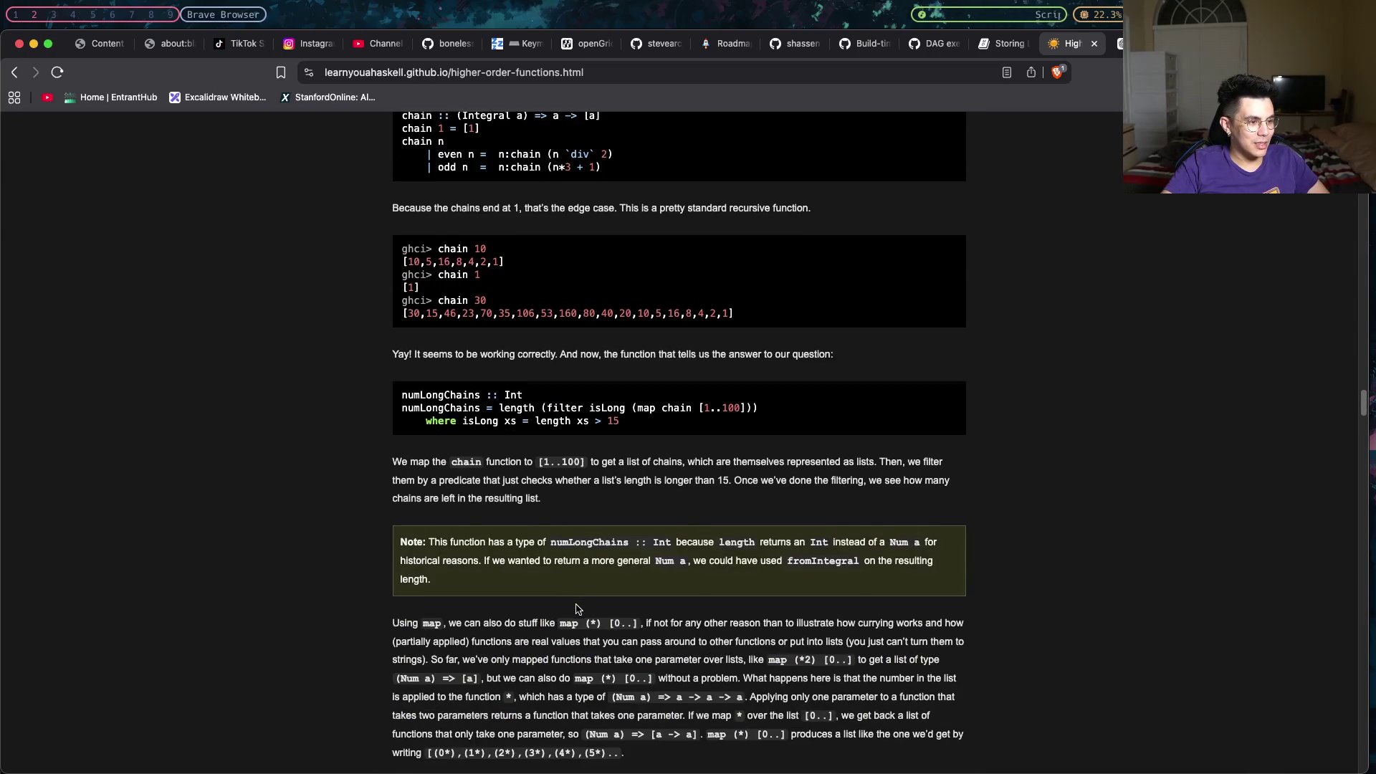
pyautogui.scroll(-2, 578, 608)
pyautogui.scroll(-1, 577, 608)
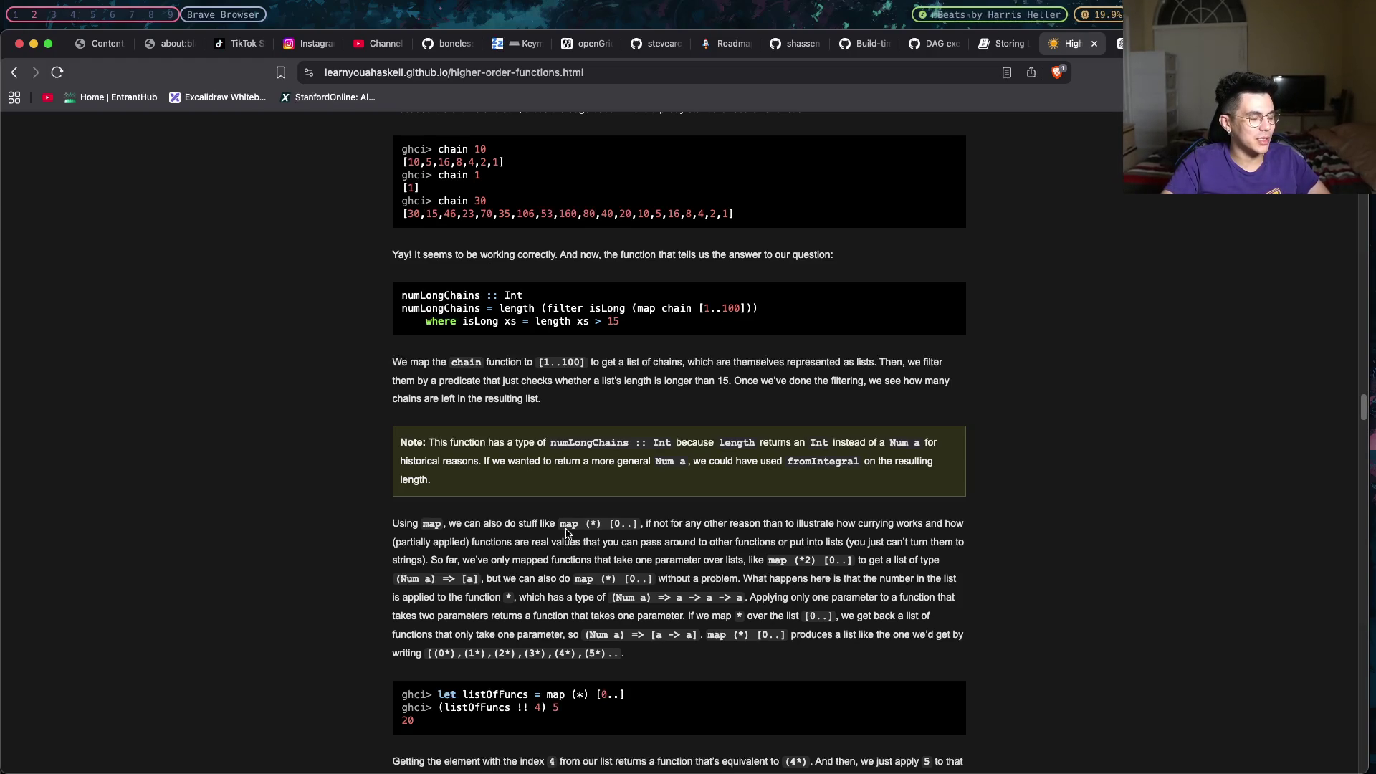
pyautogui.scroll(-1, 566, 532)
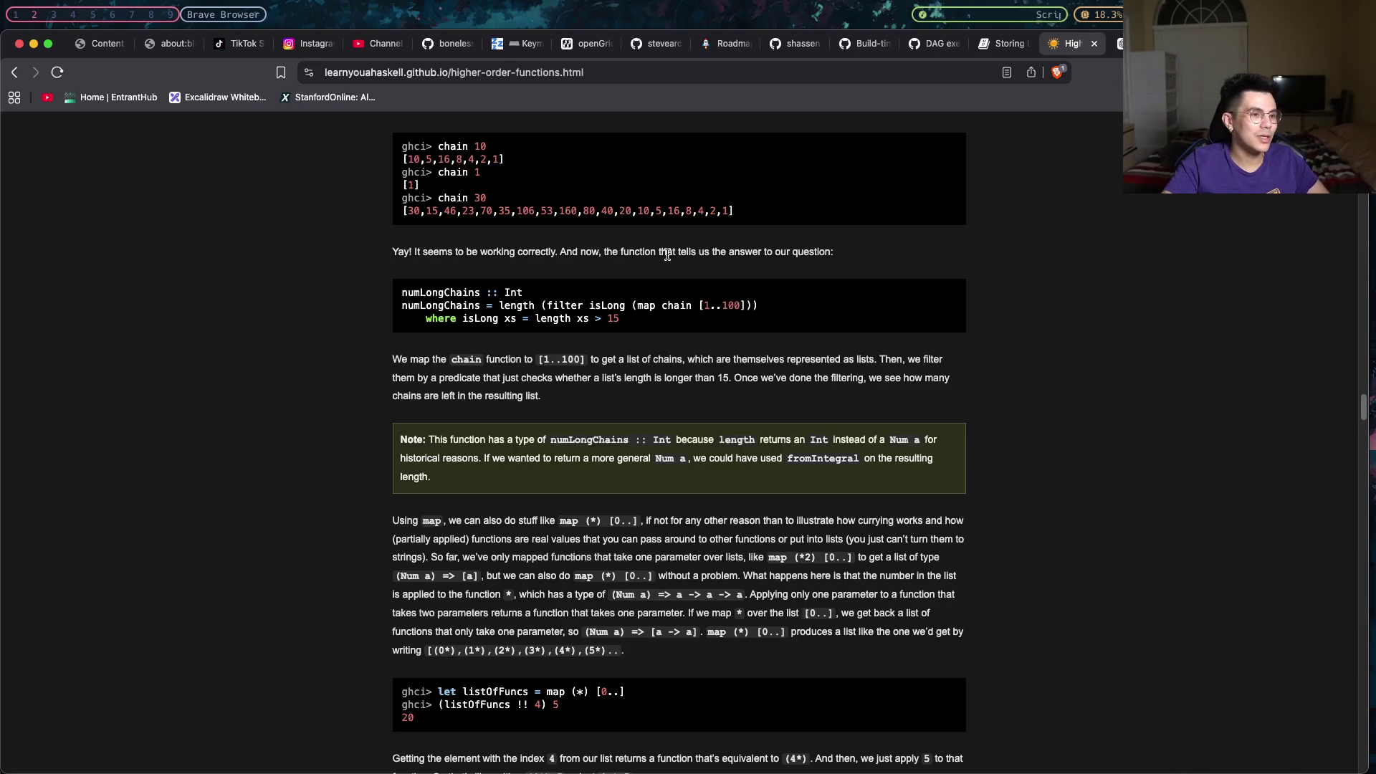
pyautogui.moveTo(704, 305)
pyautogui.mouseDown()
pyautogui.moveTo(741, 305)
pyautogui.moveTo(703, 309)
pyautogui.mouseUp()
pyautogui.click(703, 311)
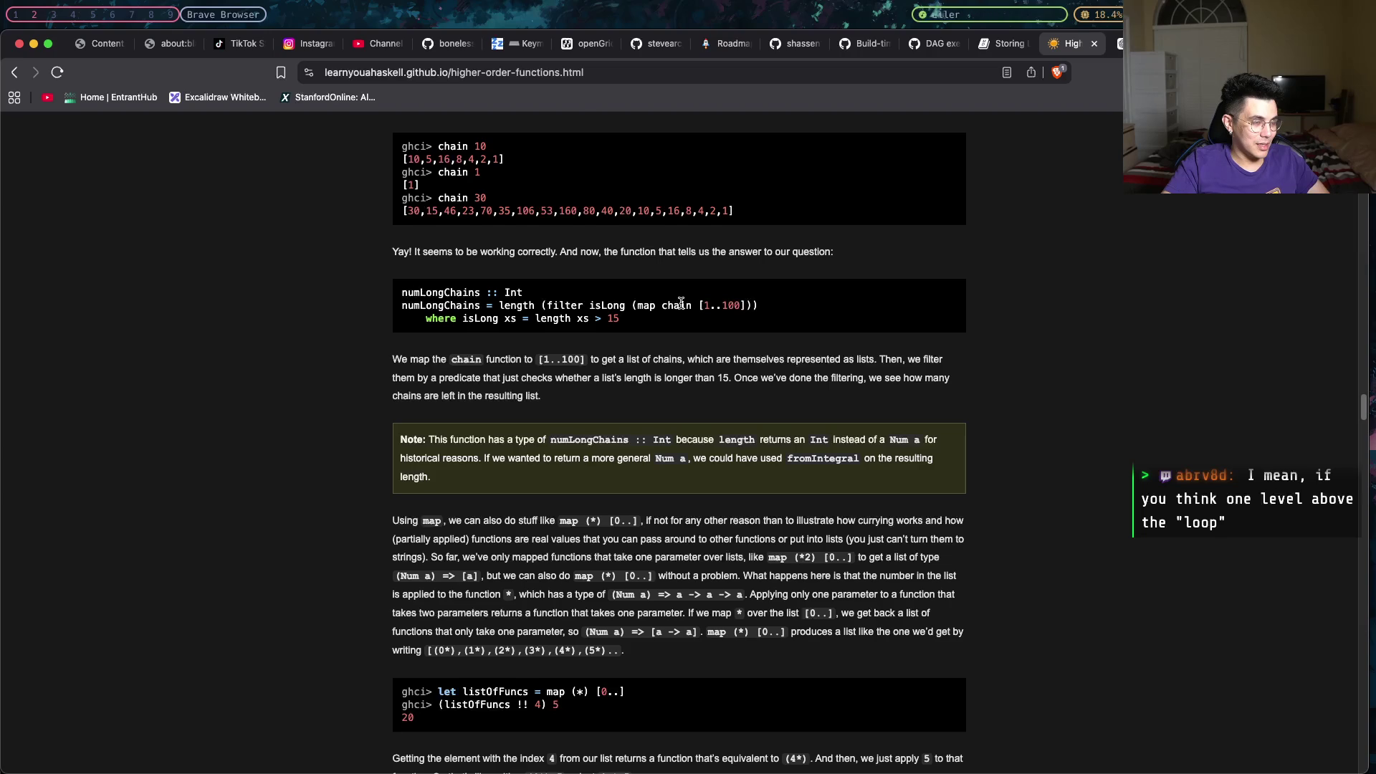
pyautogui.scroll(1, 681, 303)
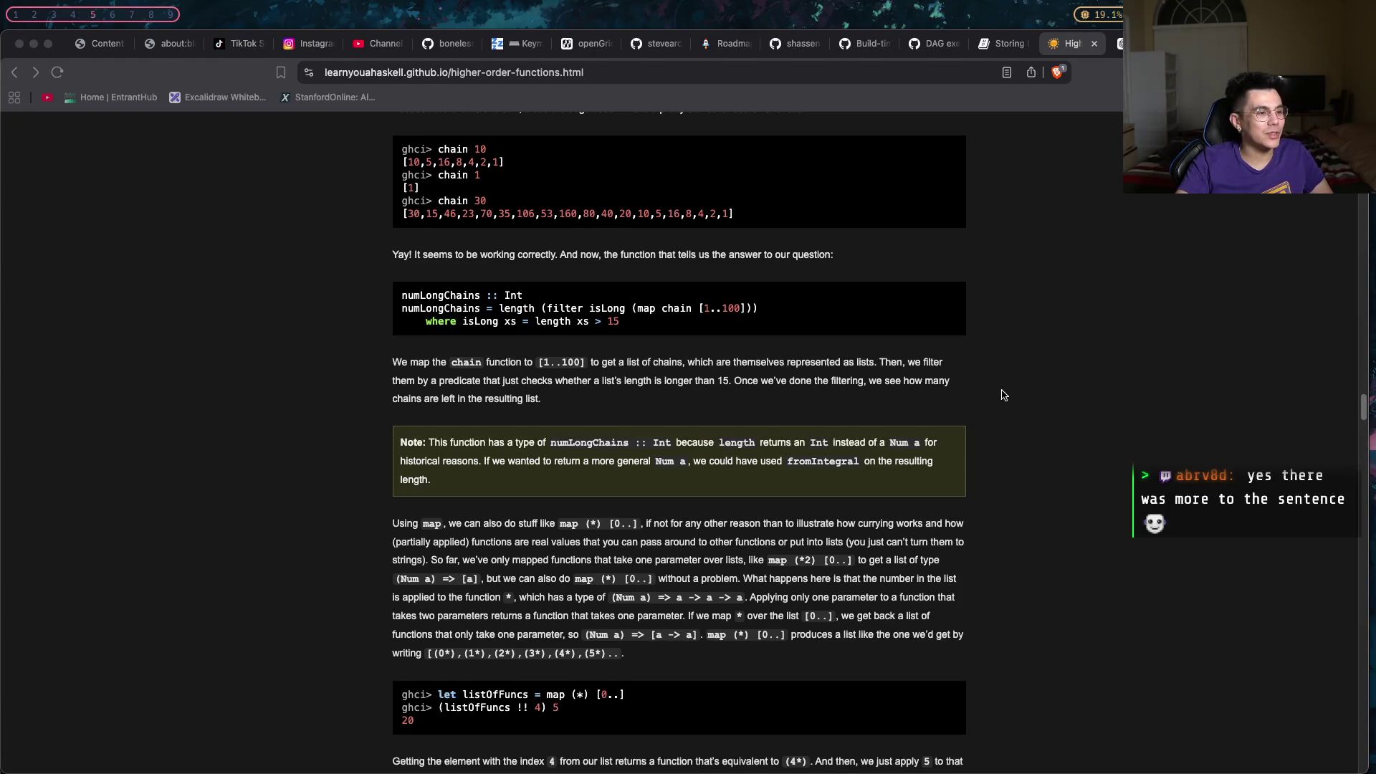
pyautogui.scroll(-1, 1001, 395)
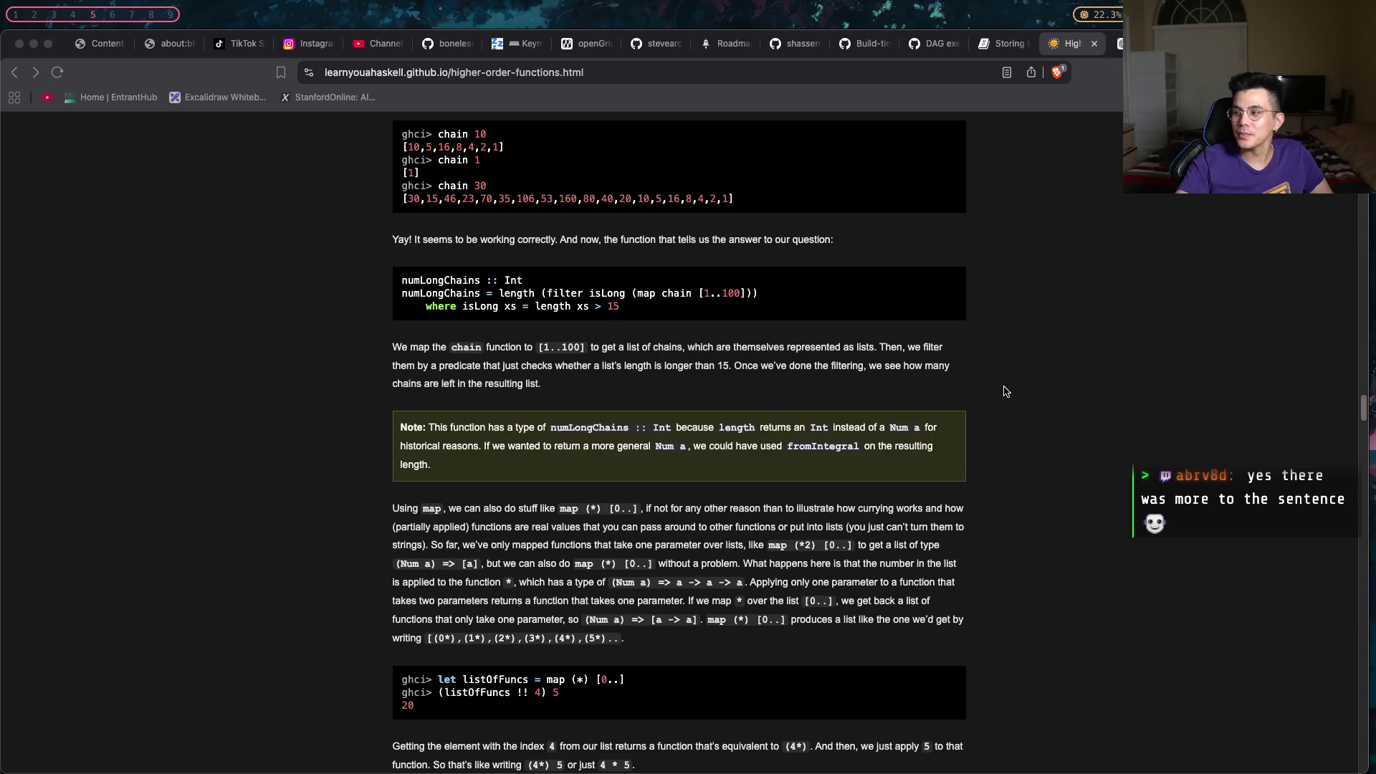
pyautogui.scroll(3, 1004, 392)
pyautogui.scroll(1, 689, 303)
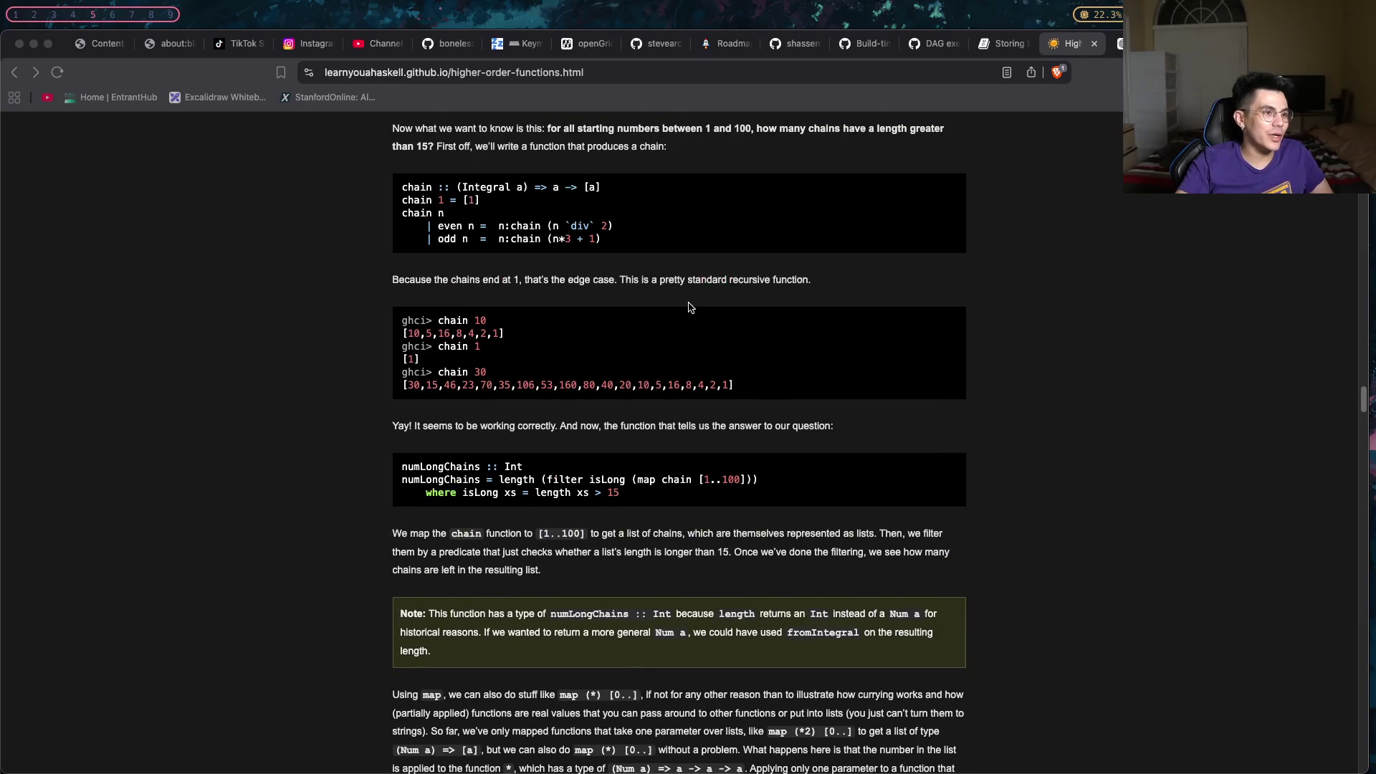
pyautogui.scroll(4, 565, 365)
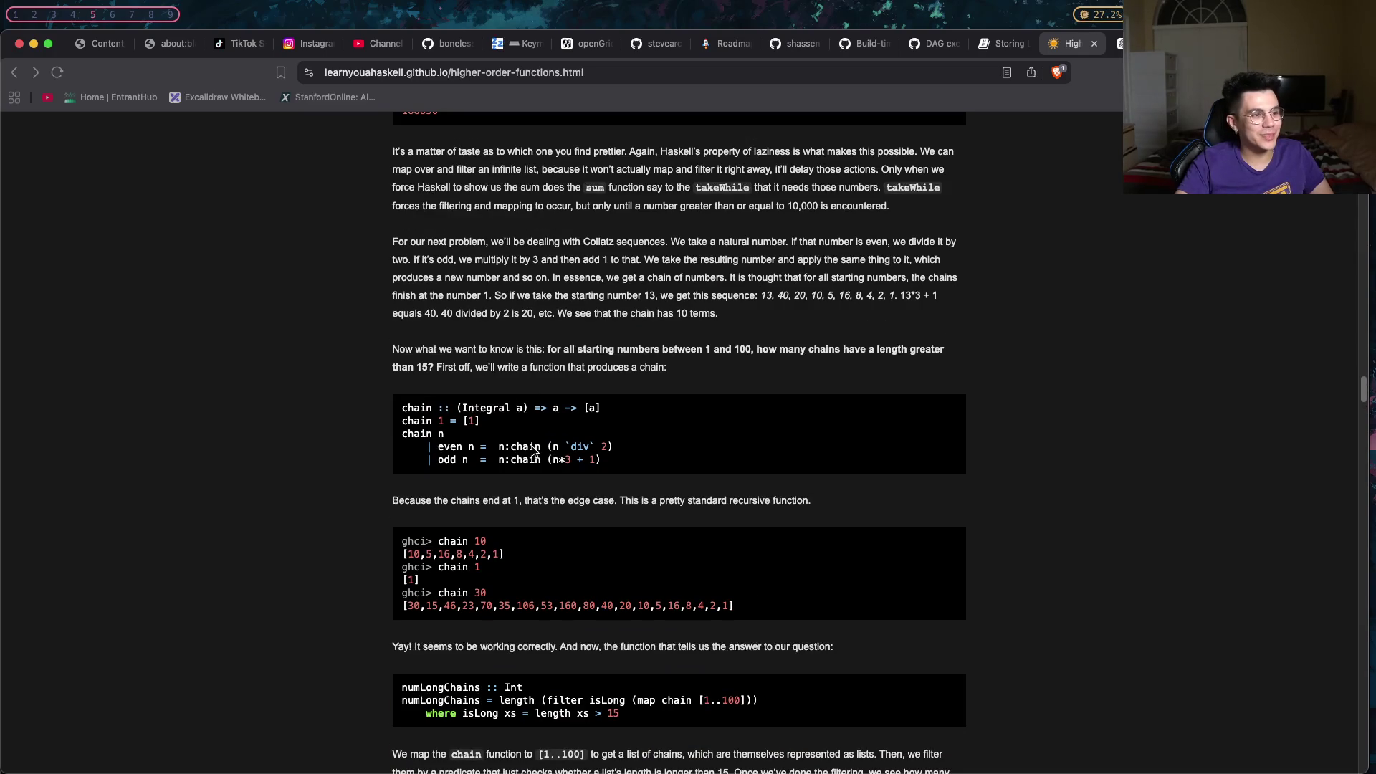
# Mark the recursive chain call in the even case and chain inside numLongChains.
pyautogui.moveTo(511, 446); pyautogui.dragTo(543, 446)
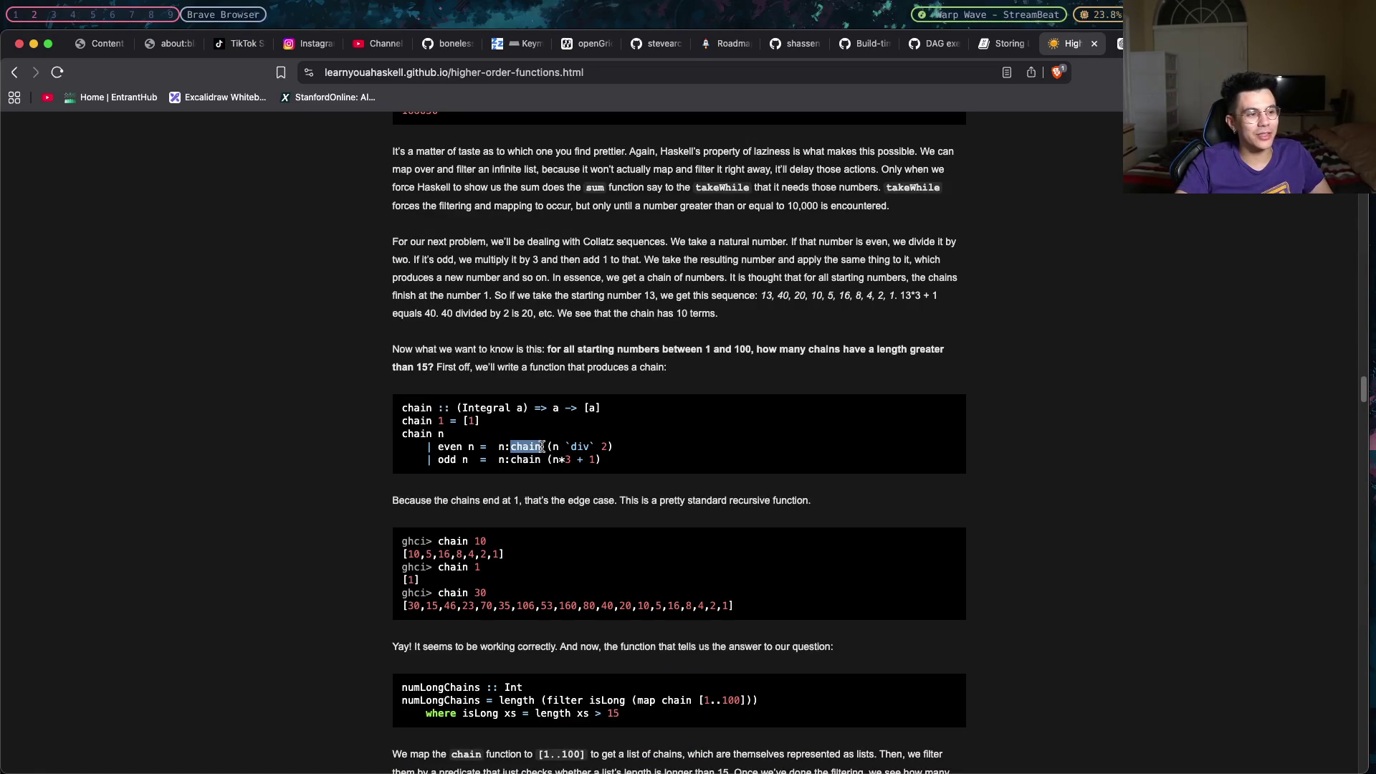
pyautogui.moveTo(532, 443); pyautogui.dragTo(541, 443)
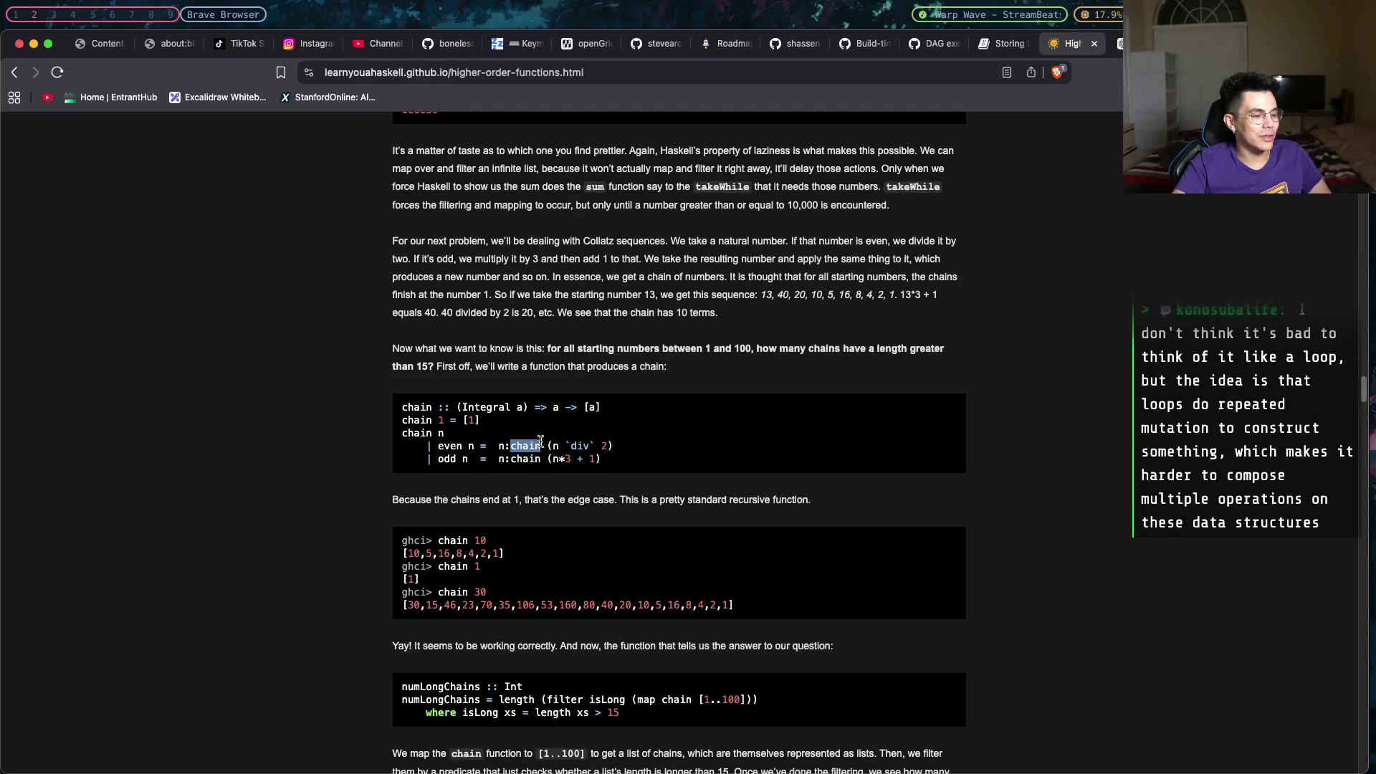
pyautogui.scroll(-2, 539, 444)
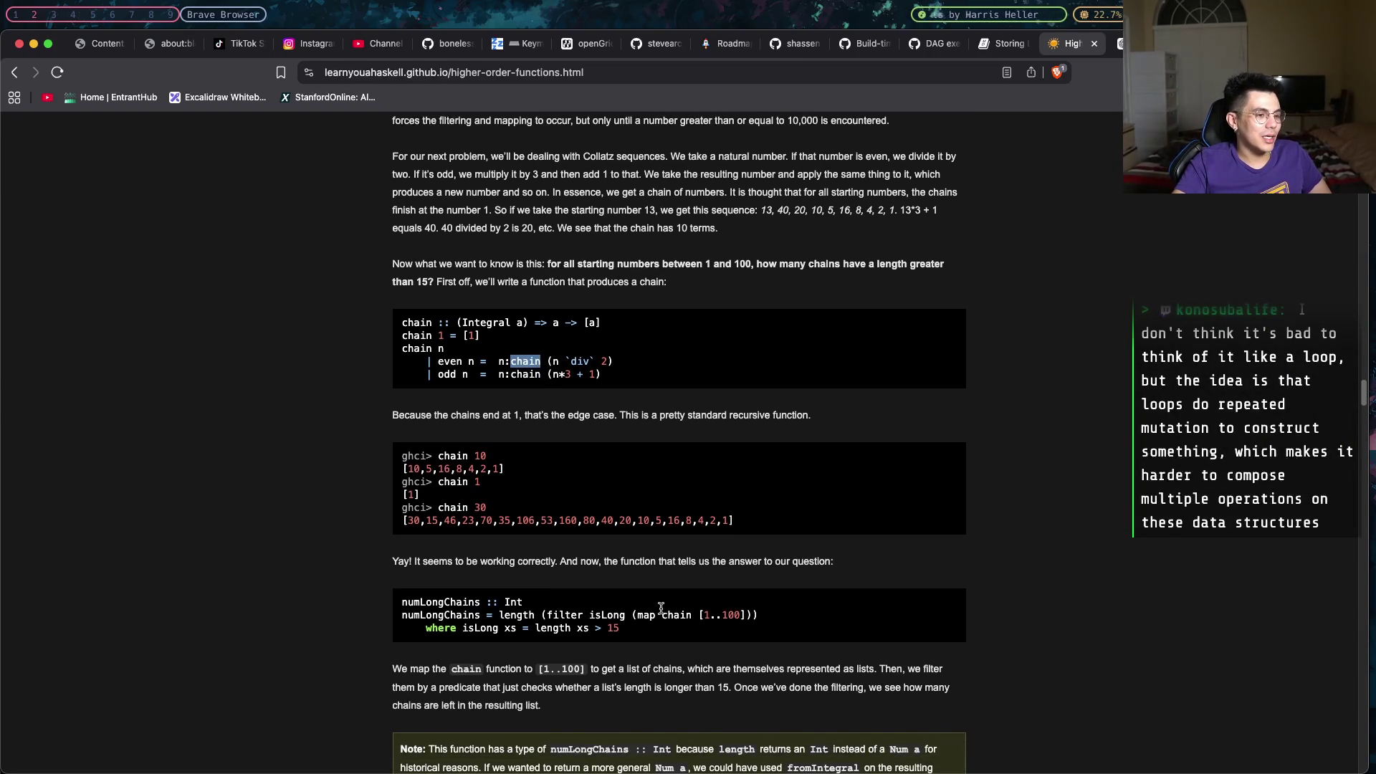
pyautogui.moveTo(660, 609); pyautogui.dragTo(686, 612)
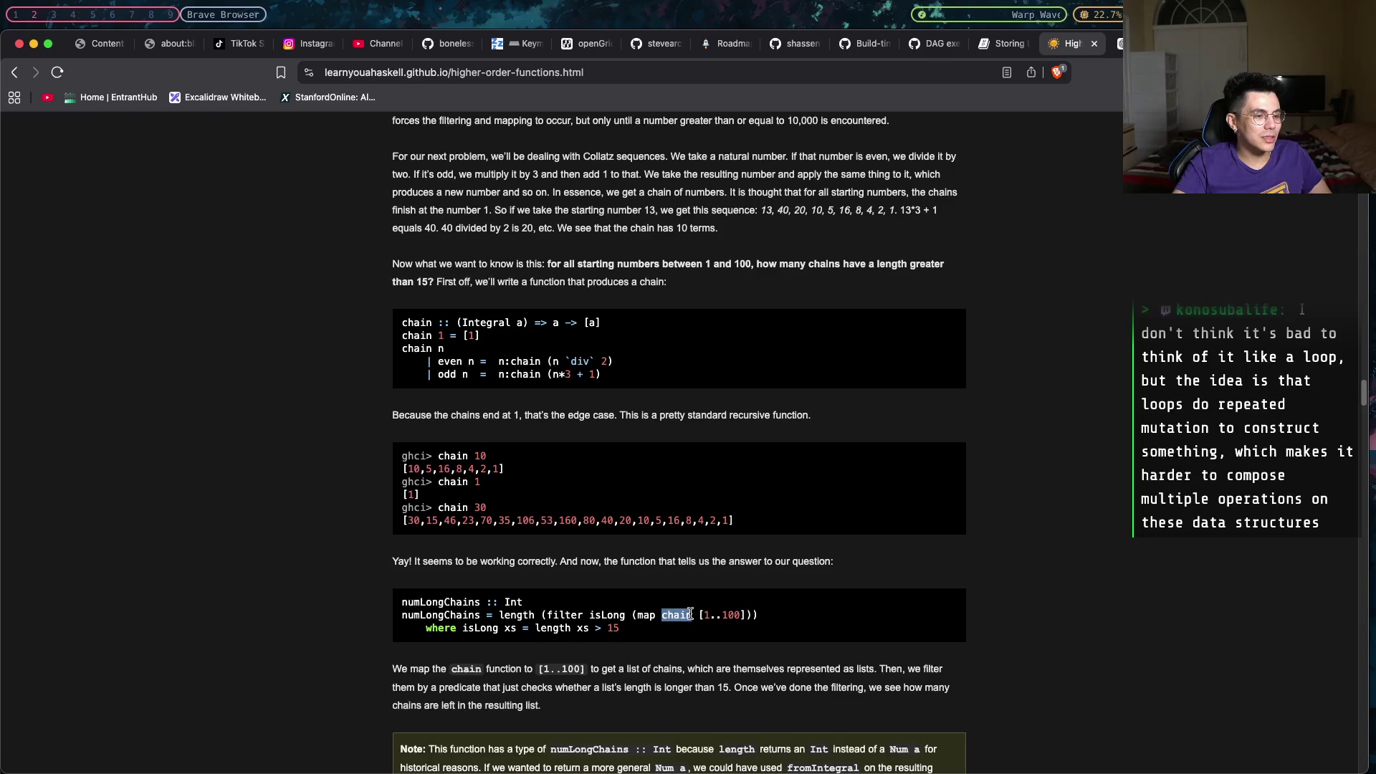
pyautogui.click(706, 613)
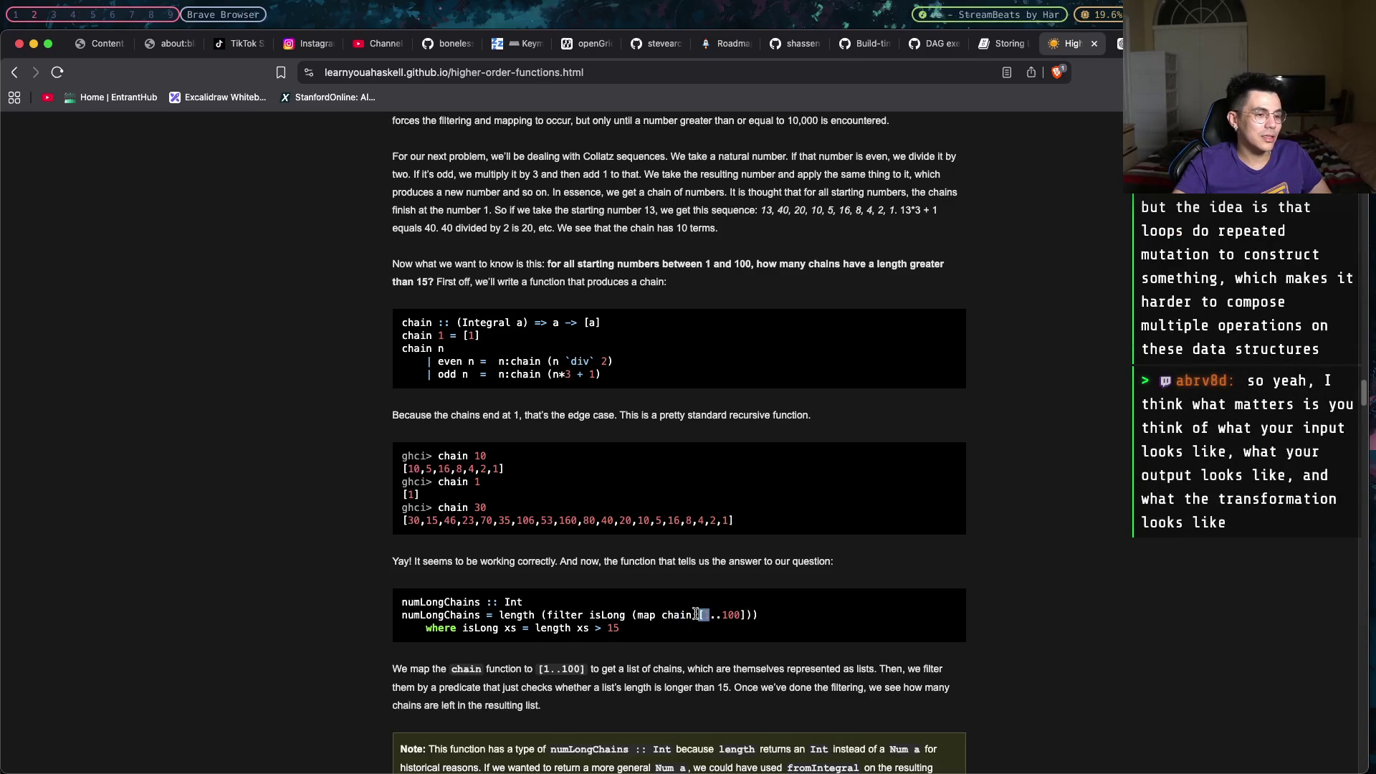
# Mark chain applied to the 1..100 list, dismissing the context menu that appears.
pyautogui.moveTo(679, 614); pyautogui.dragTo(758, 616)
pyautogui.rightClick(674, 613)
pyautogui.click(674, 613)
pyautogui.scroll(-5, 689, 565)
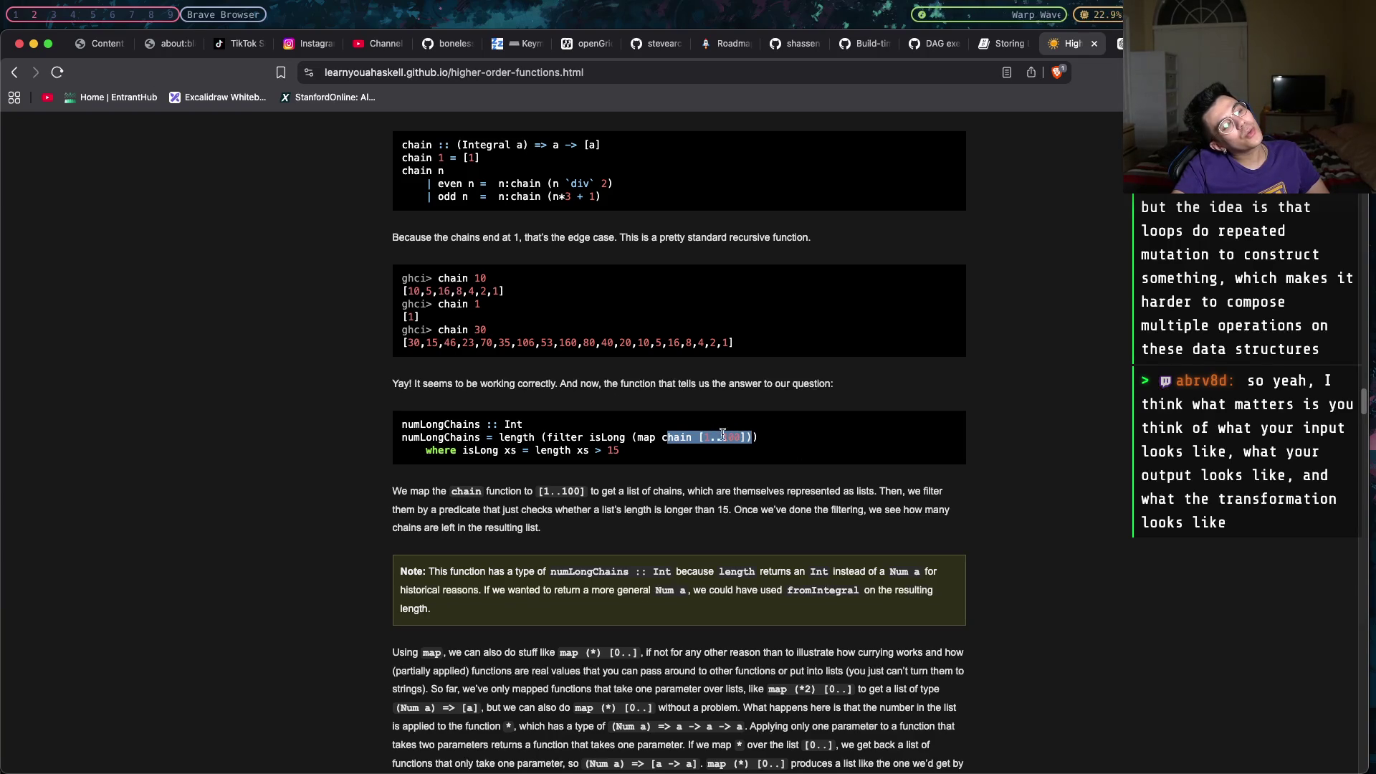
pyautogui.scroll(-3, 713, 541)
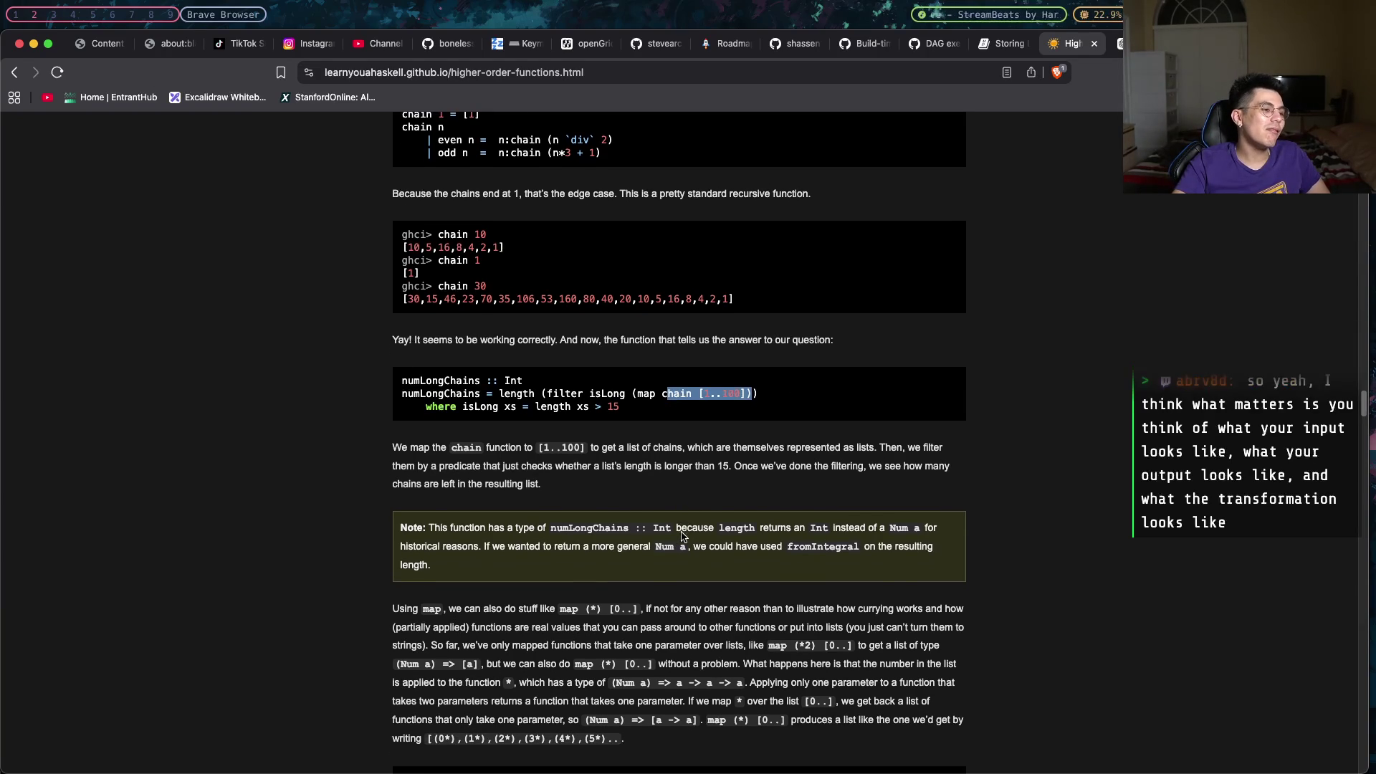
pyautogui.scroll(-2, 680, 534)
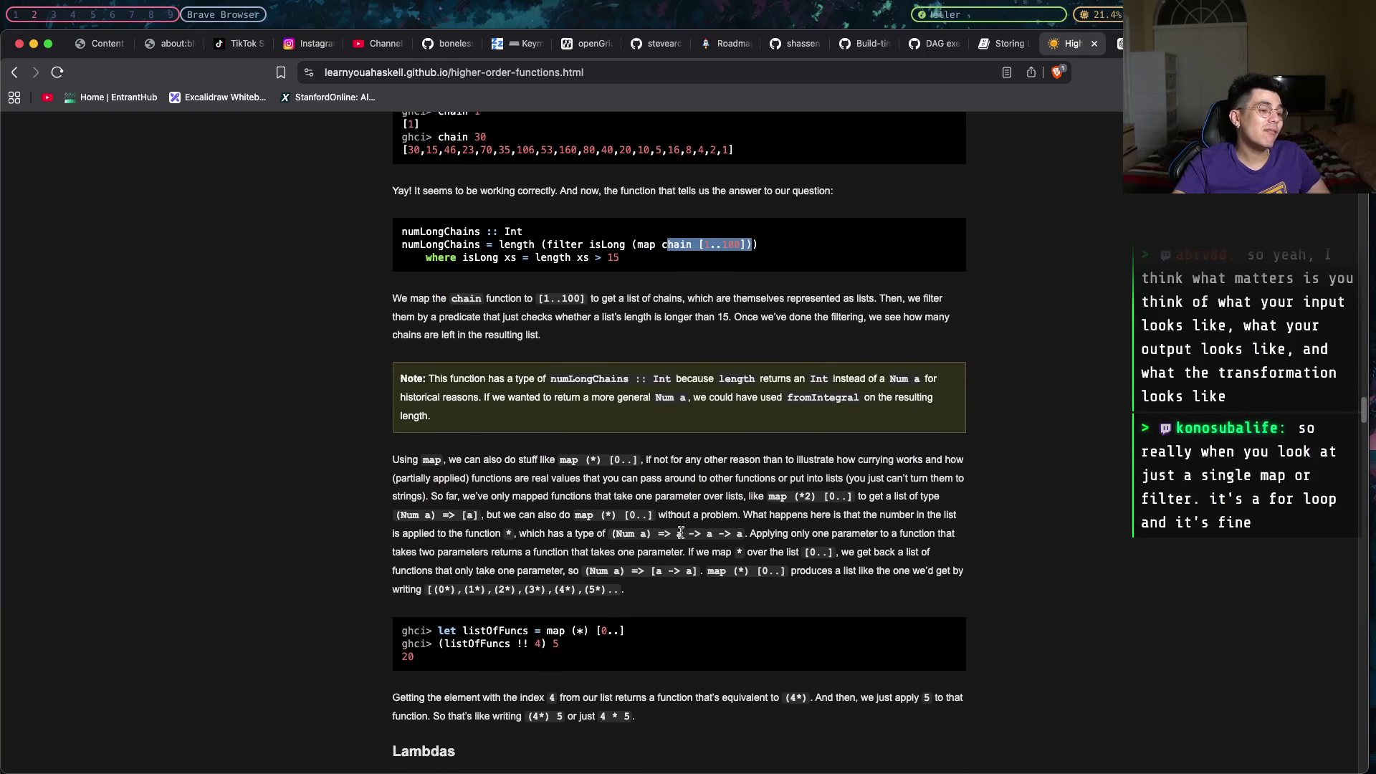
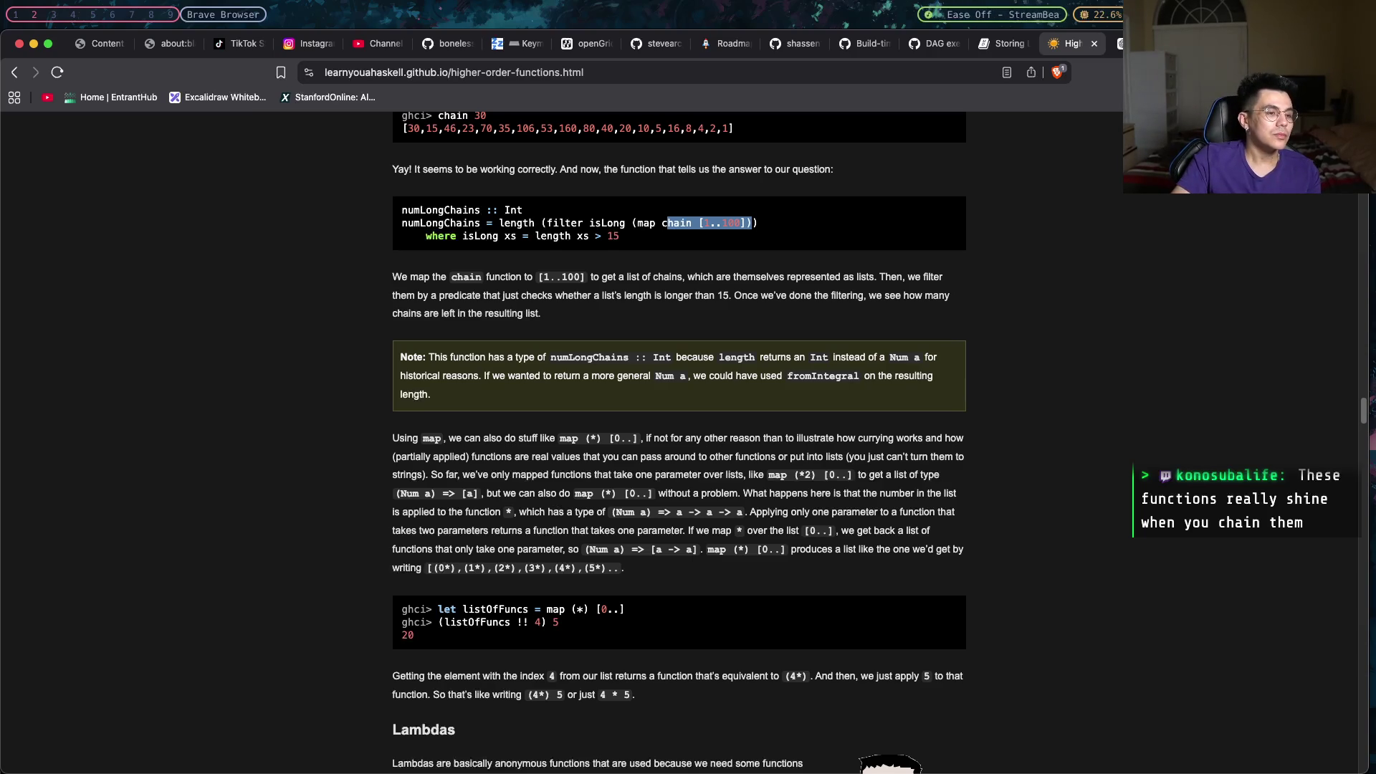
# Deselect the numLongChains code and switch from Brave to the Ghostty terminal running the editor.
pyautogui.click(1132, 461)
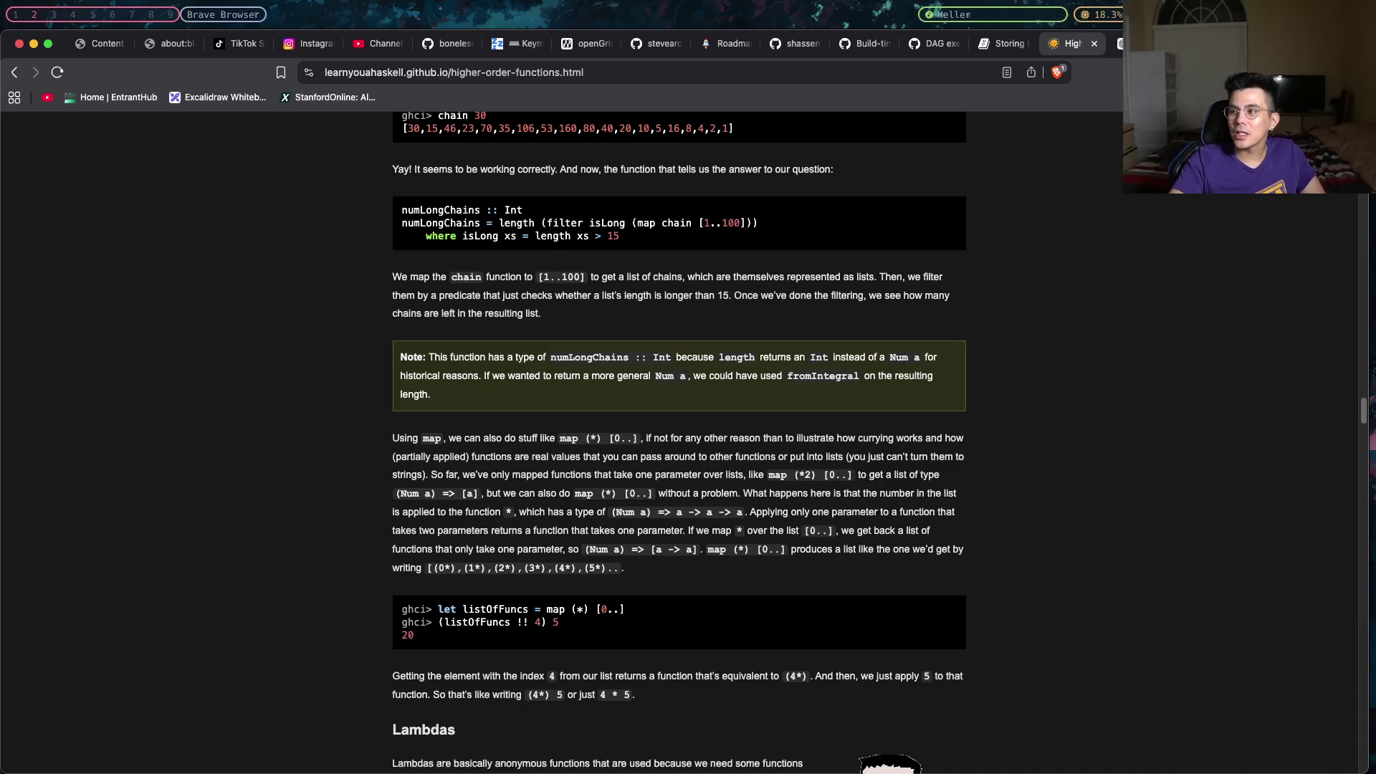
pyautogui.press('super+Tab')
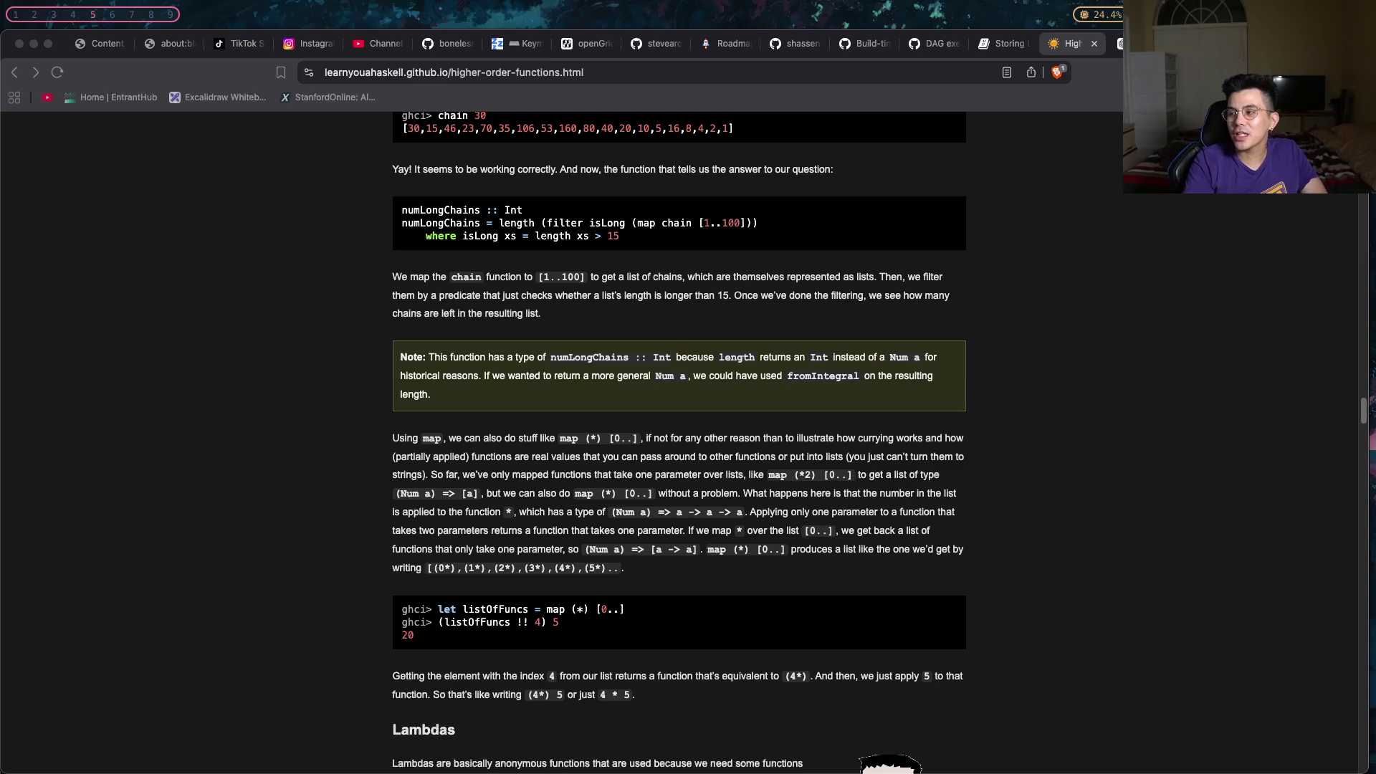
pyautogui.click(1066, 435)
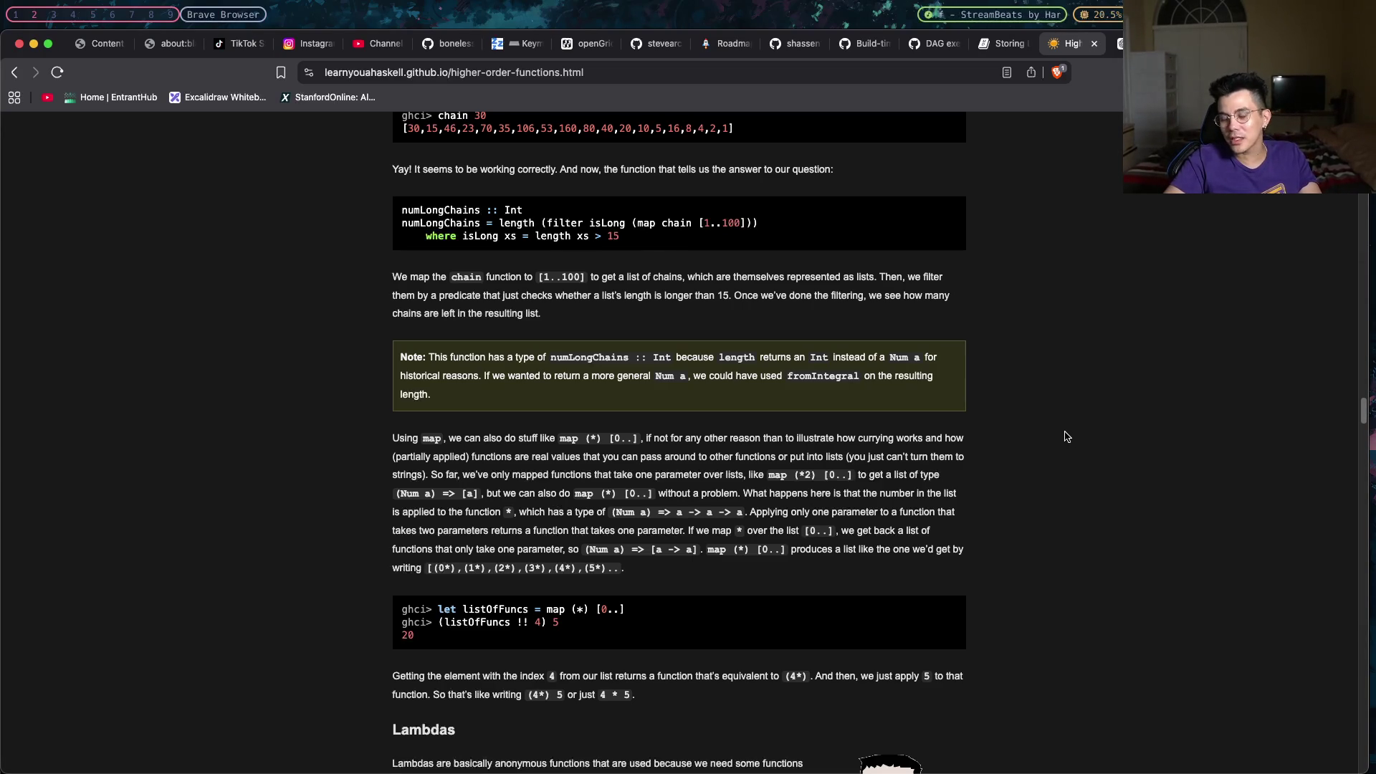
pyautogui.press('super+Tab')
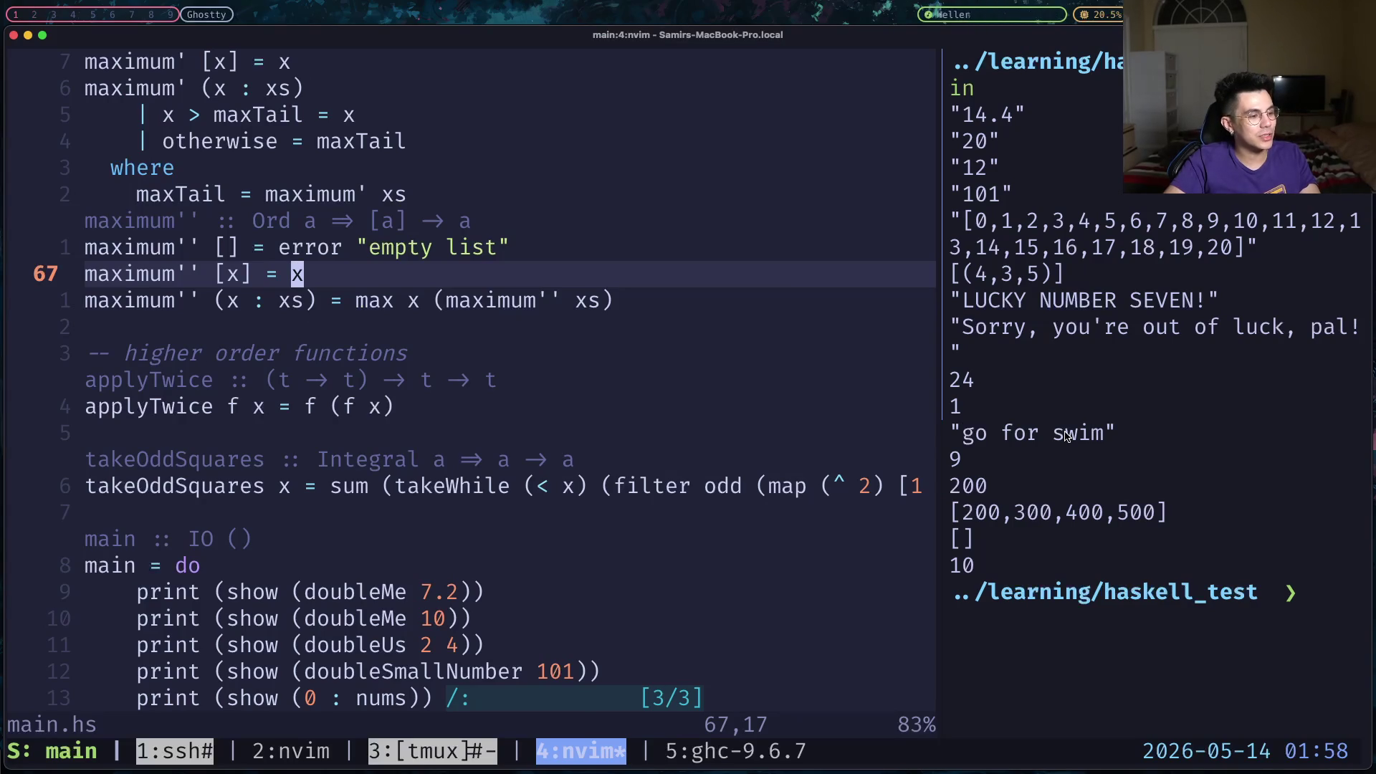
# Switch to tmux window 2 with node_pipeline.rs and move the cursor onto the is_cycle_detected line.
pyautogui.hotkey('ctrl', 'b')
pyautogui.press('2')
pyautogui.press('j')
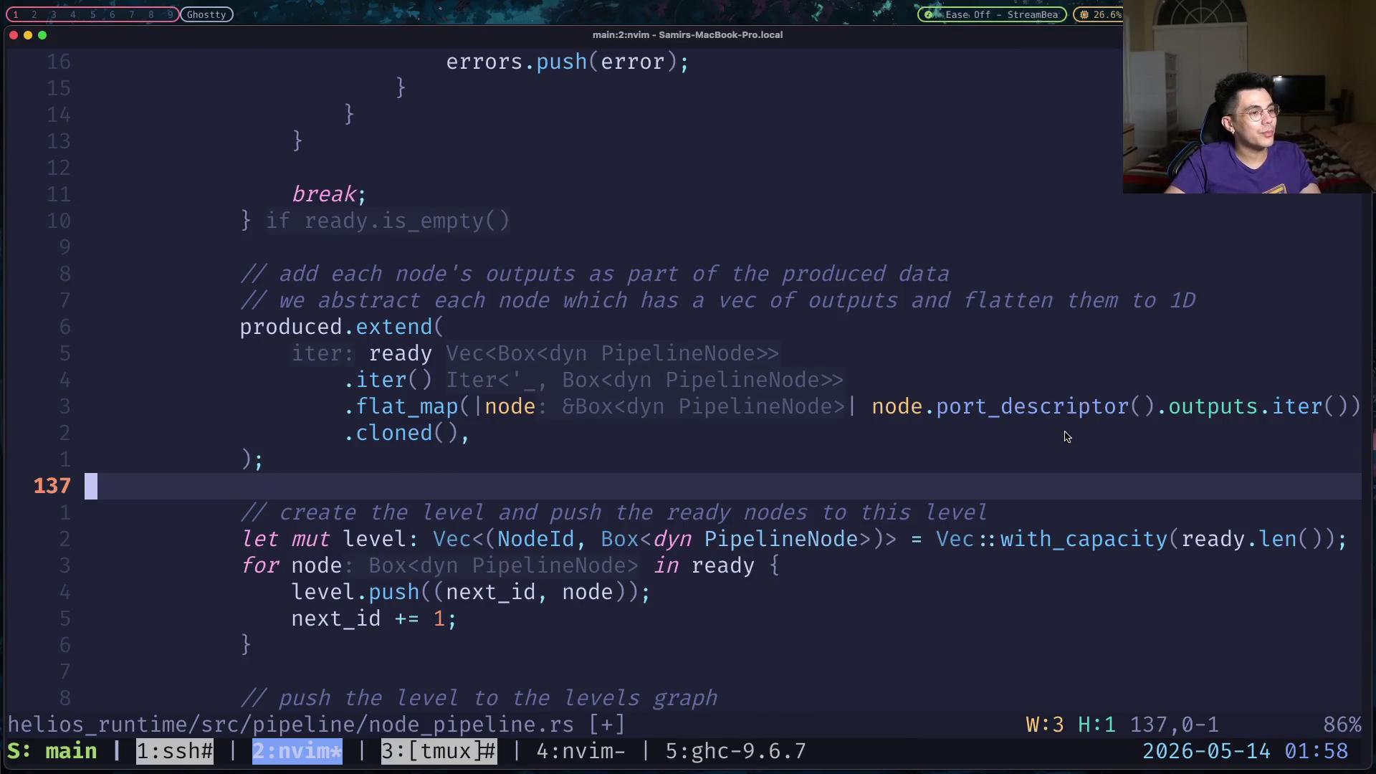
pyautogui.press('k')
pyautogui.press('k')
pyautogui.press('k')
pyautogui.press('k')
pyautogui.press('k')
pyautogui.press('k')
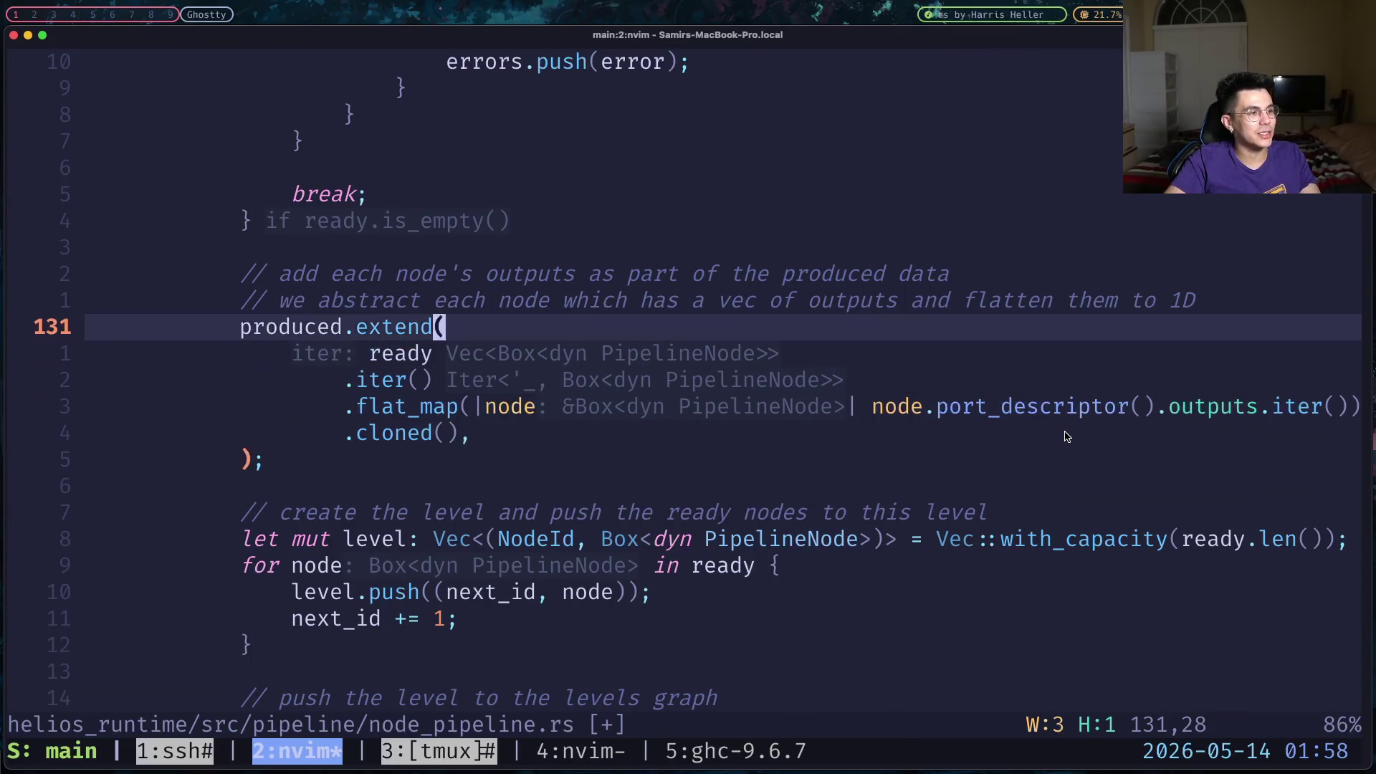
pyautogui.press('{')
pyautogui.press('{')
pyautogui.press('{')
pyautogui.press('{')
pyautogui.press('{')
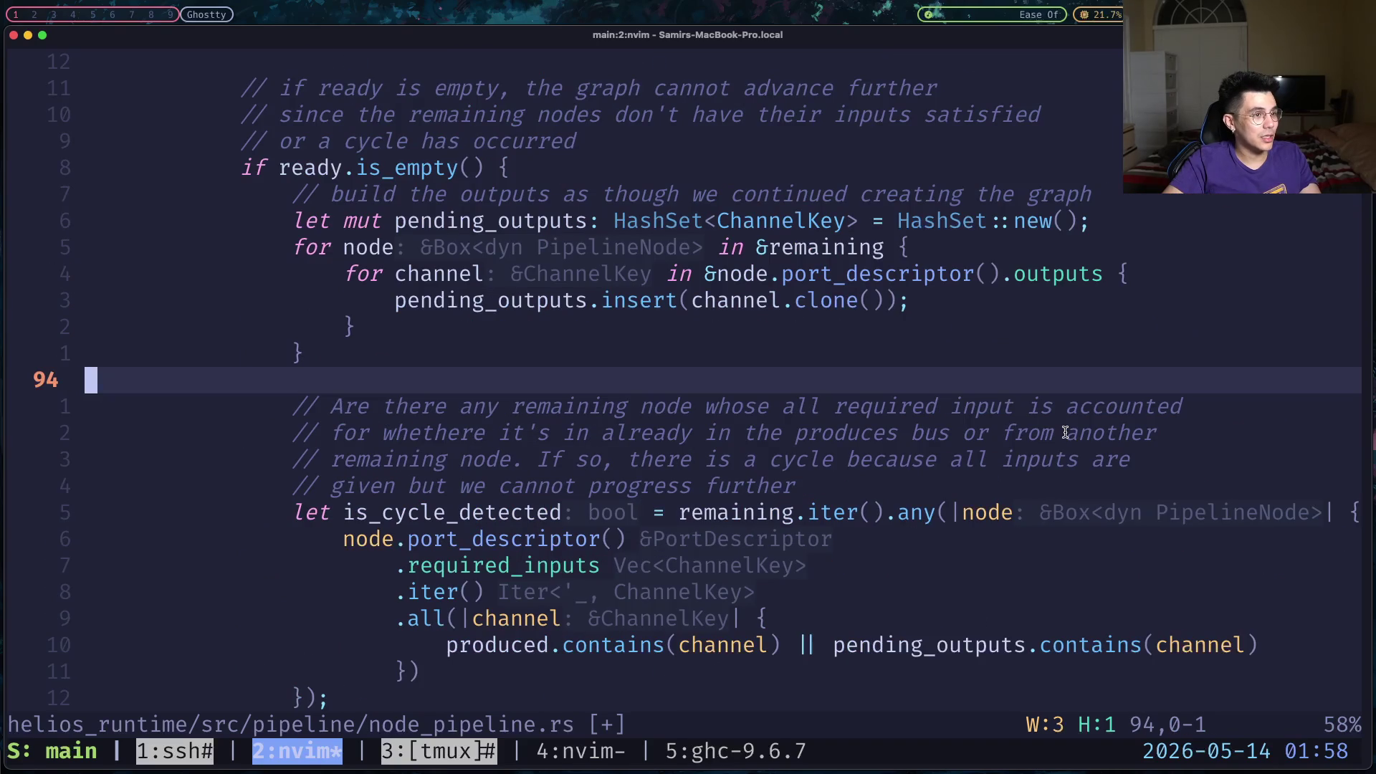
pyautogui.press('j')
pyautogui.press('j')
pyautogui.press('j')
pyautogui.press('j')
pyautogui.press('j')
pyautogui.press('j')
pyautogui.press('j')
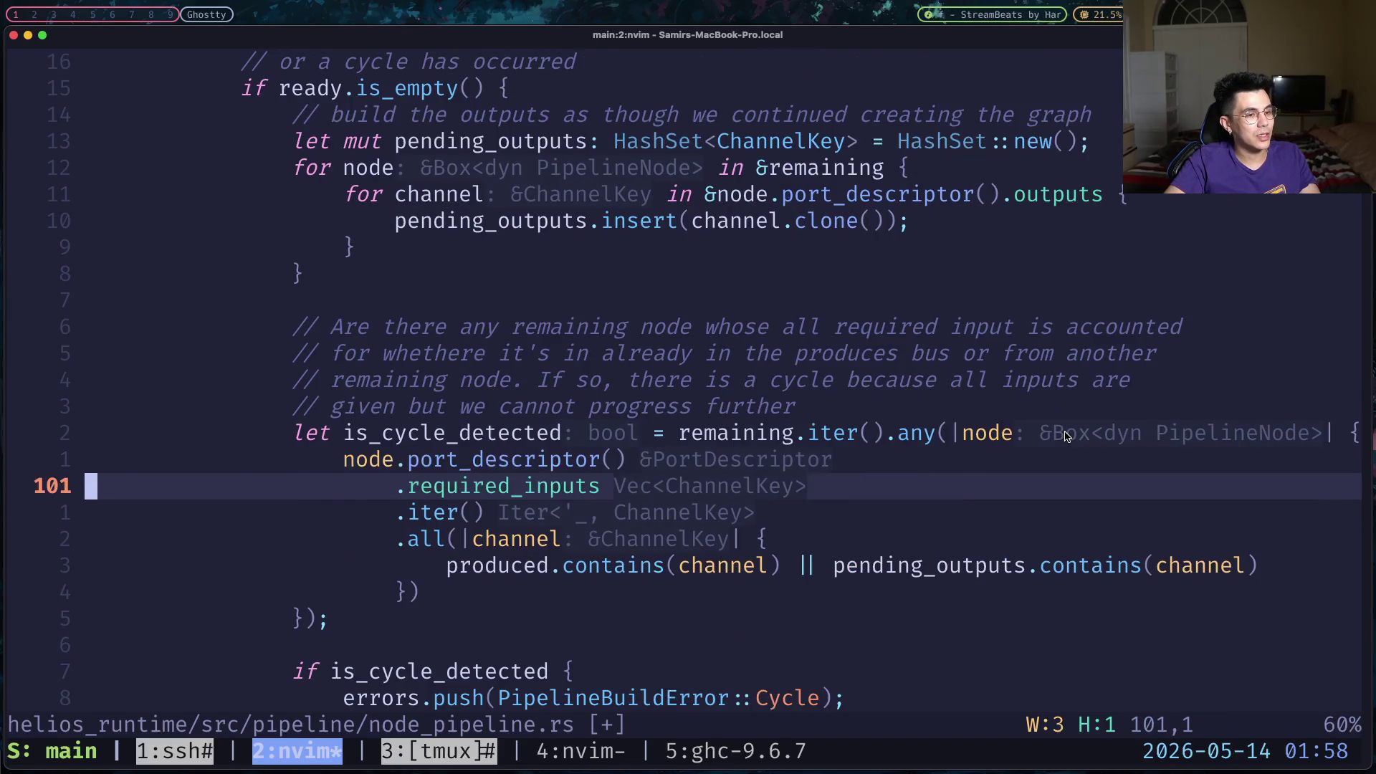
pyautogui.press('k')
pyautogui.press('k')
pyautogui.press('k')
pyautogui.press('j')
pyautogui.press('w')
pyautogui.press('w')
pyautogui.press('w')
pyautogui.press('w')
pyautogui.press('w')
pyautogui.press('w')
pyautogui.press('w')
pyautogui.press('w')
pyautogui.press('w')
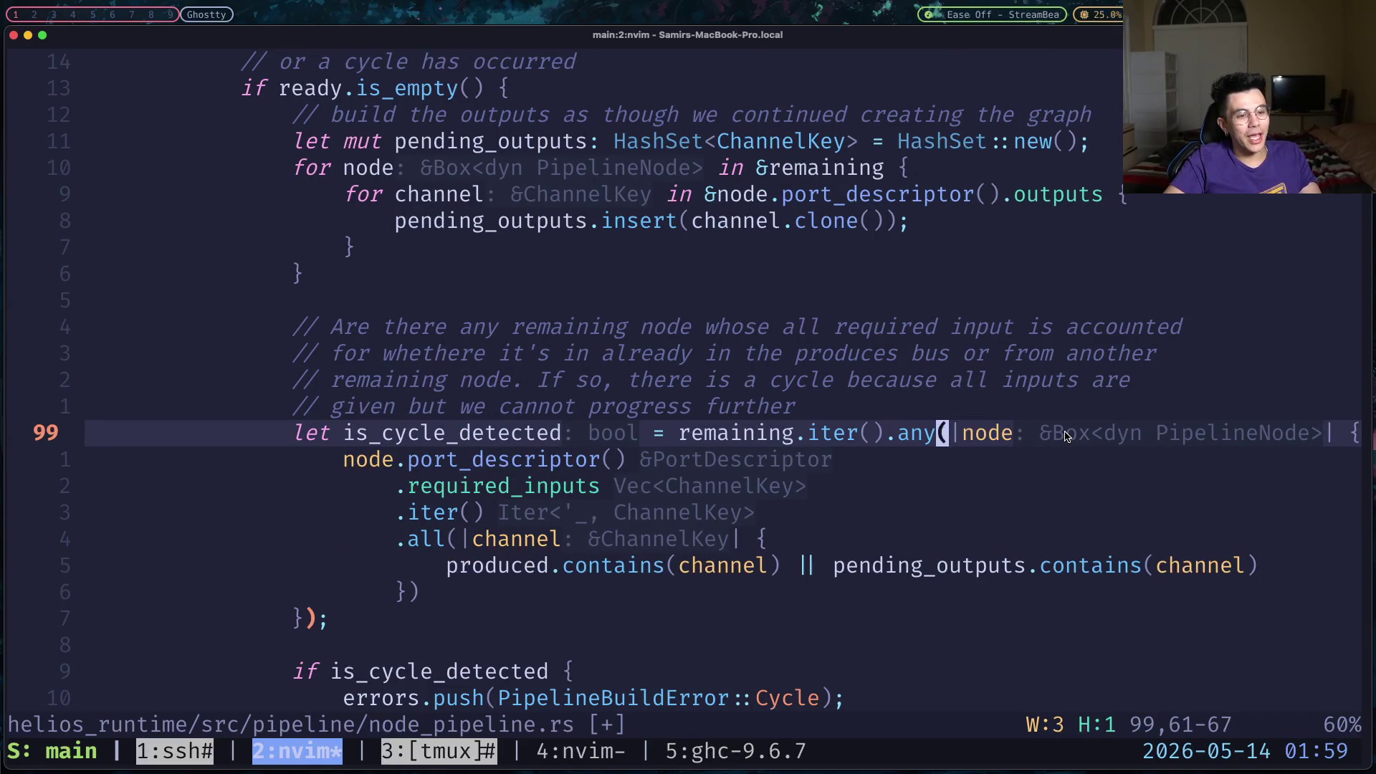
# Step through the any/all closures, the pending_outputs and contains checks, down to the any closure's end.
pyautogui.press('j')
pyautogui.press('j')
pyautogui.press('j')
pyautogui.press('j')
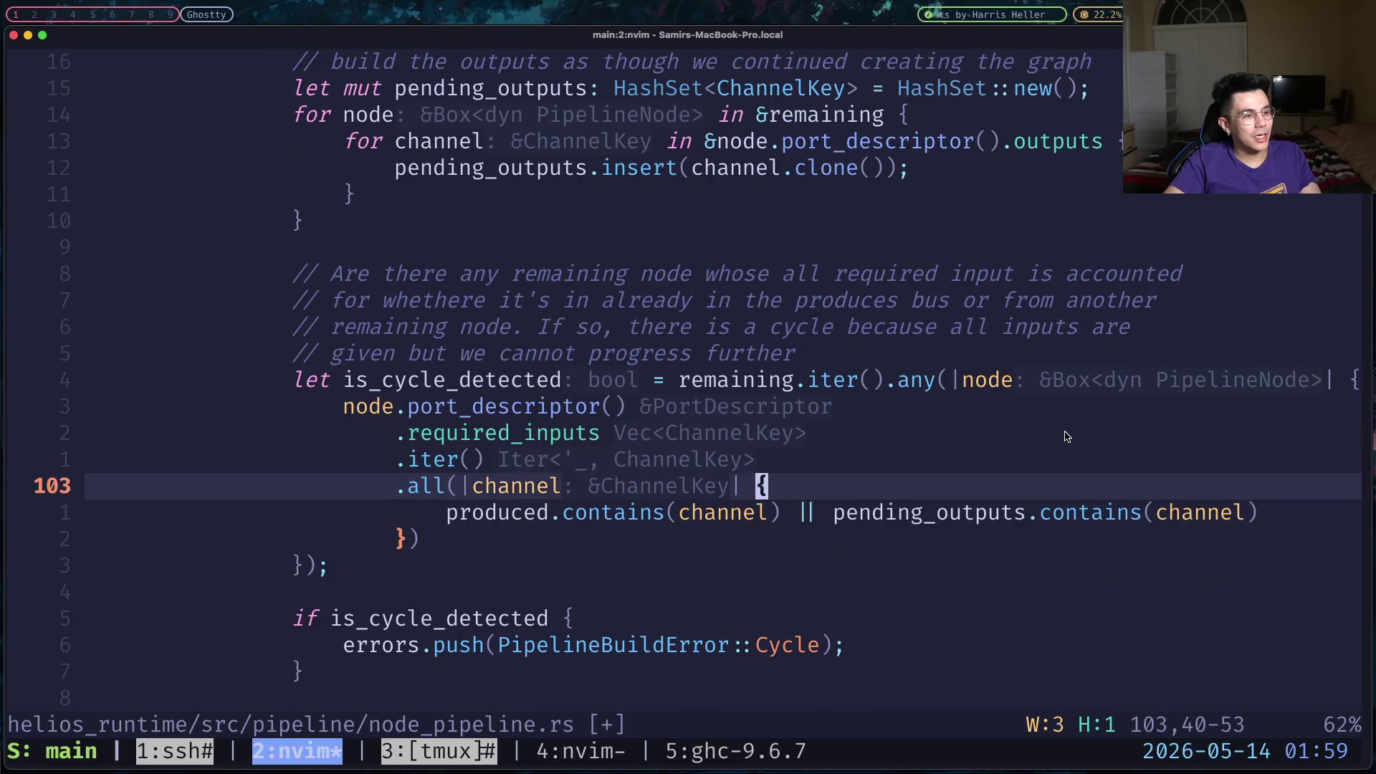
pyautogui.press('k')
pyautogui.press('k')
pyautogui.press('j')
pyautogui.press('j')
pyautogui.press('j')
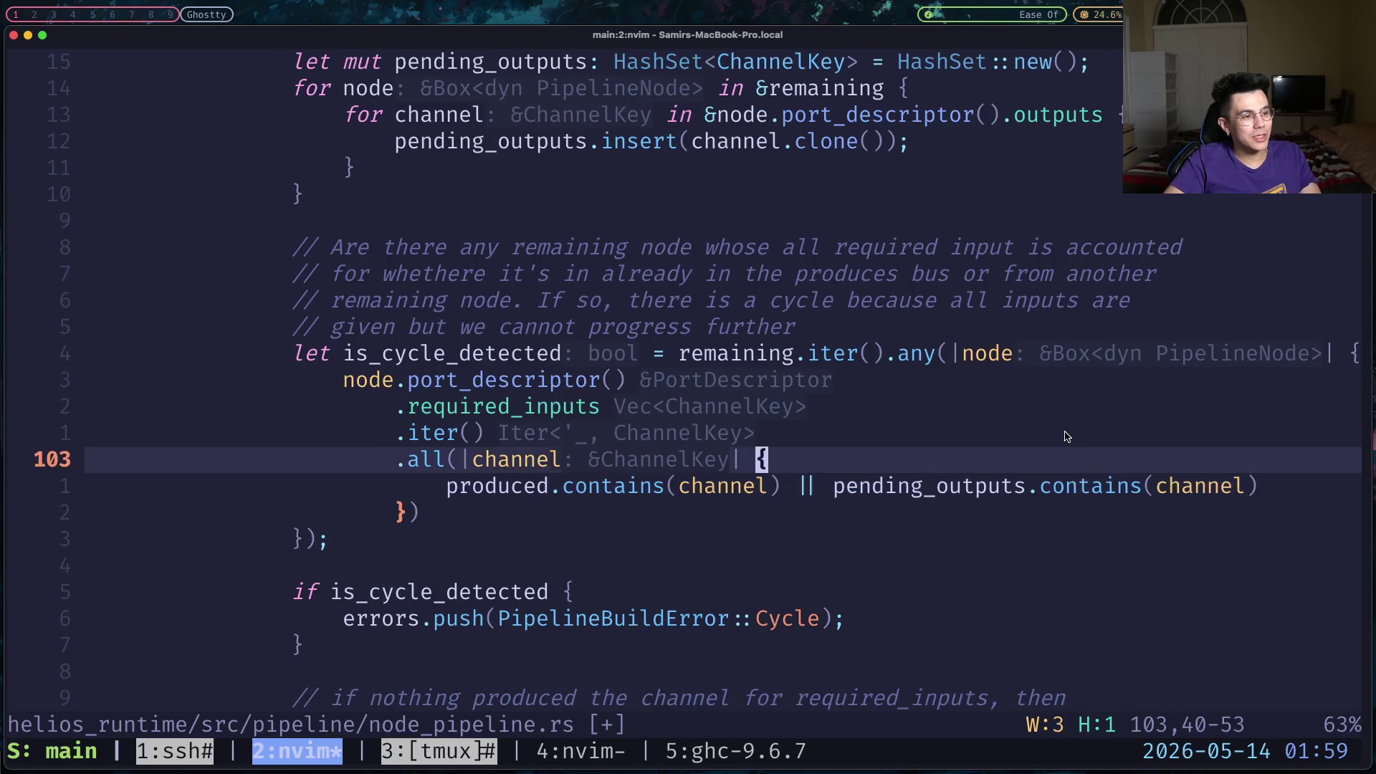
pyautogui.press('j')
pyautogui.press('k')
pyautogui.press('k')
pyautogui.press('j')
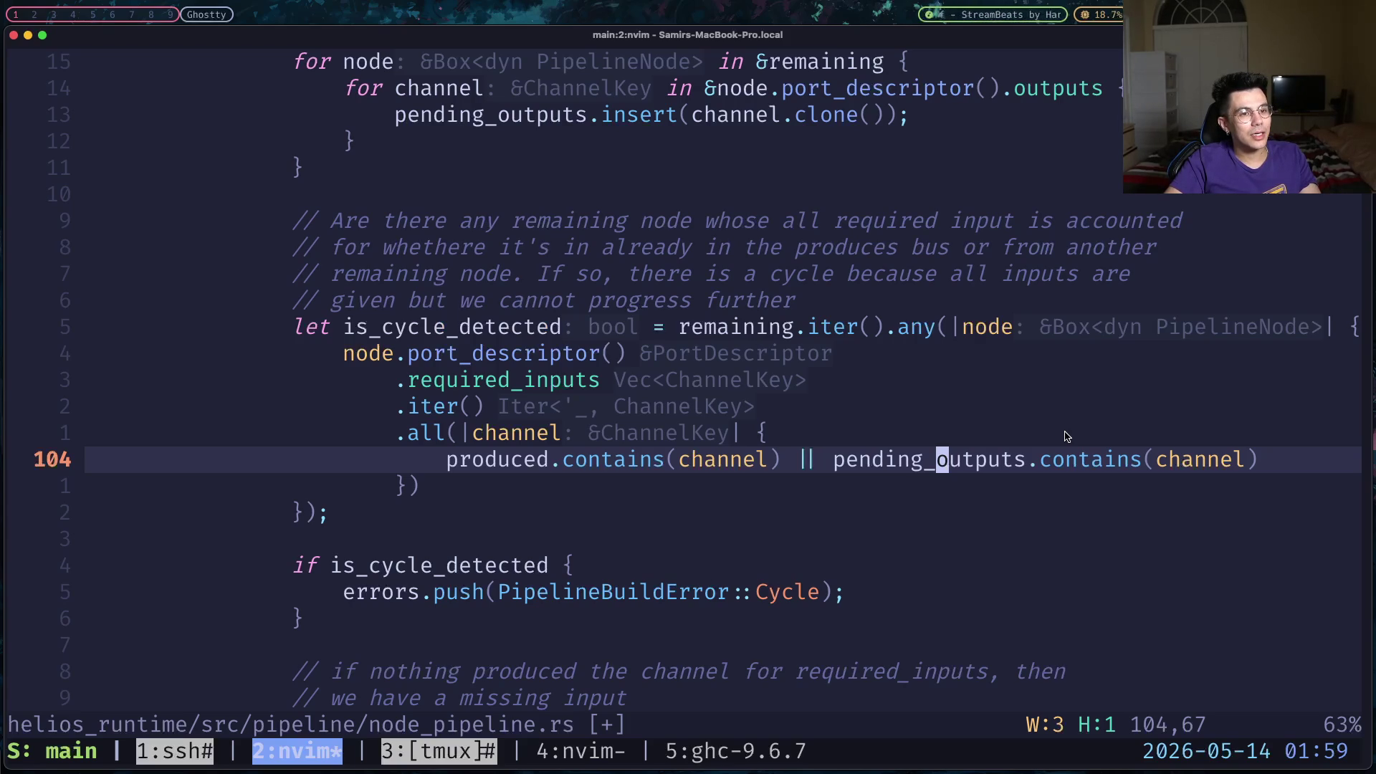
pyautogui.press('j')
pyautogui.press('k')
pyautogui.press('k')
pyautogui.press('k')
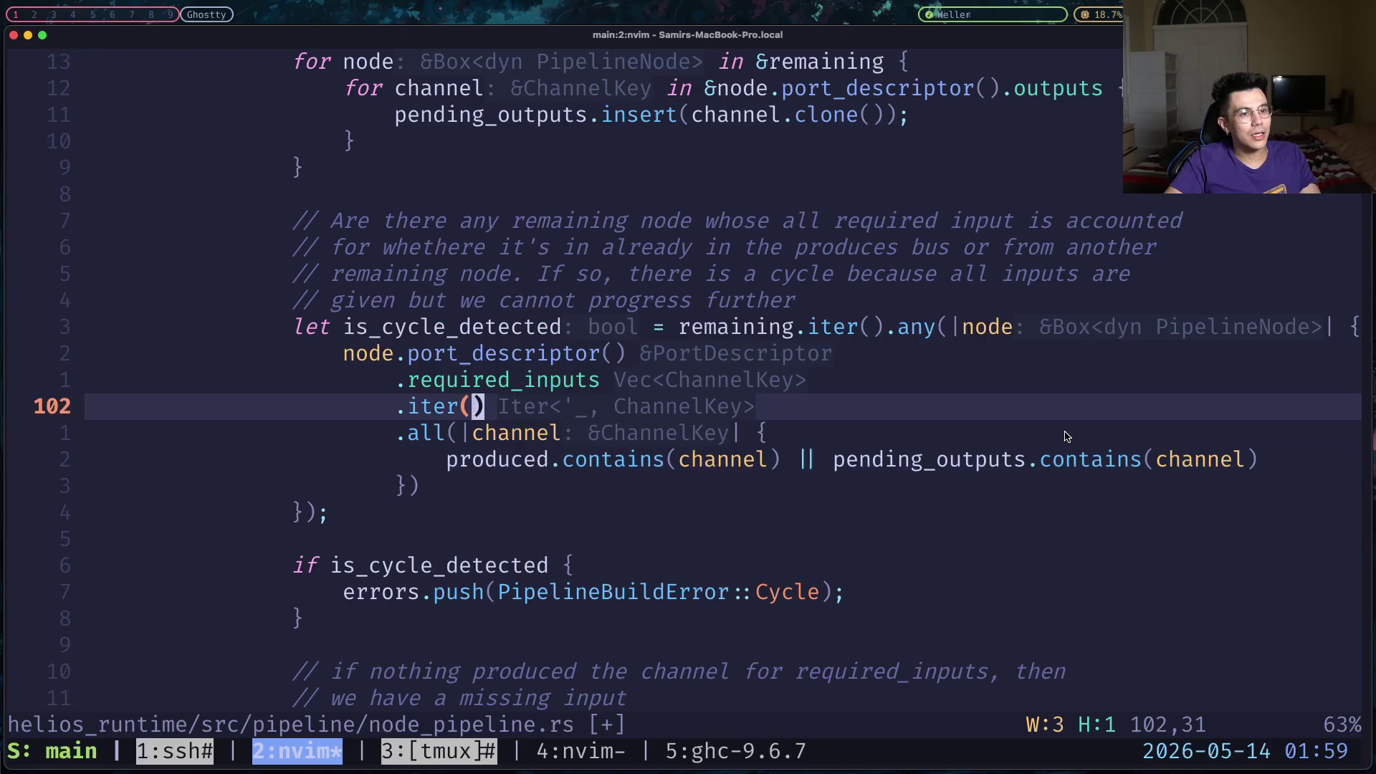
pyautogui.press('k')
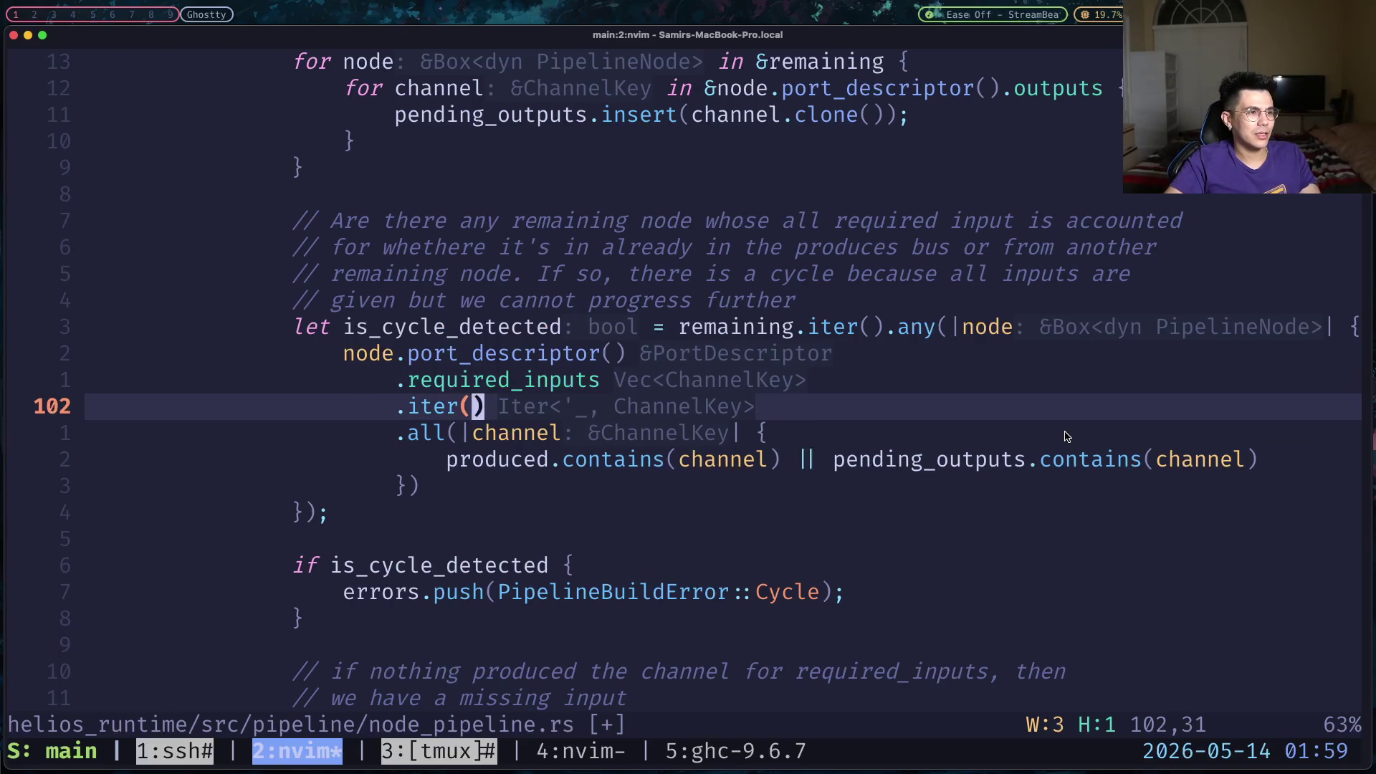
pyautogui.press('j')
pyautogui.press('j')
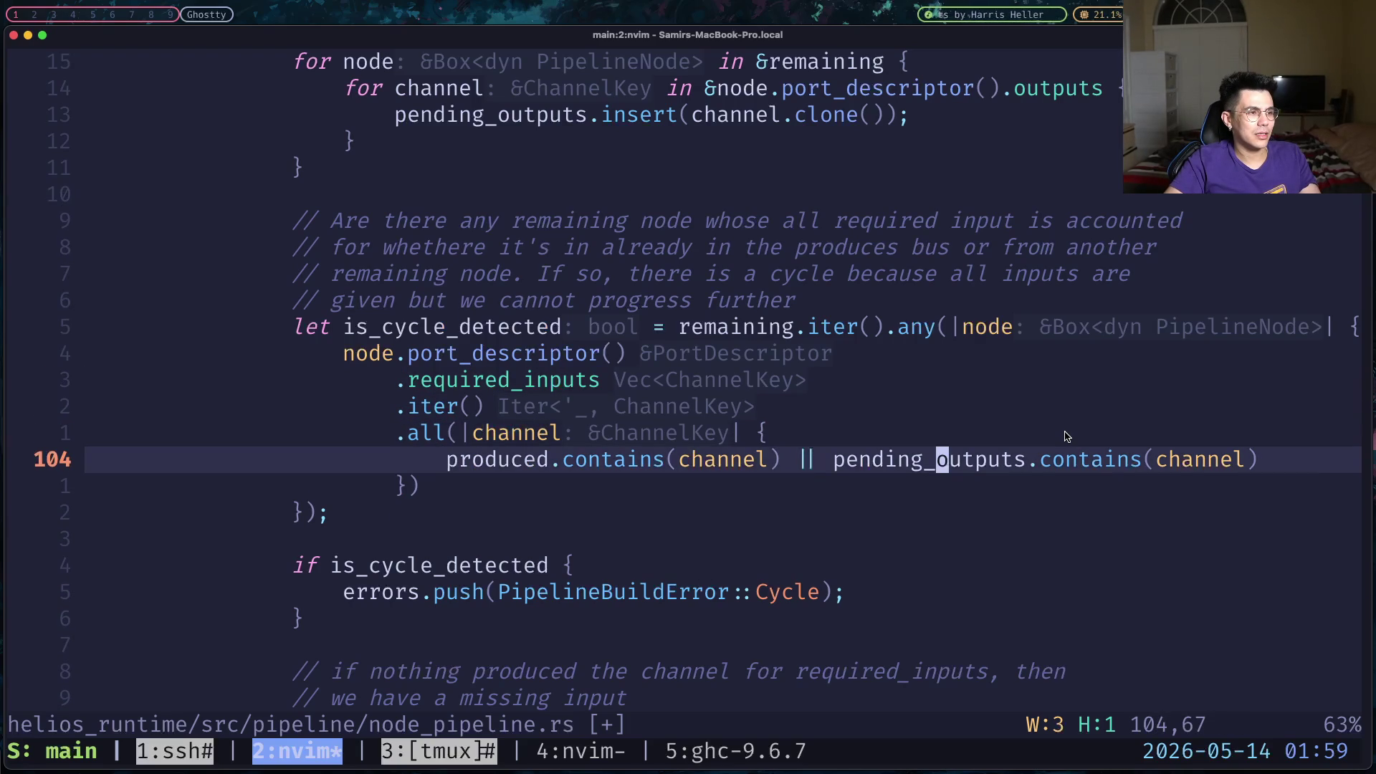
pyautogui.press('k')
pyautogui.press('j')
pyautogui.press('j')
pyautogui.press('k')
pyautogui.press('k')
pyautogui.press('j')
pyautogui.press('j')
pyautogui.press('k')
pyautogui.press('k')
pyautogui.press('k')
pyautogui.press('j')
pyautogui.press('j')
pyautogui.press('j')
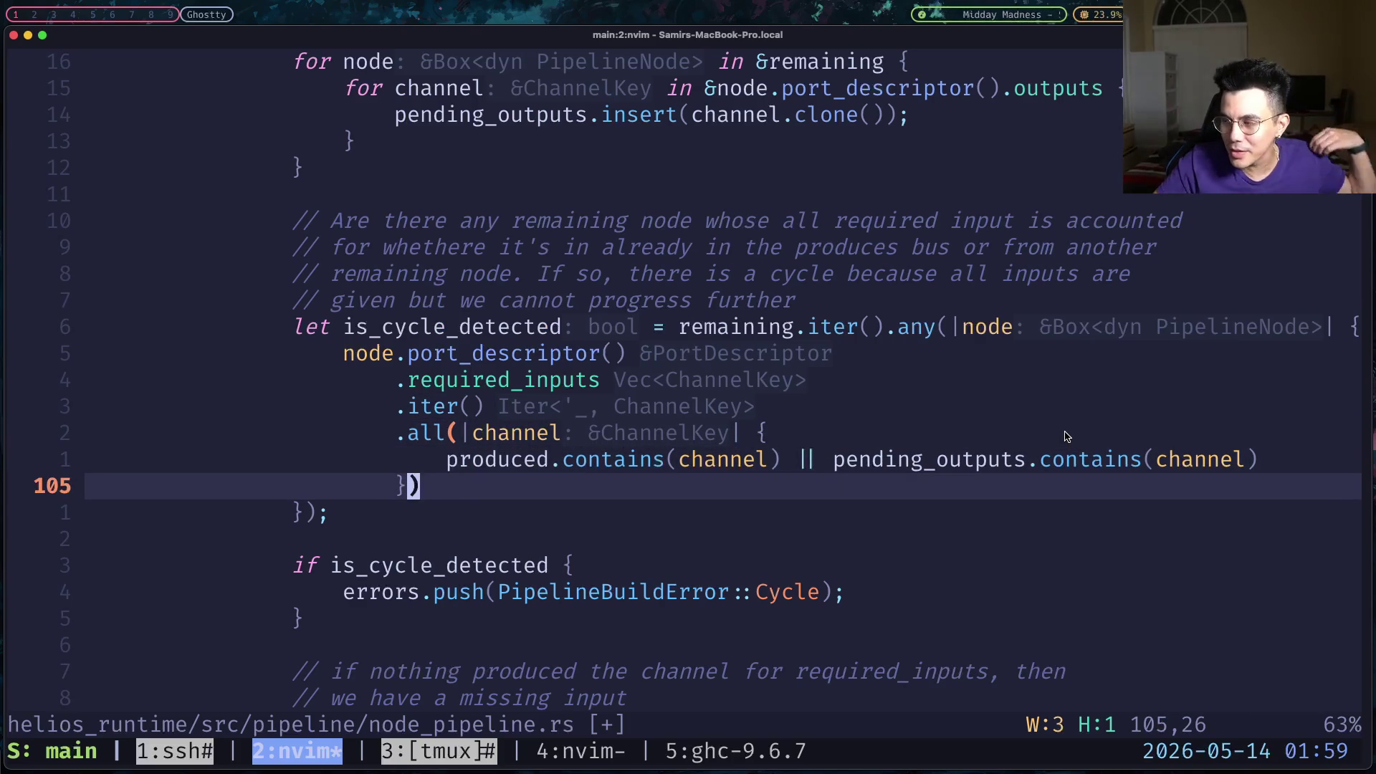
pyautogui.press('j')
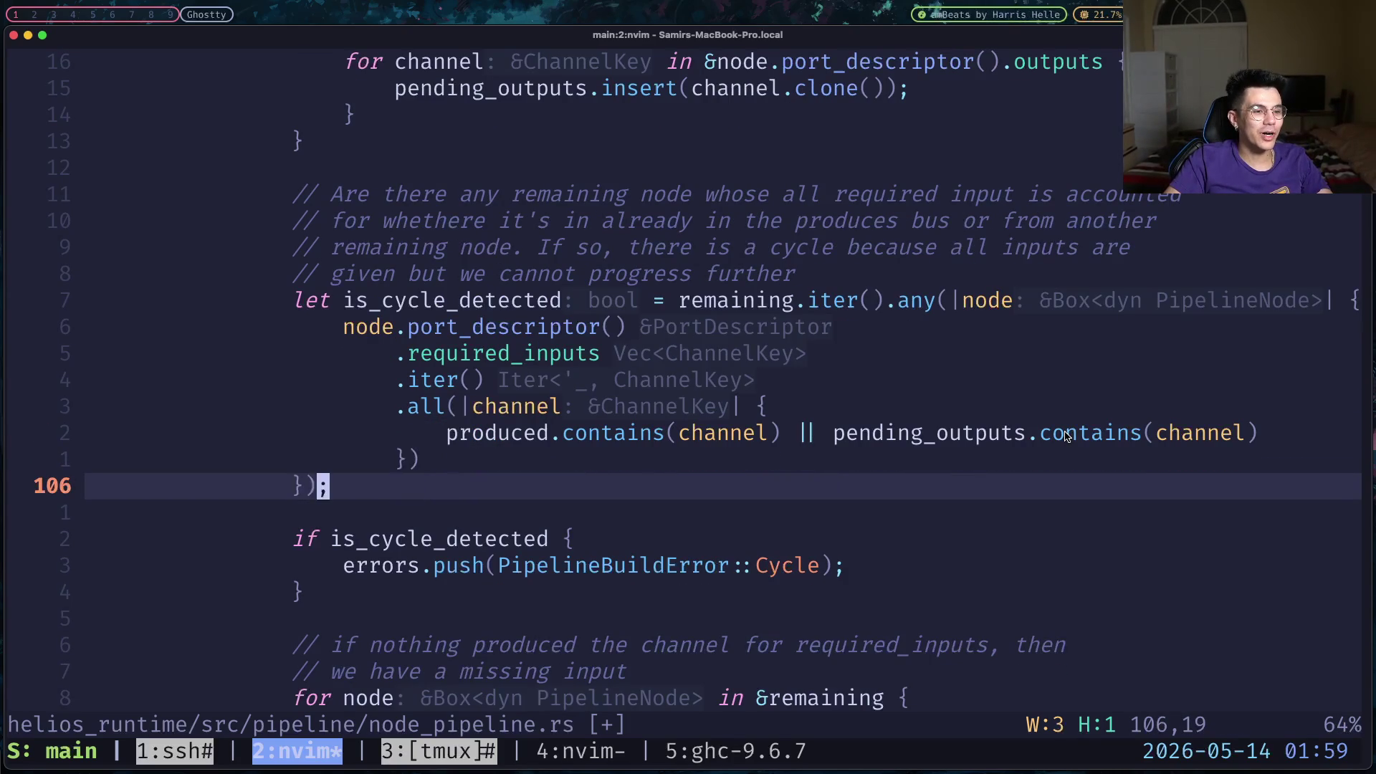
# Correct 'whethere' to 'whether' in the cycle-detection comment and save node_pipeline.rs with :w.
pyautogui.press('k')
pyautogui.press('k')
pyautogui.press('k')
pyautogui.press('k')
pyautogui.press('k')
pyautogui.press('k')
pyautogui.press('k')
pyautogui.press('k')
pyautogui.press('k')
pyautogui.press('k')
pyautogui.press('b')
pyautogui.press('b')
pyautogui.press('b')
pyautogui.press('b')
pyautogui.press('b')
pyautogui.press('b')
pyautogui.press('b')
pyautogui.press('b')
pyautogui.press('h')
pyautogui.write('hx:w')
pyautogui.press('Return')
# Review the is_cycle_detected closure through port_descriptor and required_inputs, then return to the Haskell tutorial in Brave.
pyautogui.press('j')
pyautogui.press('j')
pyautogui.press('j')
pyautogui.press('j')
pyautogui.press('j')
pyautogui.press('j')
pyautogui.press('j')
pyautogui.press('j')
pyautogui.press('j')
pyautogui.press('k')
pyautogui.press('k')
pyautogui.press('k')
pyautogui.press('j')
pyautogui.press('j')
pyautogui.press('k')
pyautogui.press('k')
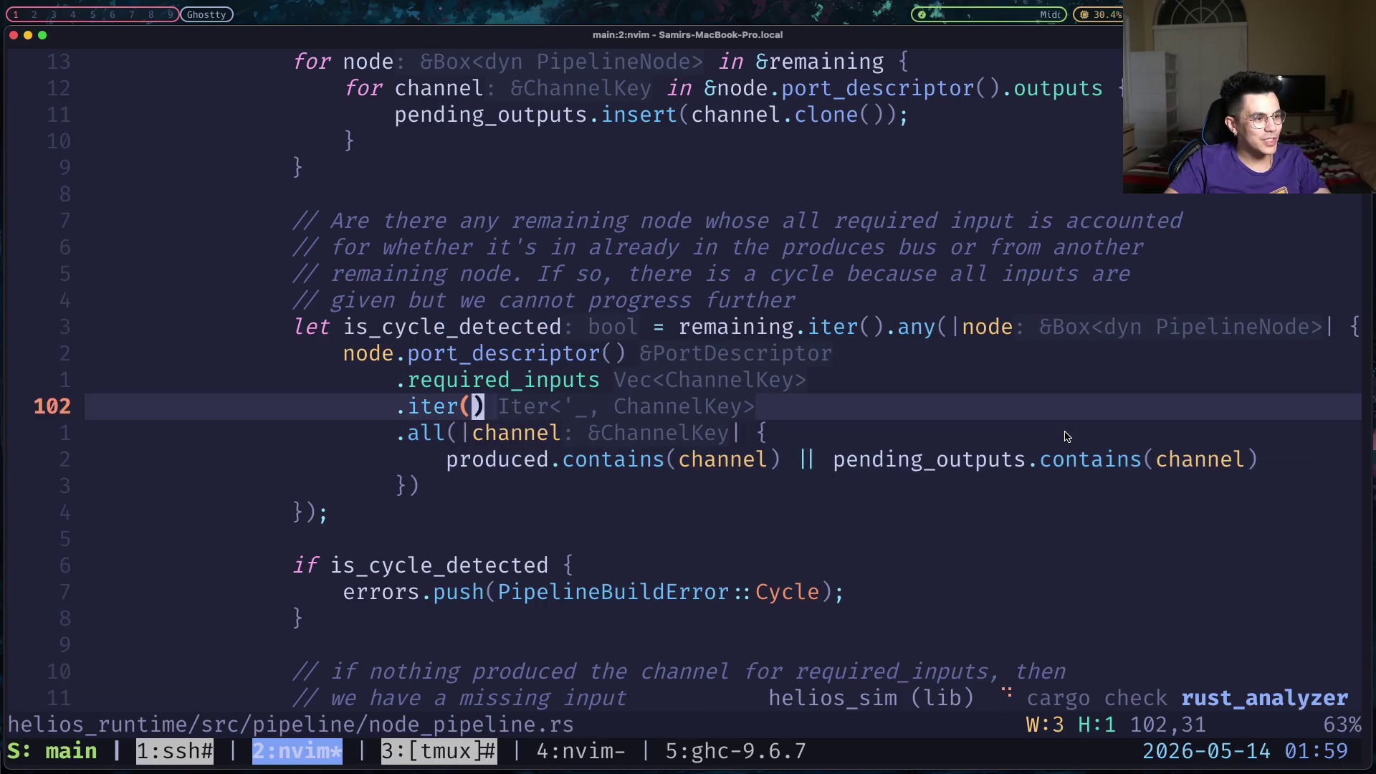
pyautogui.press('j')
pyautogui.press('j')
pyautogui.press('h')
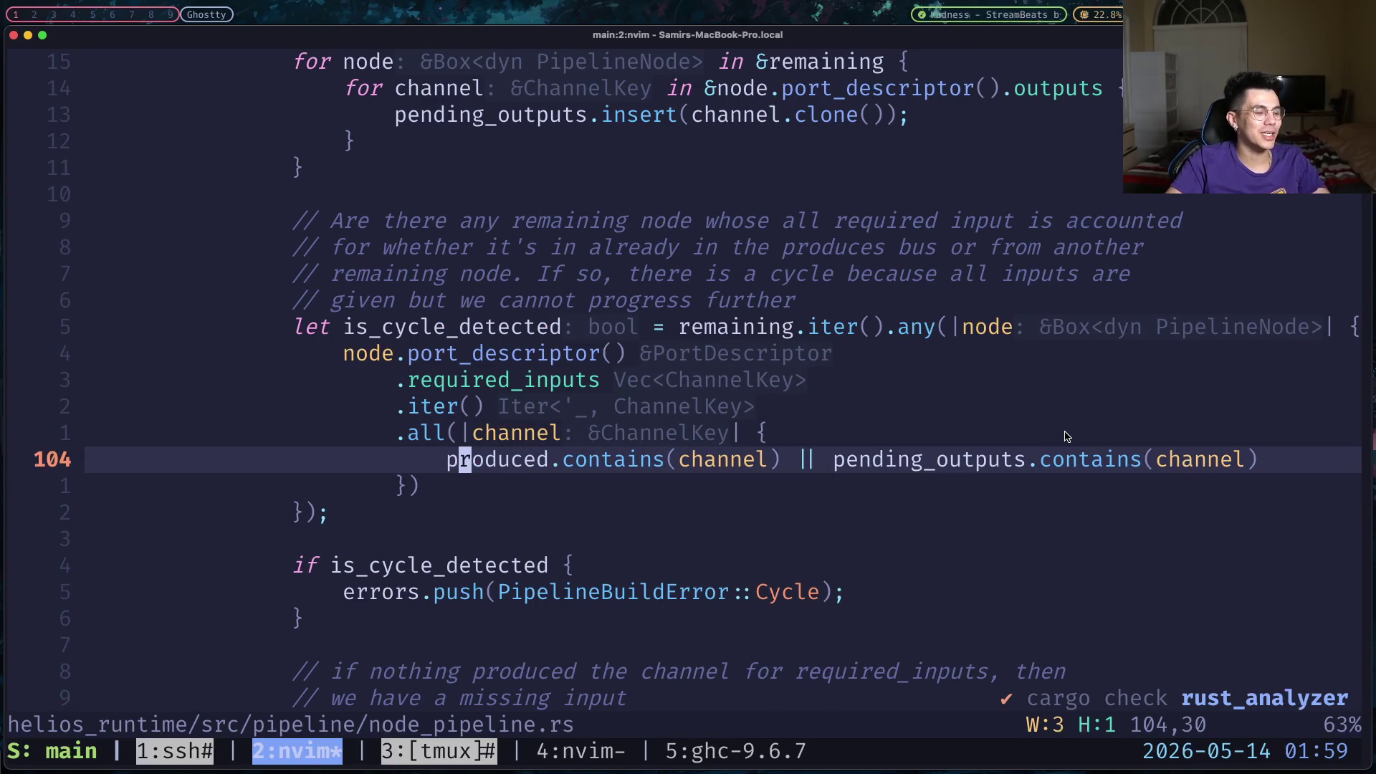
pyautogui.press('j')
pyautogui.press('k')
pyautogui.press('k')
pyautogui.press('k')
pyautogui.press('k')
pyautogui.press('k')
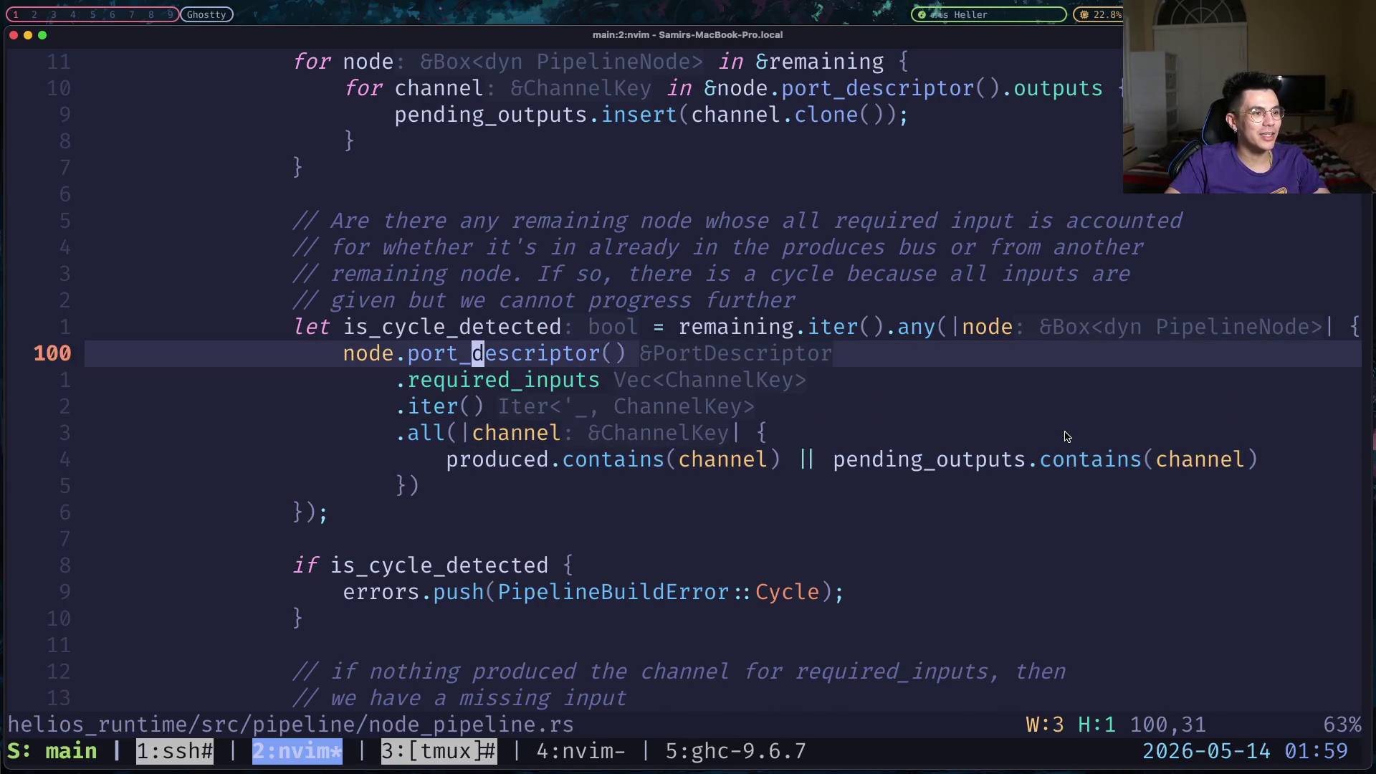
pyautogui.press('k')
pyautogui.press('w')
pyautogui.press('w')
pyautogui.press('w')
pyautogui.press('l')
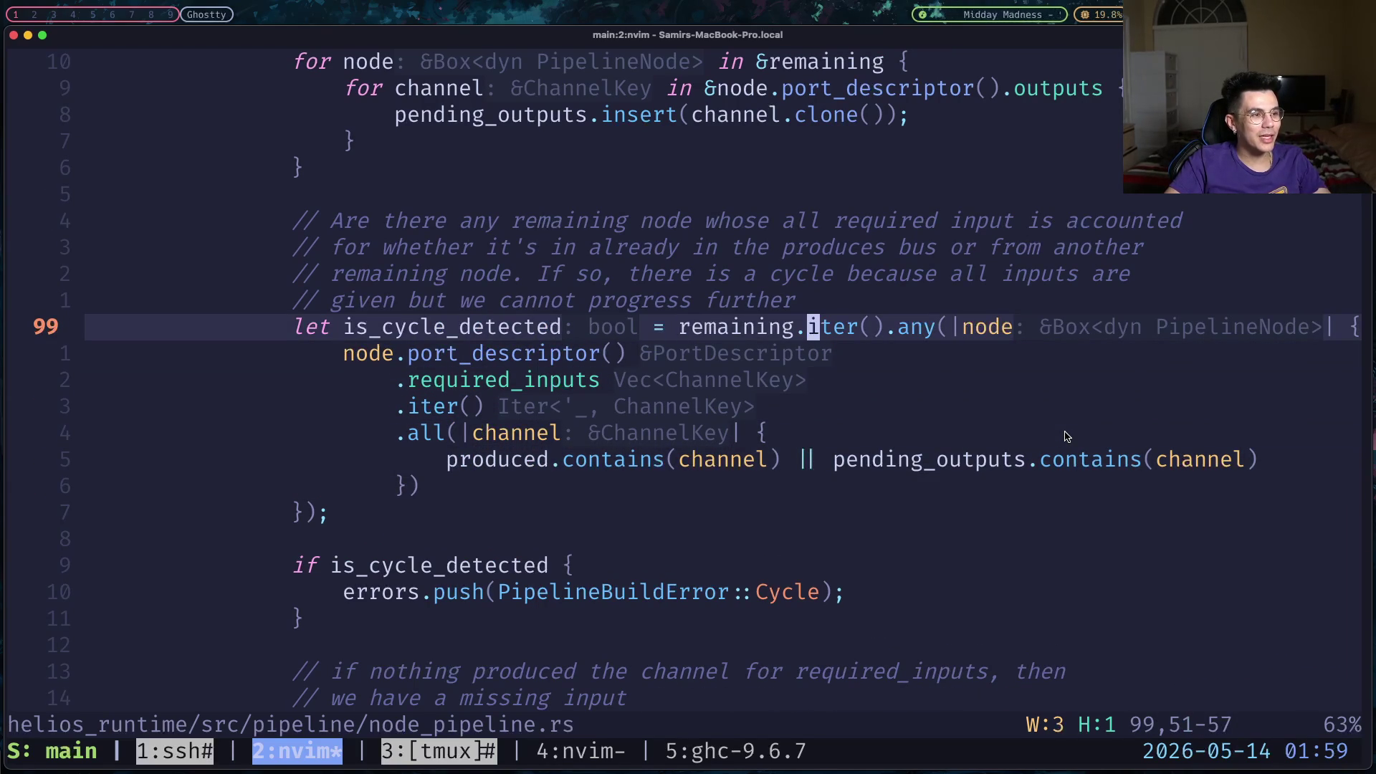
pyautogui.press('w')
pyautogui.press('j')
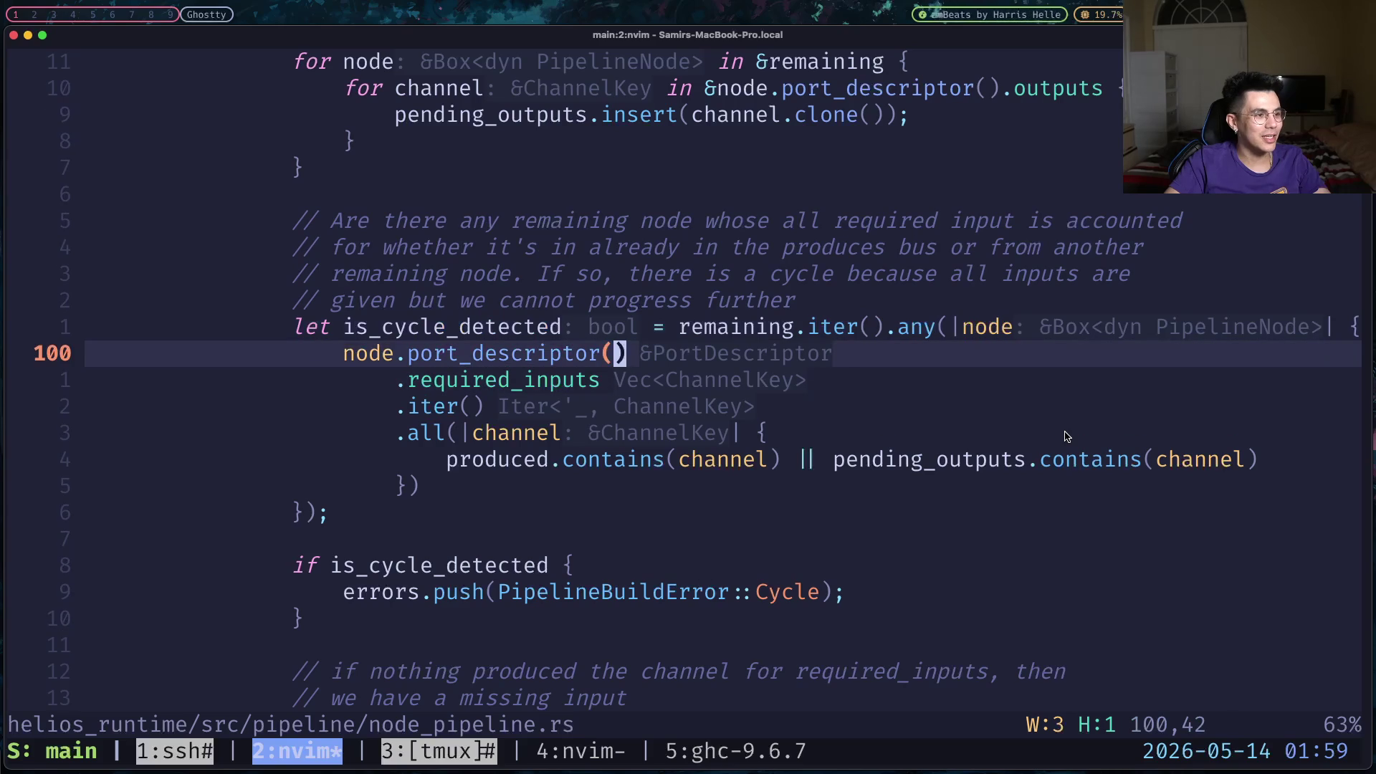
pyautogui.press('j')
pyautogui.press('j')
pyautogui.press('^')
pyautogui.press('k')
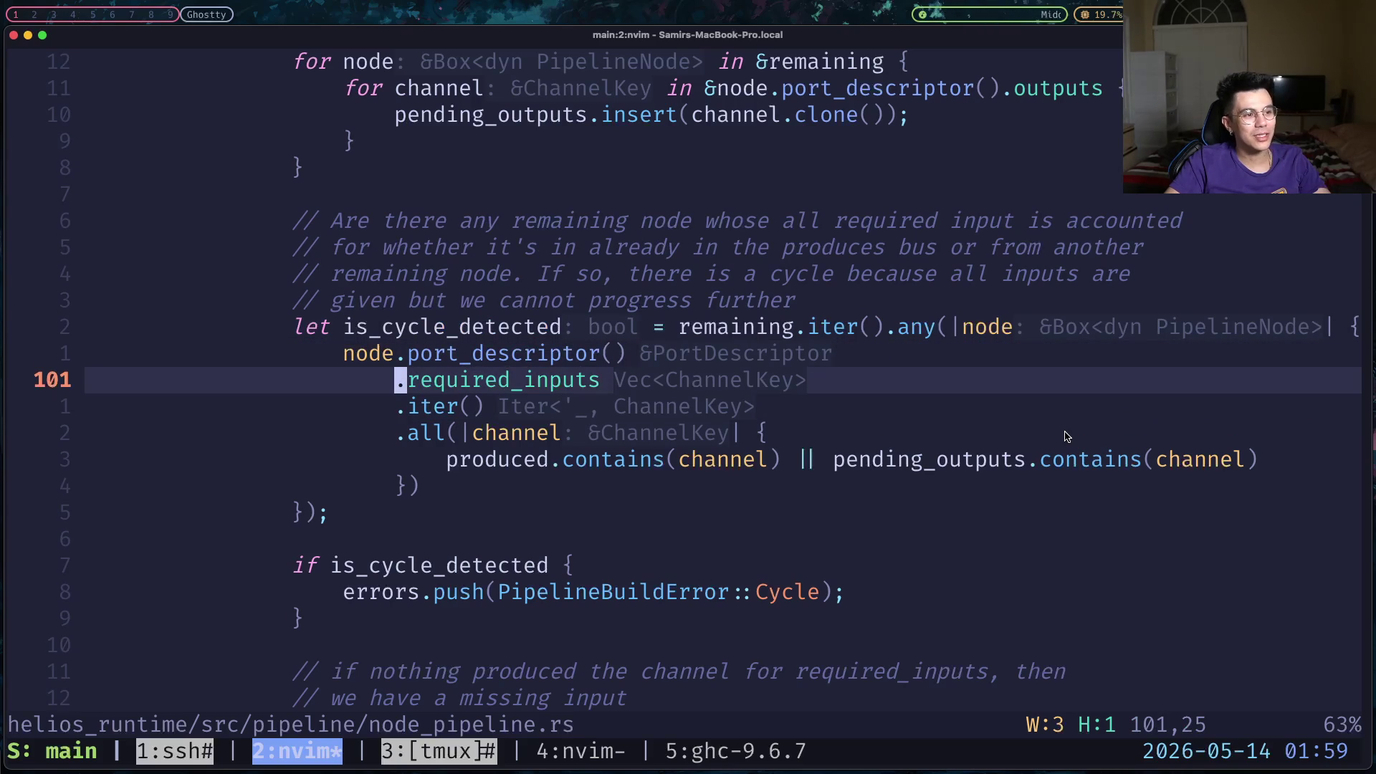
pyautogui.press('l')
pyautogui.press('j')
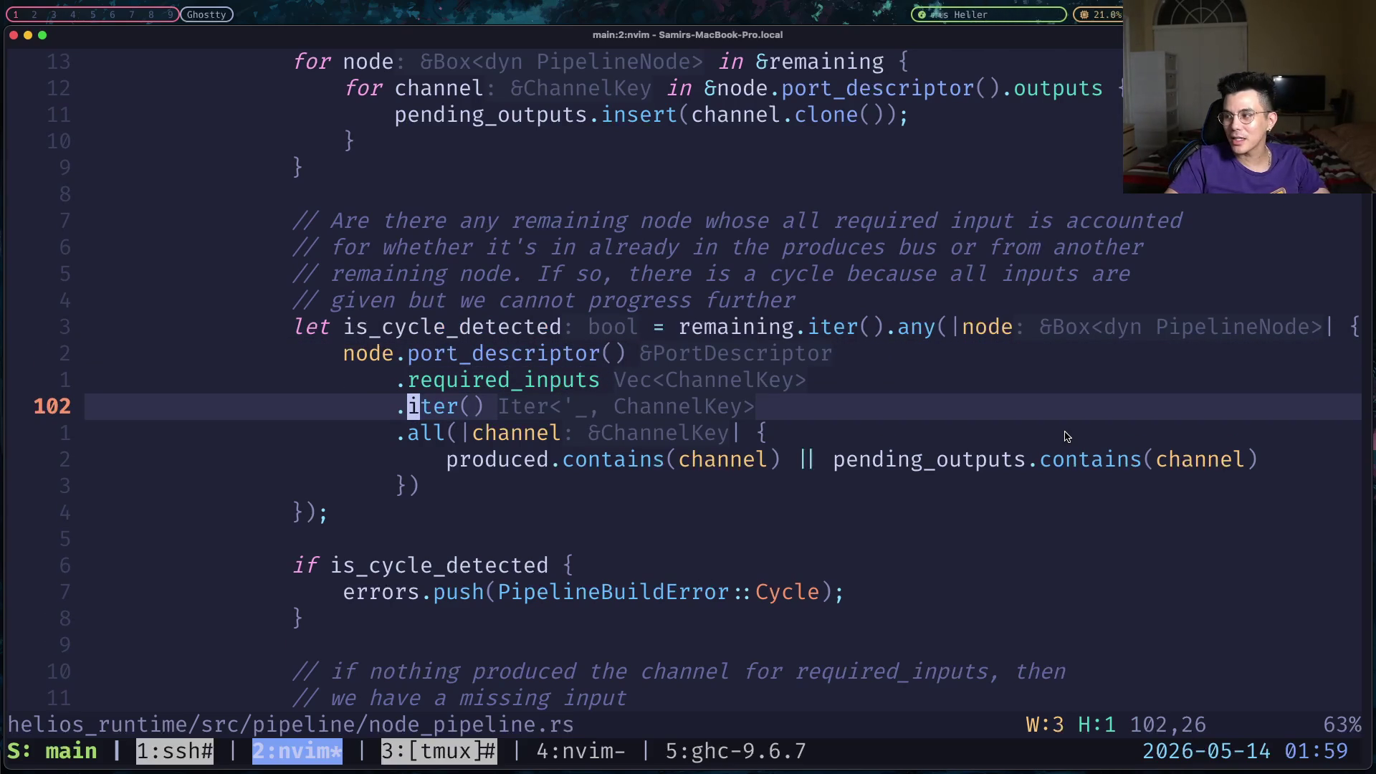
pyautogui.press('super+Tab')
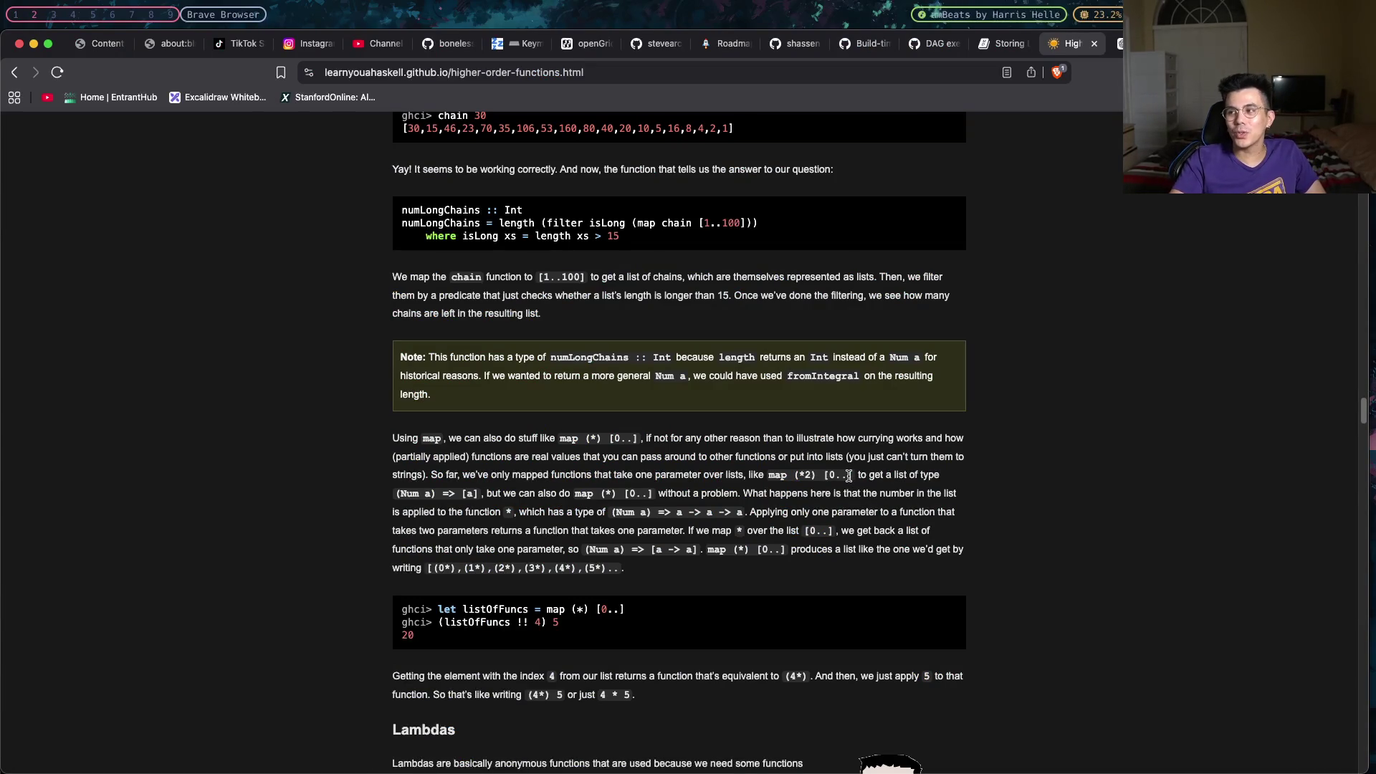
pyautogui.scroll(-1, 849, 474)
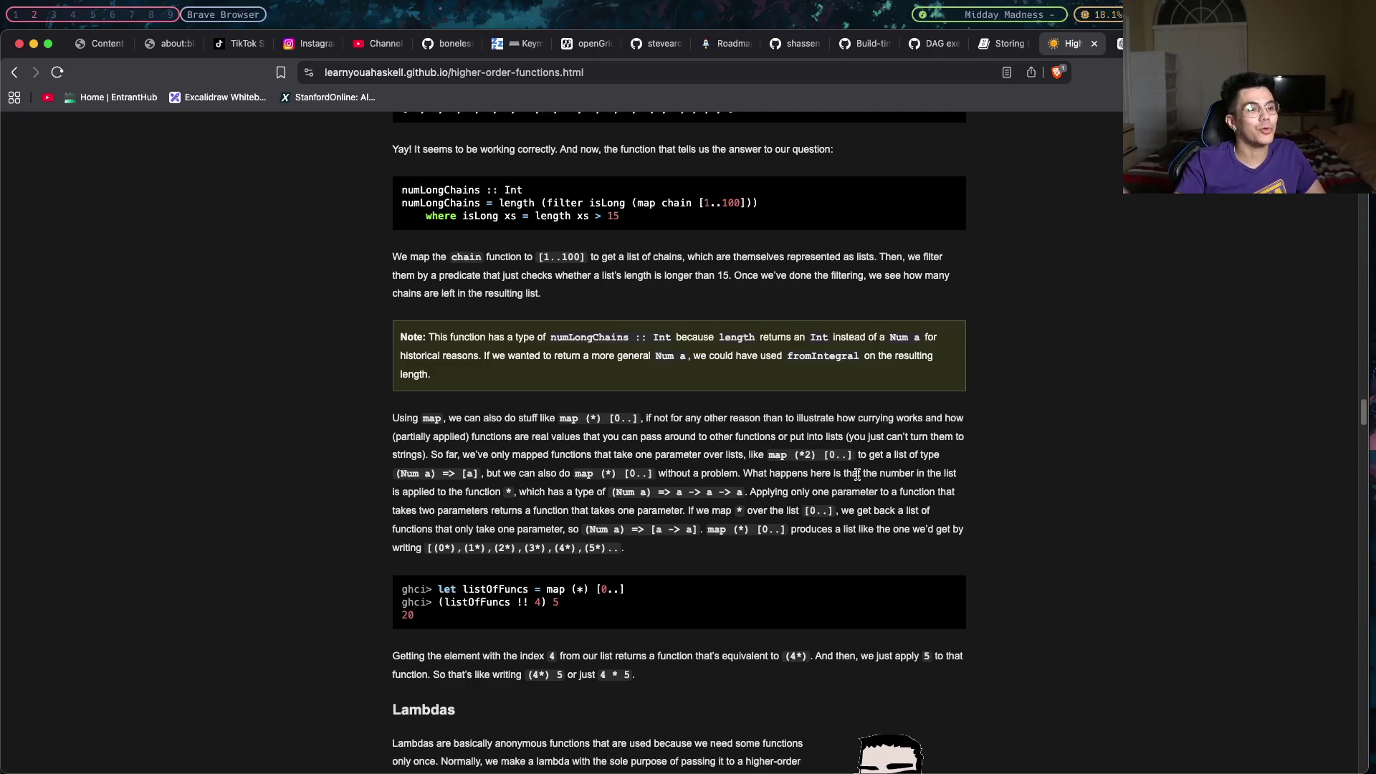
pyautogui.scroll(-1, 860, 475)
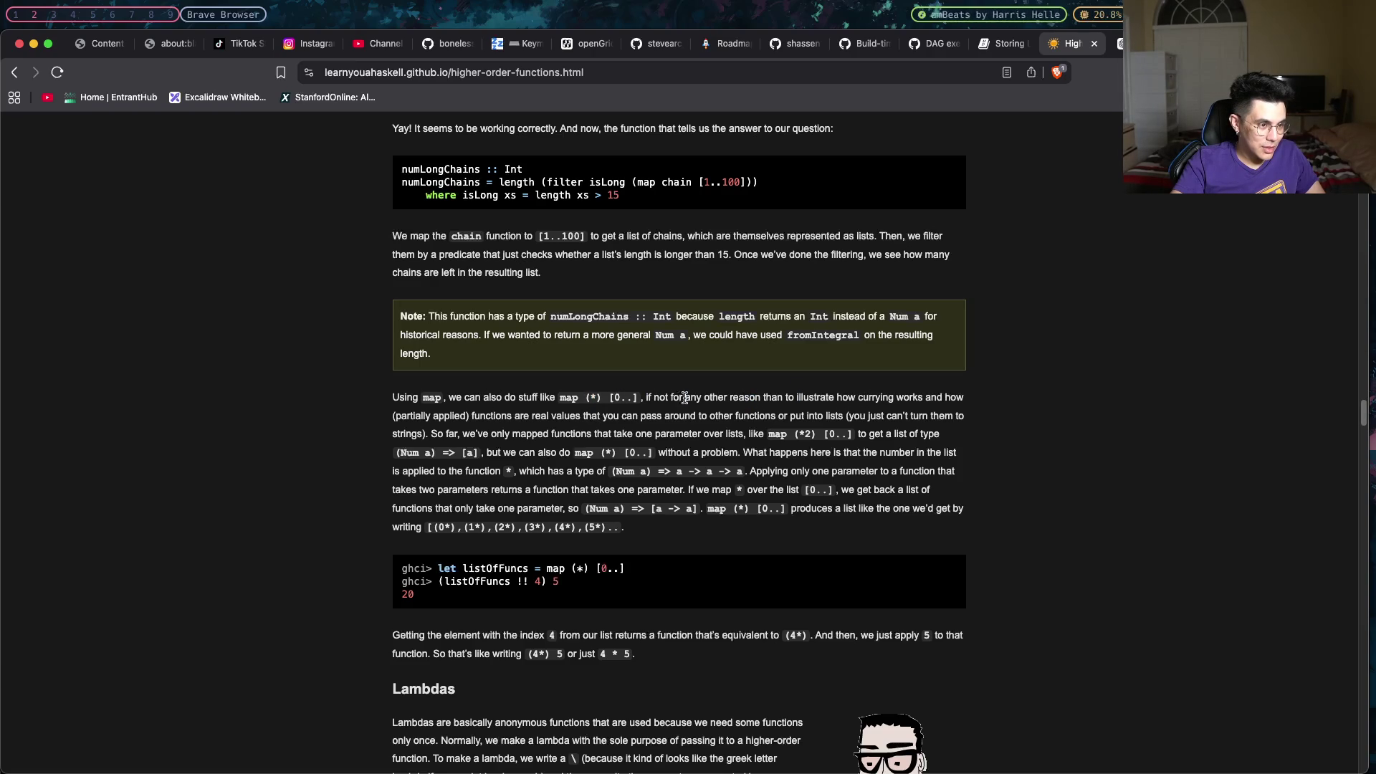
pyautogui.moveTo(672, 397)
pyautogui.mouseDown()
pyautogui.moveTo(591, 411)
pyautogui.moveTo(784, 416)
pyautogui.mouseUp()
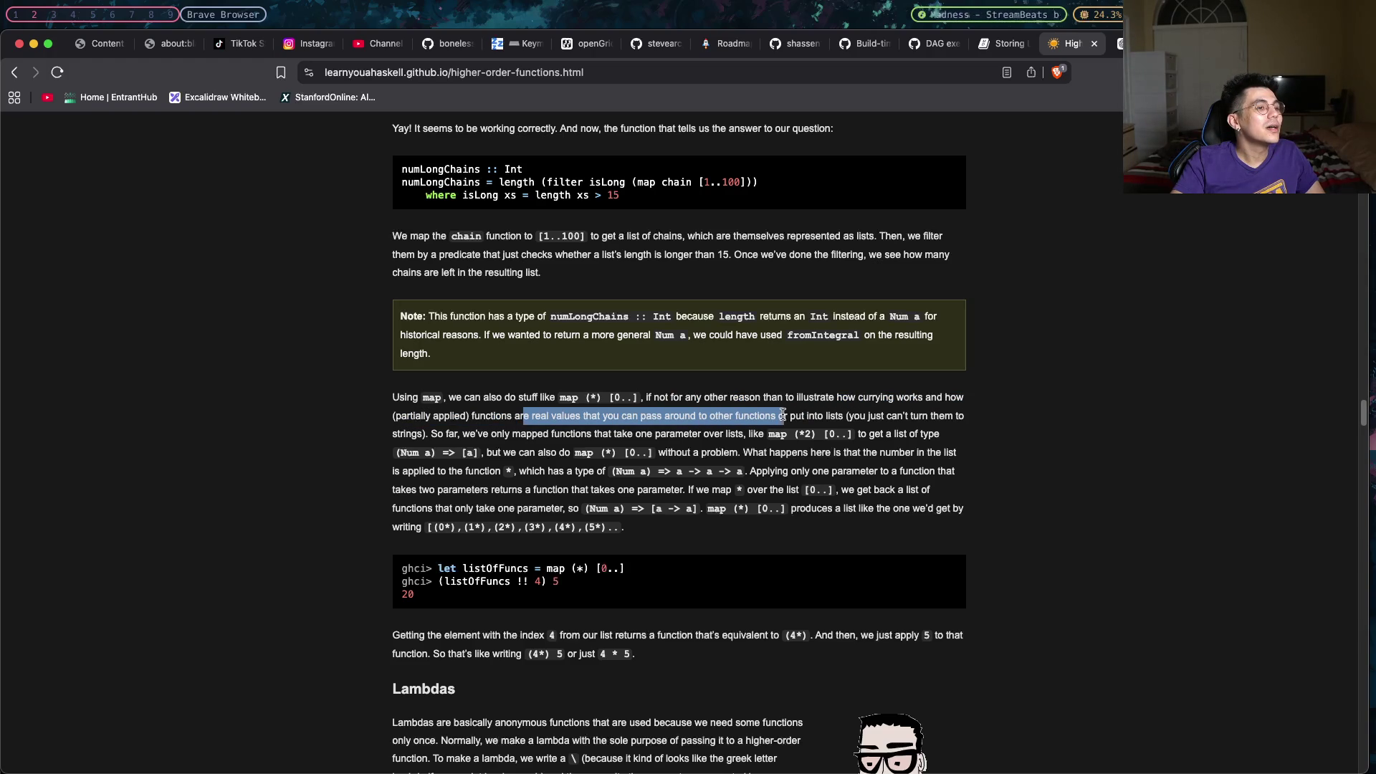
pyautogui.moveTo(848, 415)
pyautogui.mouseDown()
pyautogui.moveTo(946, 425)
pyautogui.moveTo(432, 432)
pyautogui.mouseUp()
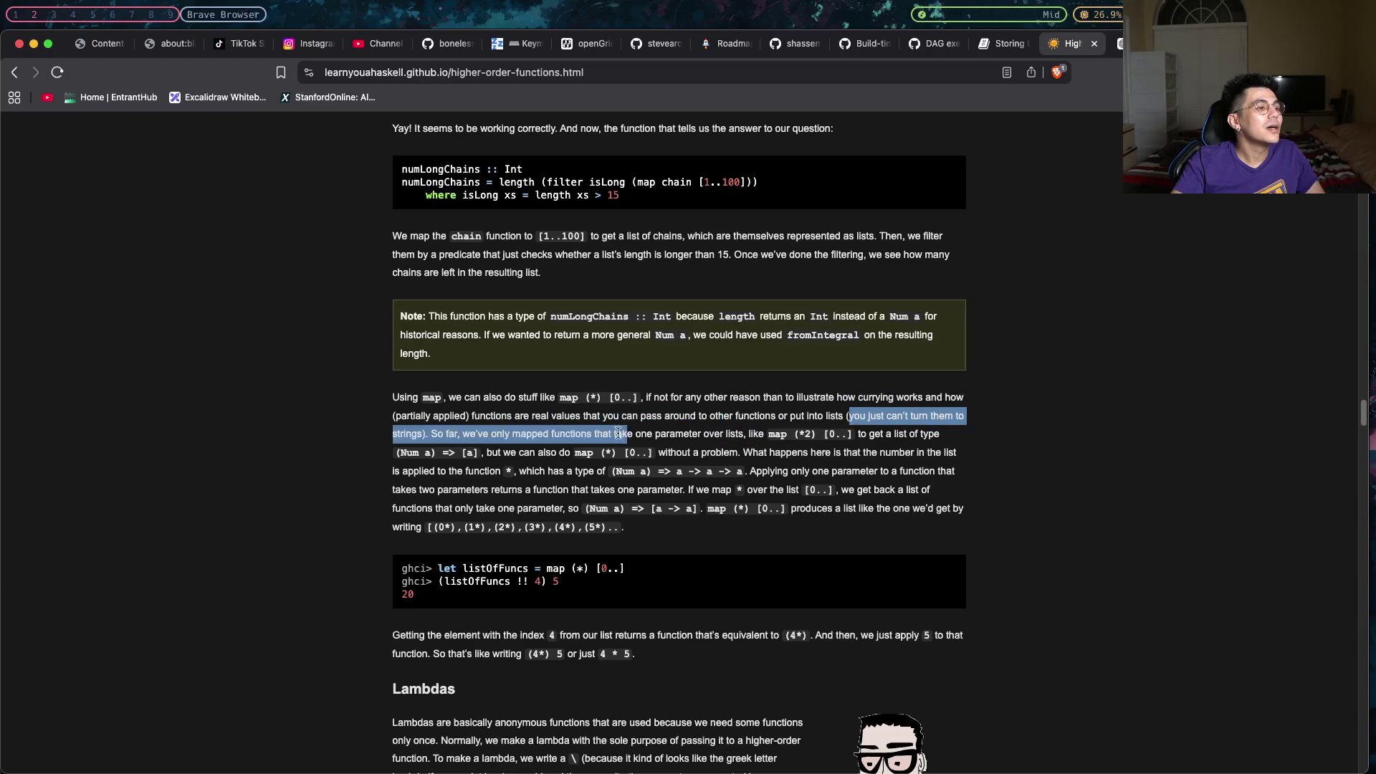
pyautogui.click(426, 432)
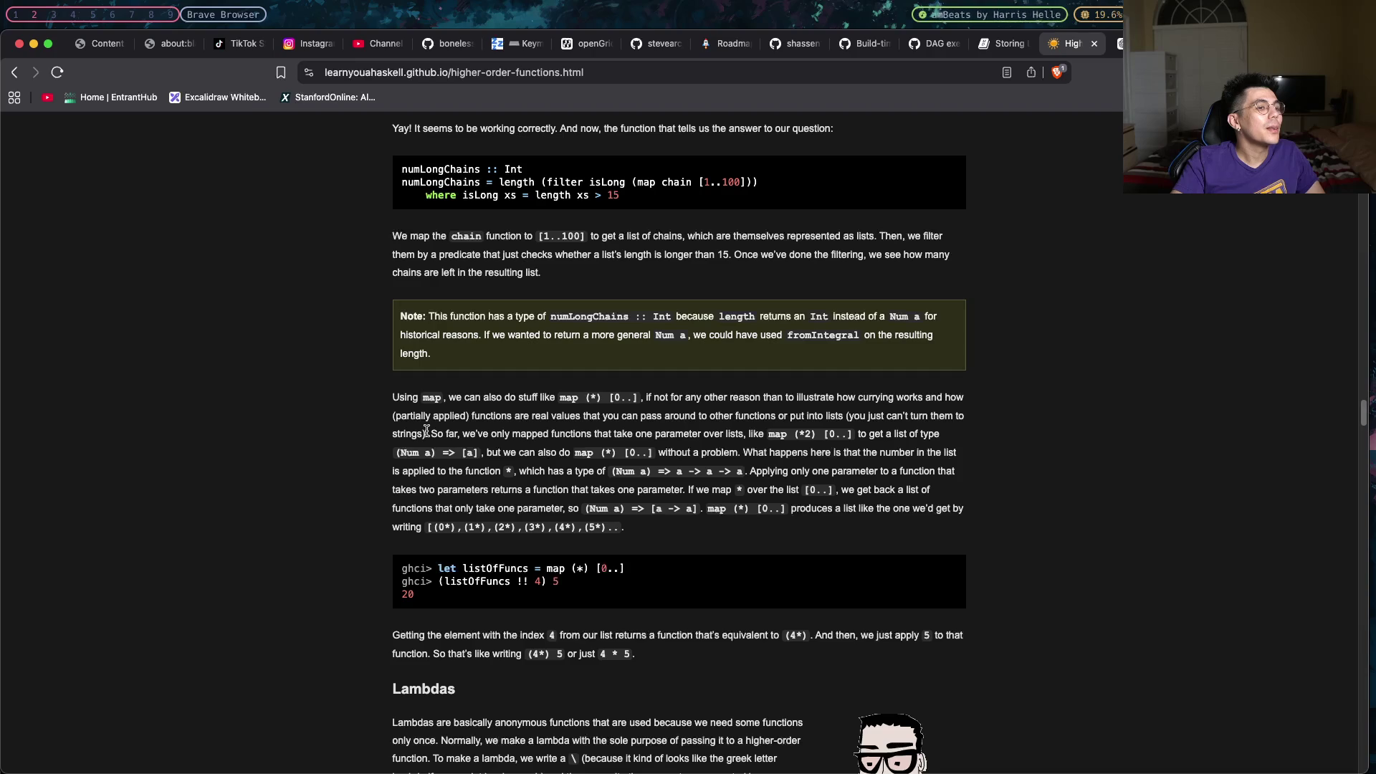
pyautogui.moveTo(427, 433); pyautogui.dragTo(837, 417)
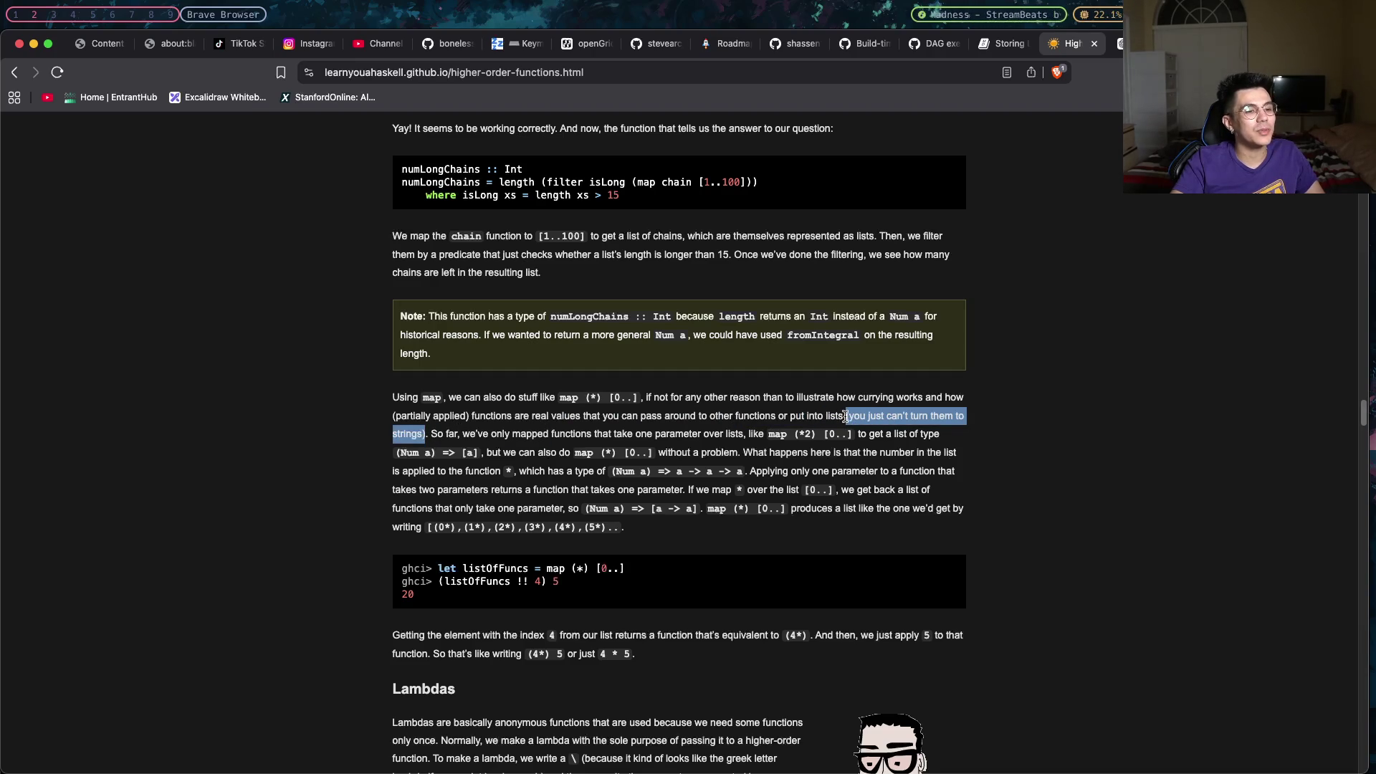
pyautogui.click(846, 417)
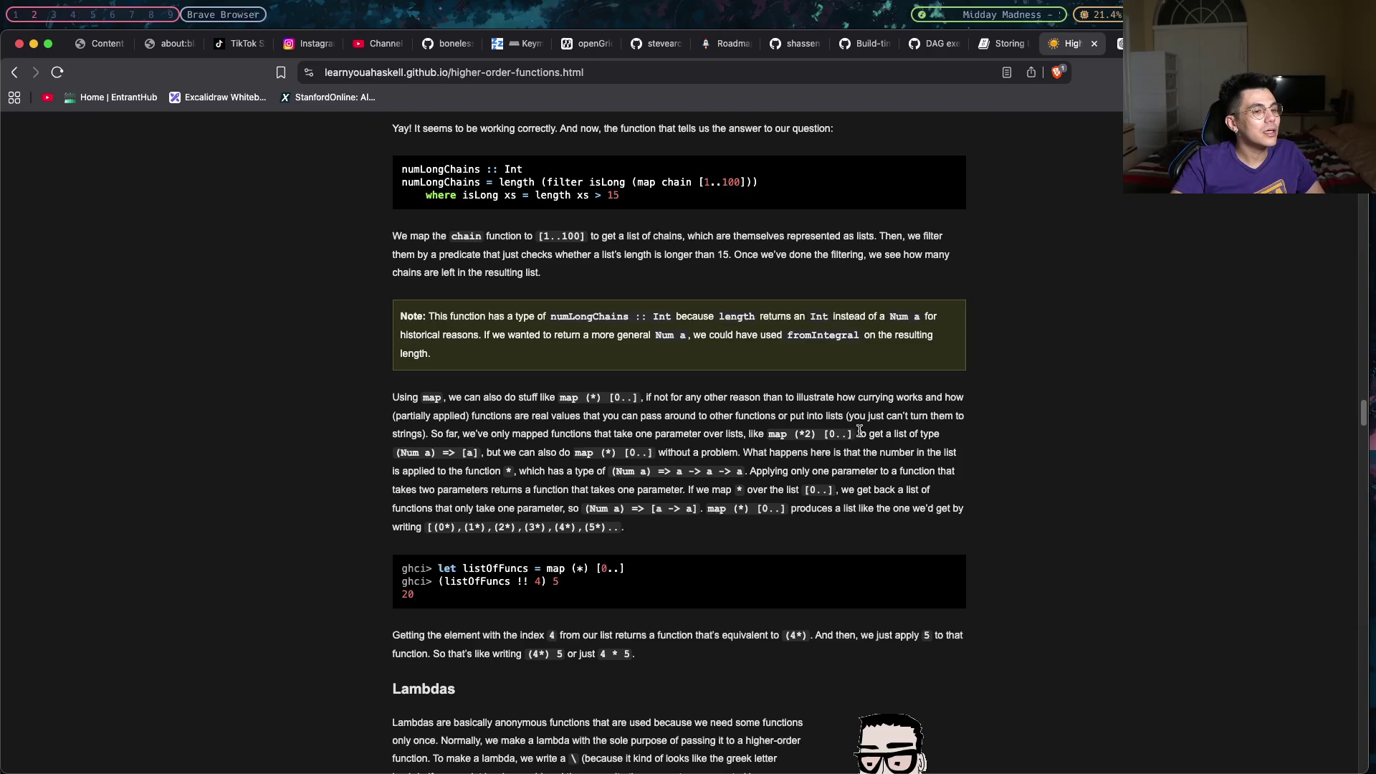
pyautogui.moveTo(797, 433); pyautogui.dragTo(824, 434)
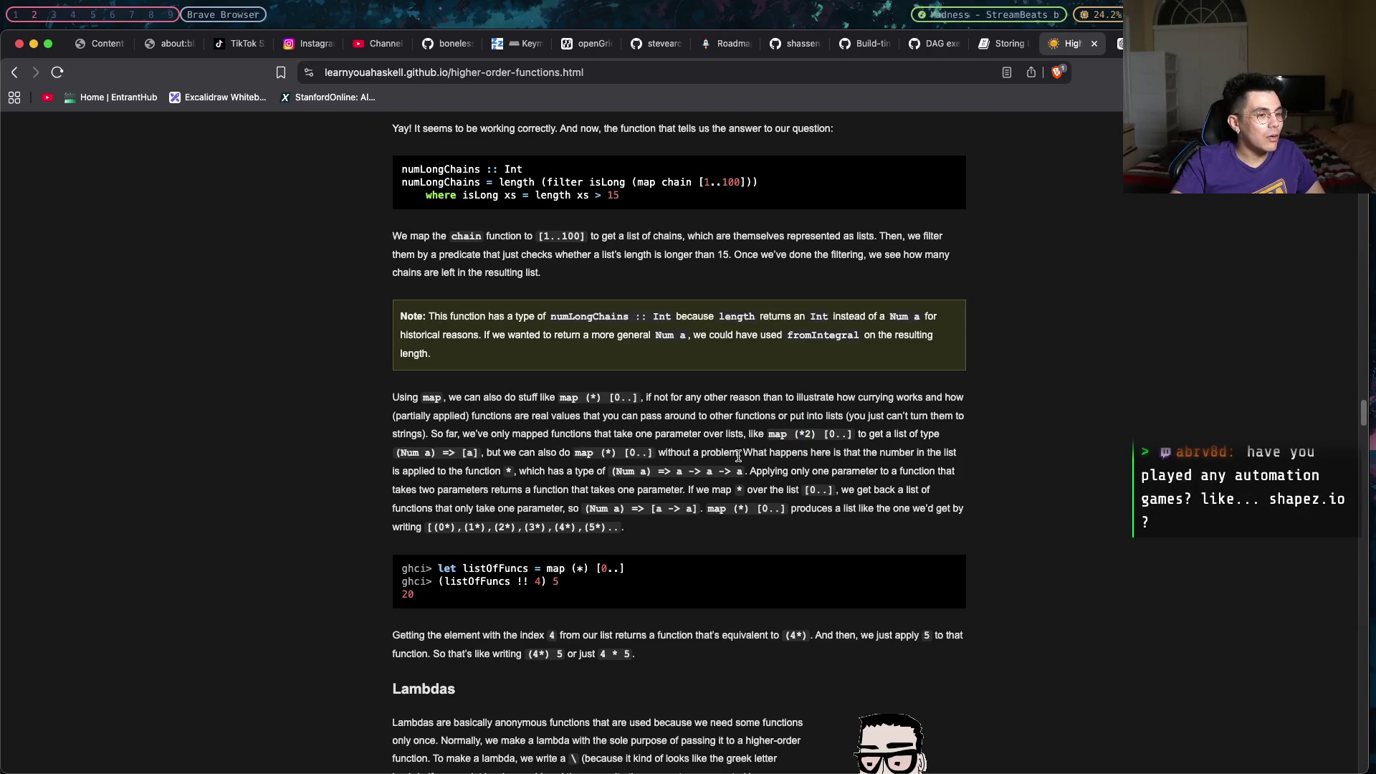
pyautogui.moveTo(740, 456); pyautogui.dragTo(589, 454)
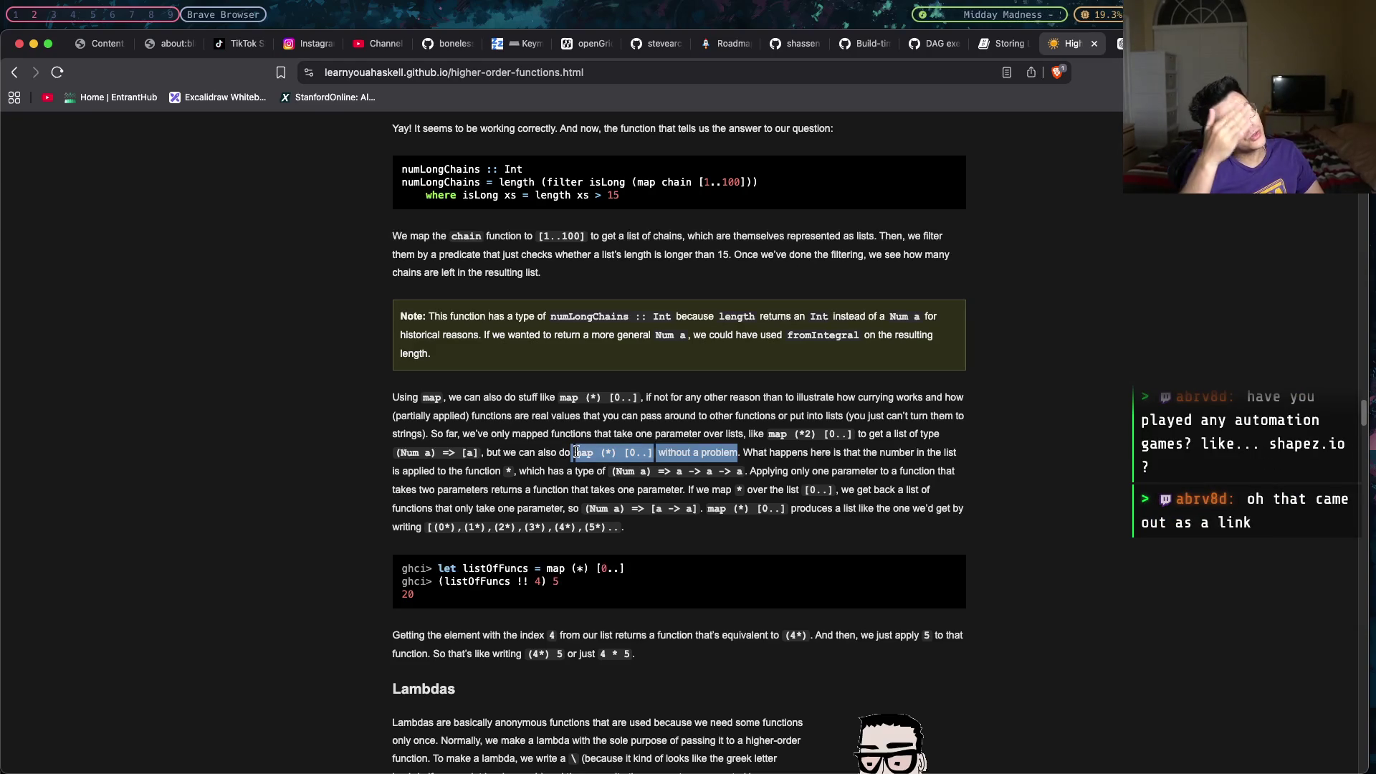
# Highlight the map (*) [0..] expression and the phrase 'we can also do map (*) [0..]' in turn.
pyautogui.click(578, 454)
pyautogui.moveTo(601, 456)
pyautogui.mouseDown()
pyautogui.moveTo(644, 453)
pyautogui.moveTo(628, 457)
pyautogui.mouseUp()
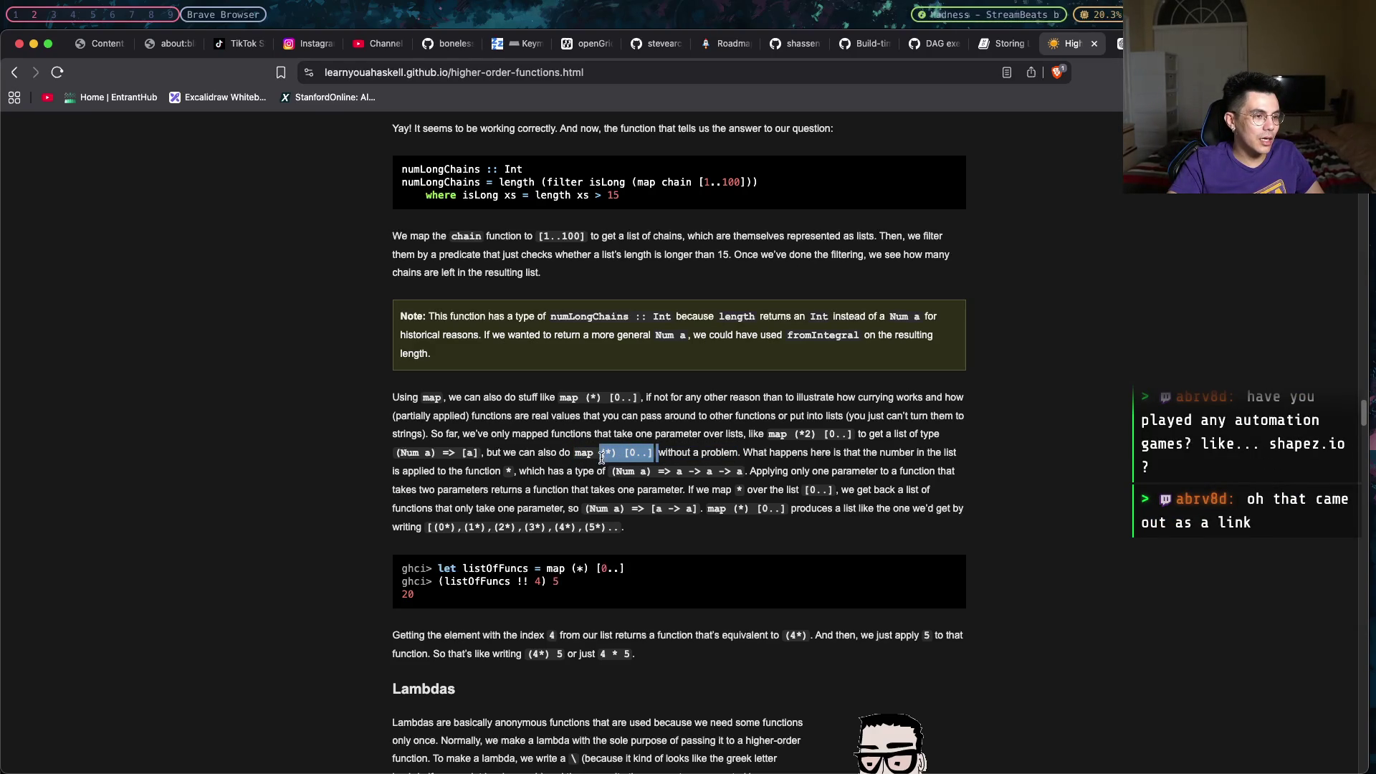
pyautogui.moveTo(601, 456); pyautogui.dragTo(659, 457)
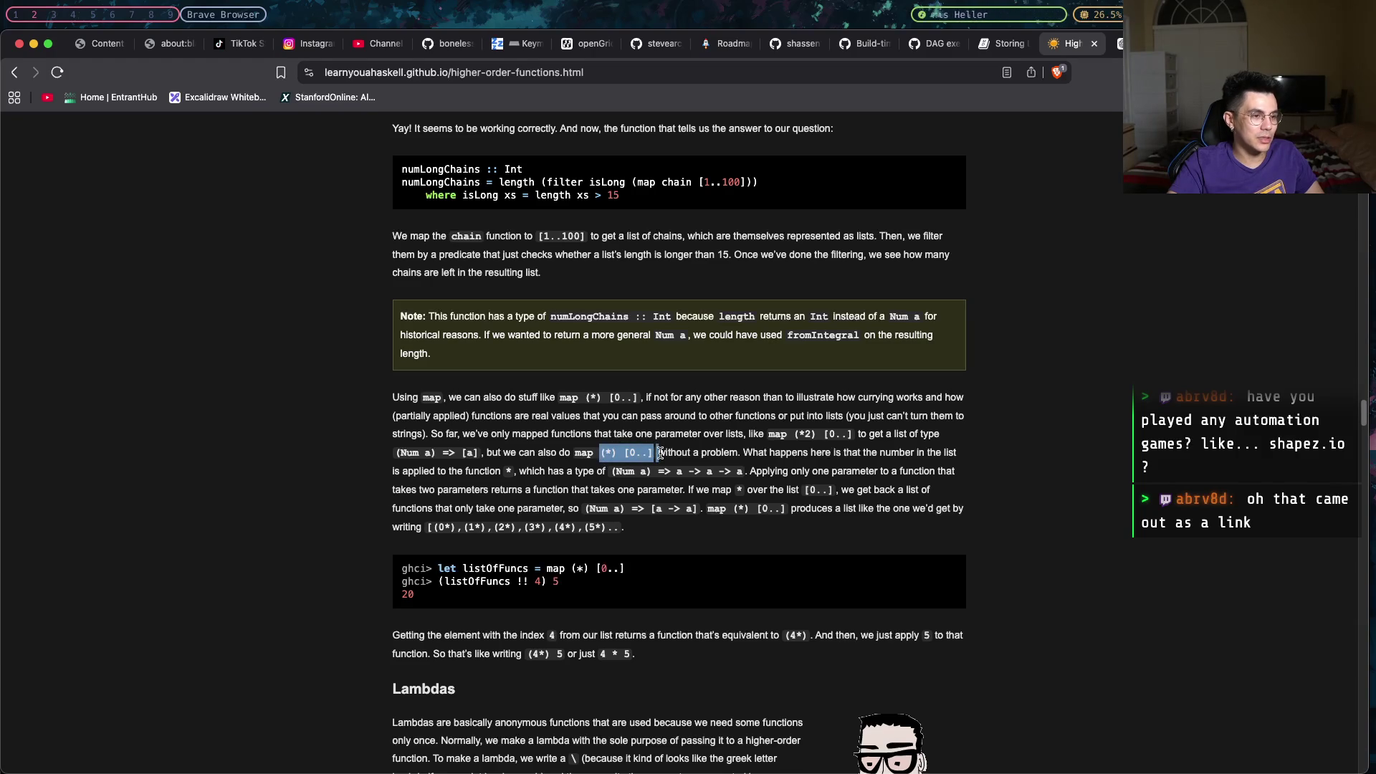
pyautogui.moveTo(576, 455)
pyautogui.mouseDown()
pyautogui.moveTo(621, 453)
pyautogui.moveTo(610, 456)
pyautogui.mouseUp()
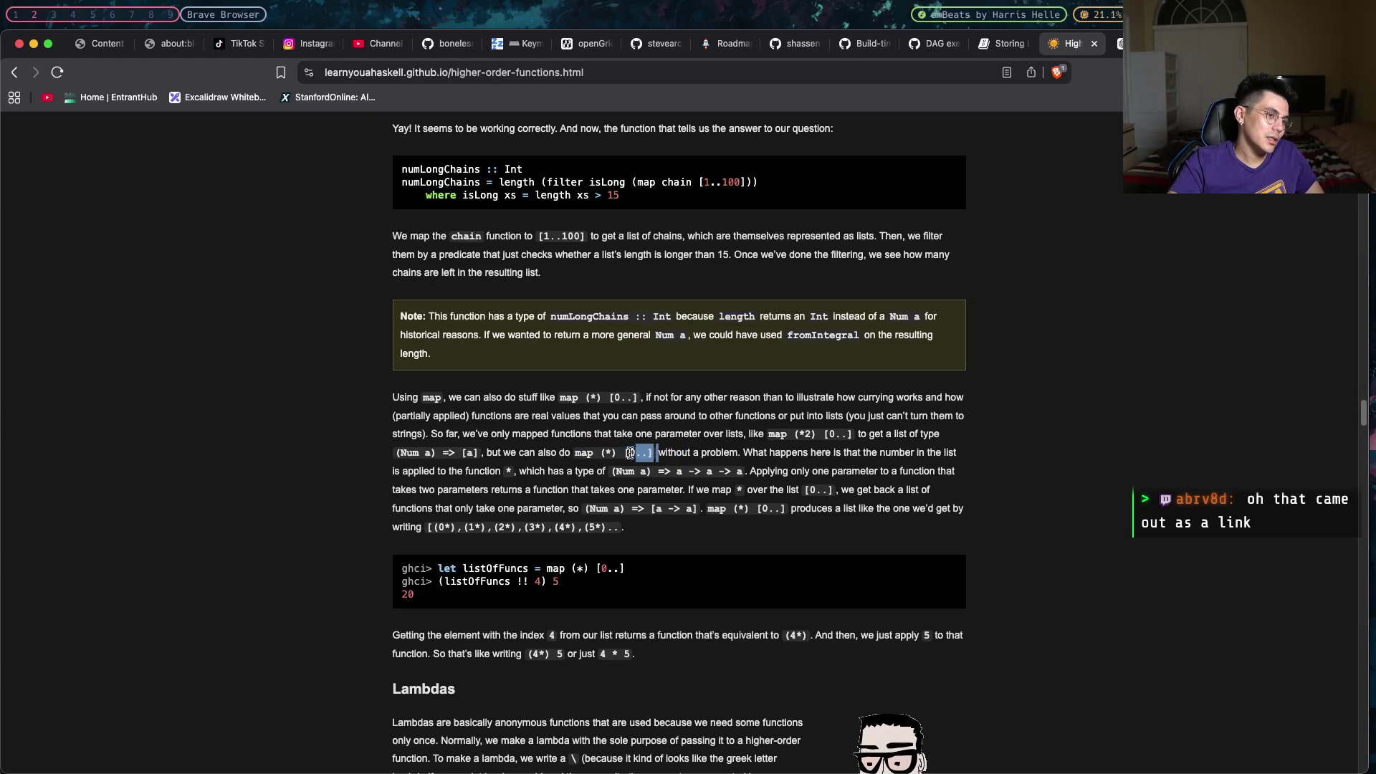
pyautogui.click(609, 453)
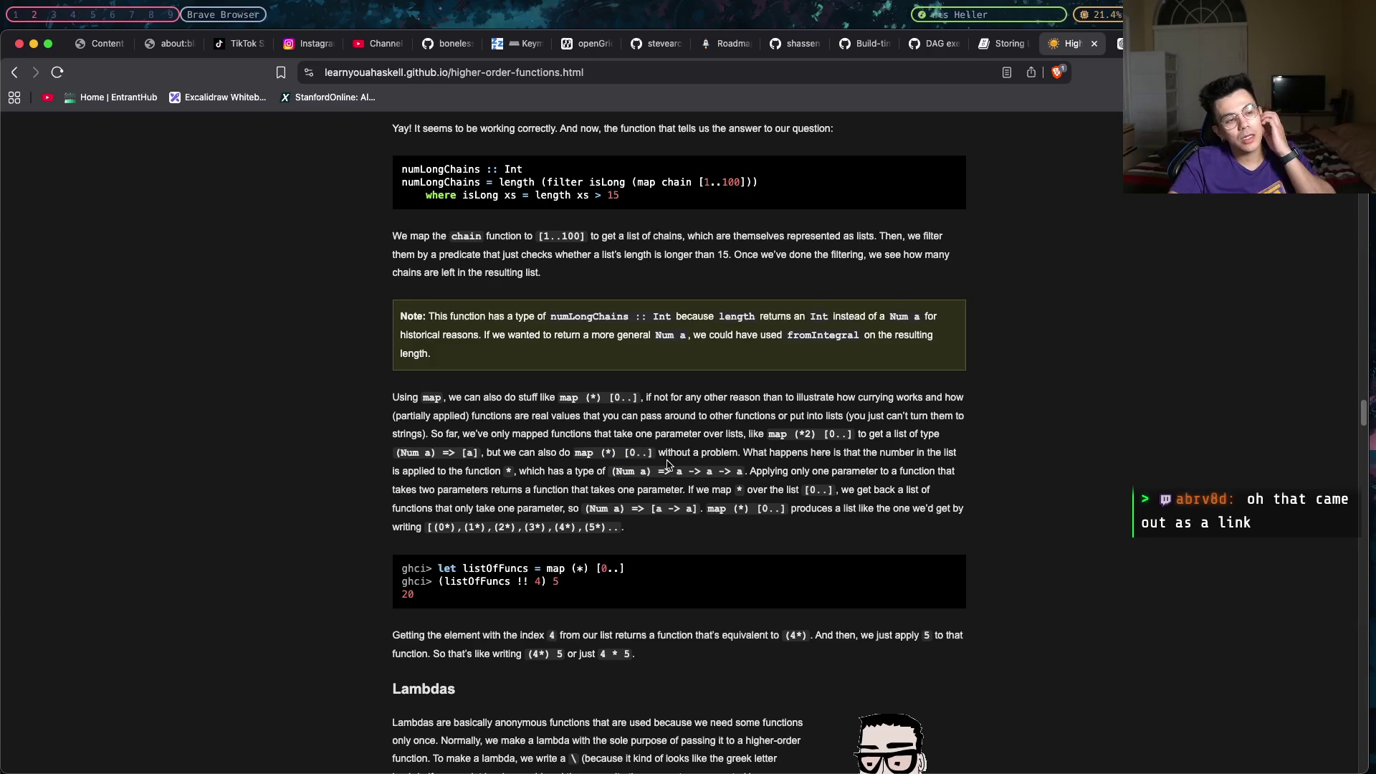
pyautogui.moveTo(653, 454); pyautogui.dragTo(508, 457)
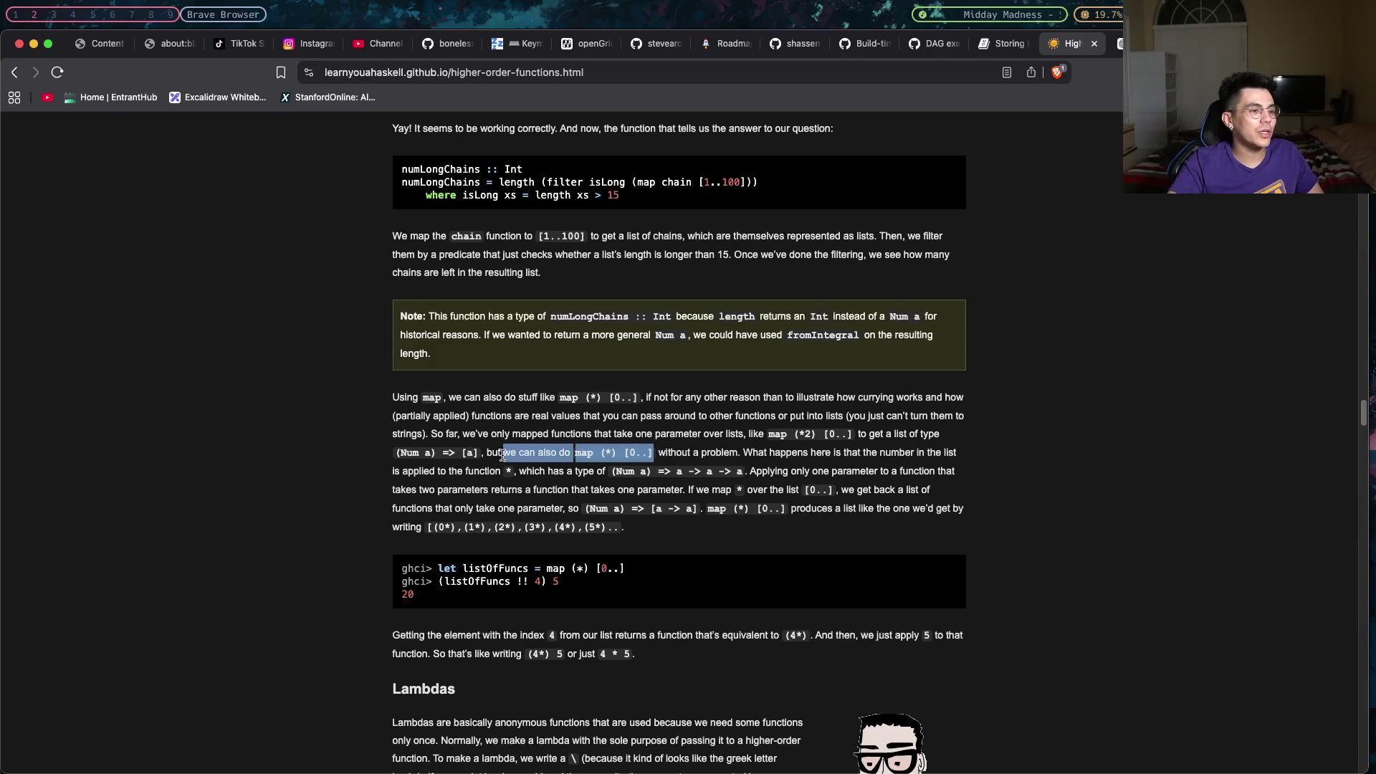
pyautogui.click(524, 445)
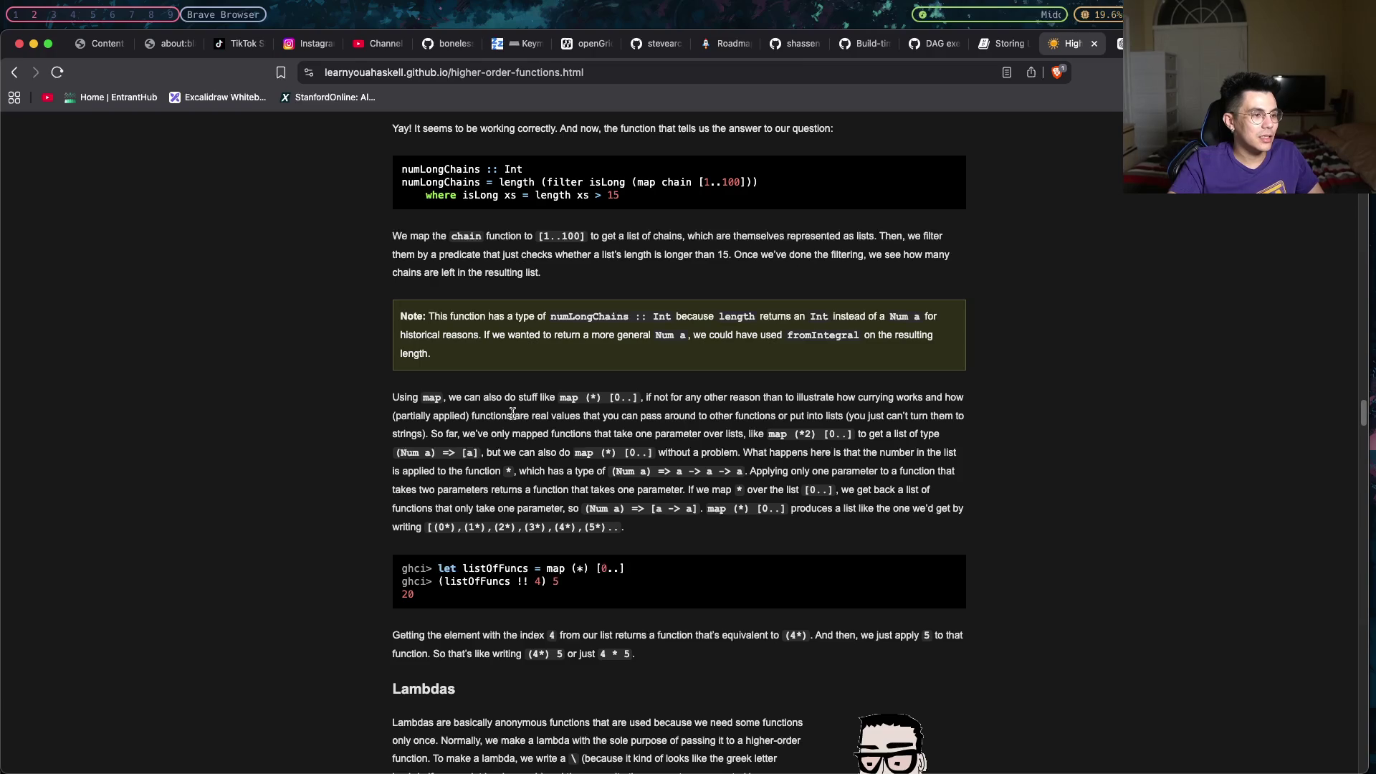
# Highlight the a -> a -> a type and the 0 in [0..], then load shapez.io in a new tab.
pyautogui.moveTo(674, 471); pyautogui.dragTo(741, 472)
pyautogui.click(724, 471)
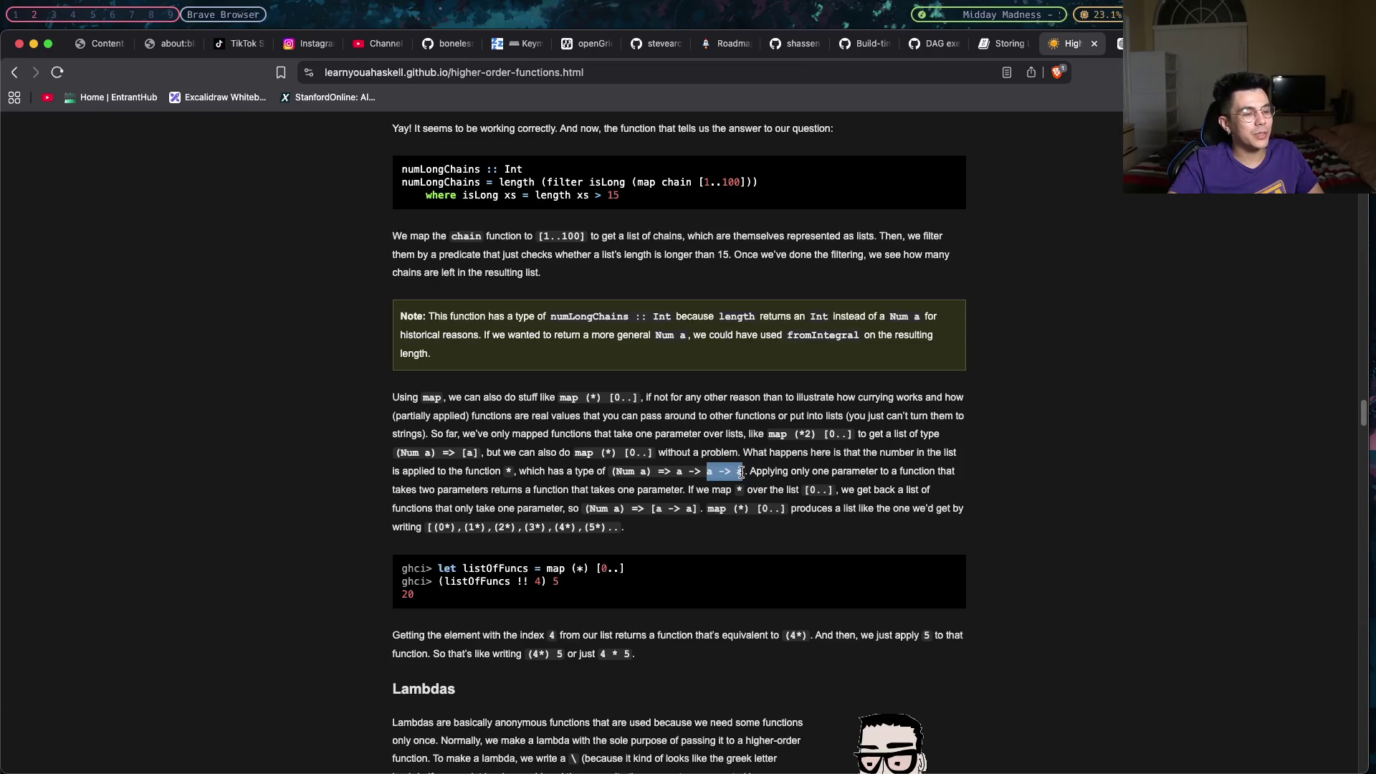
pyautogui.moveTo(635, 446); pyautogui.dragTo(628, 449)
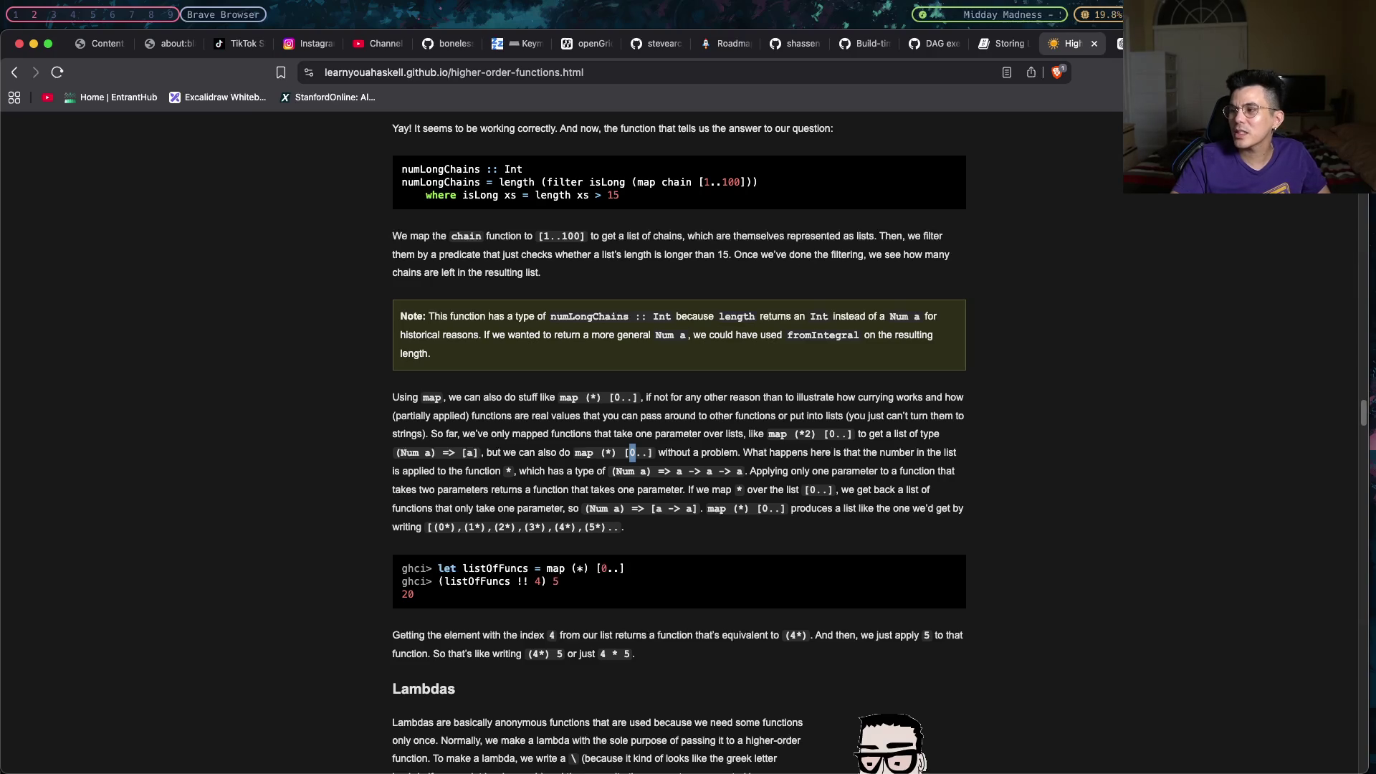
pyautogui.press('super+Tab')
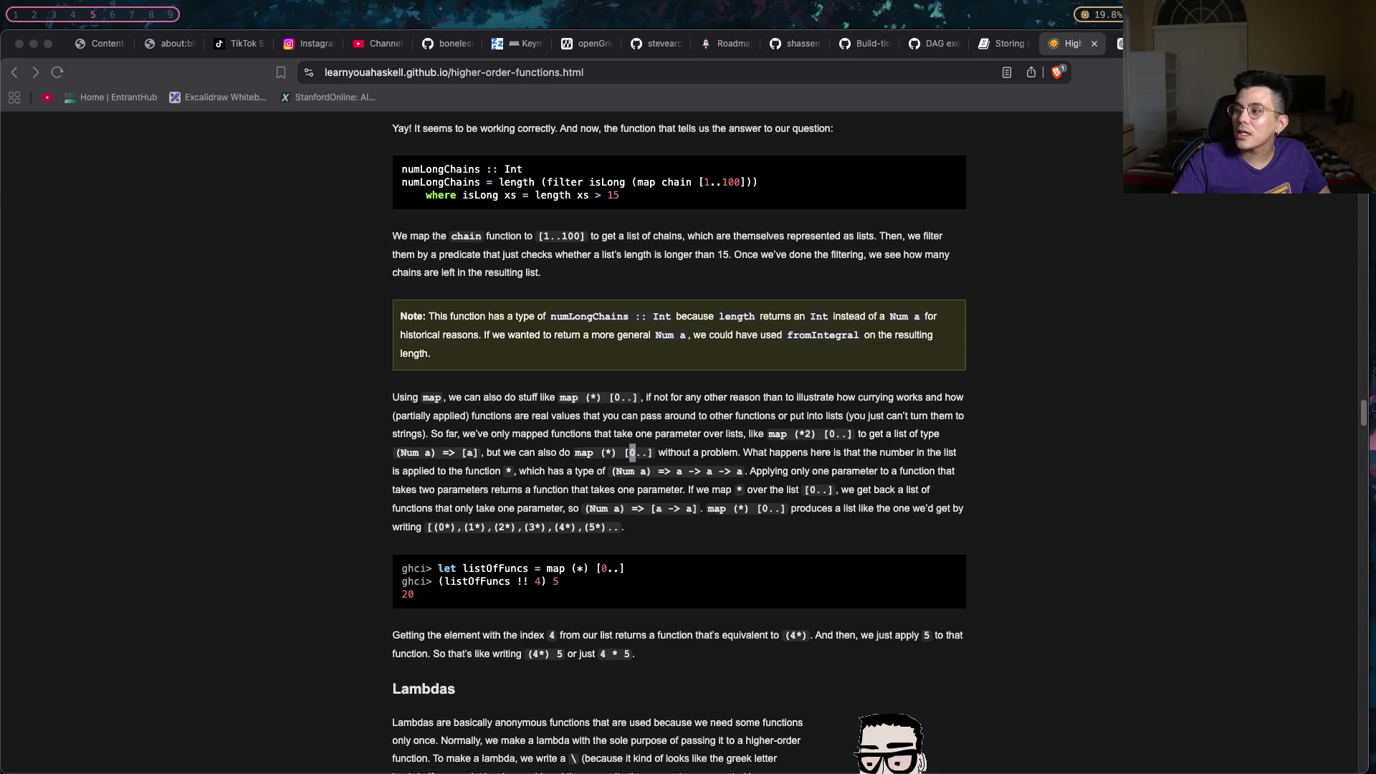
pyautogui.press('Return')
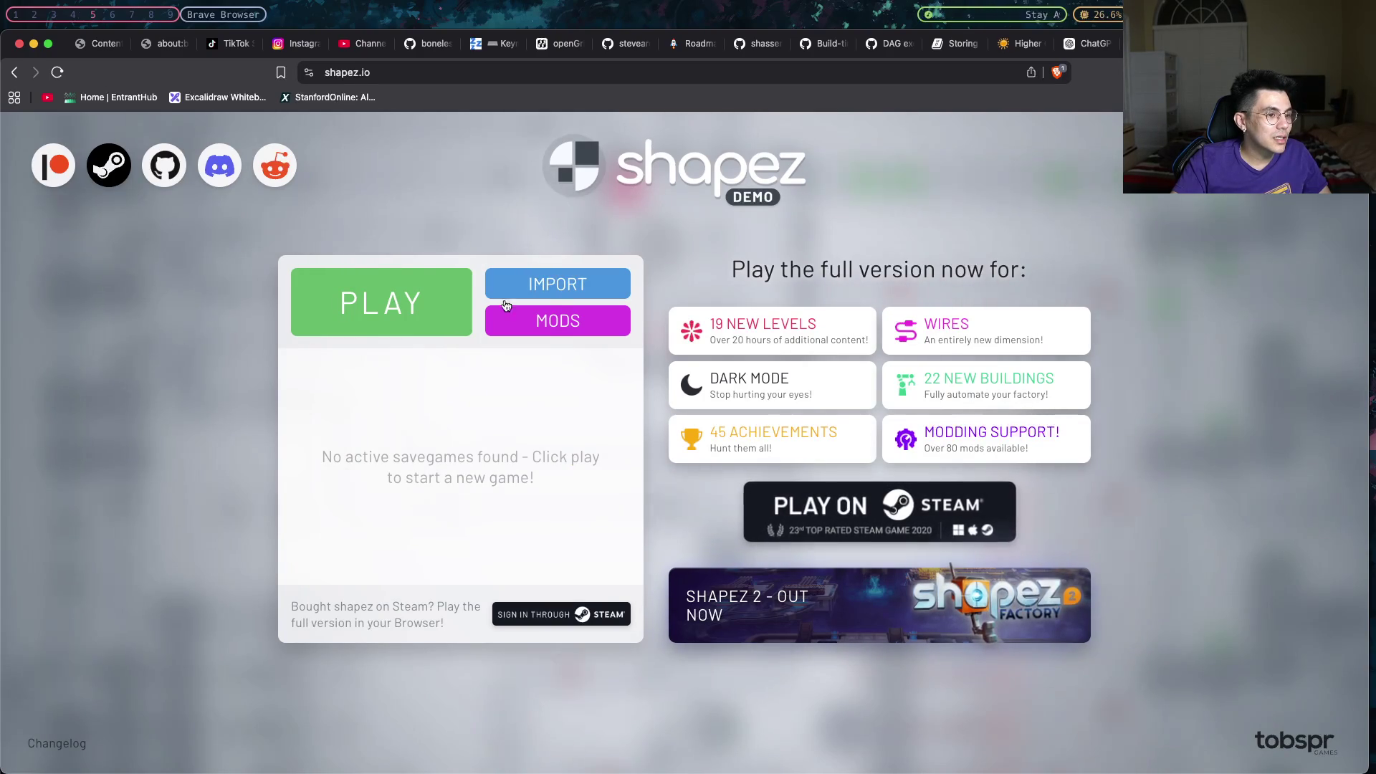
# Start a new game, place an extractor on the circle deposit and lay a belt from it into the hub.
pyautogui.click(404, 269)
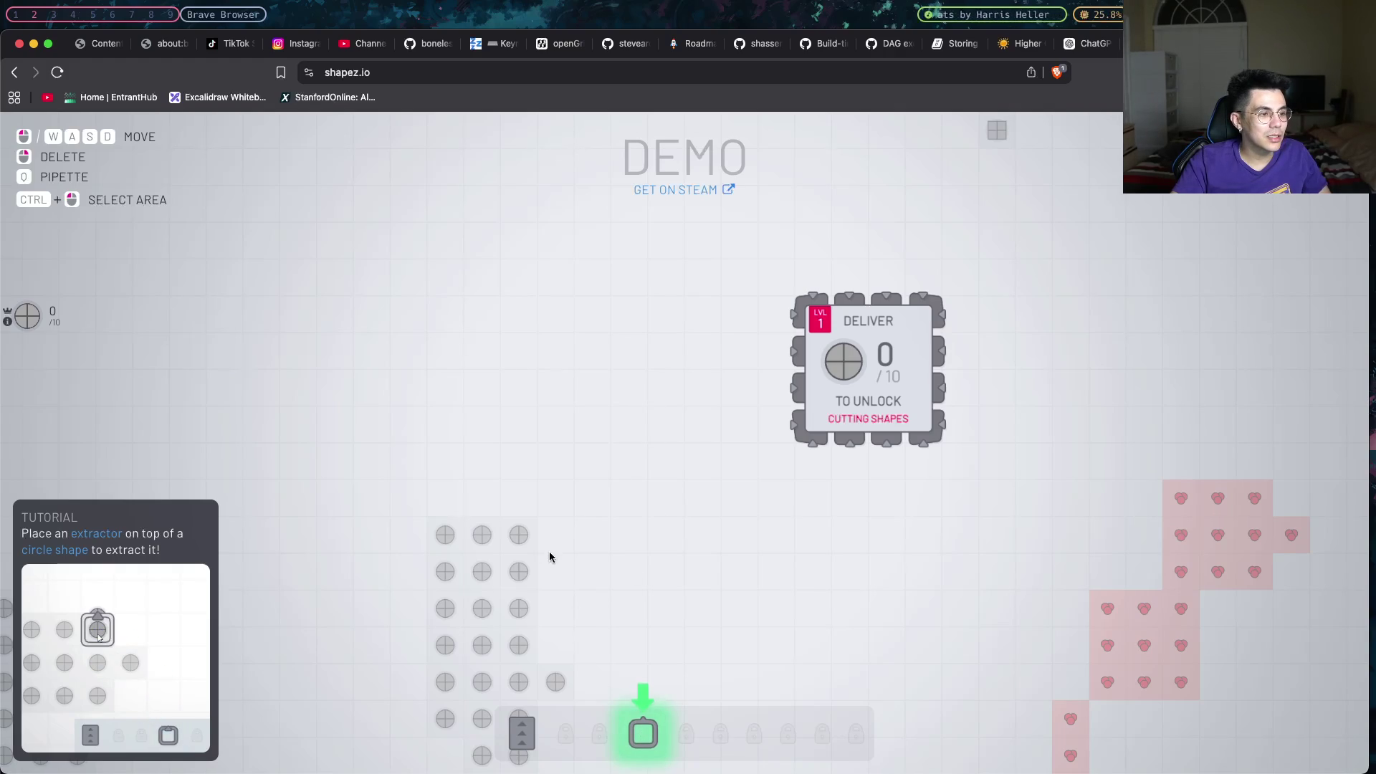
pyautogui.press('4')
pyautogui.click(524, 536)
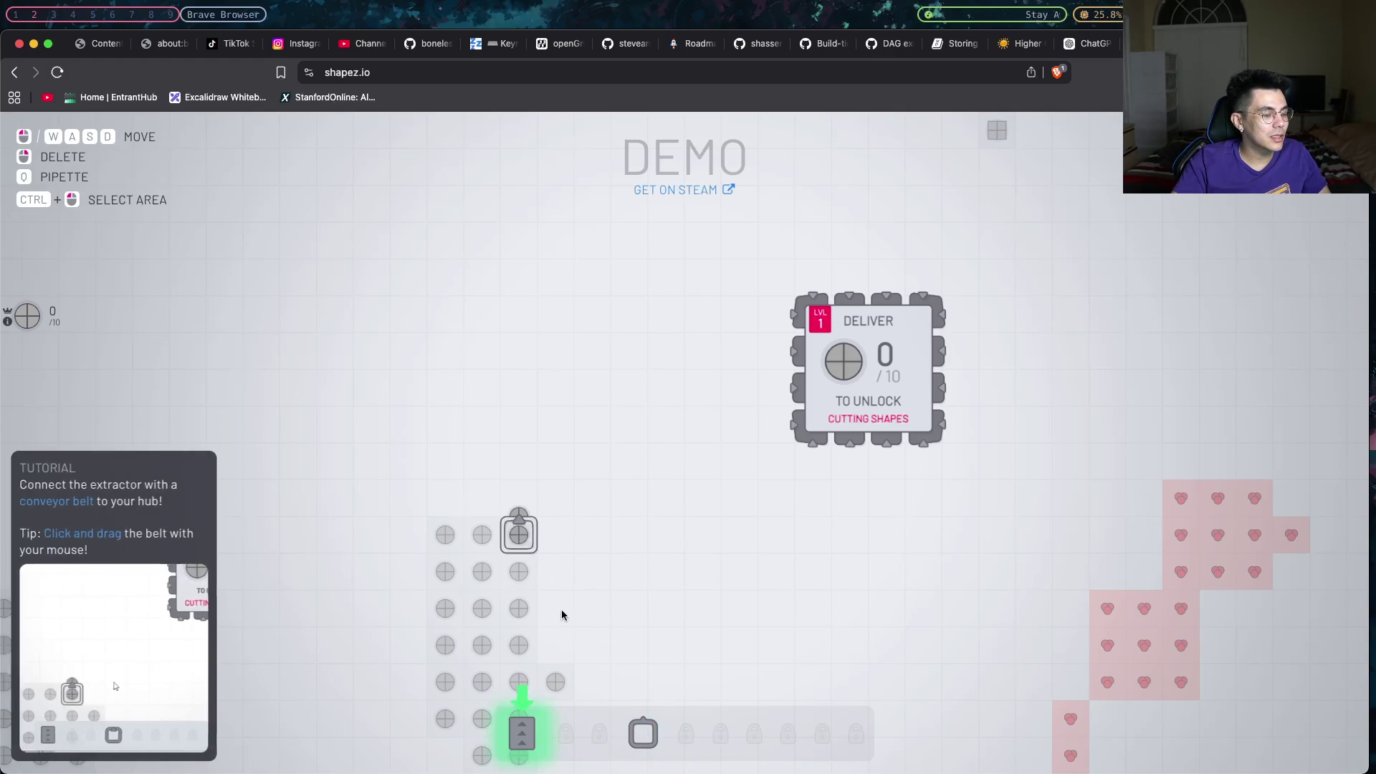
pyautogui.click(521, 733)
pyautogui.moveTo(518, 506)
pyautogui.mouseDown()
pyautogui.moveTo(655, 390)
pyautogui.moveTo(814, 388)
pyautogui.mouseUp()
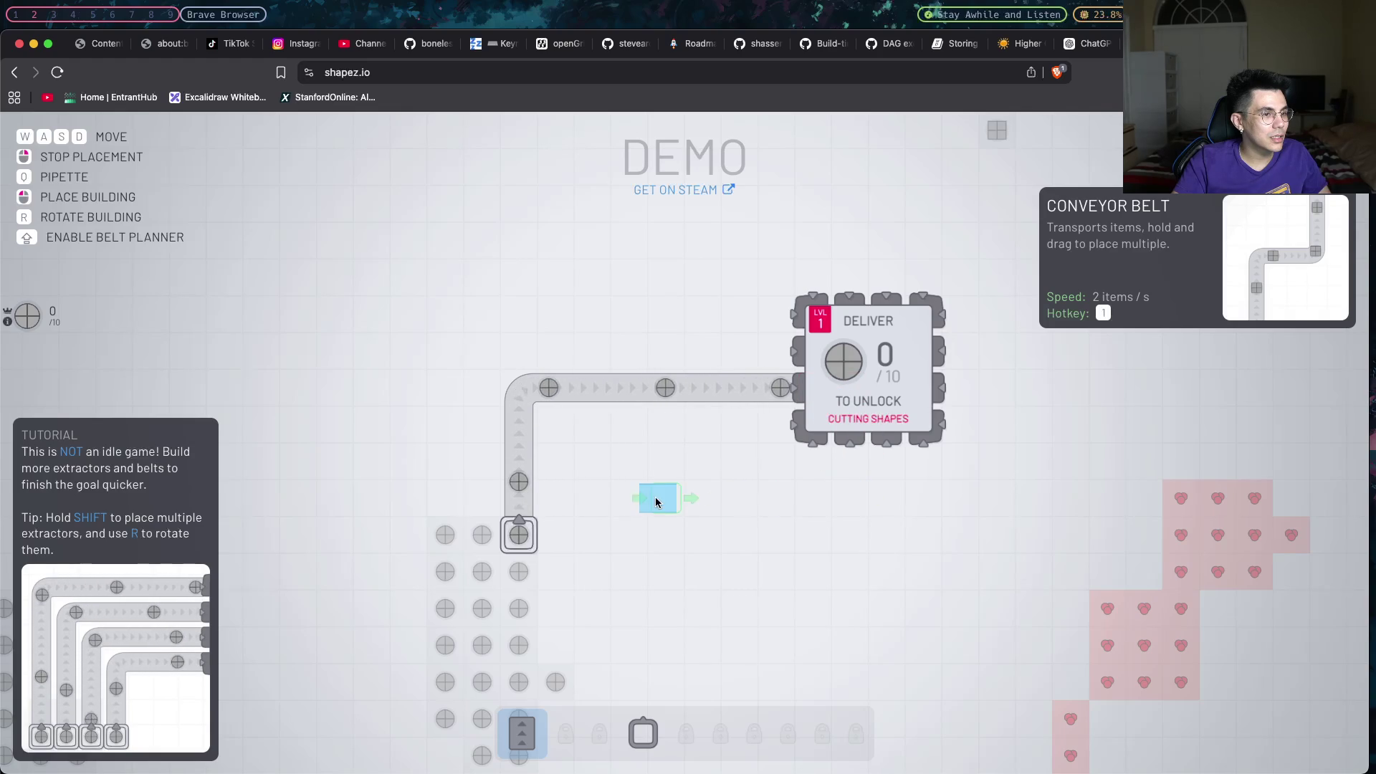
pyautogui.moveTo(482, 535)
pyautogui.mouseDown()
pyautogui.moveTo(736, 355)
pyautogui.moveTo(792, 353)
pyautogui.mouseUp()
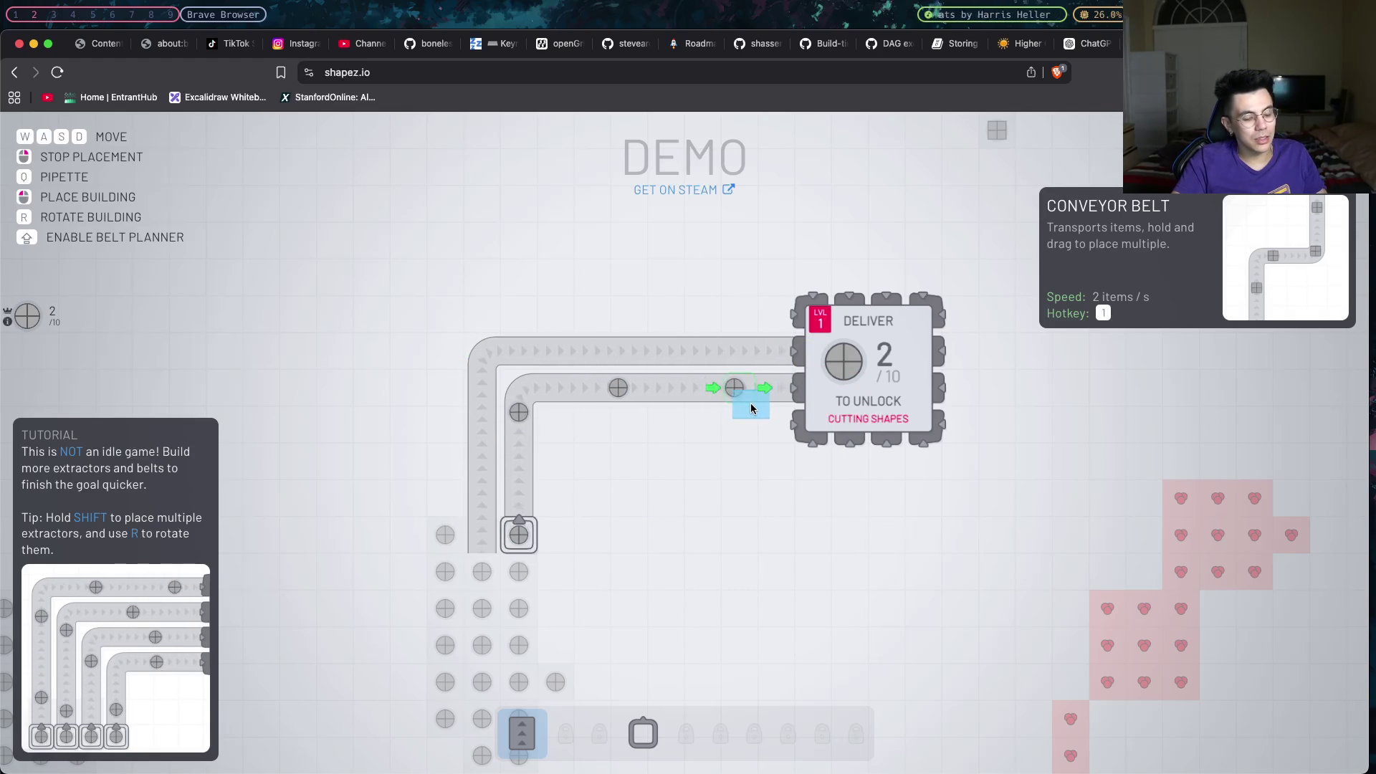
# Place a second and third extractor to the left of the first on the deposit.
pyautogui.click(638, 740)
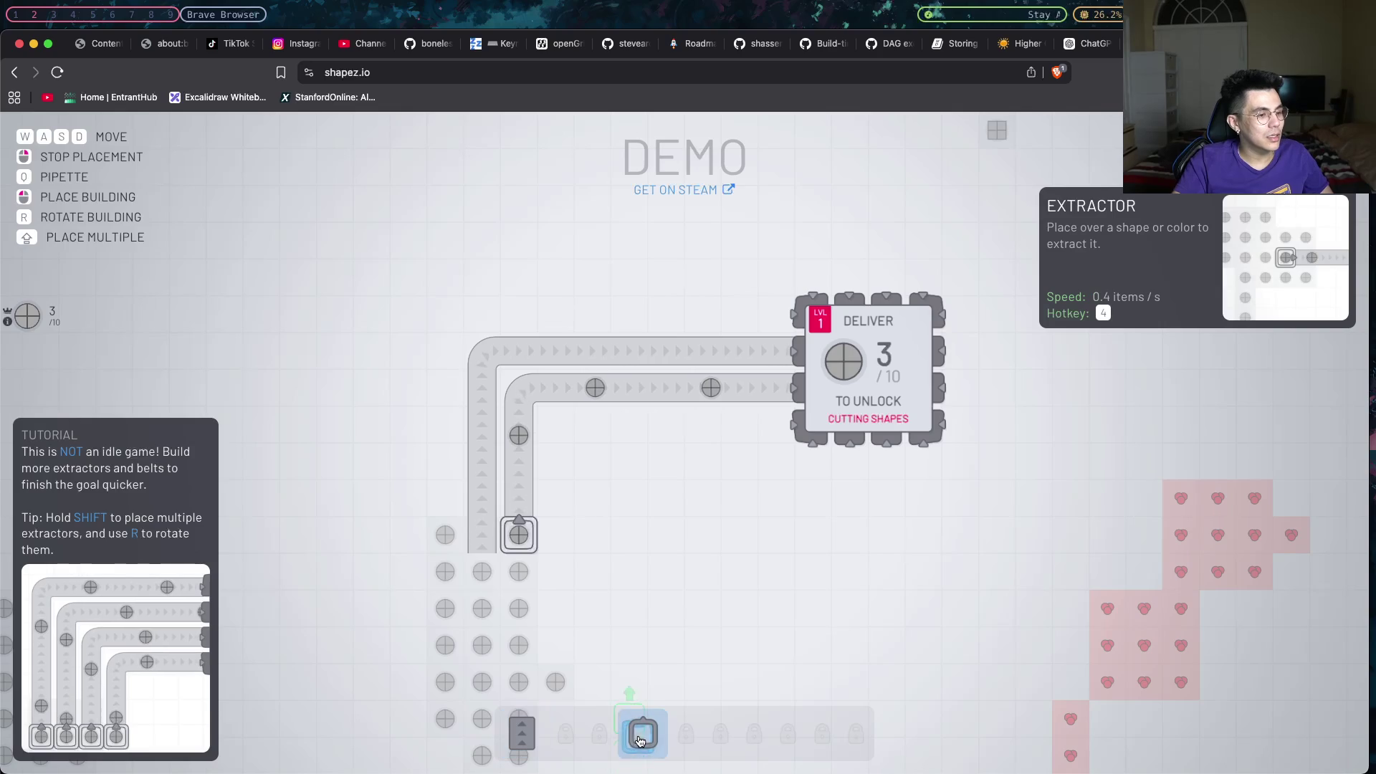
pyautogui.click(481, 534)
pyautogui.rightClick(447, 533)
pyautogui.click(642, 735)
pyautogui.click(445, 532)
pyautogui.rightClick(442, 521)
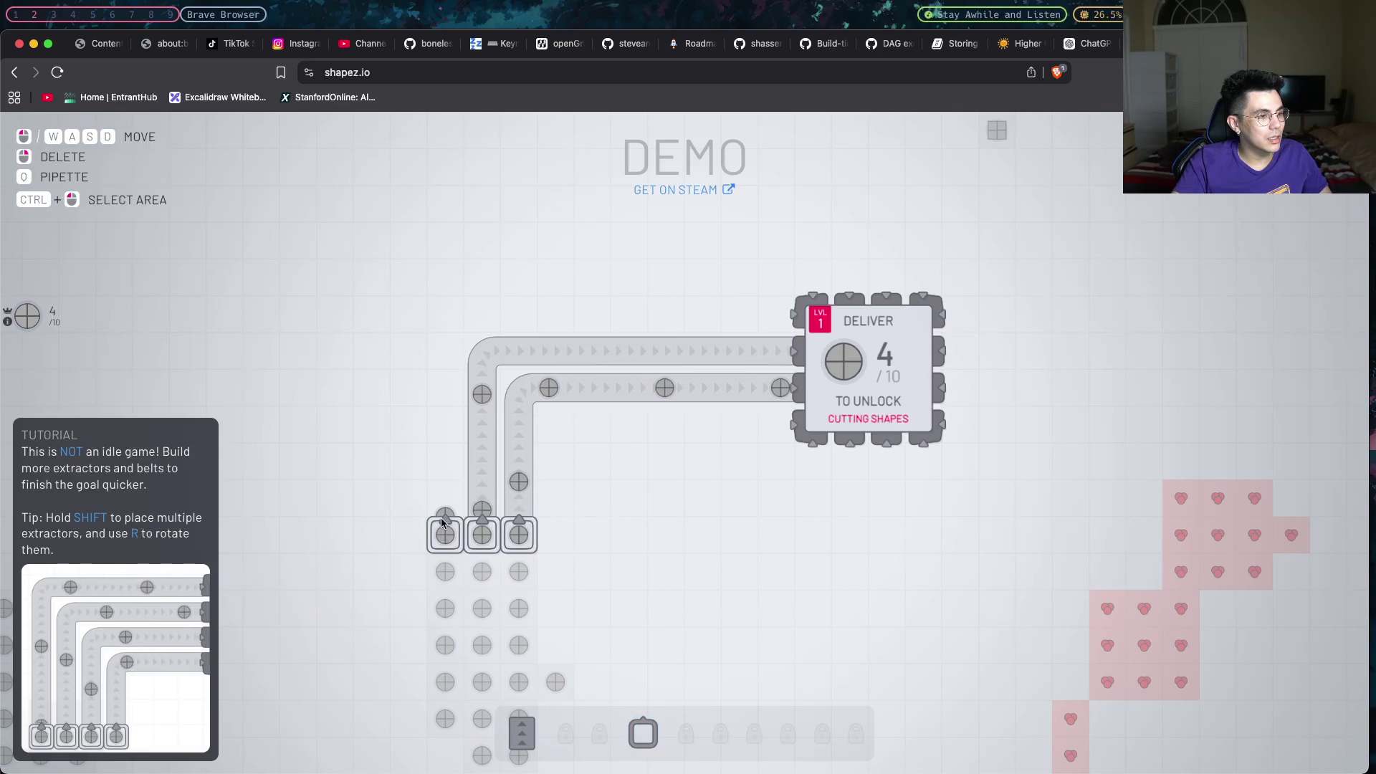
# Connect the left and middle extractors with belts feeding circles into the hub to complete Level 01.
pyautogui.moveTo(443, 511); pyautogui.dragTo(489, 432)
pyautogui.press('1')
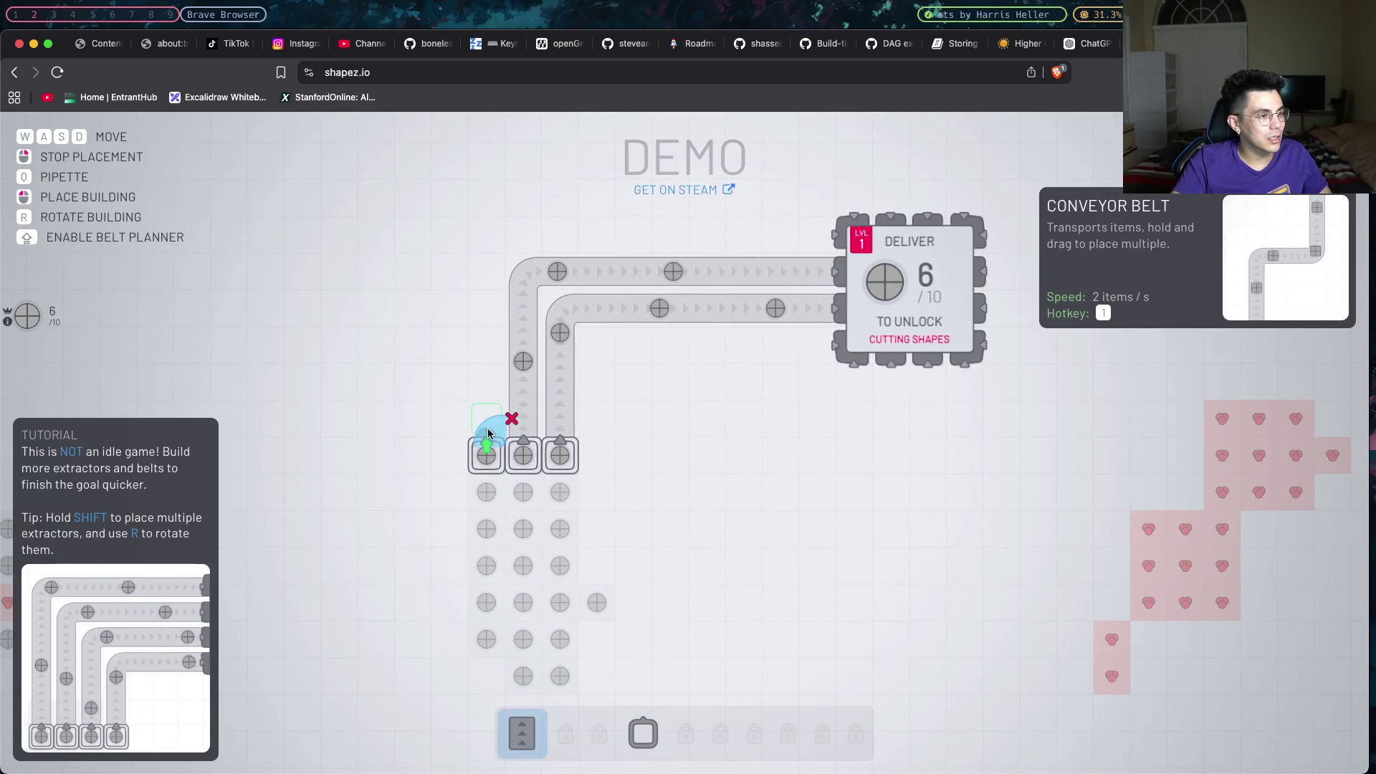
pyautogui.moveTo(490, 433); pyautogui.dragTo(824, 309)
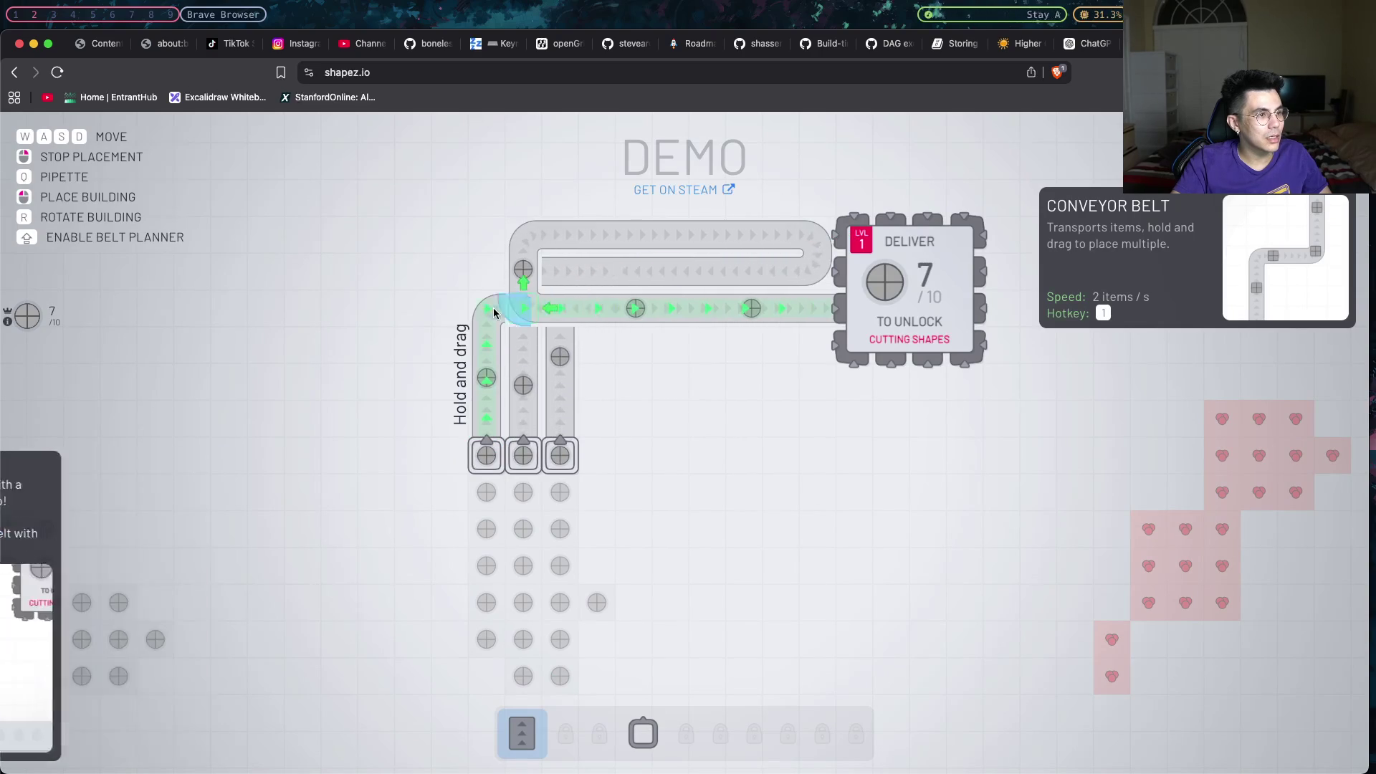
pyautogui.moveTo(506, 314); pyautogui.dragTo(814, 230)
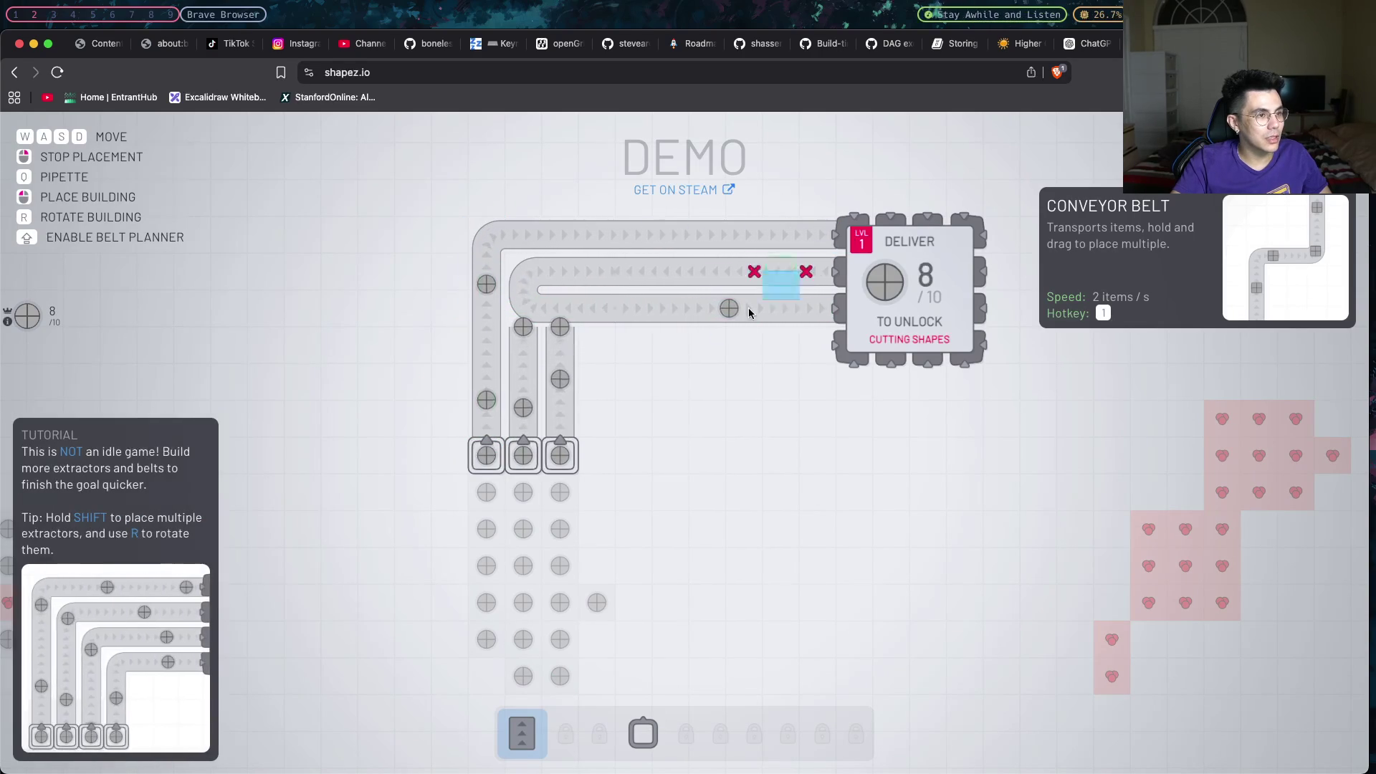
pyautogui.moveTo(523, 368); pyautogui.dragTo(840, 277)
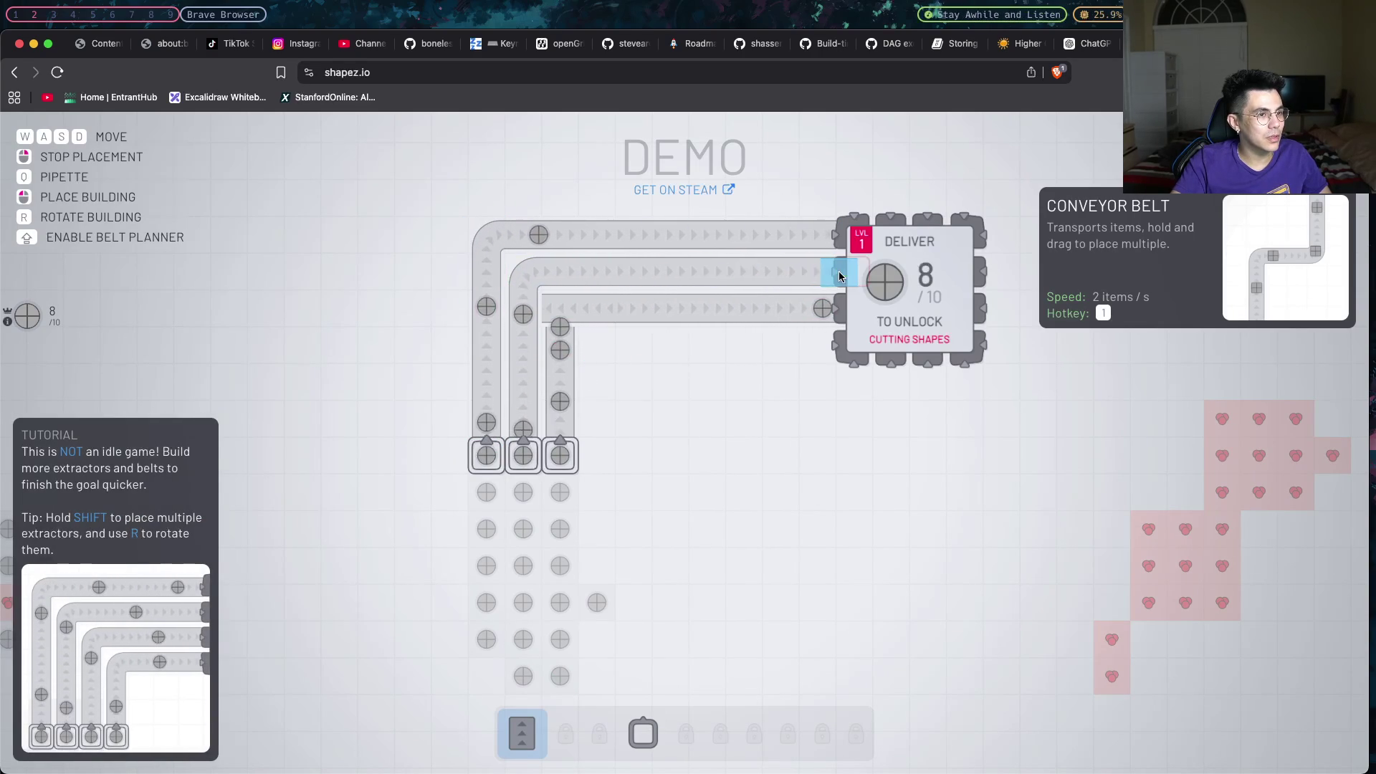
pyautogui.moveTo(560, 323); pyautogui.dragTo(842, 320)
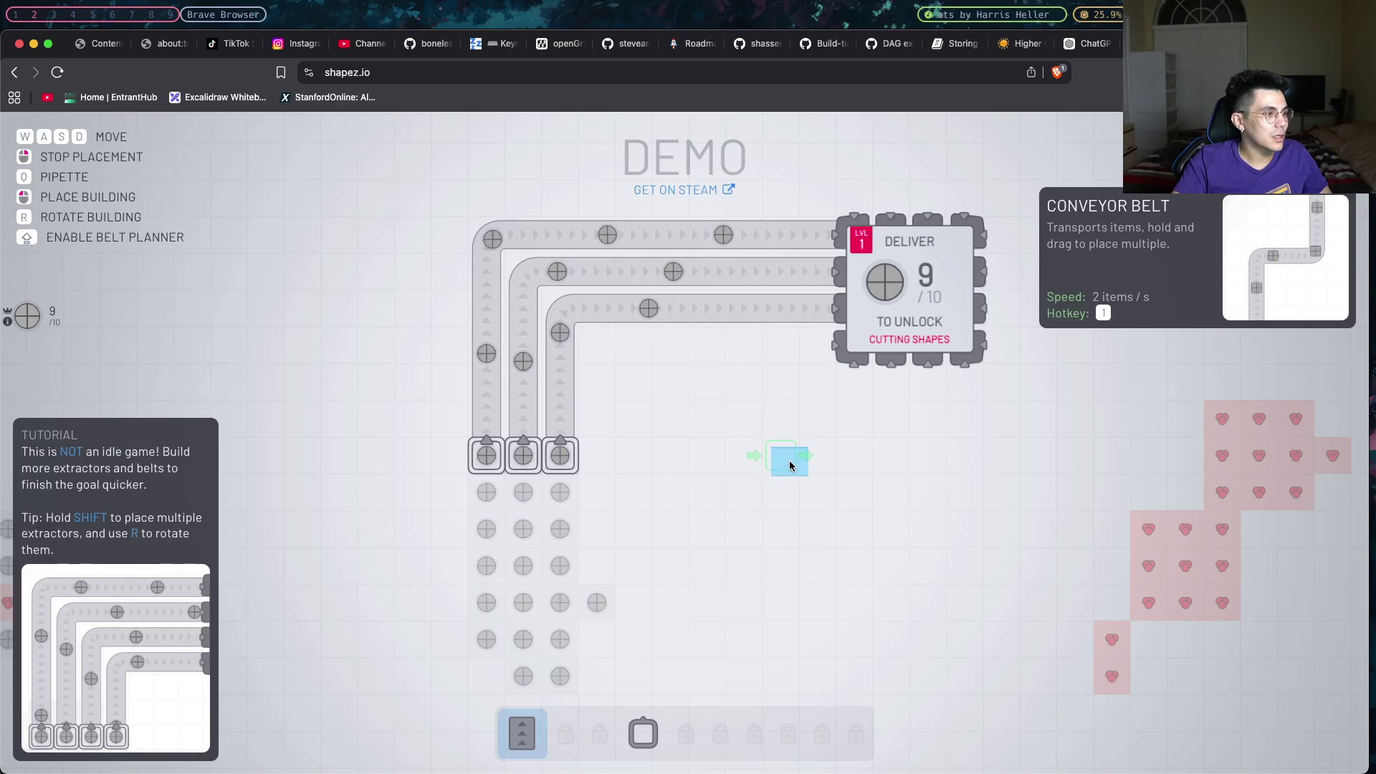
pyautogui.rightClick(780, 459)
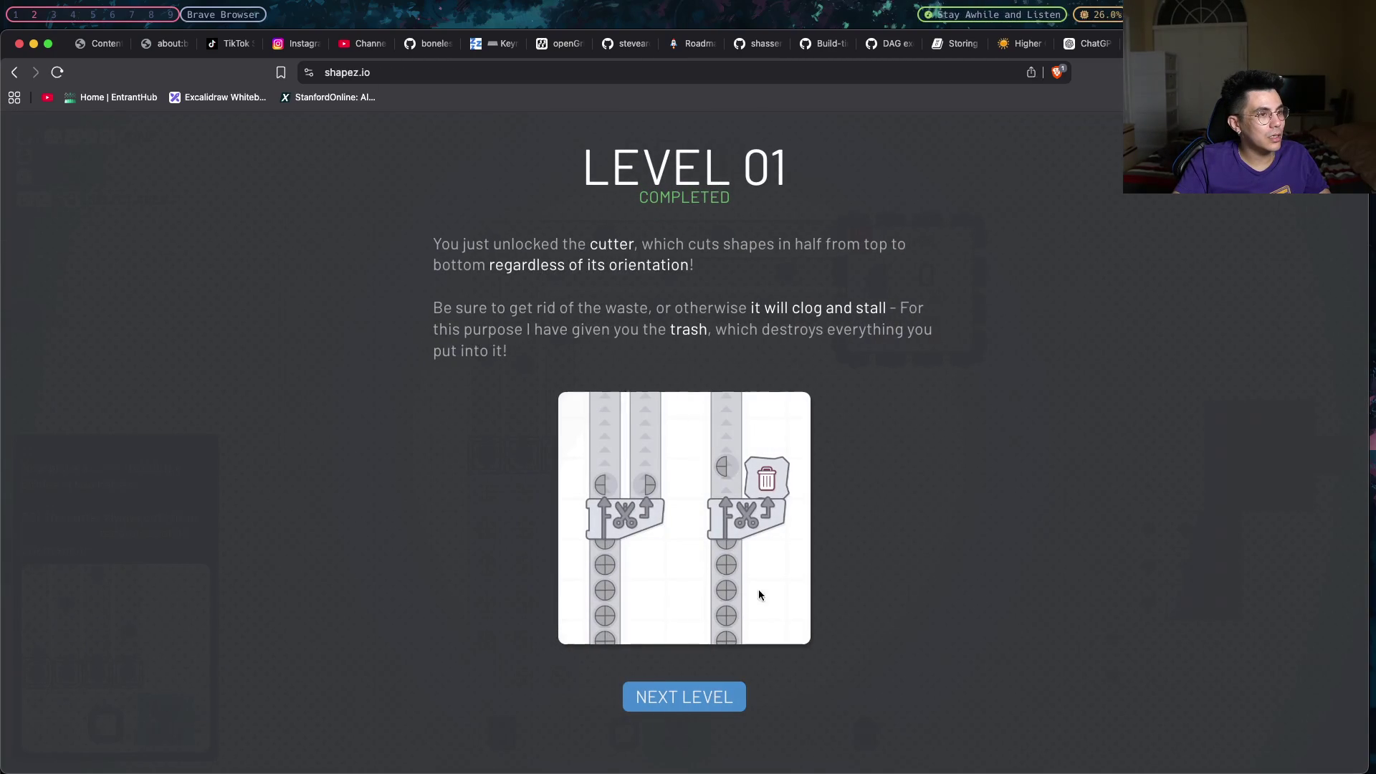
# Continue to Level 02, place a cutter at the inner belt's end and a trash bin above it.
pyautogui.click(738, 697)
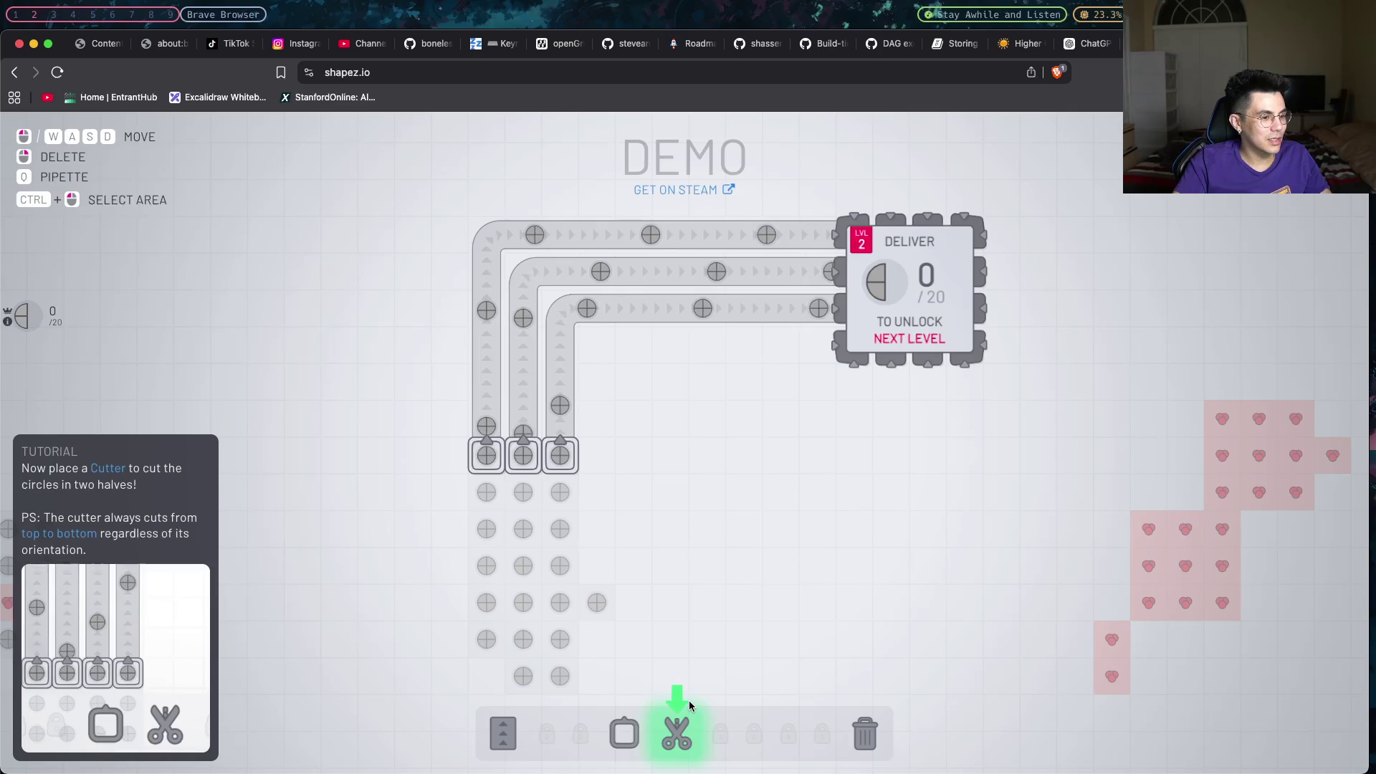
pyautogui.click(689, 705)
pyautogui.click(577, 382)
pyautogui.rightClick(605, 438)
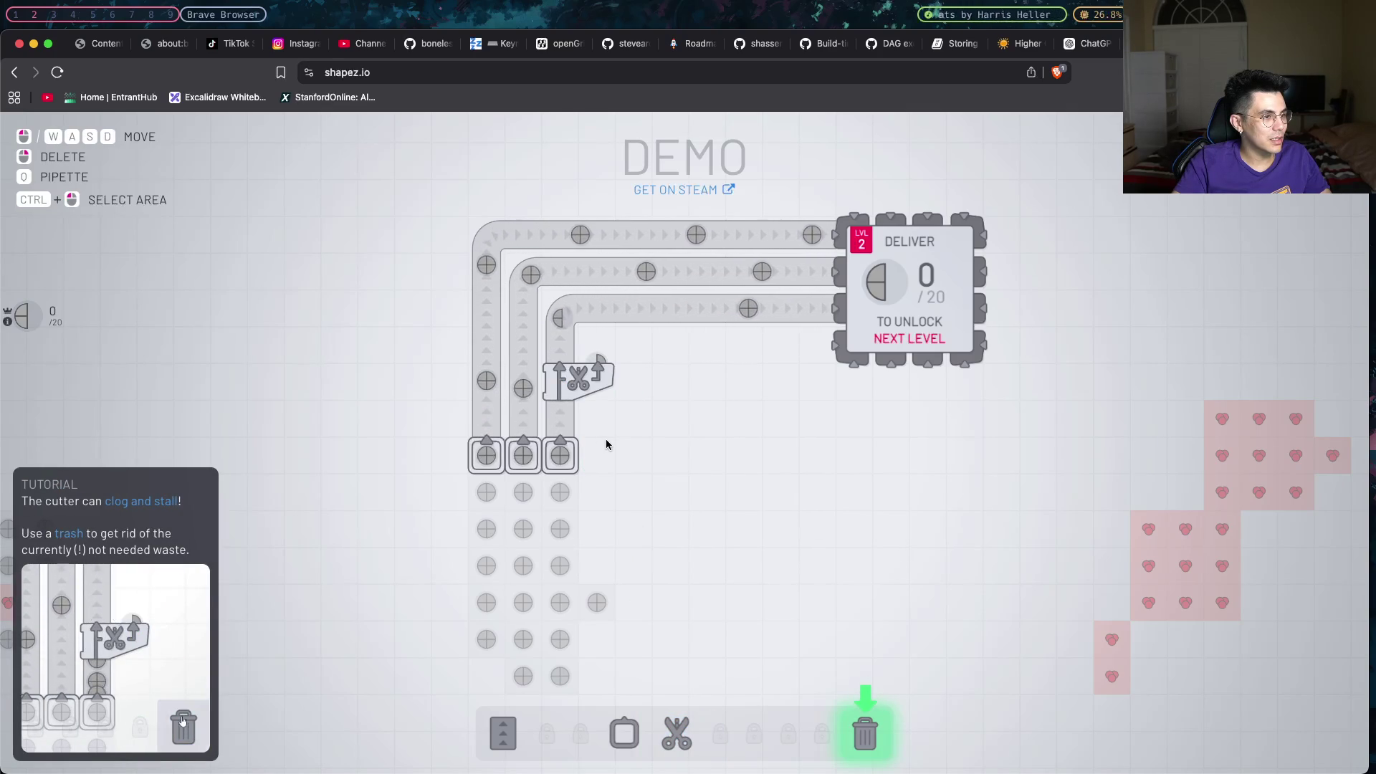
pyautogui.click(865, 733)
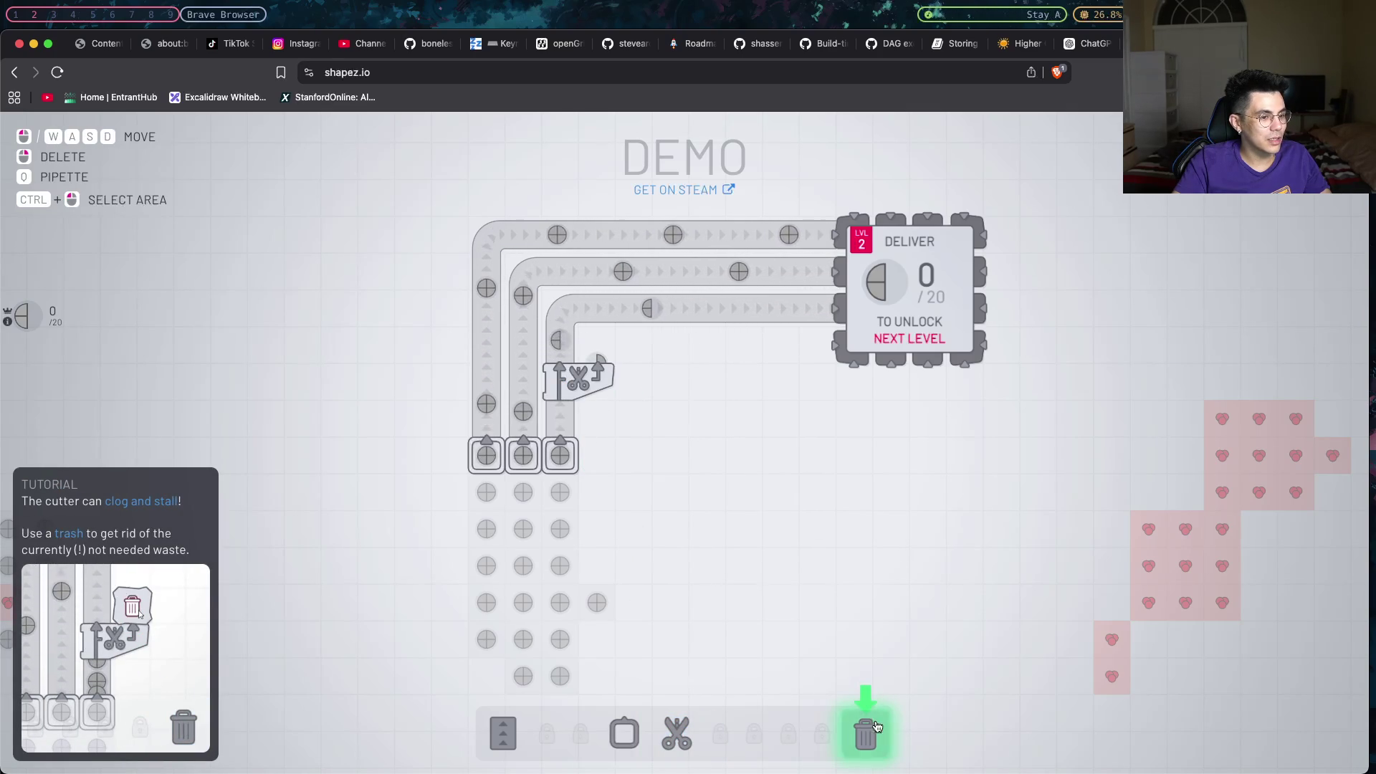
pyautogui.click(596, 344)
pyautogui.rightClick(650, 452)
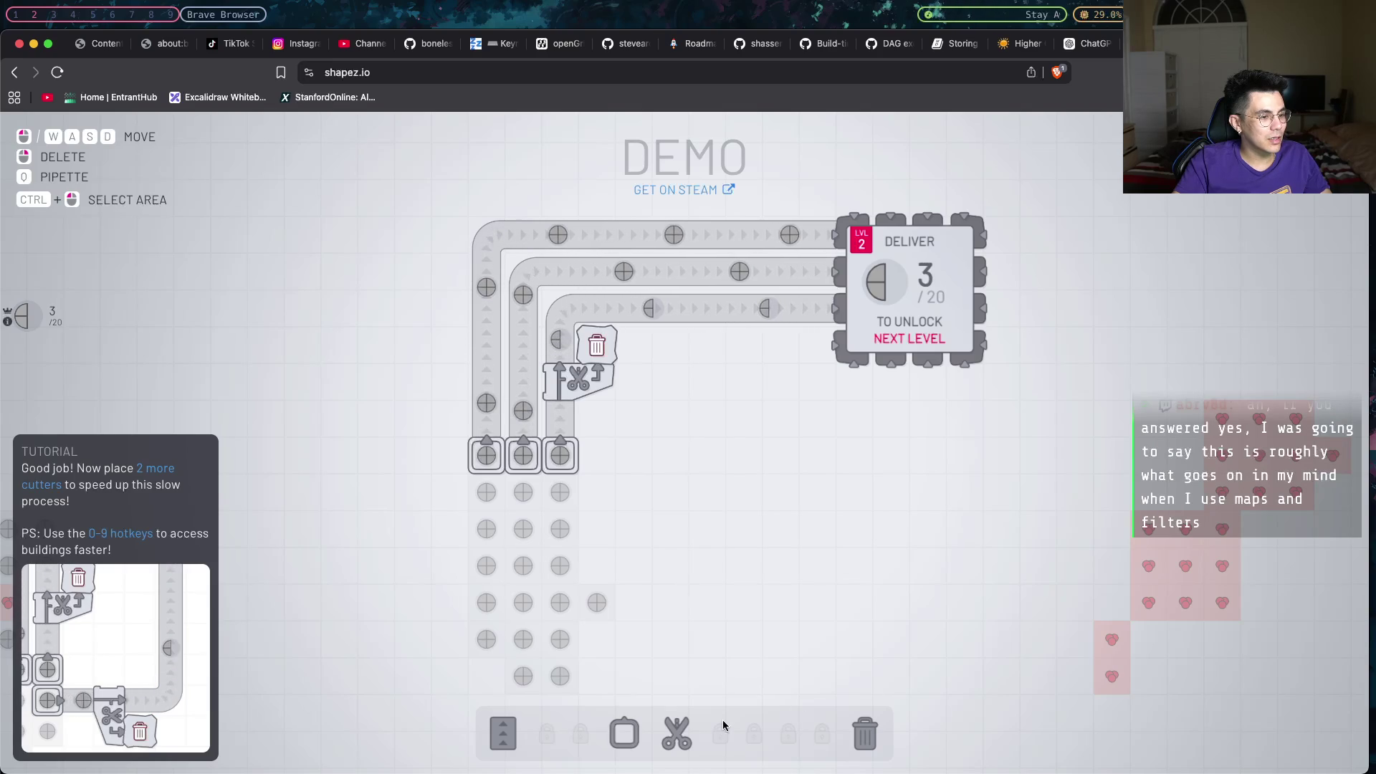
# Lay a belt running right from the lower extractor and place a trash bin on it.
pyautogui.click(624, 734)
pyautogui.rightClick(514, 691)
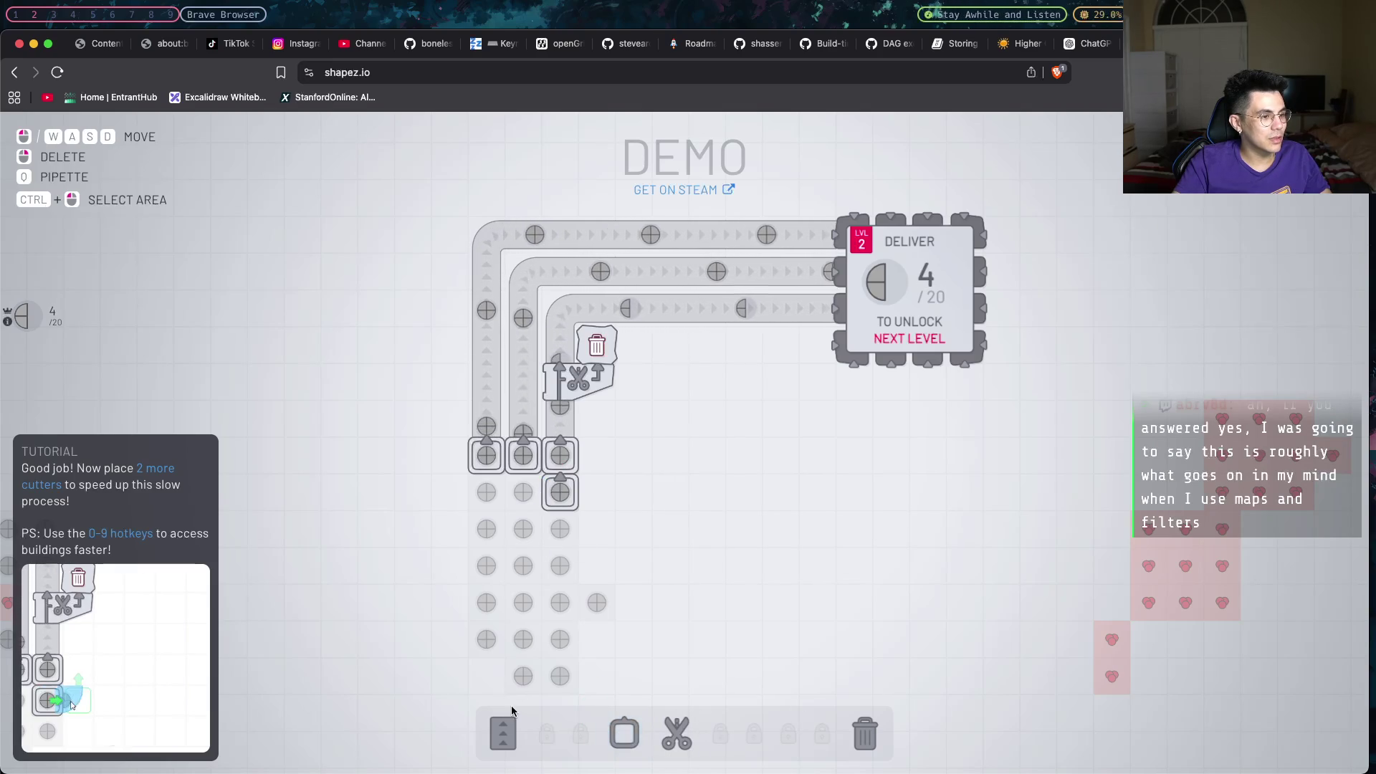
pyautogui.click(502, 734)
pyautogui.moveTo(591, 503)
pyautogui.mouseDown()
pyautogui.moveTo(653, 493)
pyautogui.moveTo(658, 509)
pyautogui.mouseUp()
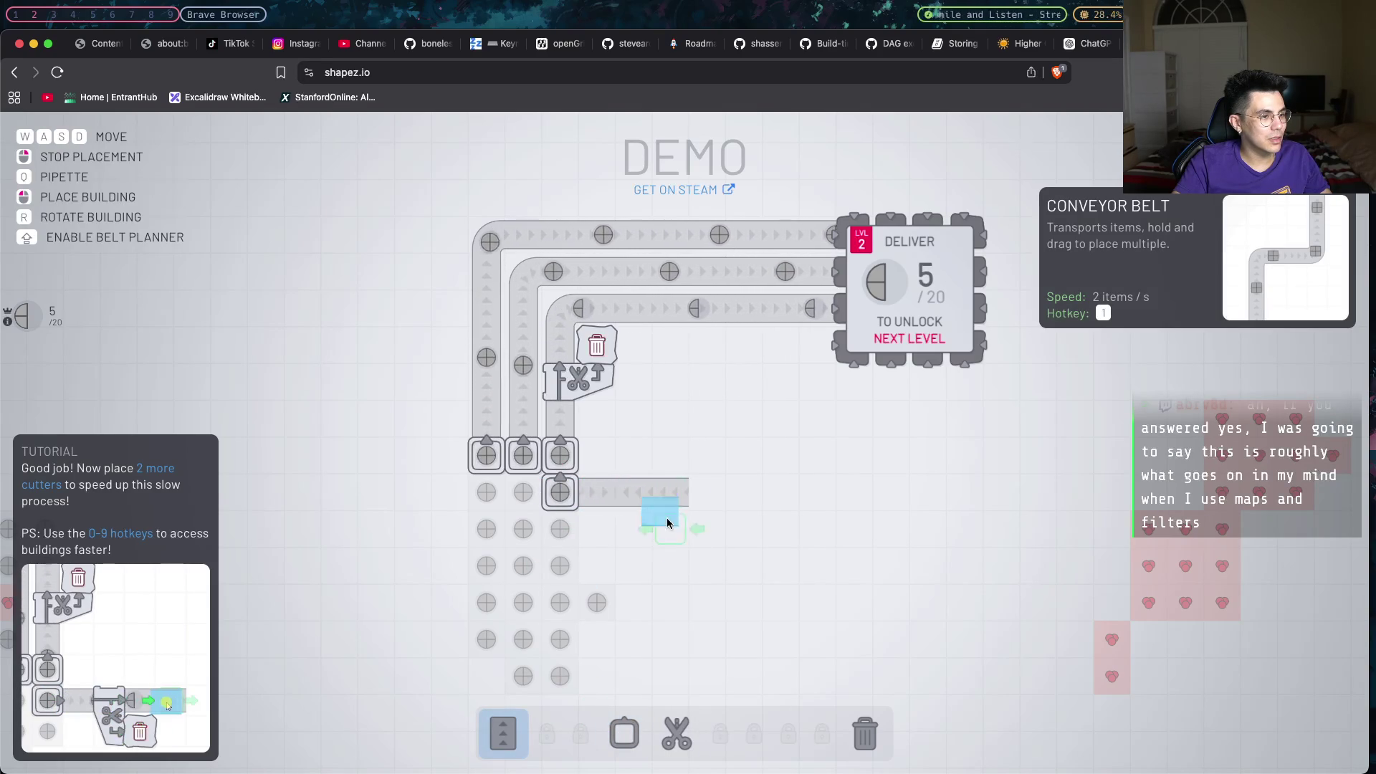
pyautogui.click(858, 743)
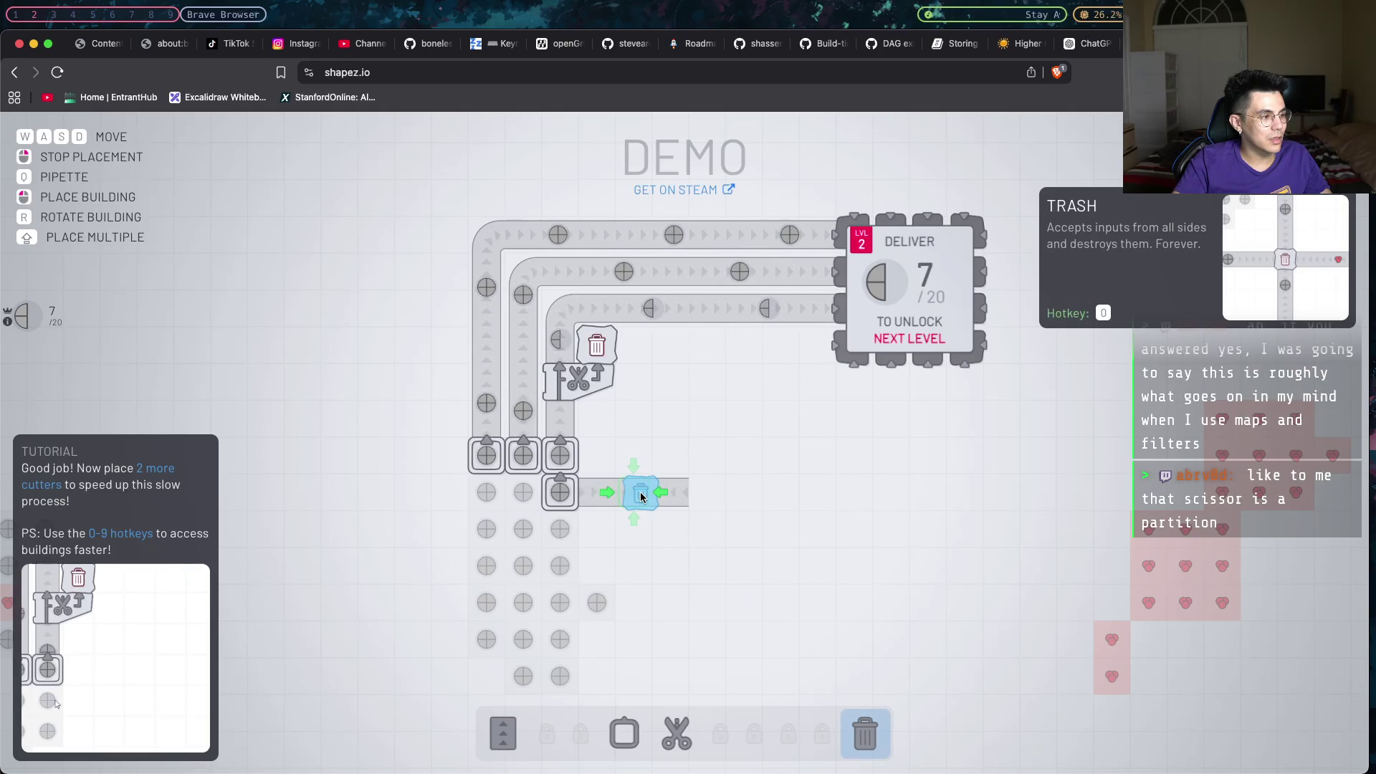
pyautogui.click(642, 495)
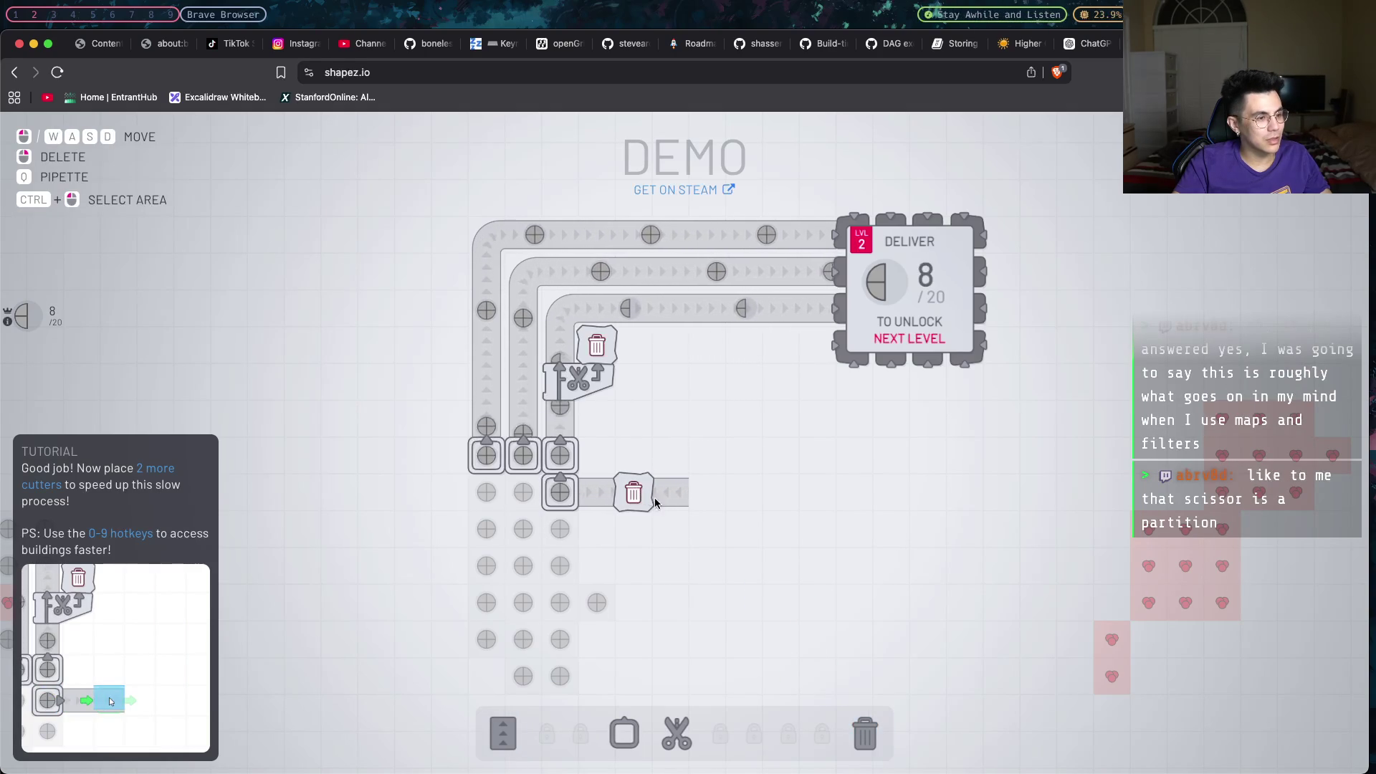
pyautogui.press('w')
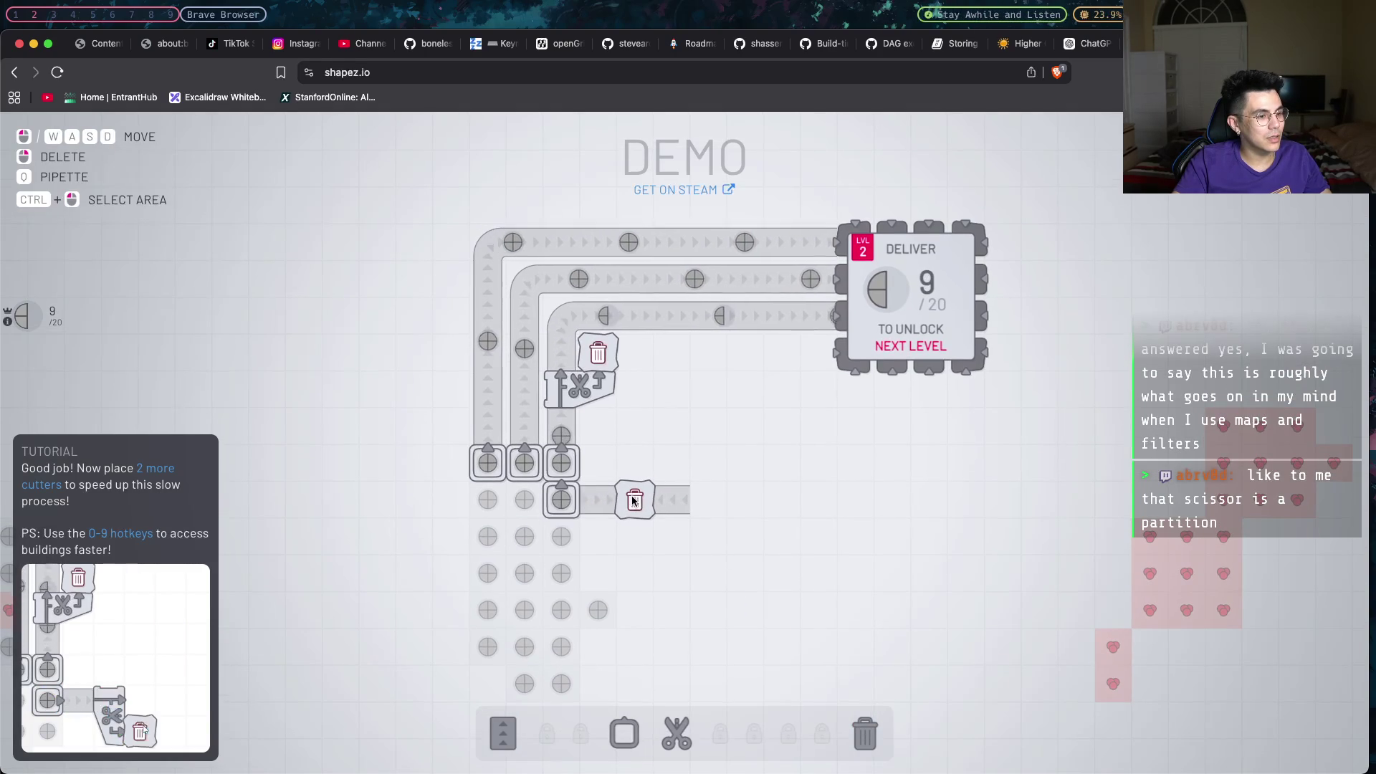
# Extend the belt two tiles past the trash bin and place a rotated vertical cutter beside it.
pyautogui.click(674, 732)
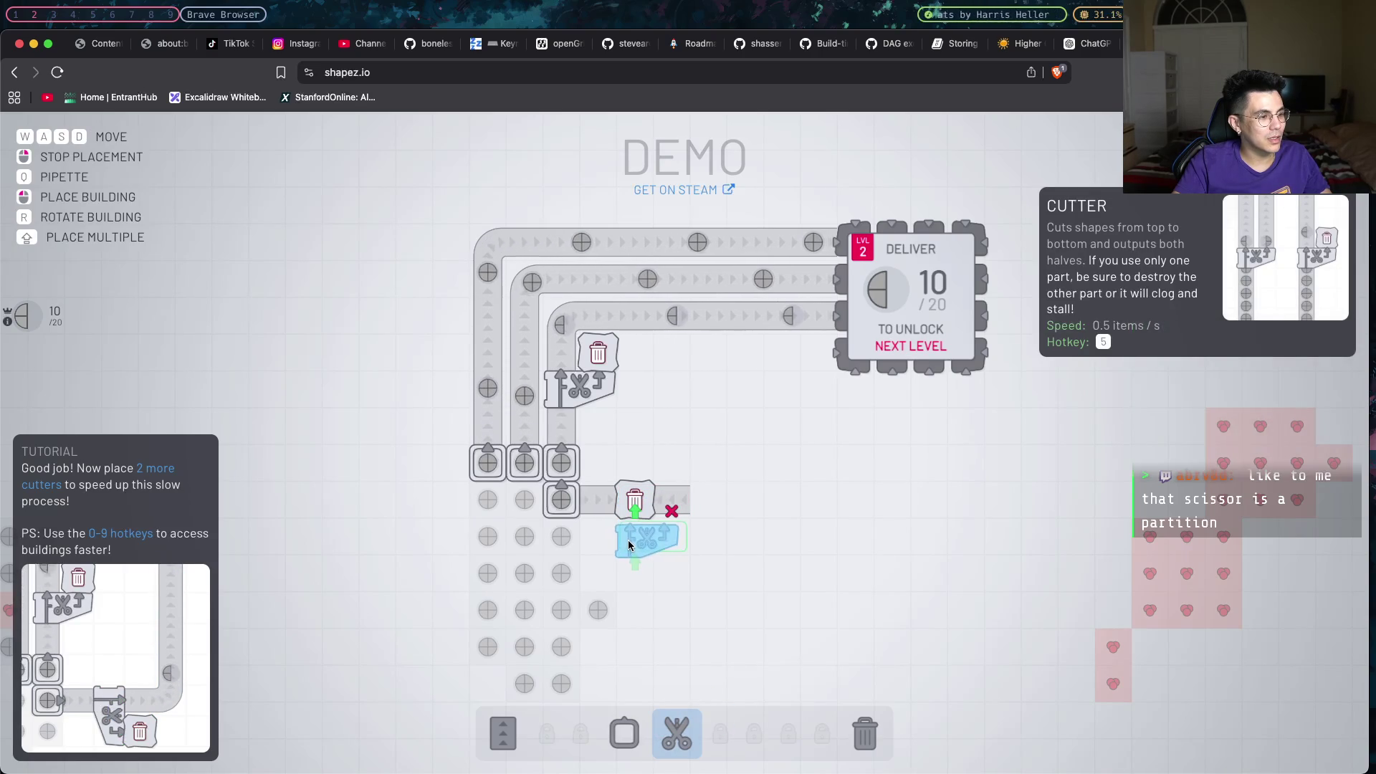
pyautogui.rightClick(632, 516)
pyautogui.press('5')
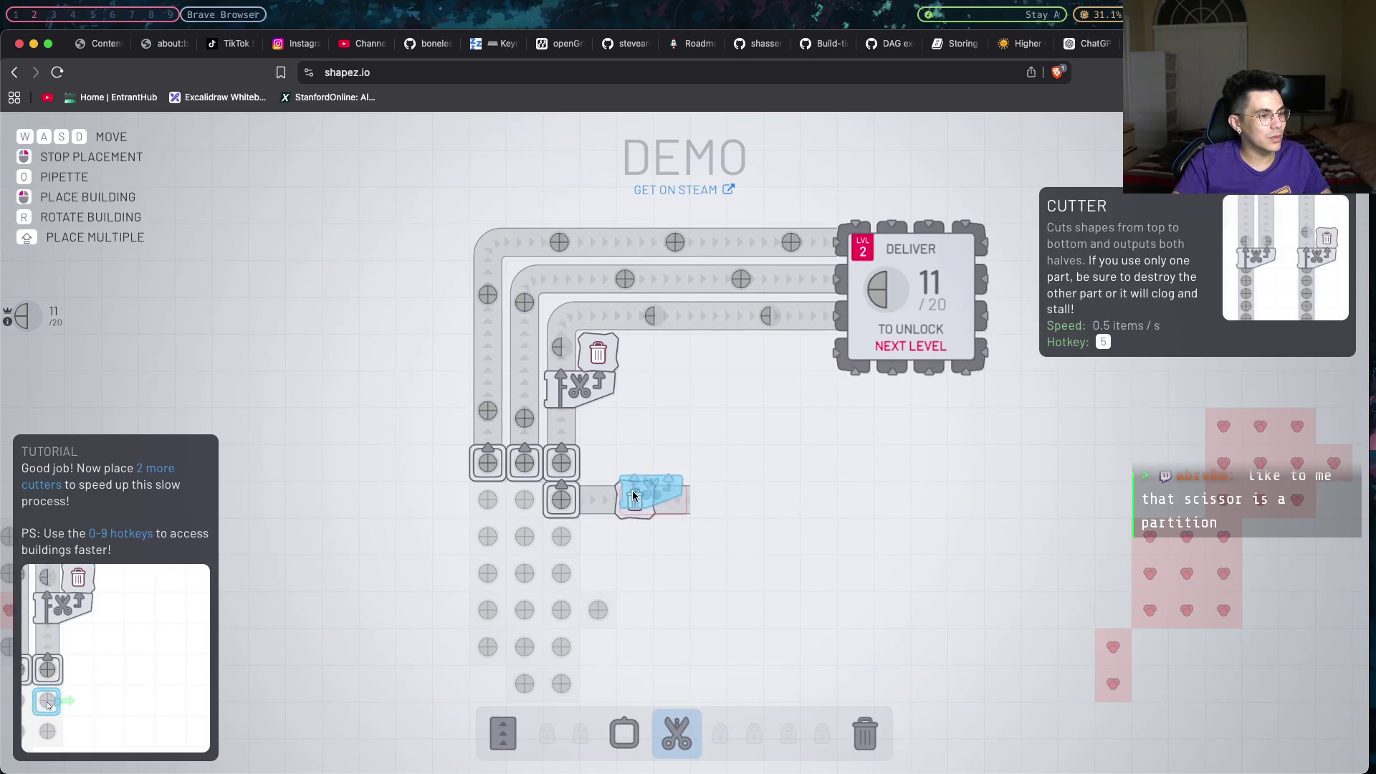
pyautogui.click(680, 720)
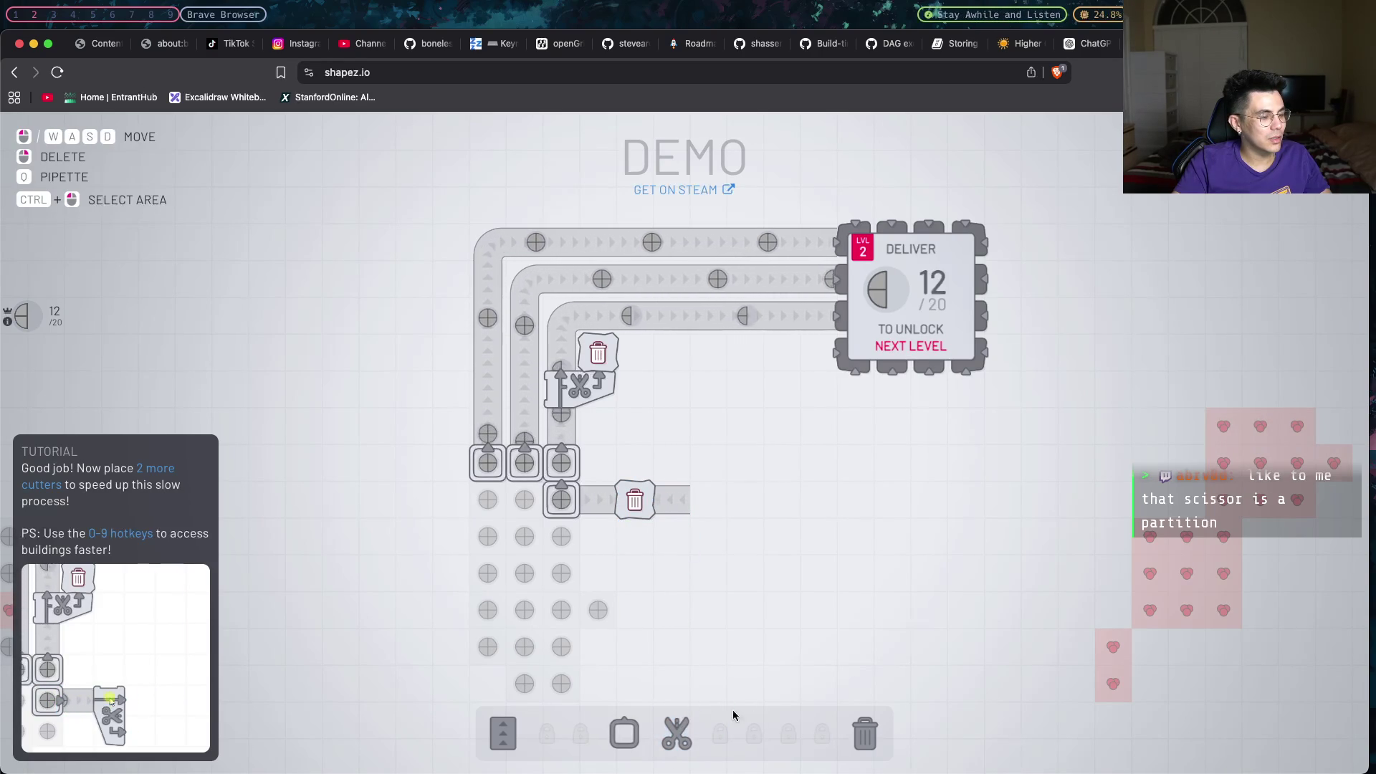
pyautogui.click(521, 728)
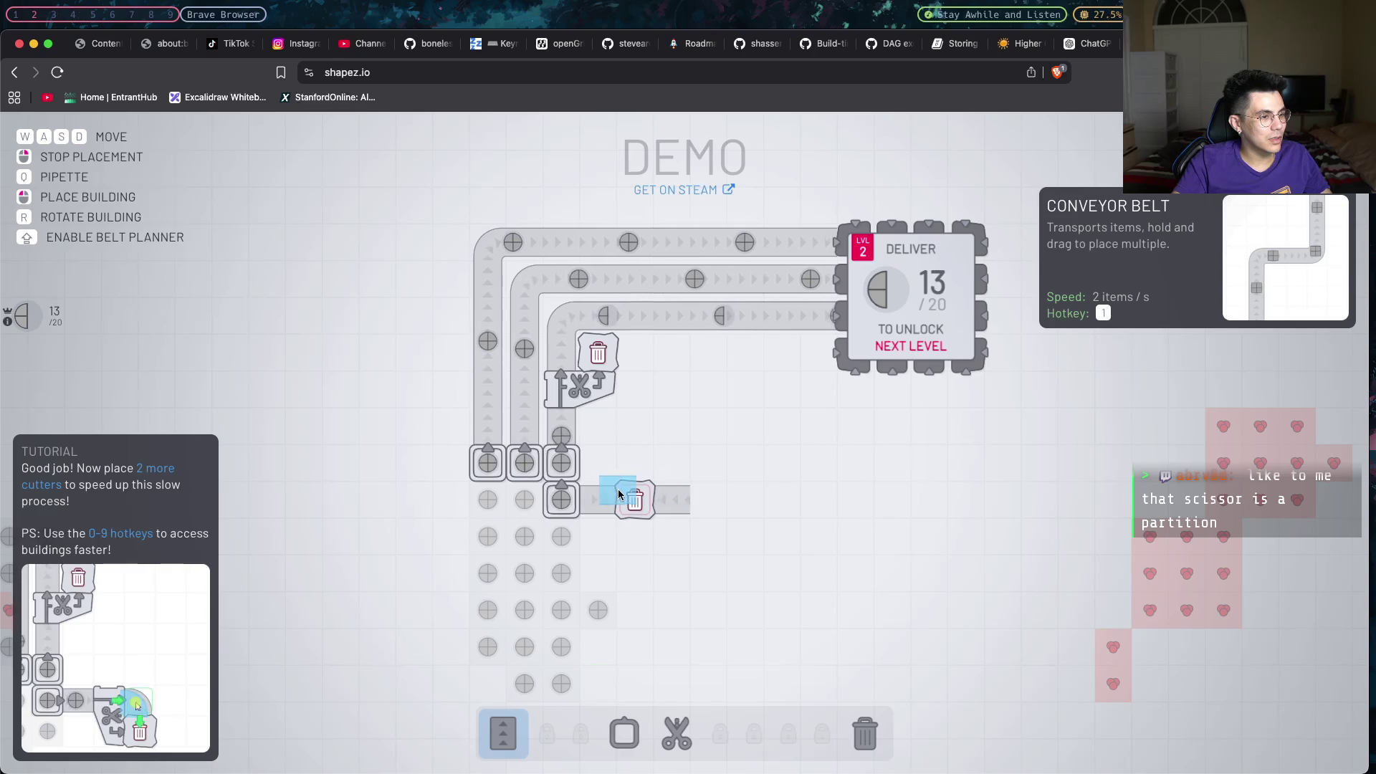
pyautogui.moveTo(676, 498); pyautogui.dragTo(694, 499)
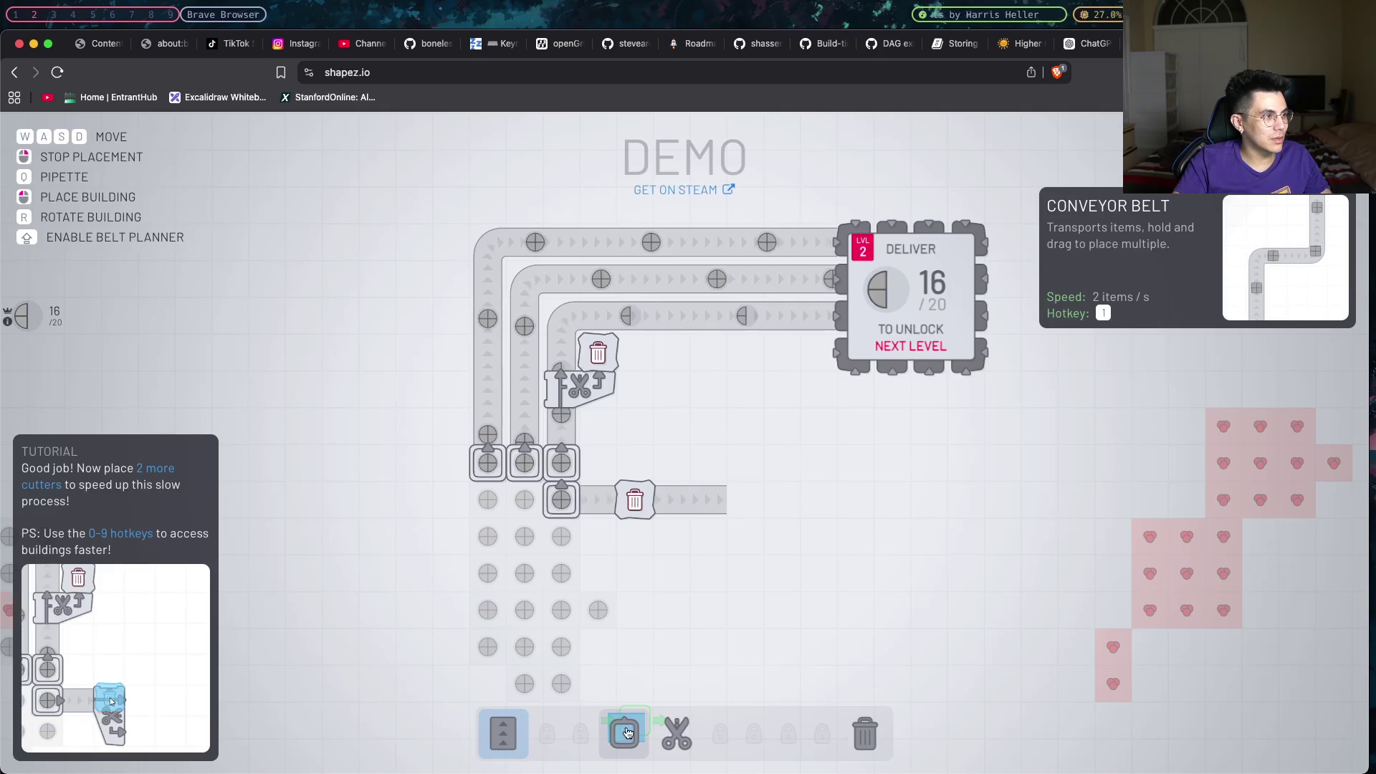
pyautogui.click(676, 734)
pyautogui.press('r')
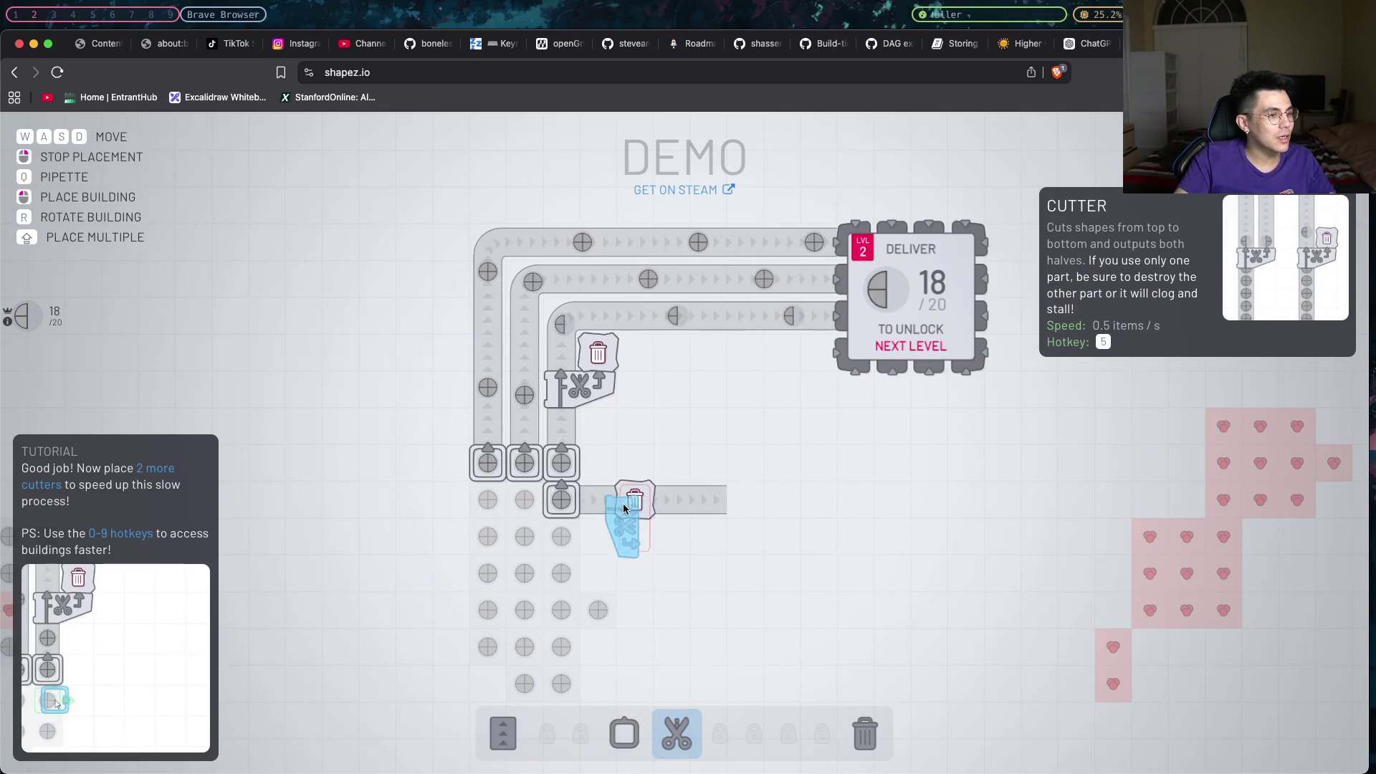
pyautogui.click(631, 505)
pyautogui.rightClick(624, 499)
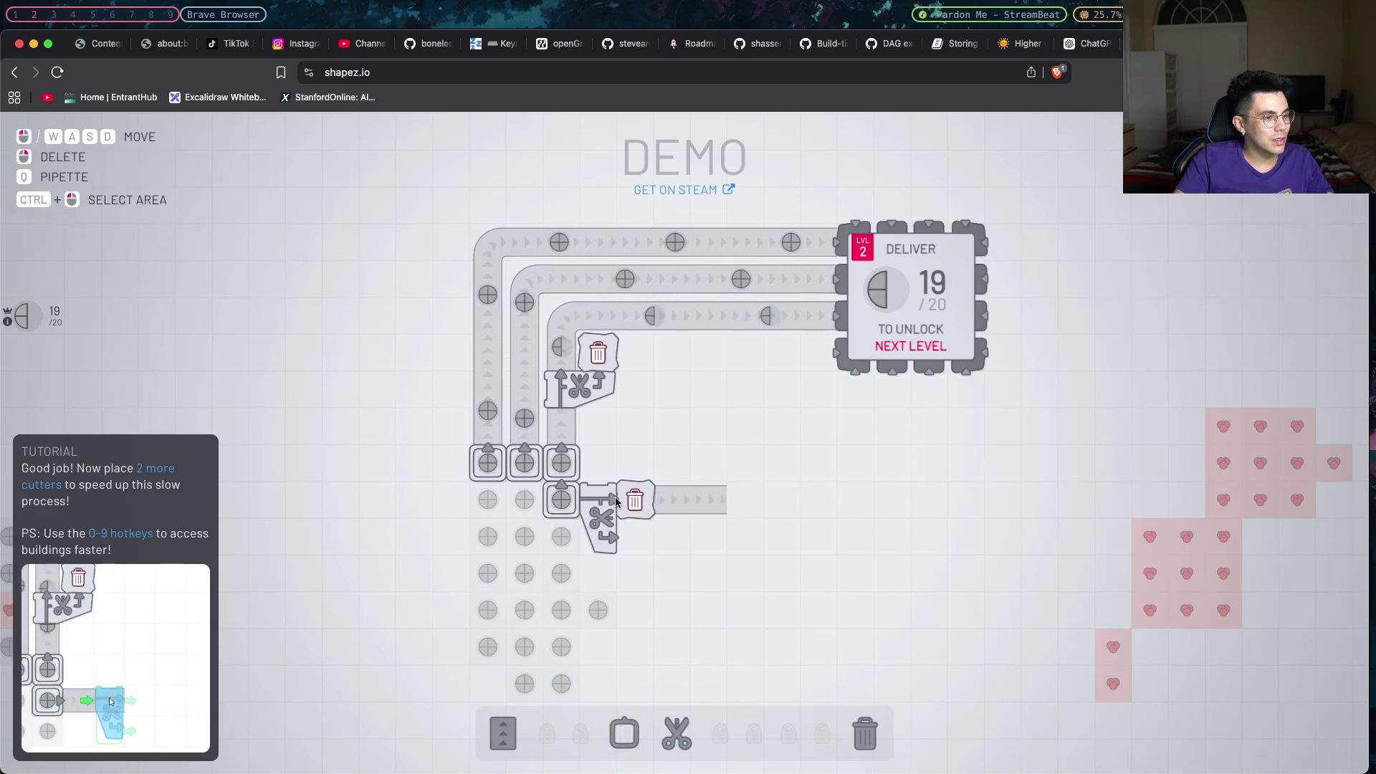
# Pan across the factory, then go back and confirm leaving the game for the Haskell tutorial page.
pyautogui.hotkey('w', 'd')
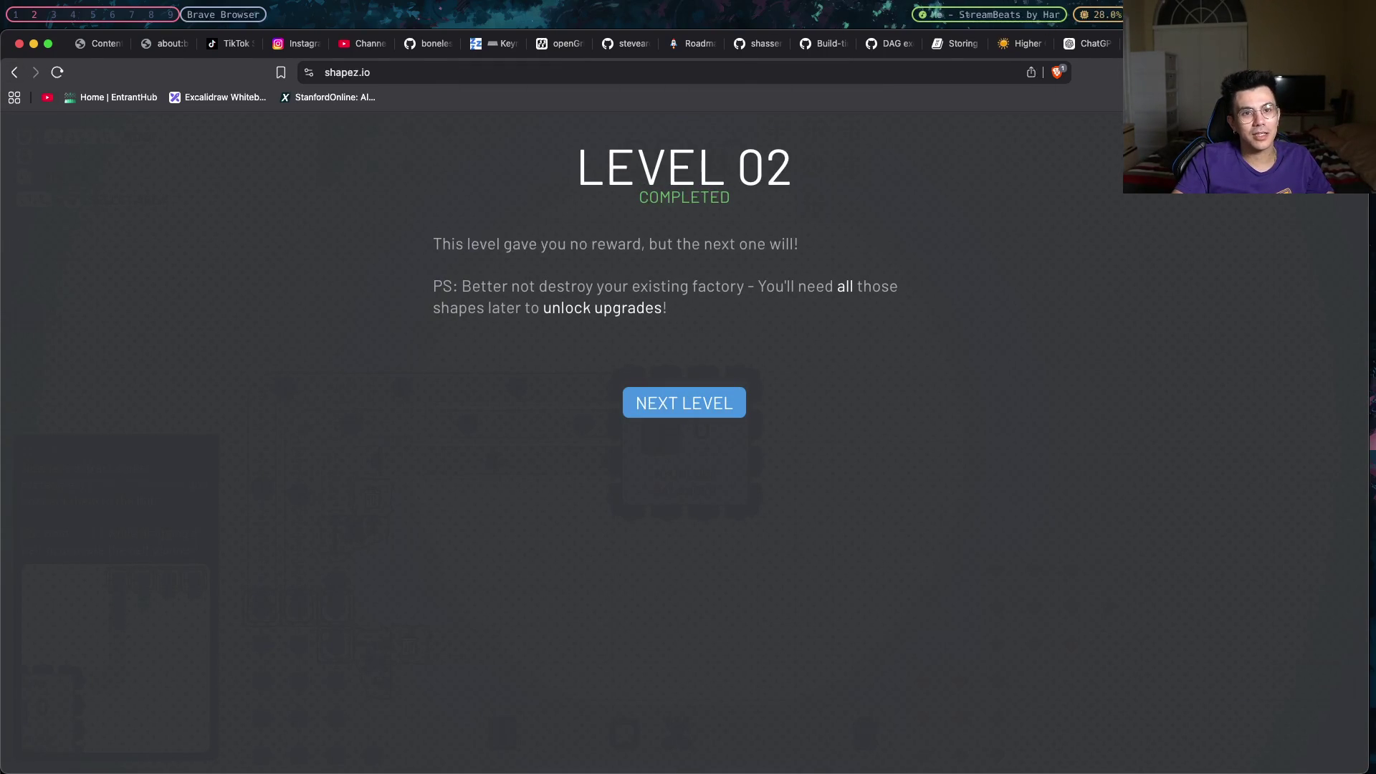
pyautogui.click(15, 72)
pyautogui.click(731, 283)
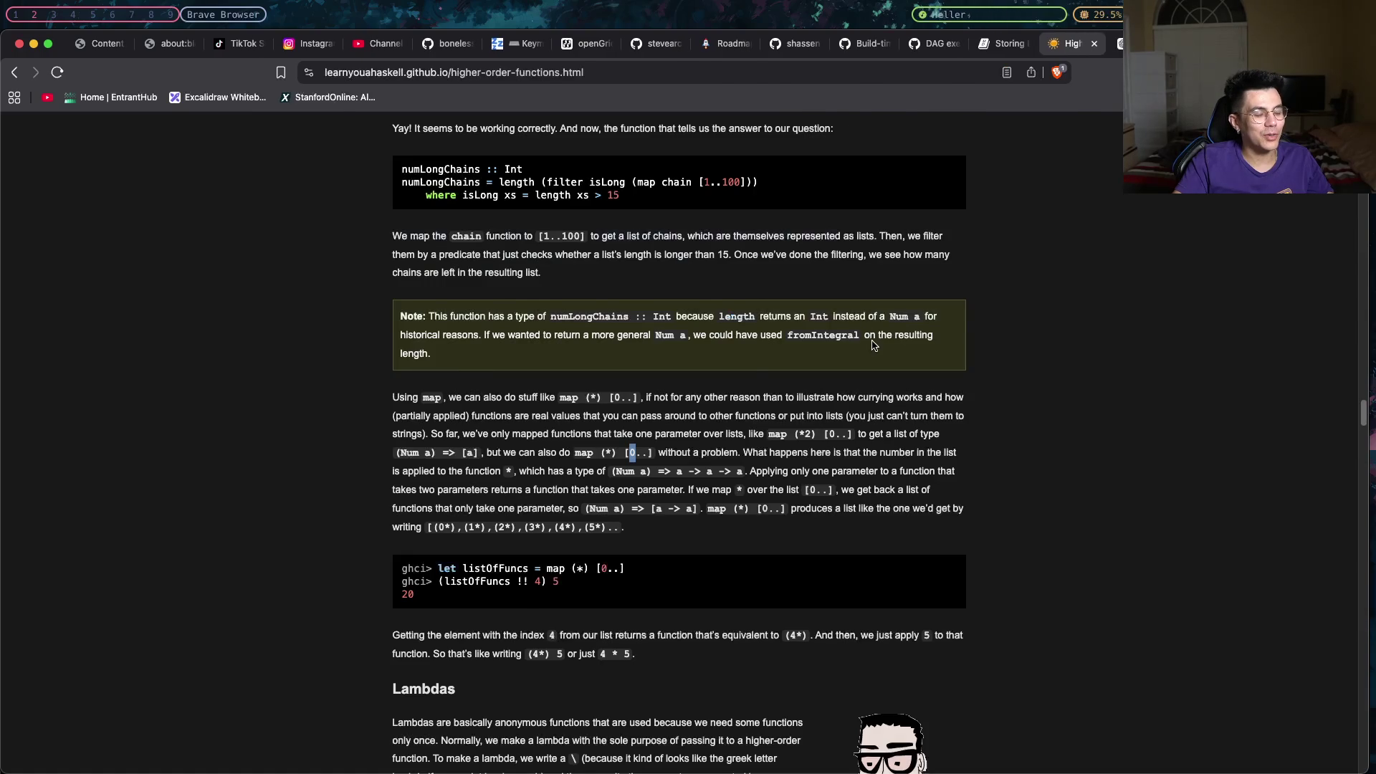
pyautogui.press('super+Tab')
pyautogui.press('super+Tab')
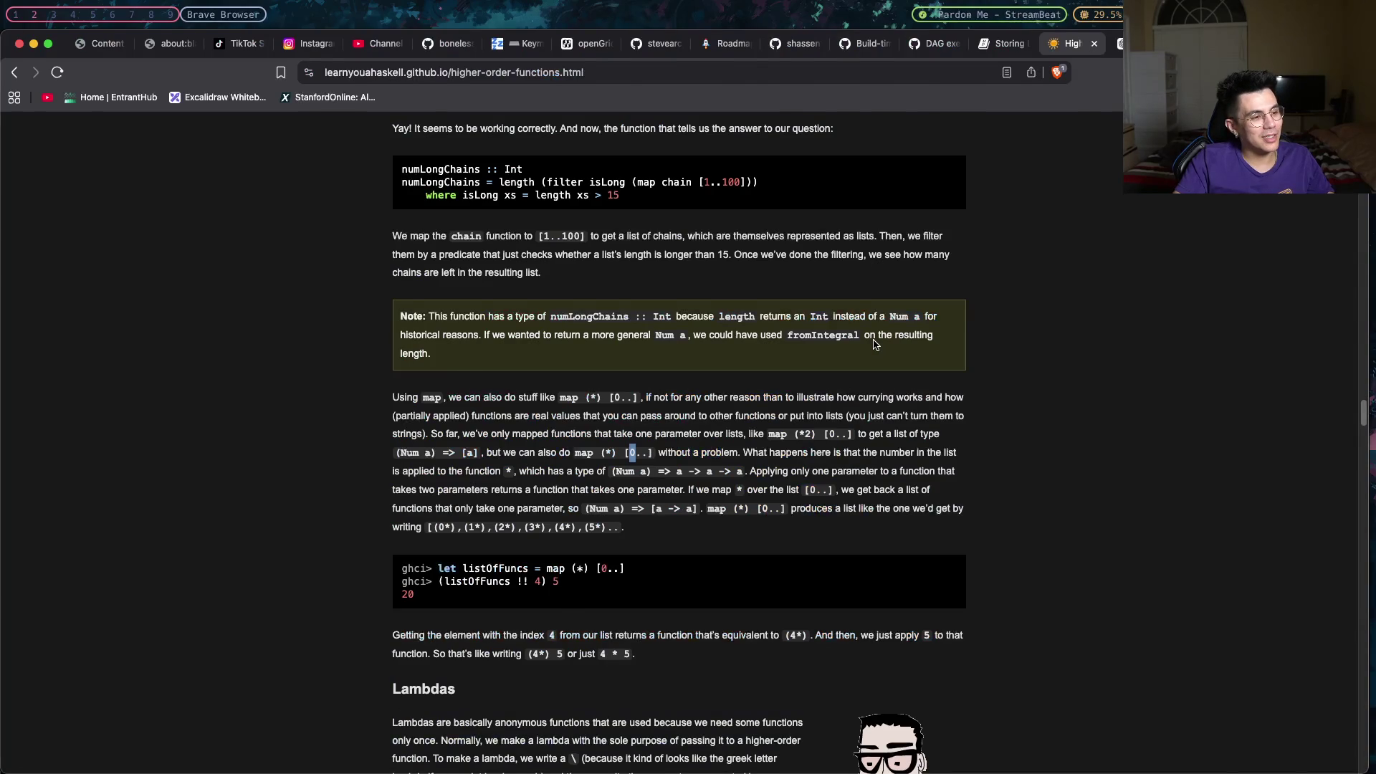
pyautogui.press('super+Tab')
pyautogui.hotkey('ctrl', 'b')
pyautogui.press('4')
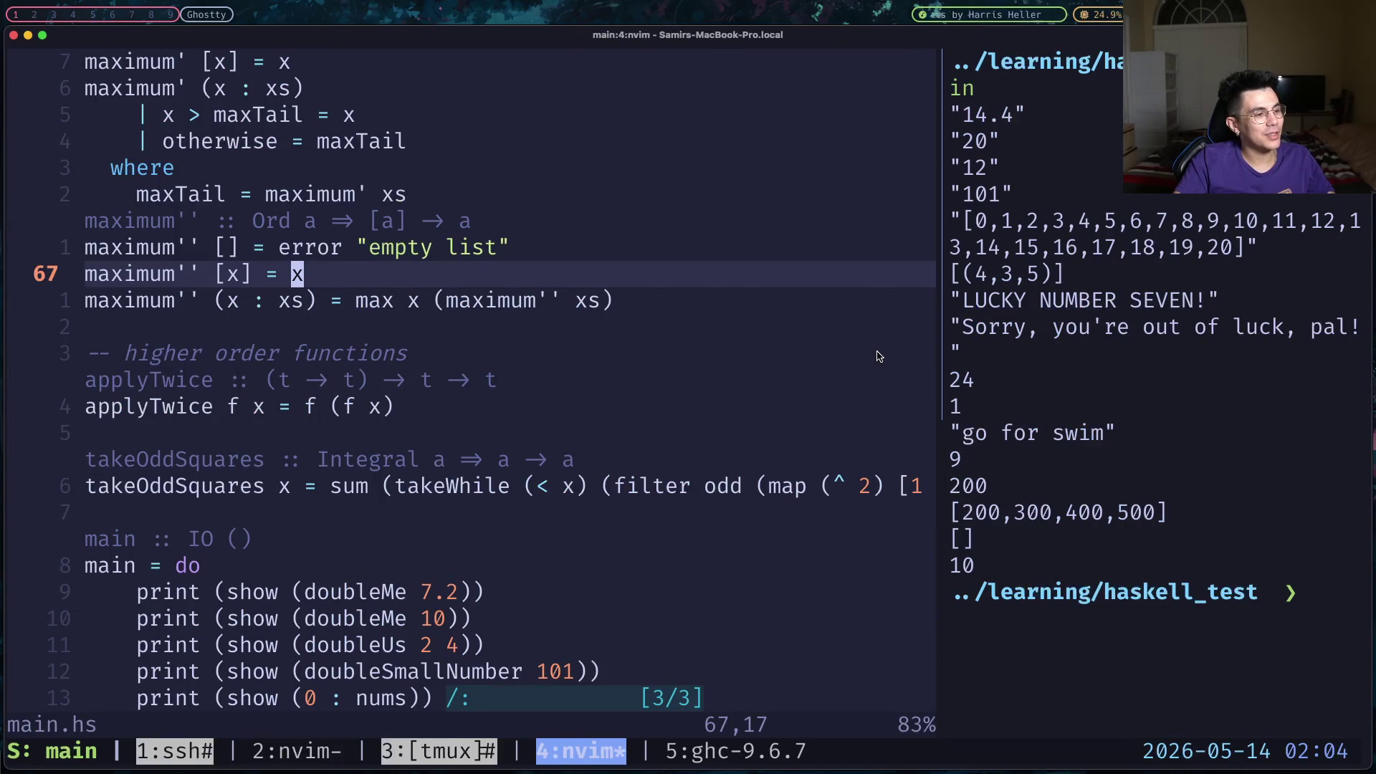
pyautogui.press('super+Tab')
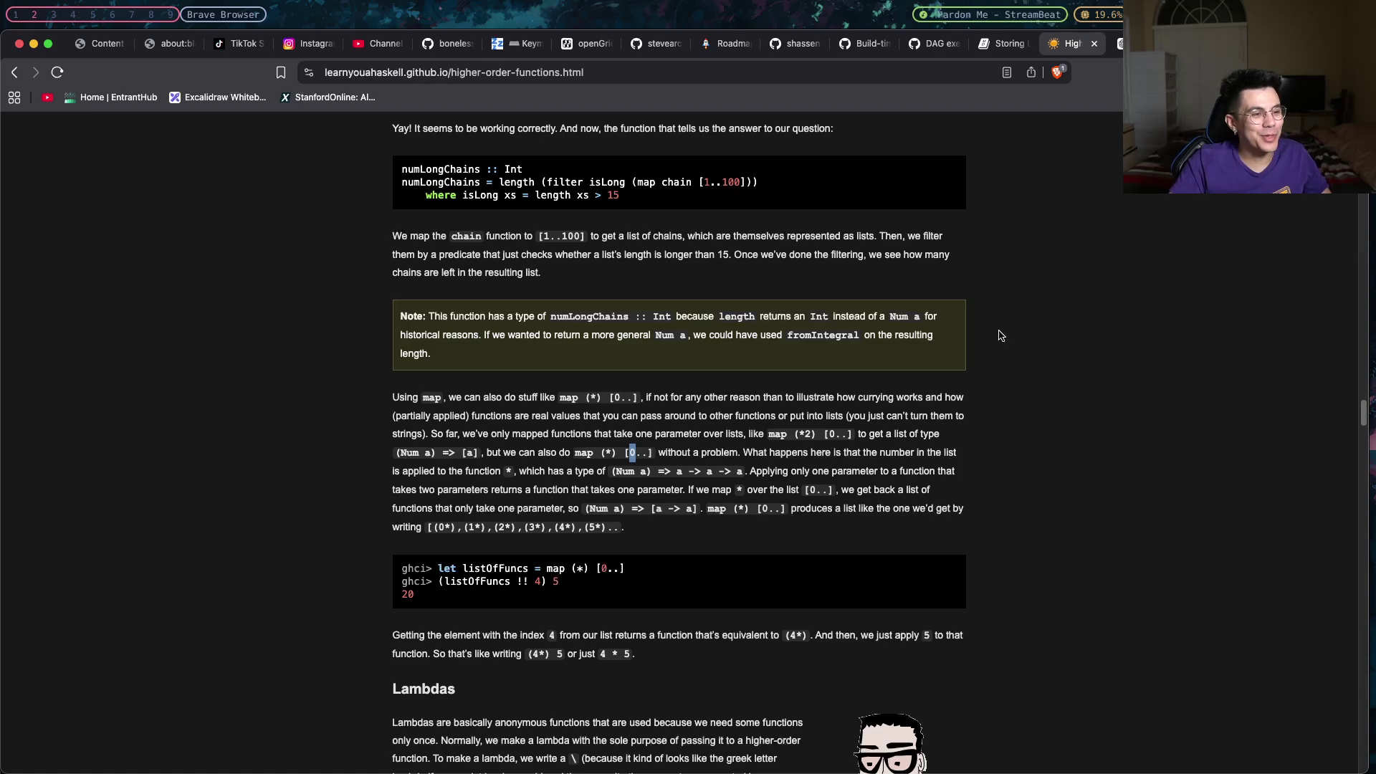
pyautogui.scroll(-1, 810, 381)
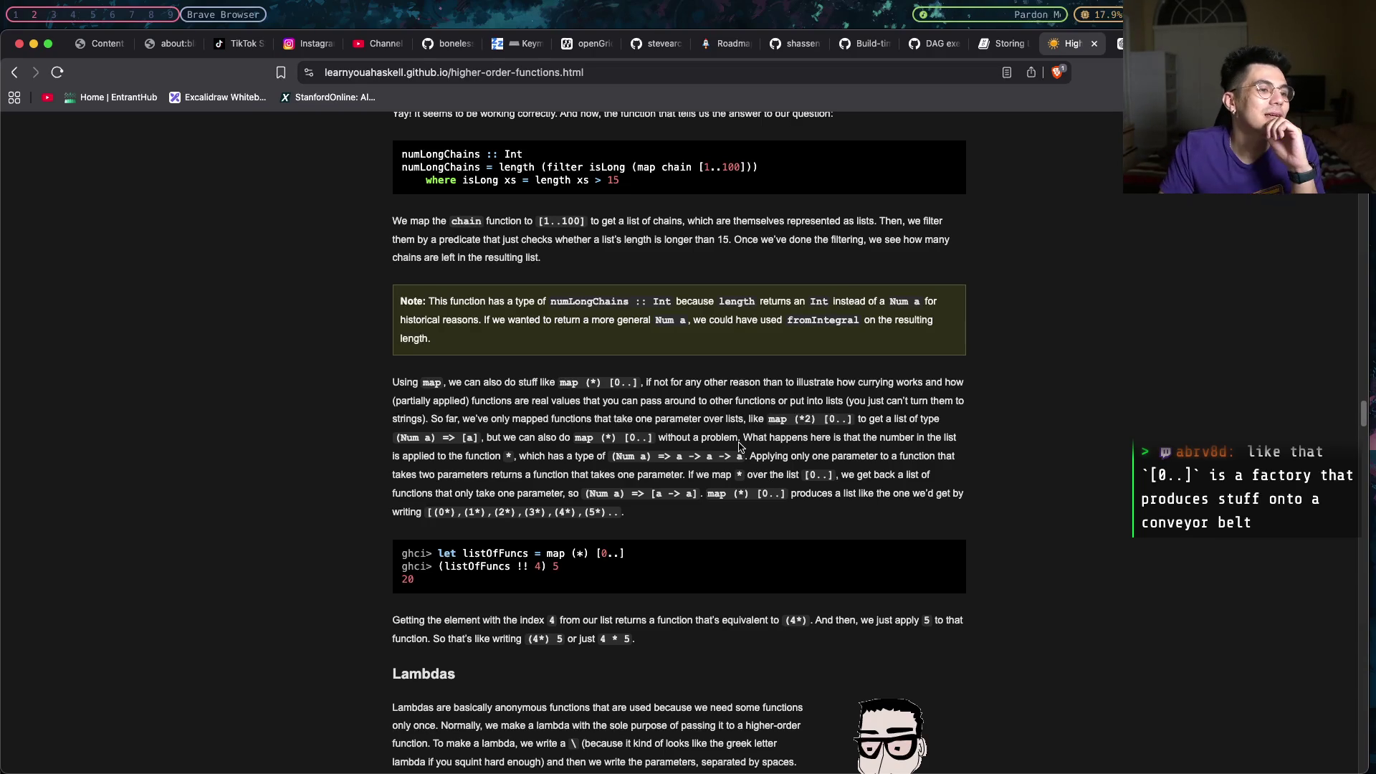
pyautogui.moveTo(750, 456); pyautogui.dragTo(880, 455)
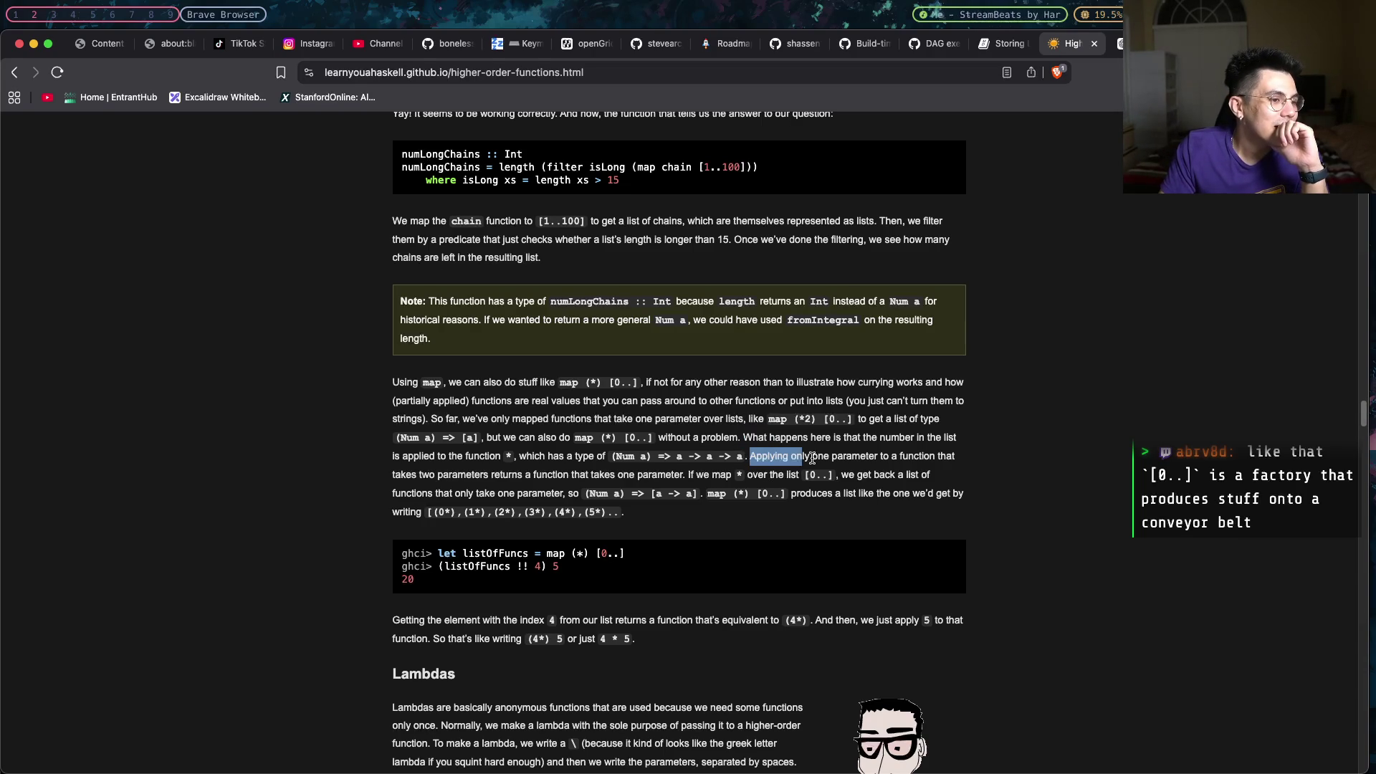
# Highlight in turn the phrases about applying only one parameter and returning a one-parameter function.
pyautogui.click(879, 456)
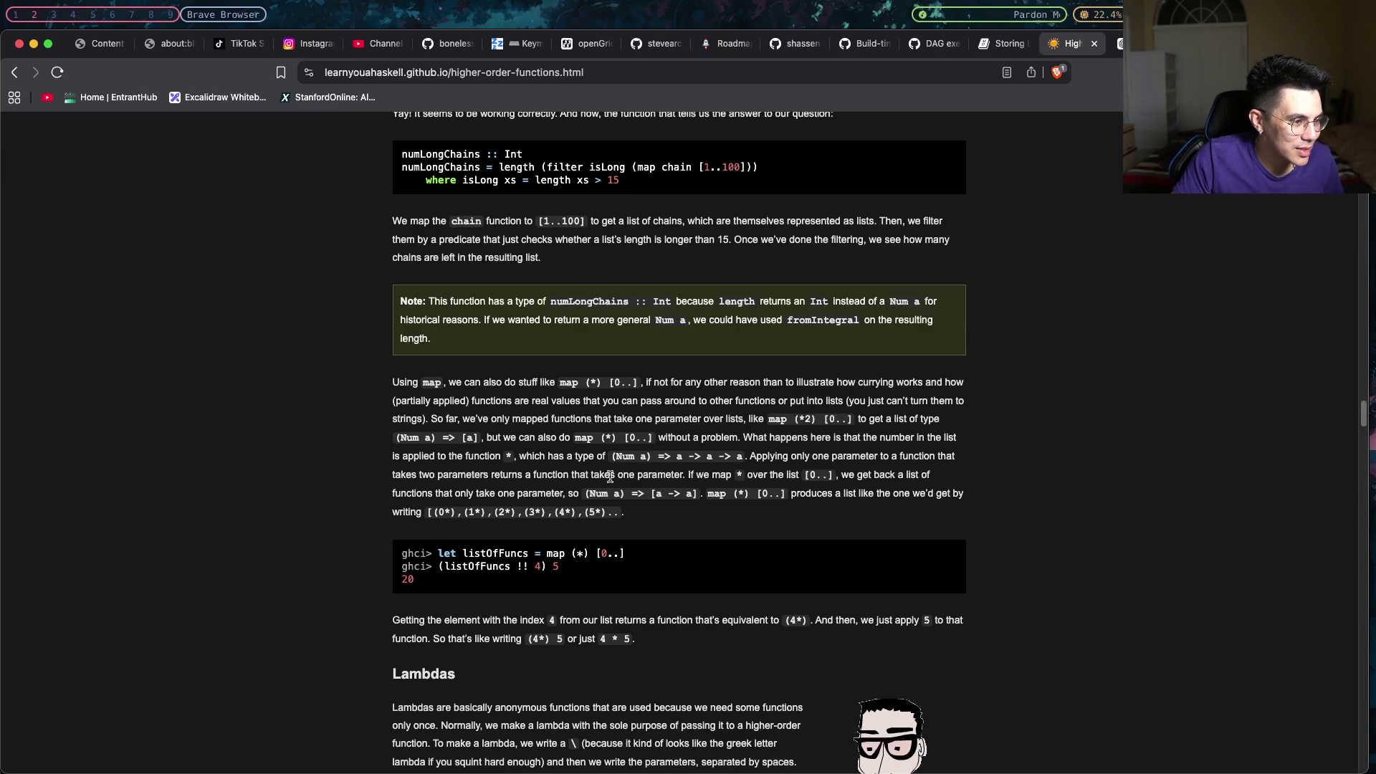
pyautogui.moveTo(812, 456); pyautogui.dragTo(895, 456)
pyautogui.click(895, 455)
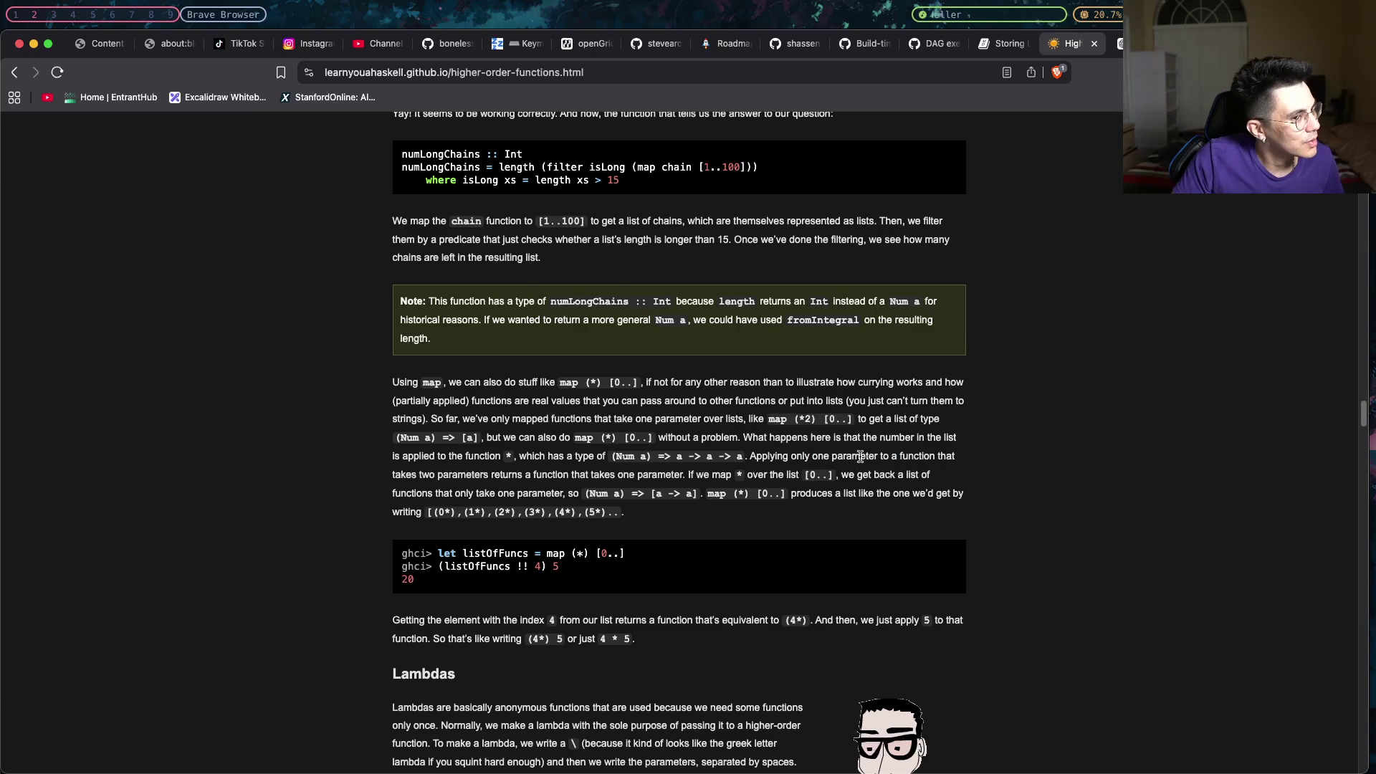
pyautogui.moveTo(855, 457); pyautogui.dragTo(968, 465)
pyautogui.click(968, 465)
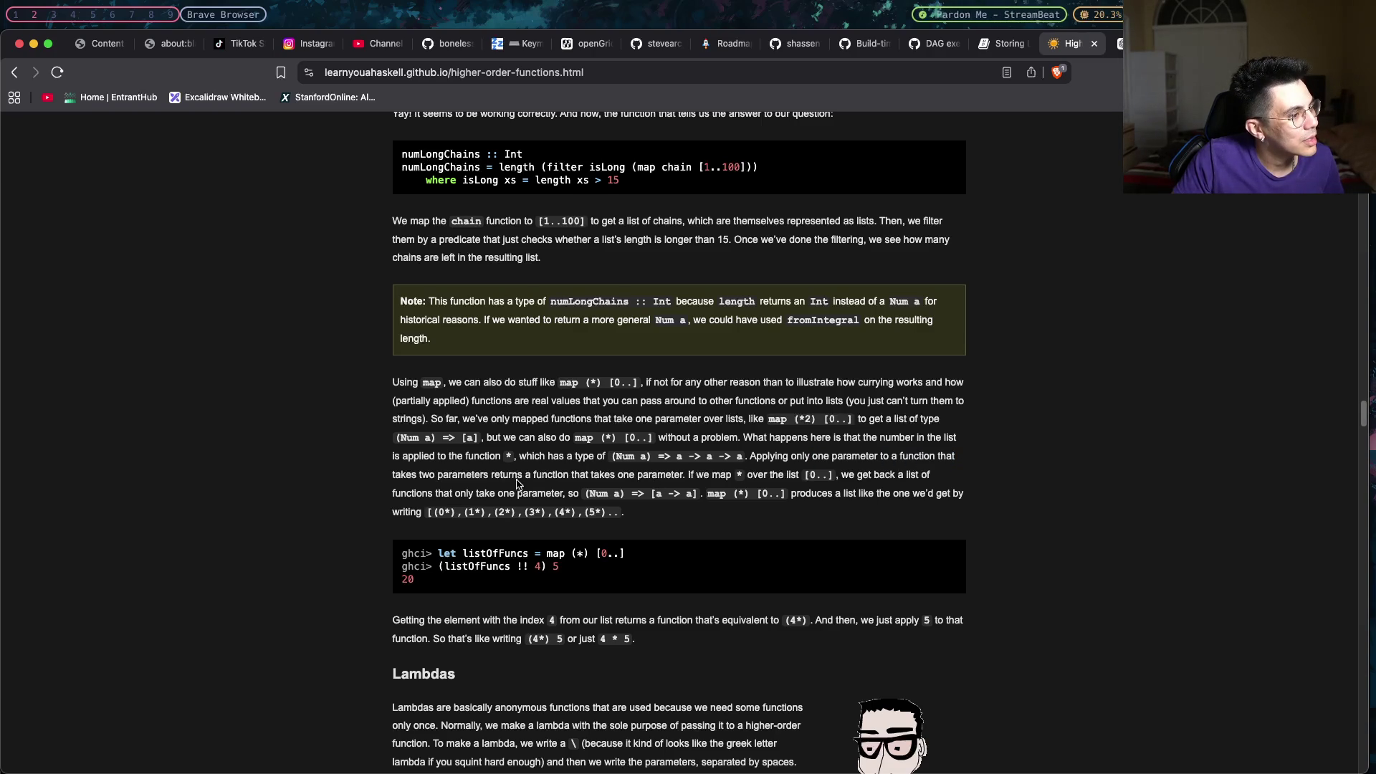
pyautogui.moveTo(496, 478)
pyautogui.mouseDown()
pyautogui.moveTo(738, 476)
pyautogui.moveTo(779, 460)
pyautogui.moveTo(684, 476)
pyautogui.mouseUp()
pyautogui.click(683, 475)
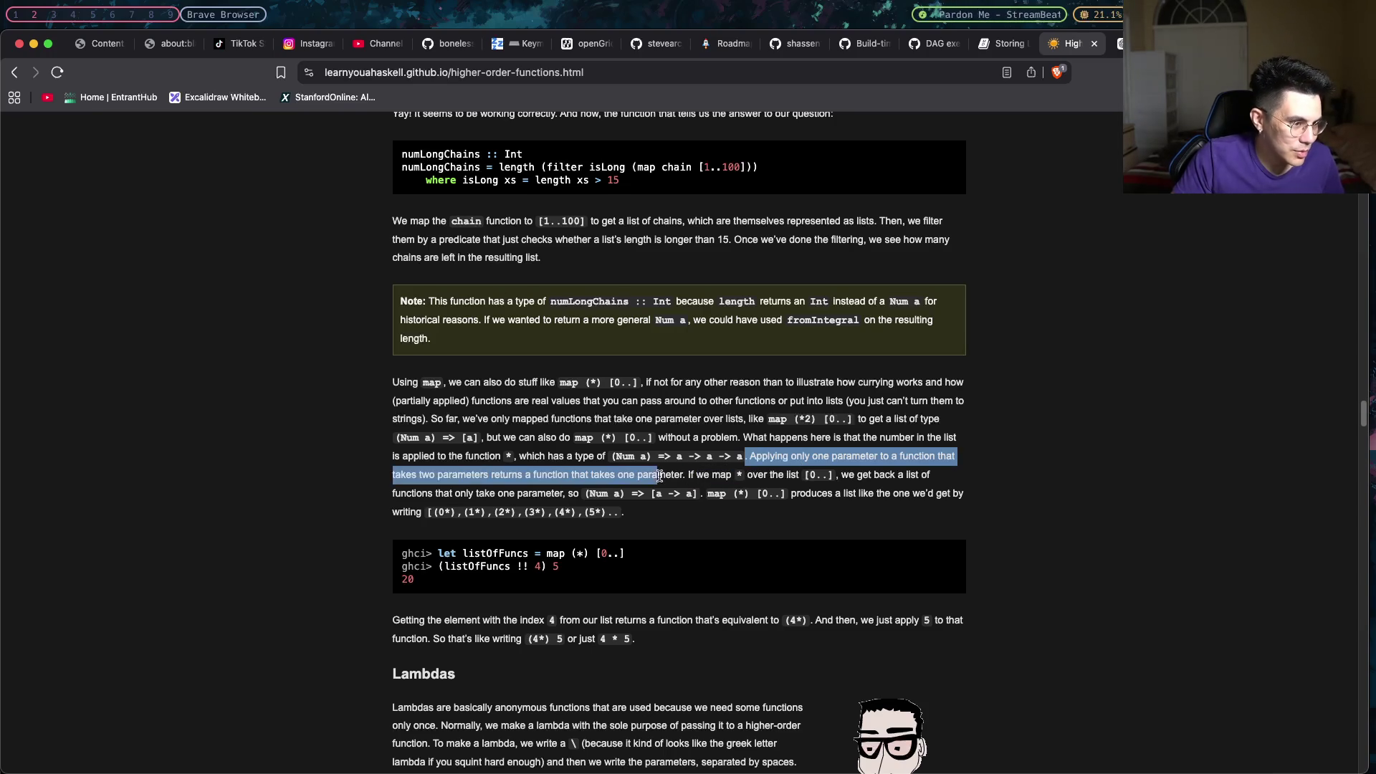
pyautogui.click(698, 476)
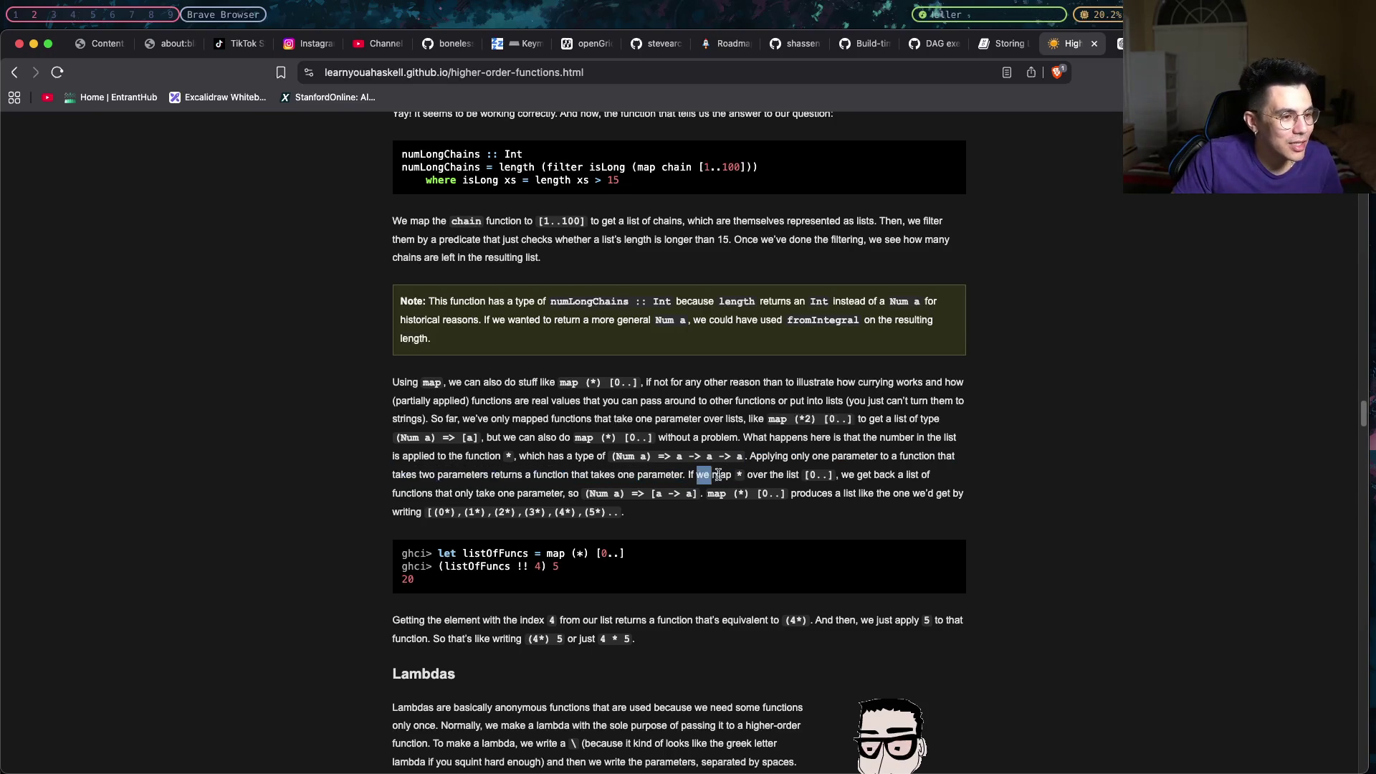
# Highlight the sentence about mapping (*) over the list, ending with the [(0*),(1*),…] example list selected.
pyautogui.moveTo(711, 474); pyautogui.dragTo(903, 492)
pyautogui.click(753, 487)
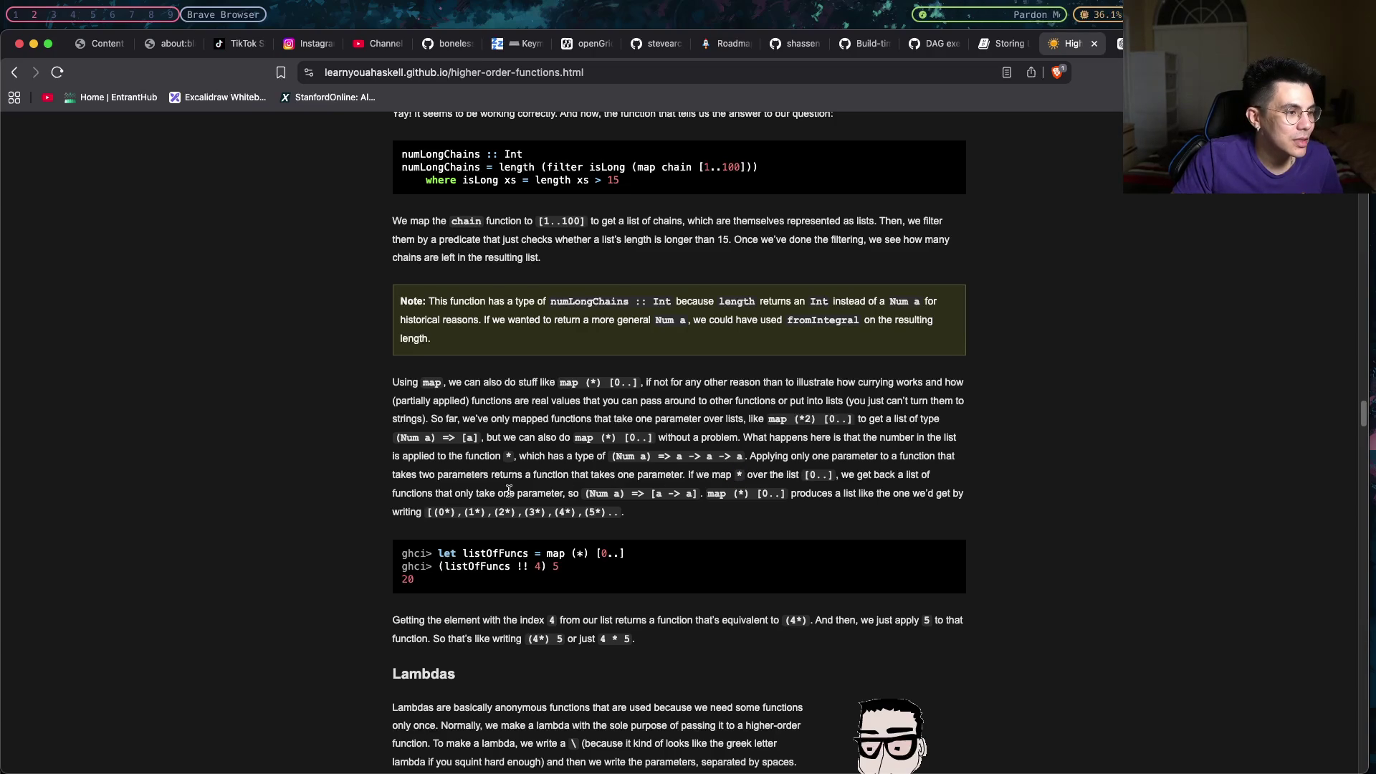
pyautogui.moveTo(428, 493); pyautogui.dragTo(724, 493)
pyautogui.click(752, 493)
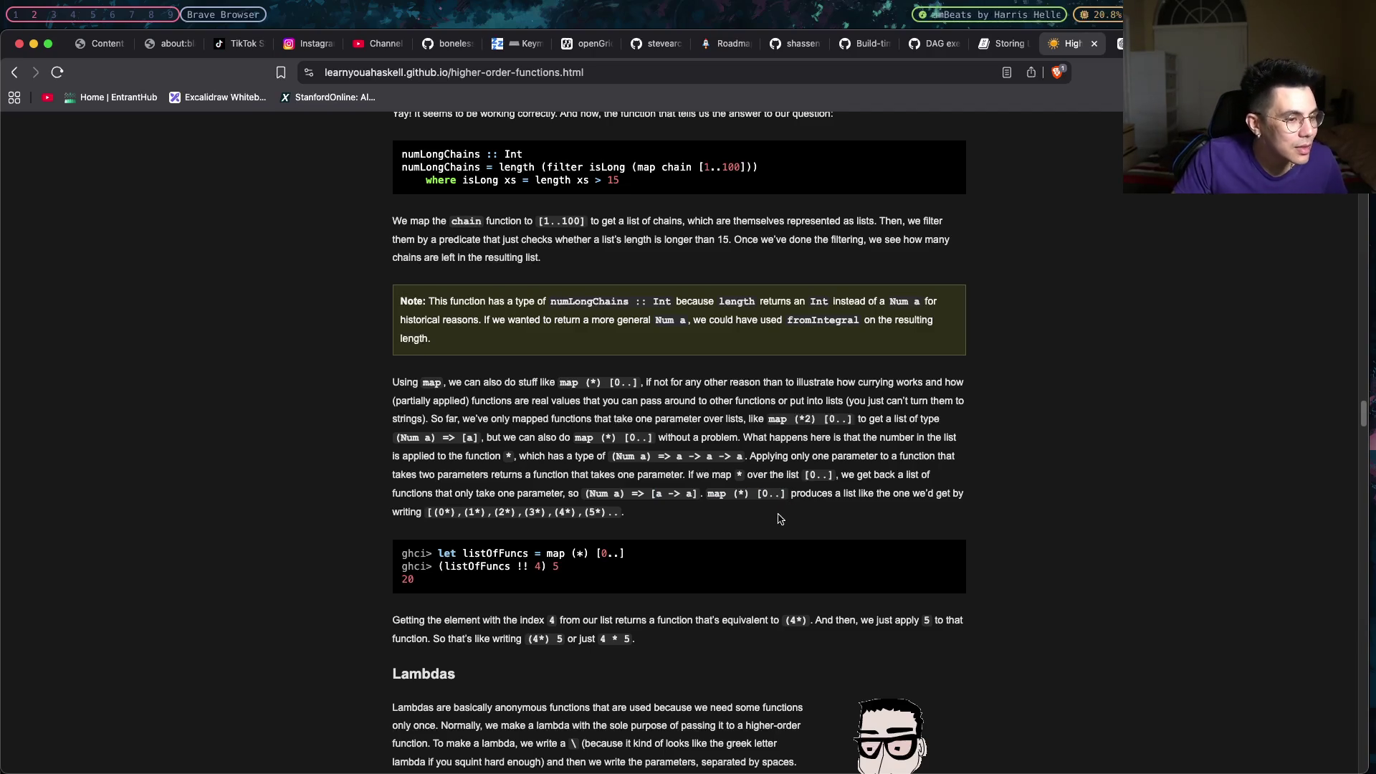
pyautogui.moveTo(624, 513); pyautogui.dragTo(414, 506)
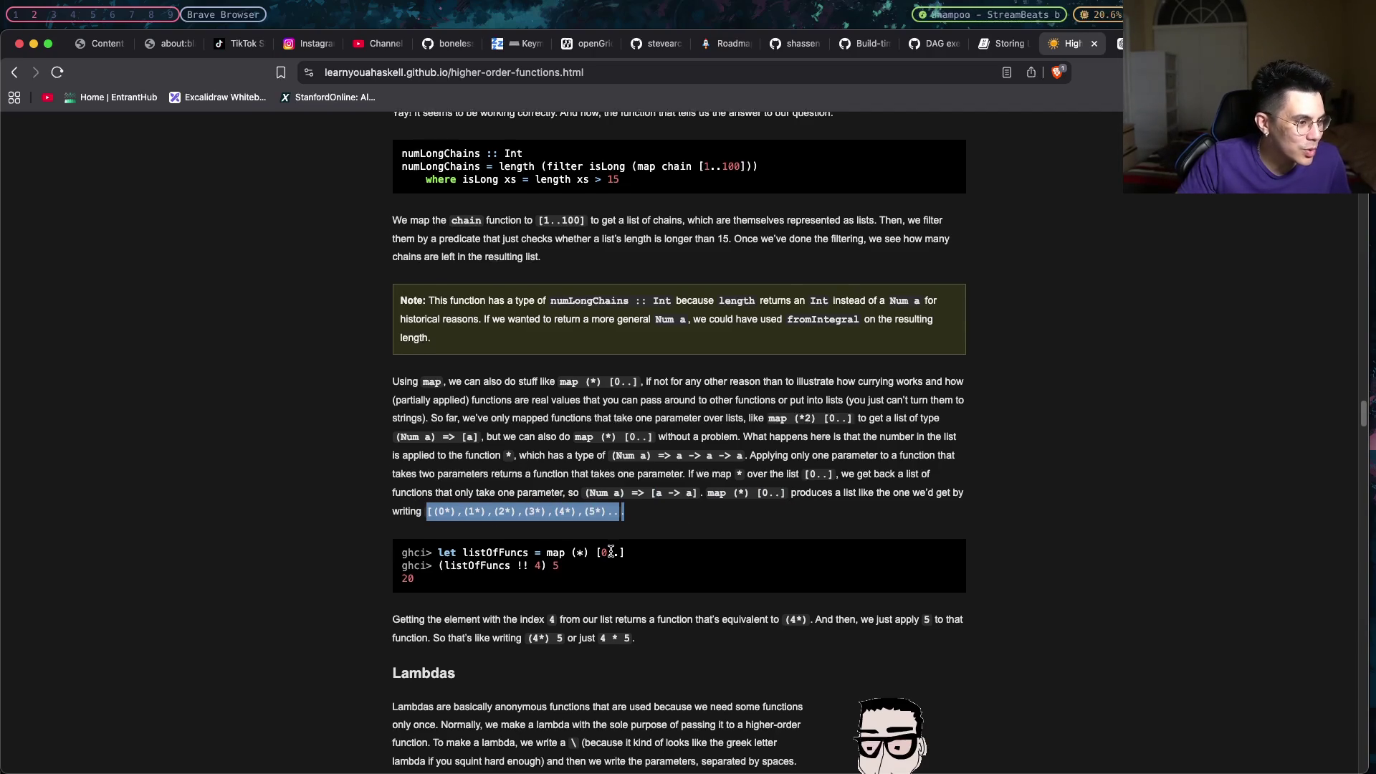
pyautogui.scroll(-1, 610, 552)
pyautogui.scroll(-2, 604, 565)
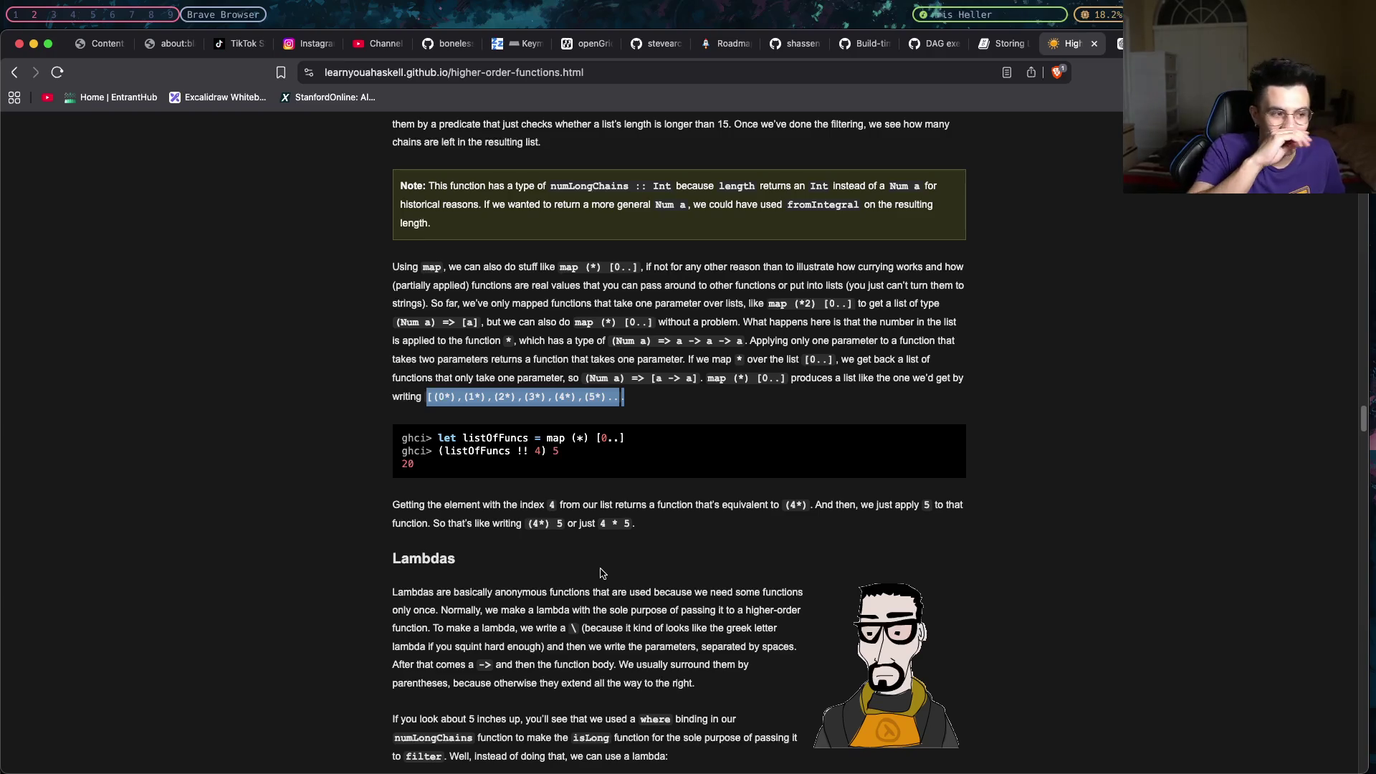
pyautogui.scroll(1, 601, 573)
pyautogui.scroll(4, 602, 572)
pyautogui.scroll(2, 603, 571)
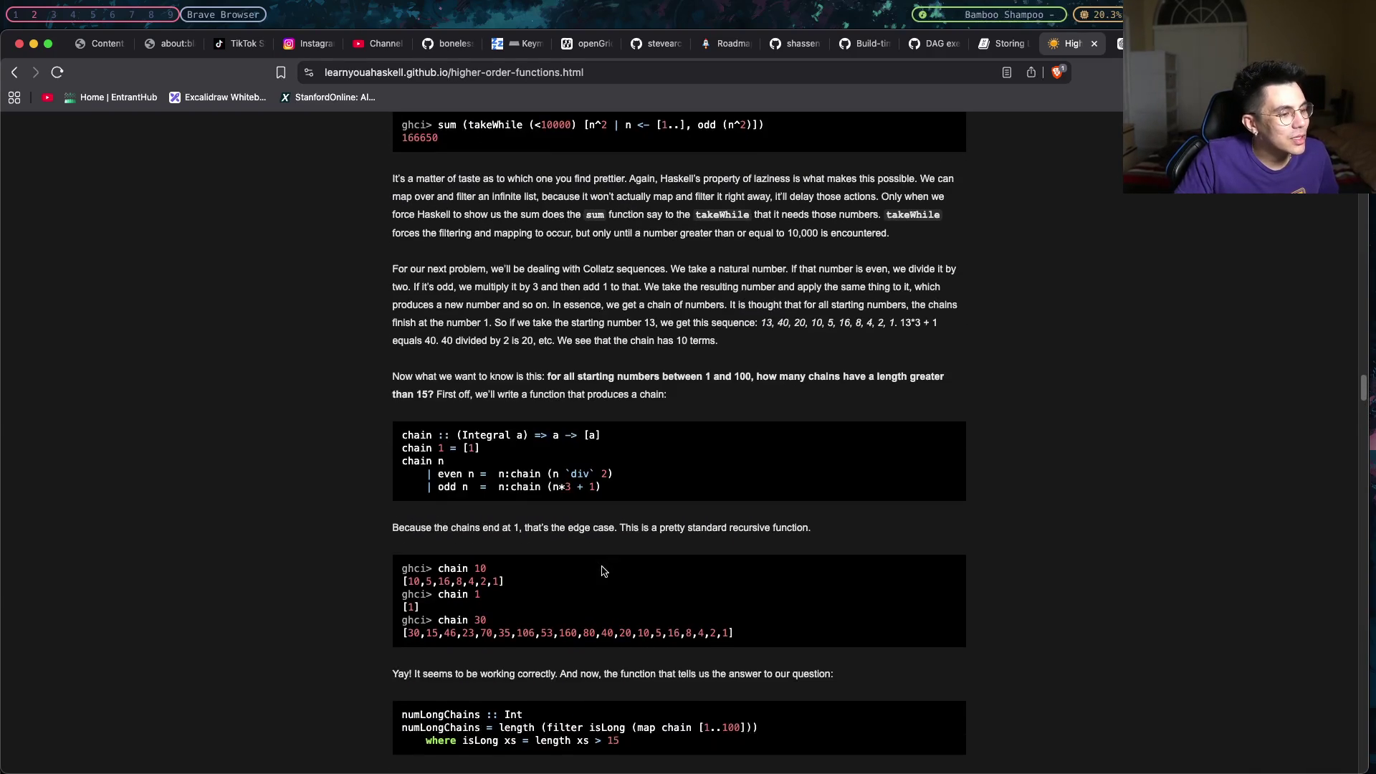
pyautogui.scroll(-3, 600, 570)
pyautogui.scroll(-2, 600, 571)
pyautogui.scroll(-2, 601, 571)
pyautogui.scroll(-3, 600, 570)
pyautogui.scroll(-2, 601, 571)
pyautogui.scroll(2, 601, 571)
pyautogui.scroll(1, 600, 570)
pyautogui.scroll(2, 600, 567)
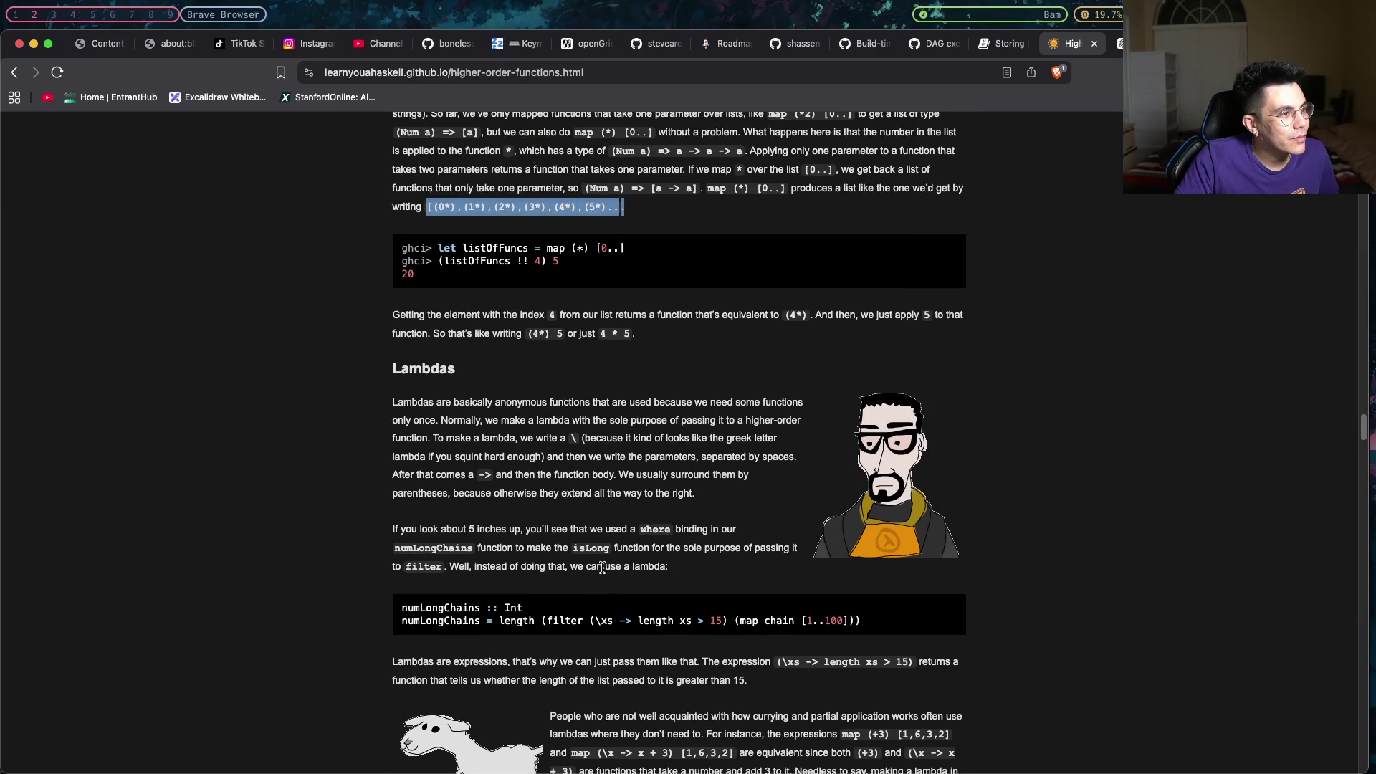
pyautogui.scroll(-1, 552, 438)
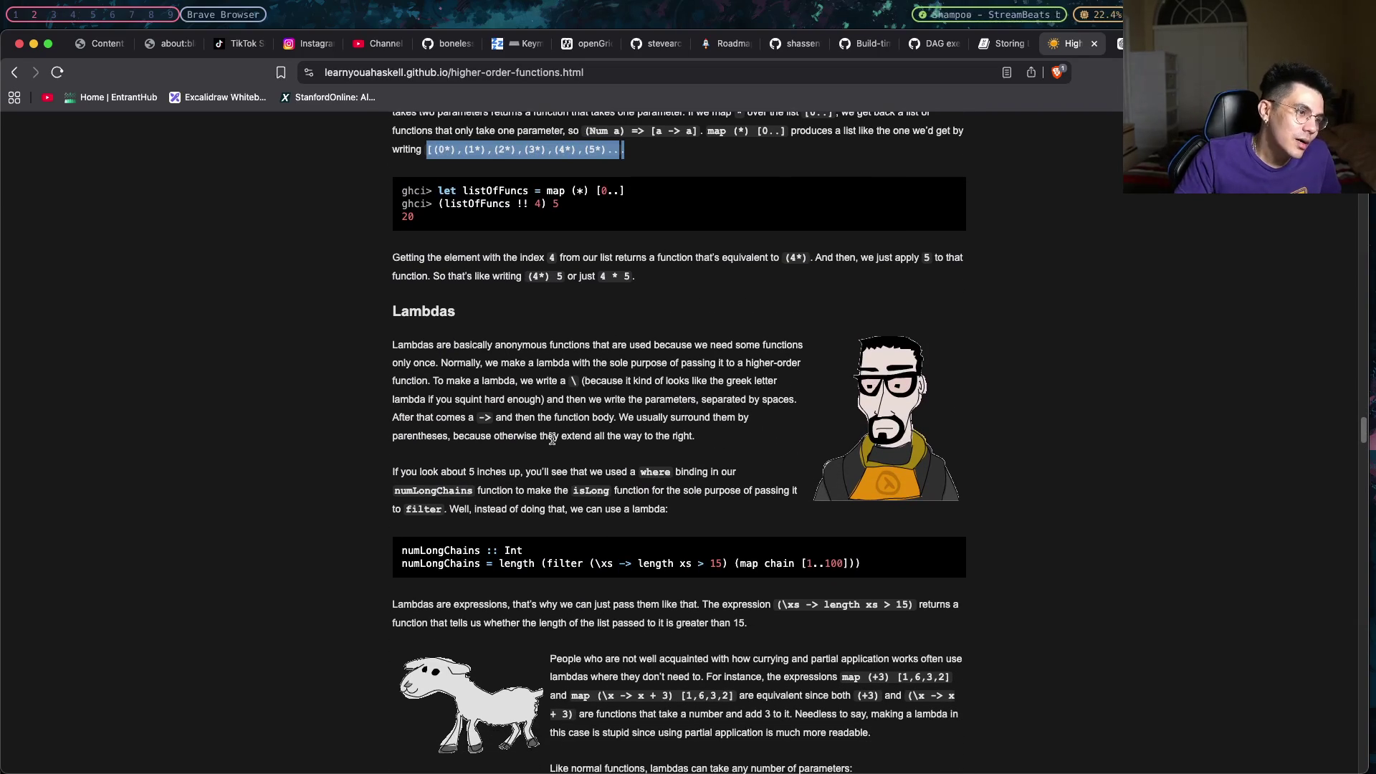
pyautogui.scroll(-2, 551, 438)
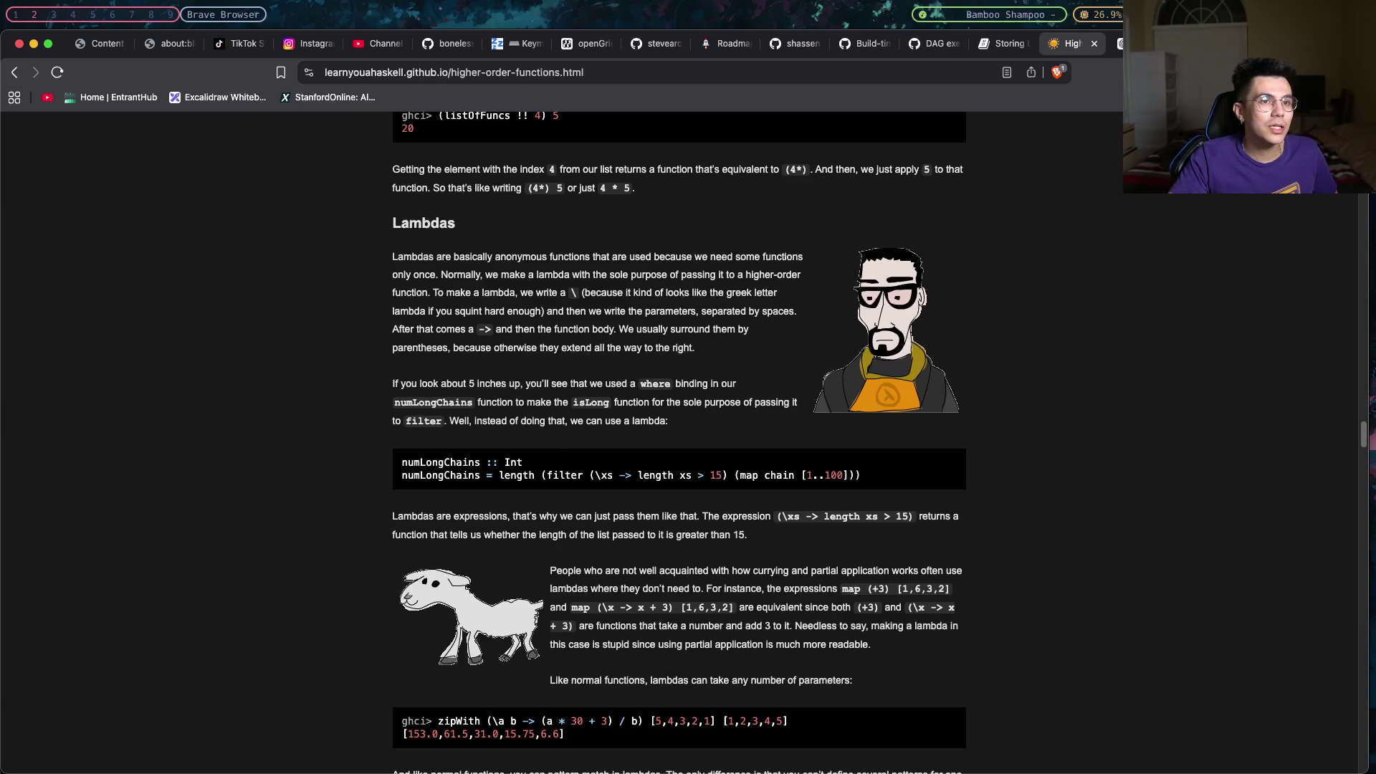
# Switch to the Rust book tab on storing lists of values with vectors.
pyautogui.click(981, 46)
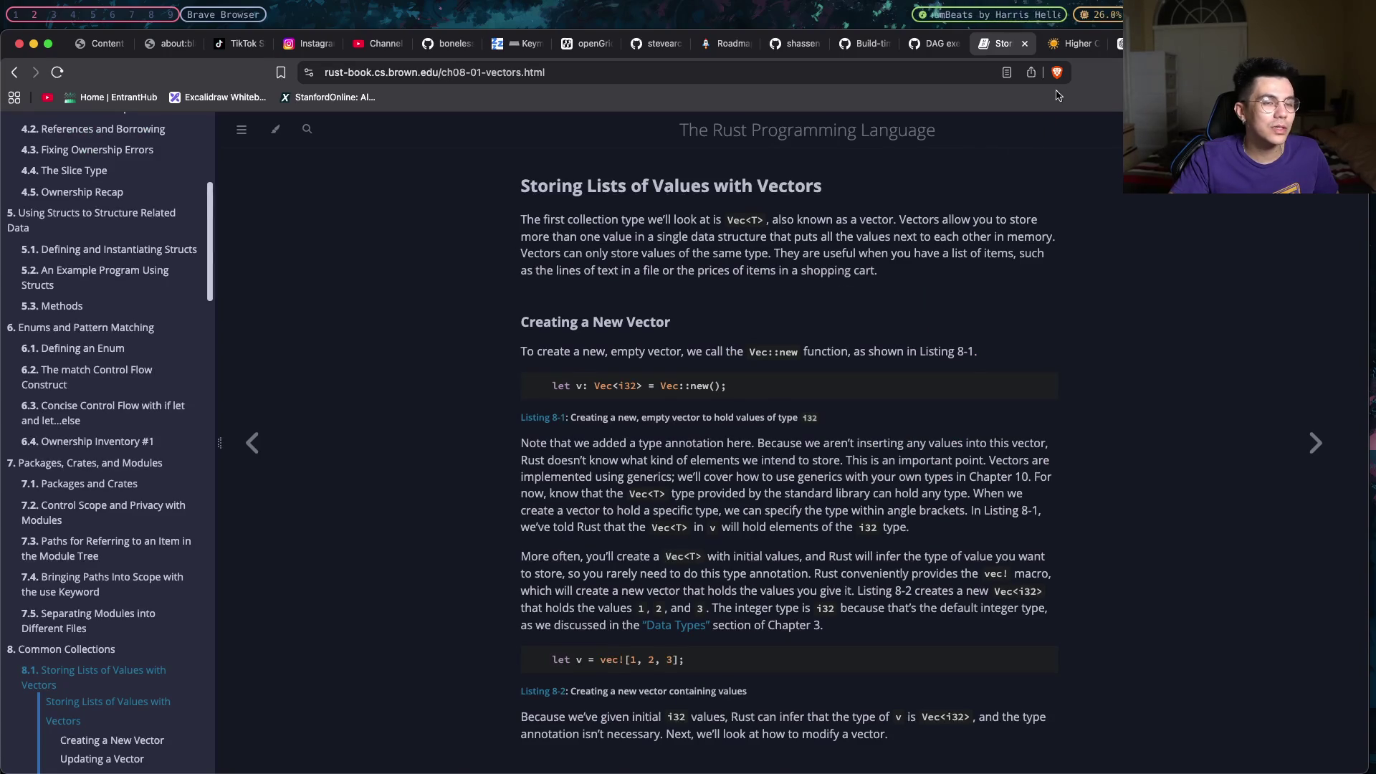
# Switch back to the Learn You a Haskell higher-order functions tab at Lambdas.
pyautogui.click(1064, 46)
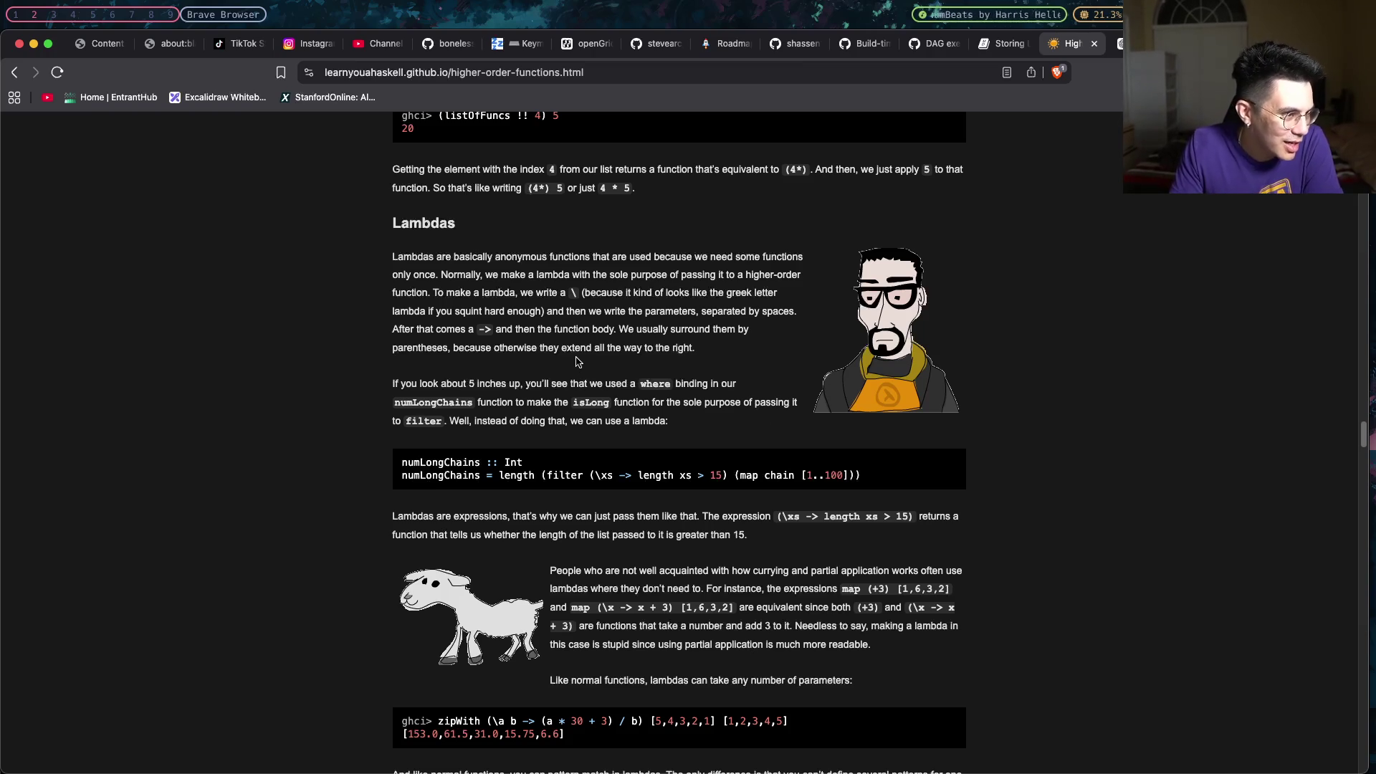
pyautogui.doubleClick(462, 258)
pyautogui.moveTo(495, 258); pyautogui.dragTo(591, 258)
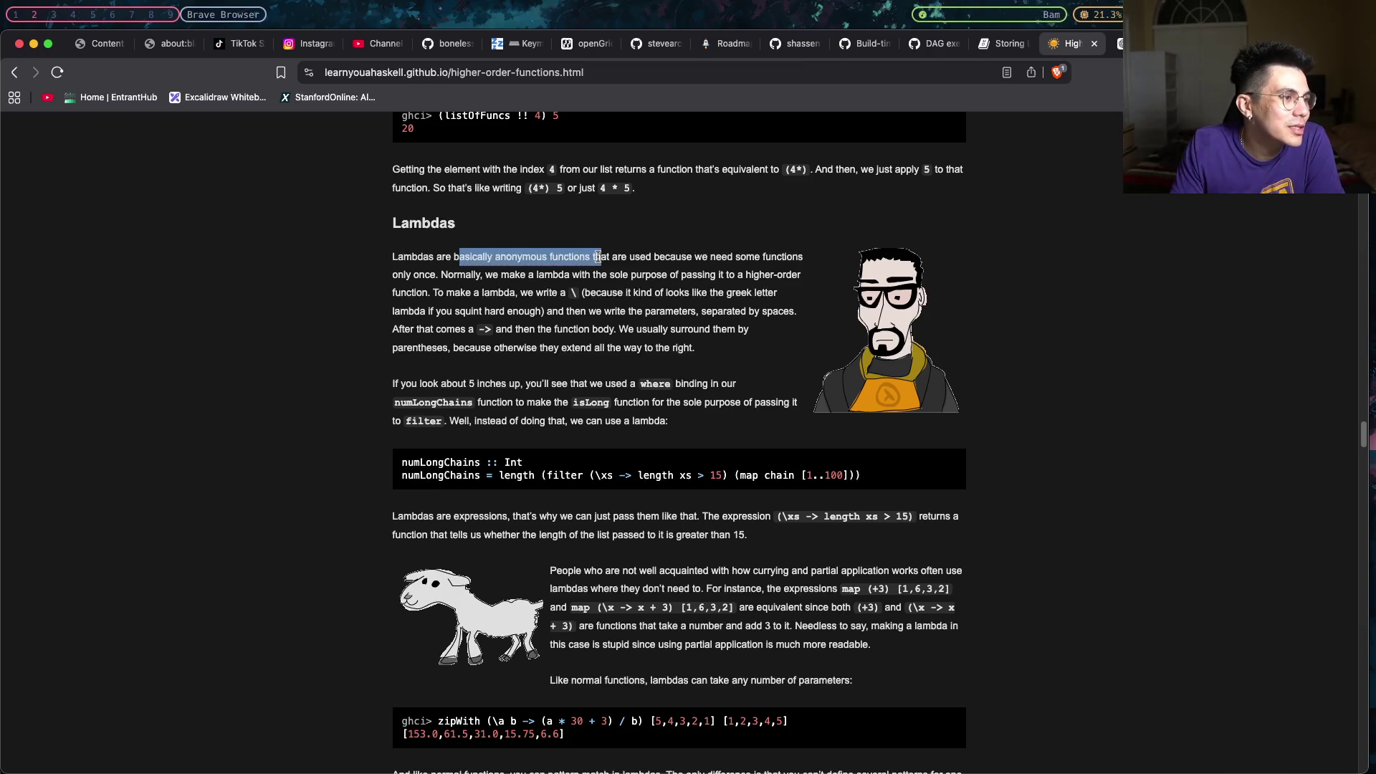
pyautogui.click(551, 282)
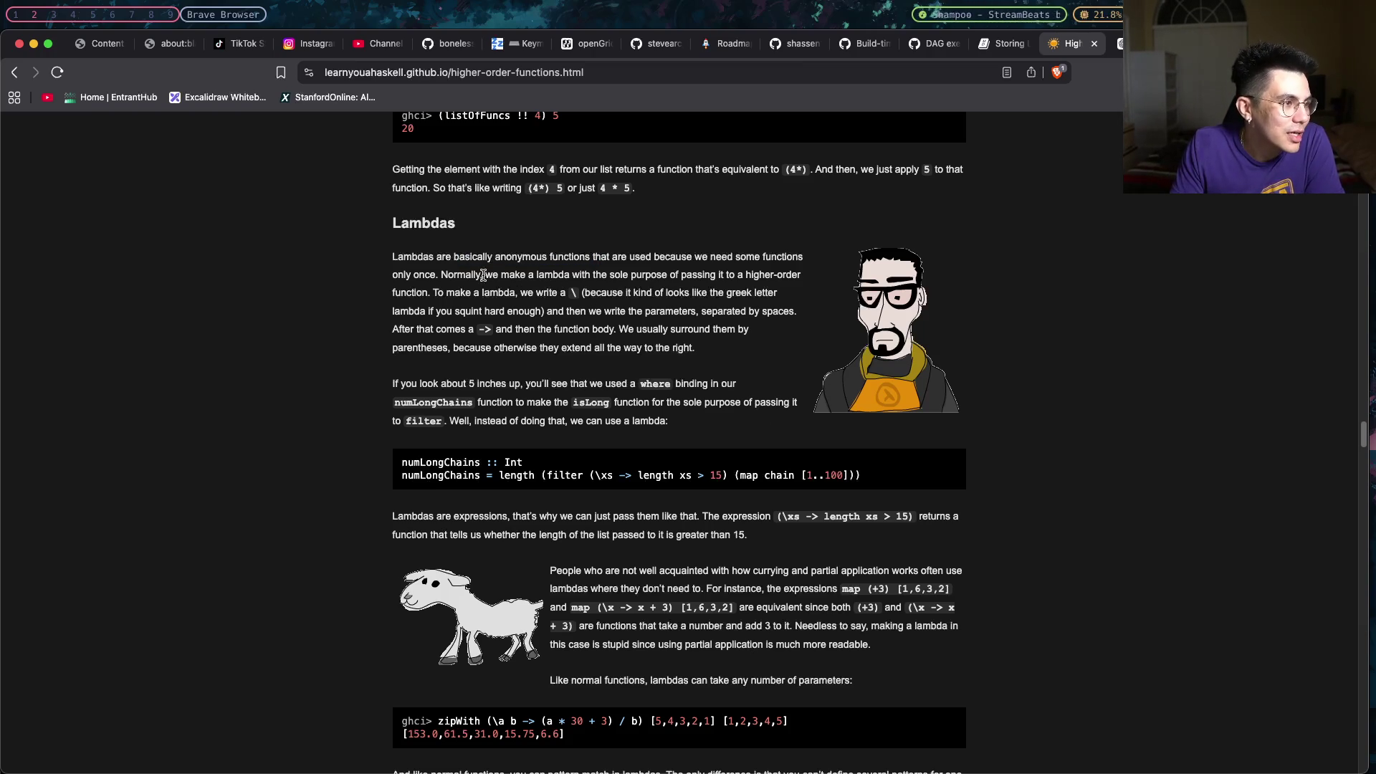
pyautogui.moveTo(482, 275)
pyautogui.mouseDown()
pyautogui.moveTo(802, 275)
pyautogui.moveTo(441, 293)
pyautogui.mouseUp()
pyautogui.click(692, 273)
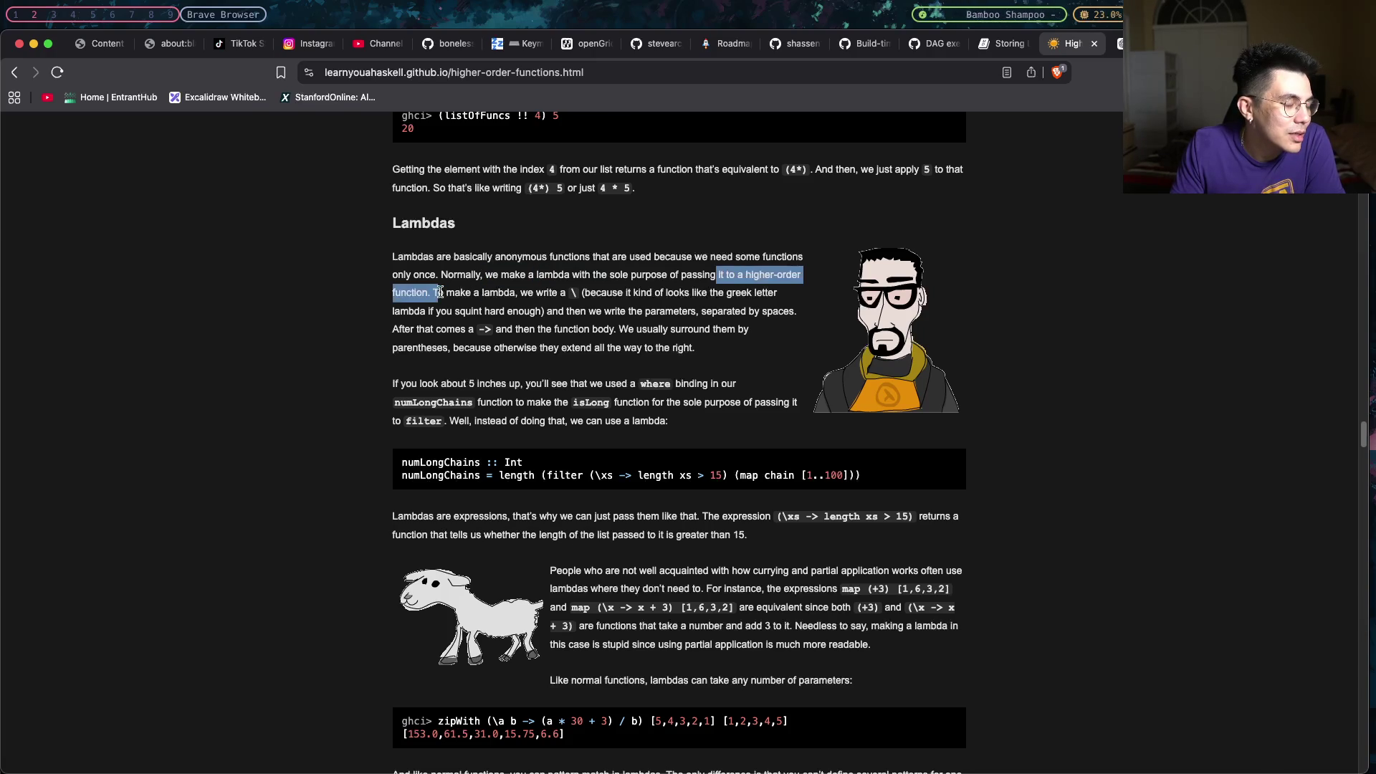
pyautogui.click(429, 293)
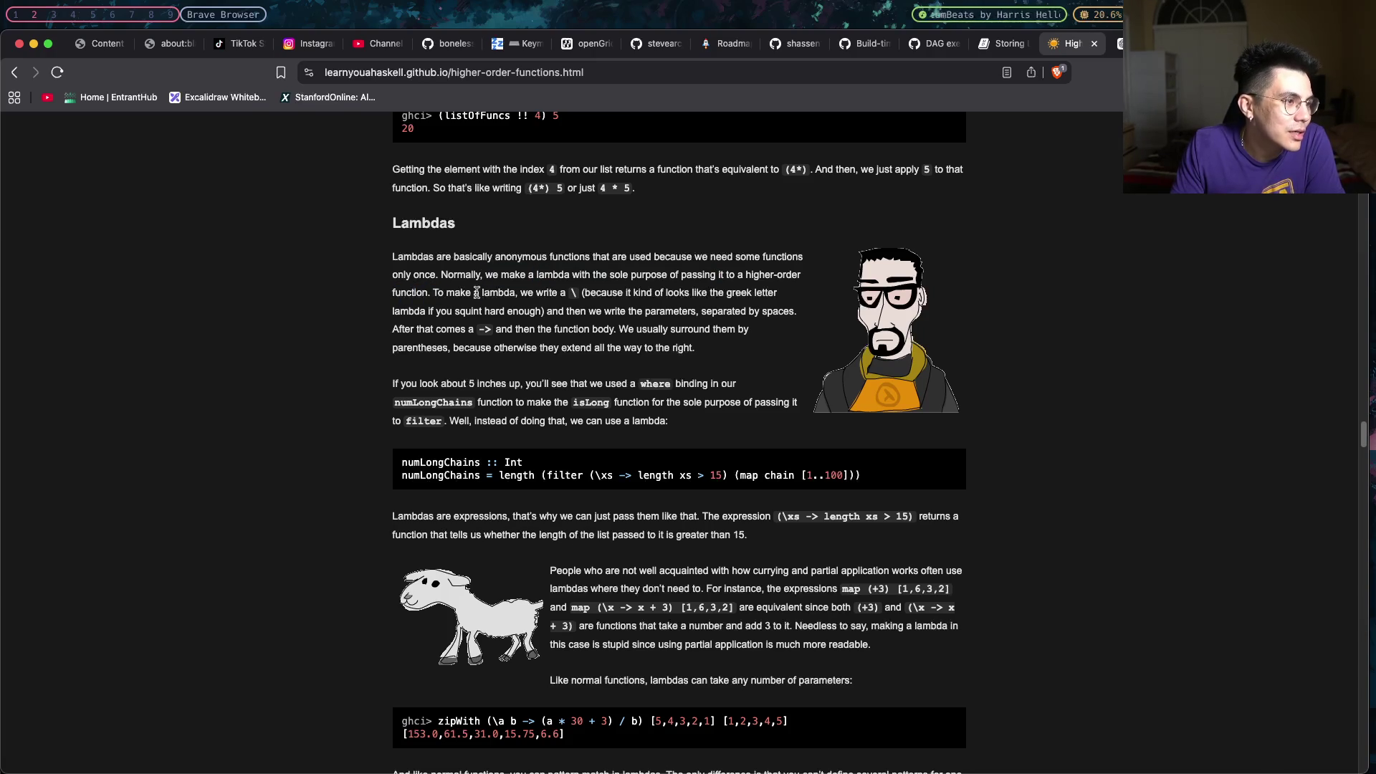
pyautogui.moveTo(528, 293); pyautogui.dragTo(585, 293)
pyautogui.click(585, 292)
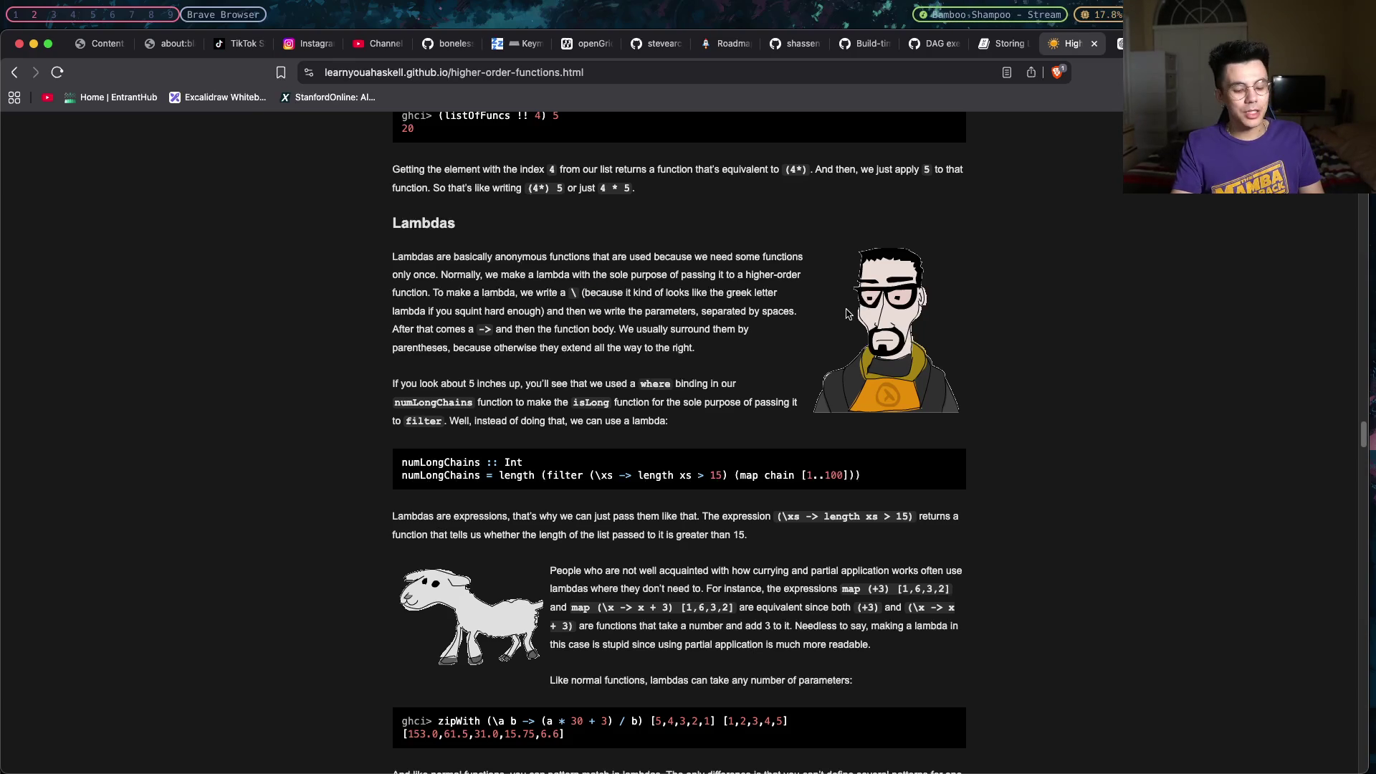
pyautogui.press('super+Tab')
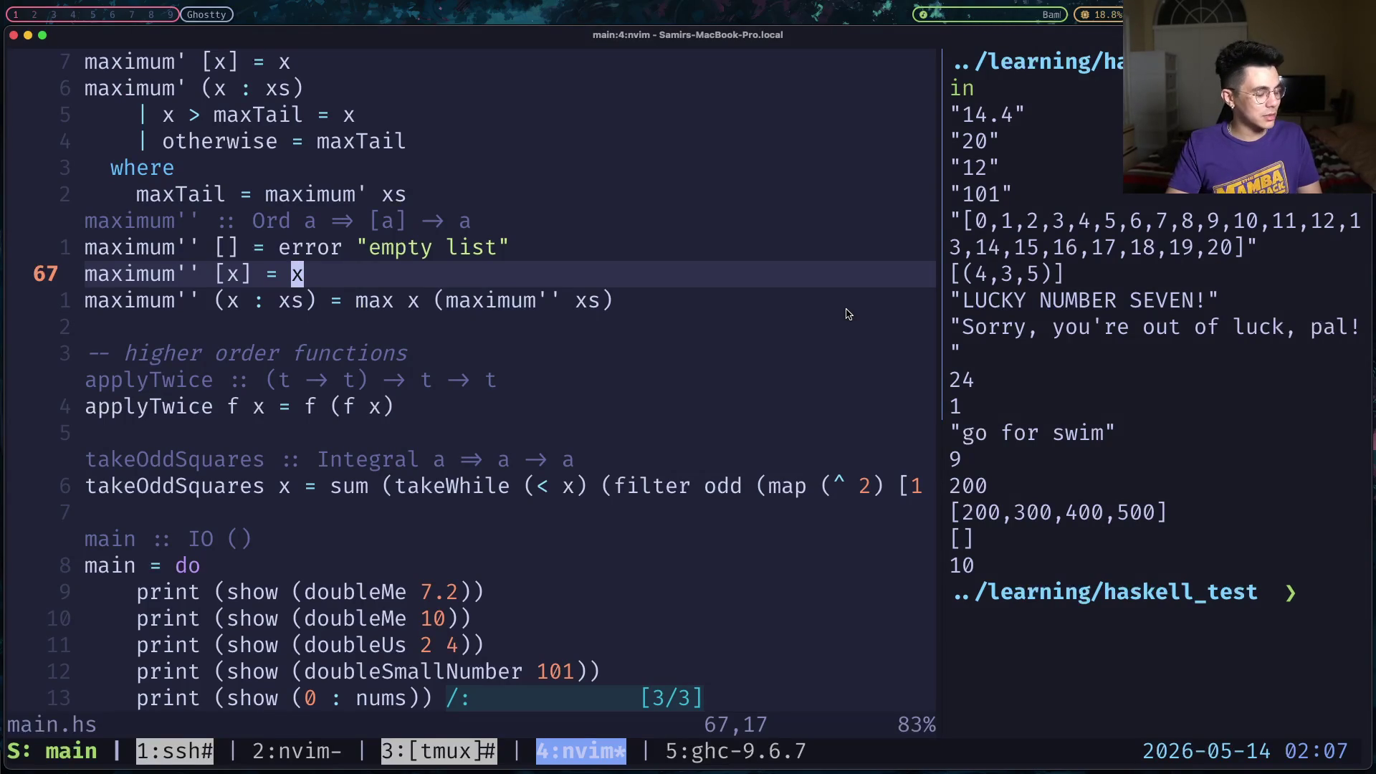
pyautogui.write('?>')
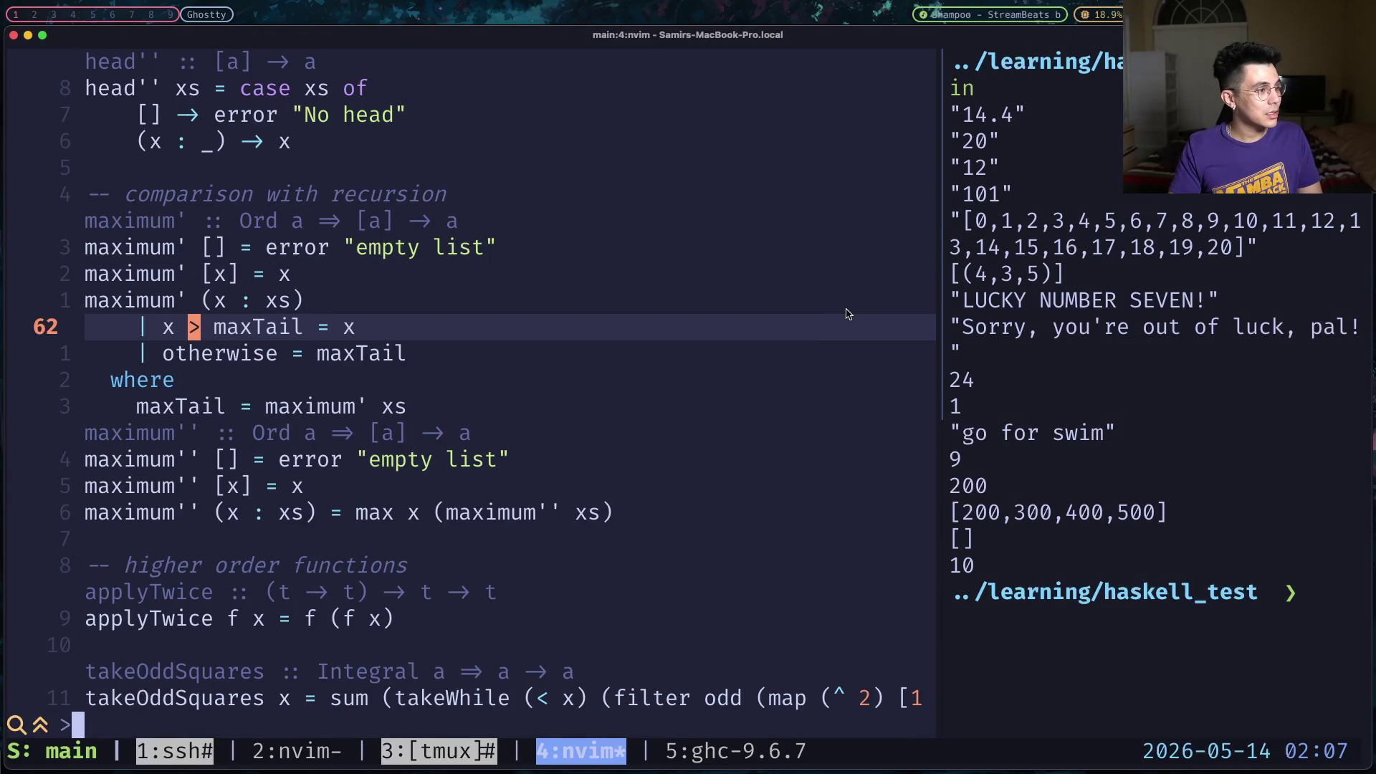
pyautogui.press('BackSpace')
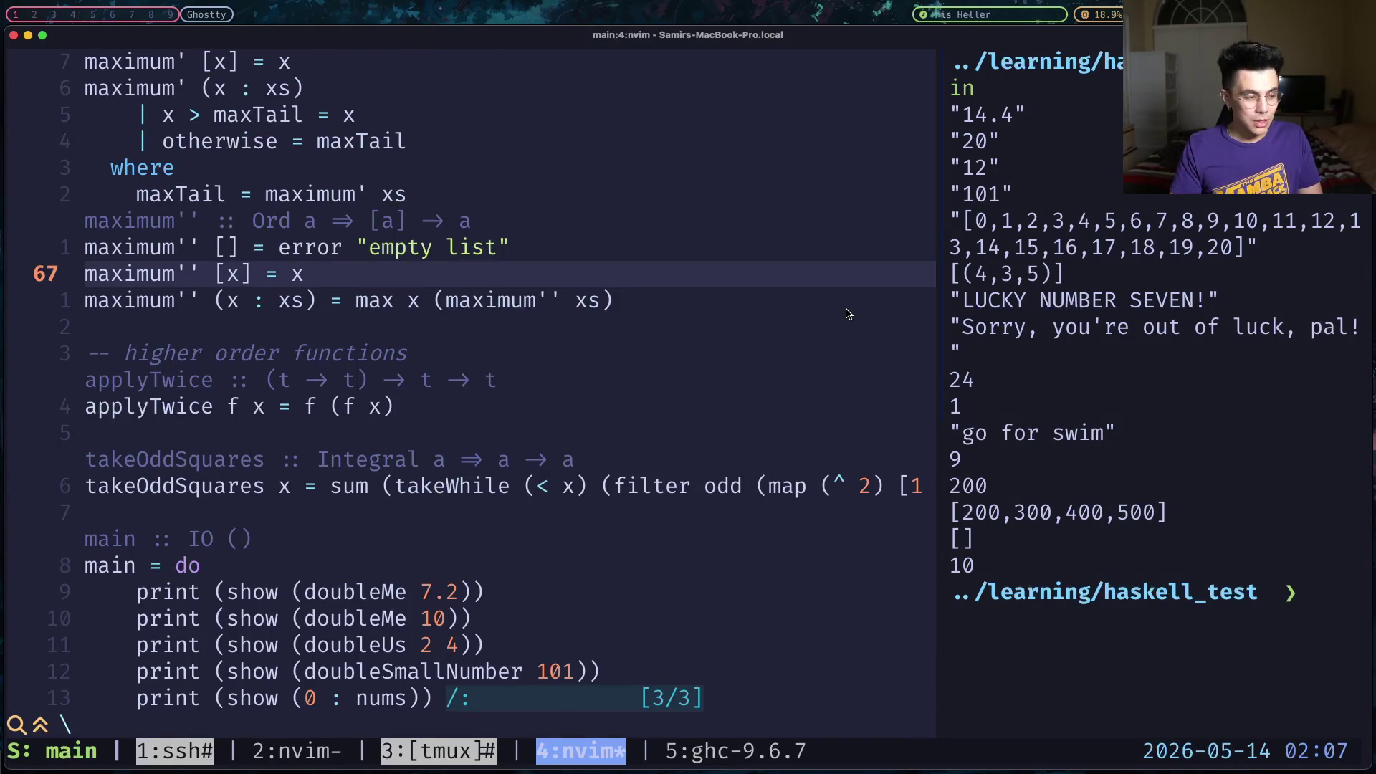
pyautogui.write('\\')
pyautogui.press('BackSpace')
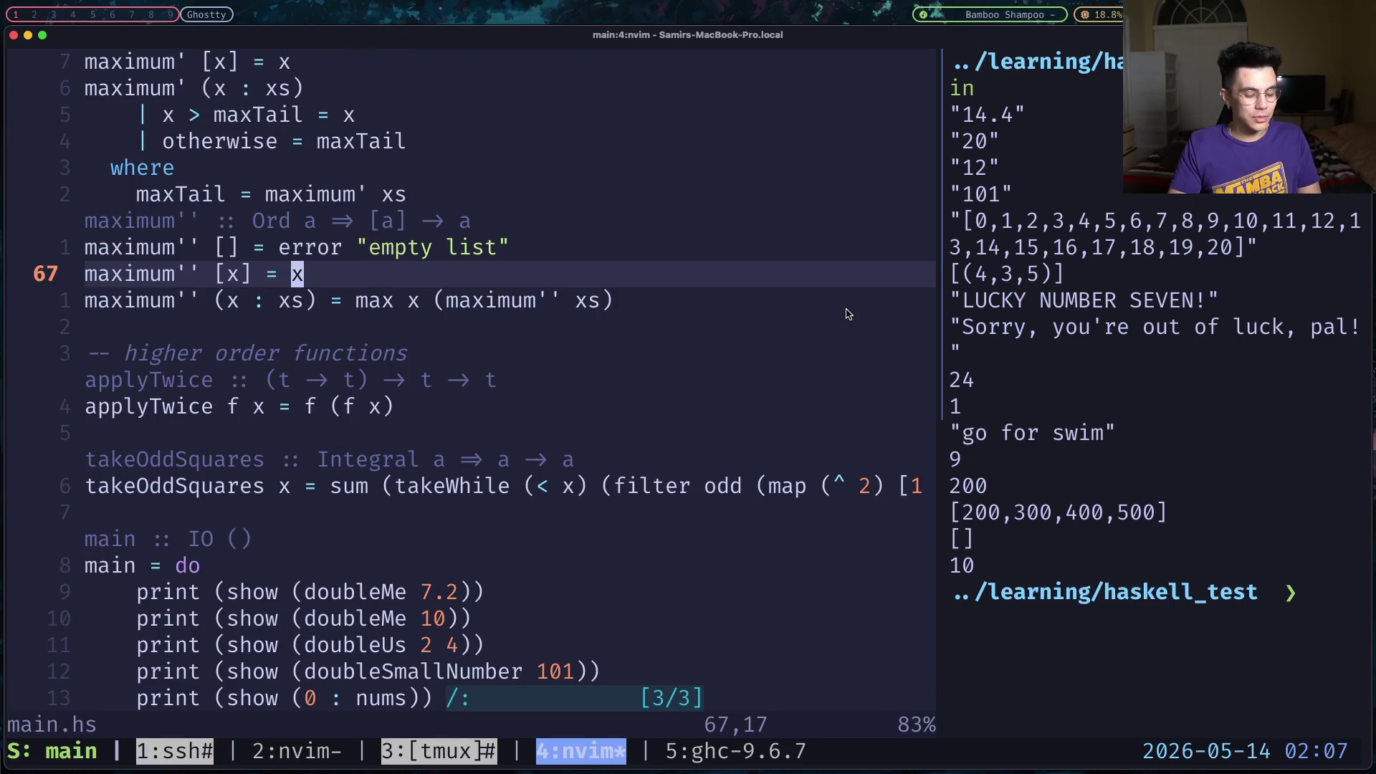
pyautogui.write('\\')
pyautogui.press('Return')
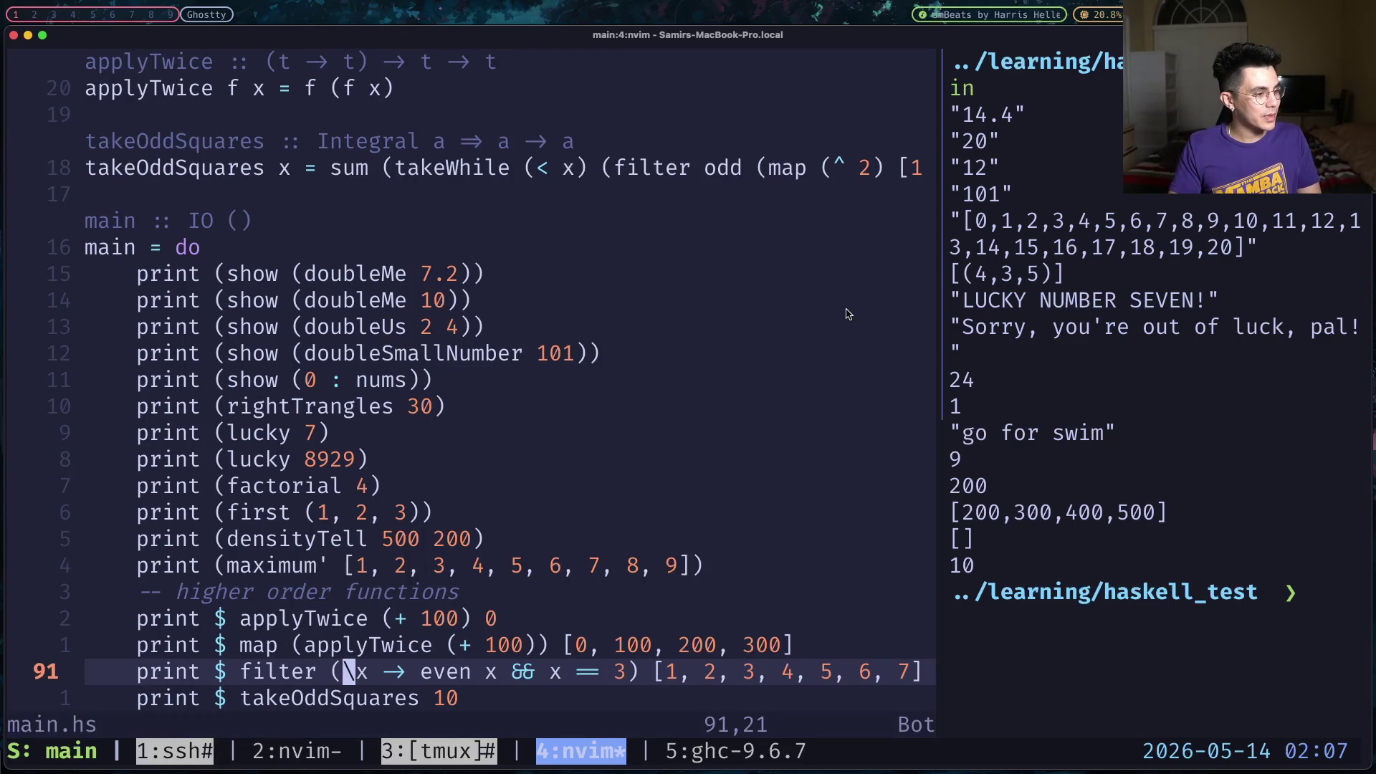
pyautogui.press('l')
pyautogui.press('h')
pyautogui.press('l')
pyautogui.press('l')
pyautogui.press('l')
pyautogui.press('l')
pyautogui.press('l')
pyautogui.press('l')
pyautogui.press('l')
pyautogui.press('l')
pyautogui.press('l')
pyautogui.press('l')
pyautogui.press('l')
pyautogui.press('h')
pyautogui.press('h')
pyautogui.press('h')
pyautogui.press('h')
pyautogui.press('h')
pyautogui.press('h')
pyautogui.press('h')
pyautogui.press('h')
pyautogui.press('h')
pyautogui.press('h')
pyautogui.press('l')
pyautogui.press('l')
pyautogui.press('l')
pyautogui.press('l')
pyautogui.press('l')
pyautogui.press('l')
pyautogui.press('l')
pyautogui.press('l')
pyautogui.press('l')
pyautogui.press('l')
pyautogui.press('j')
pyautogui.press('k')
pyautogui.press('h')
pyautogui.press('h')
pyautogui.press('h')
pyautogui.press('l')
pyautogui.press('l')
pyautogui.press('l')
pyautogui.press('l')
pyautogui.press('l')
pyautogui.press('l')
pyautogui.press('l')
pyautogui.press('l')
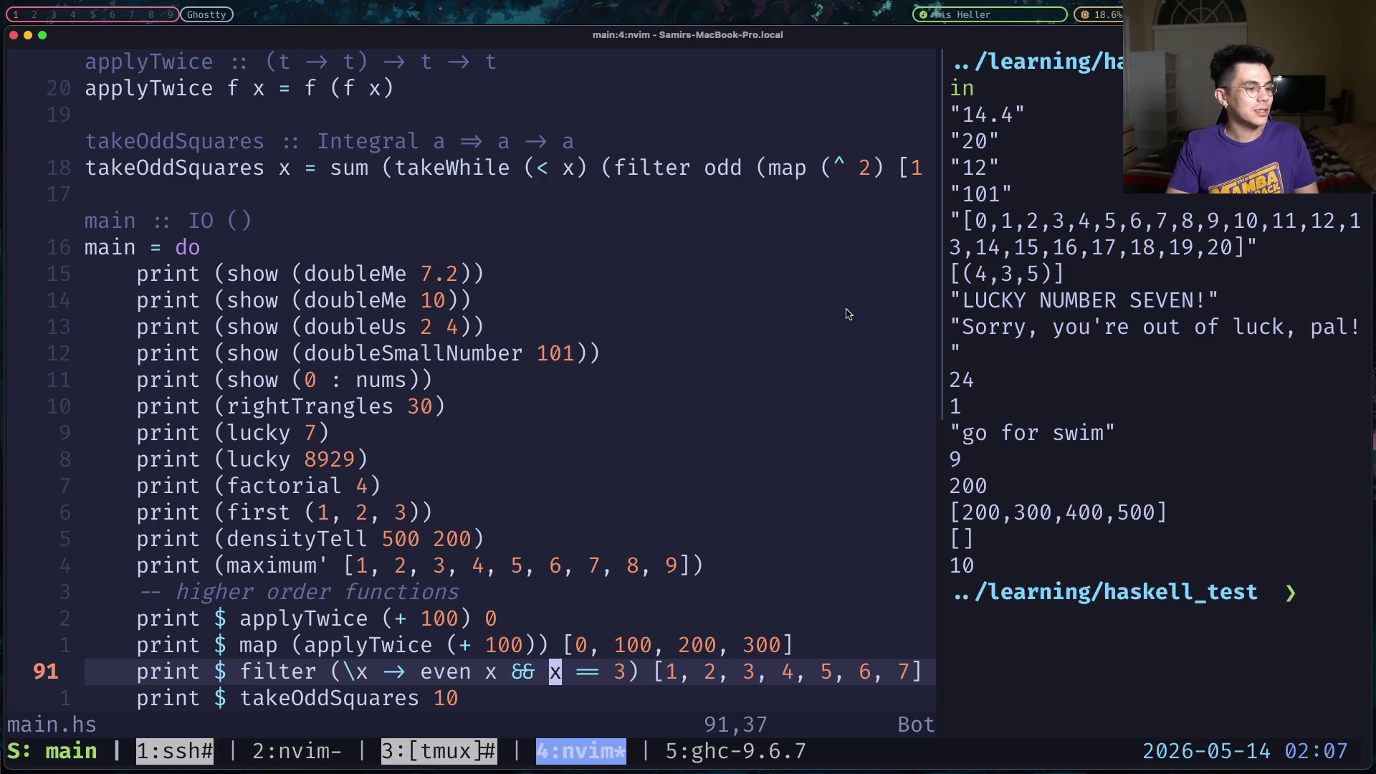
pyautogui.press('super+Tab')
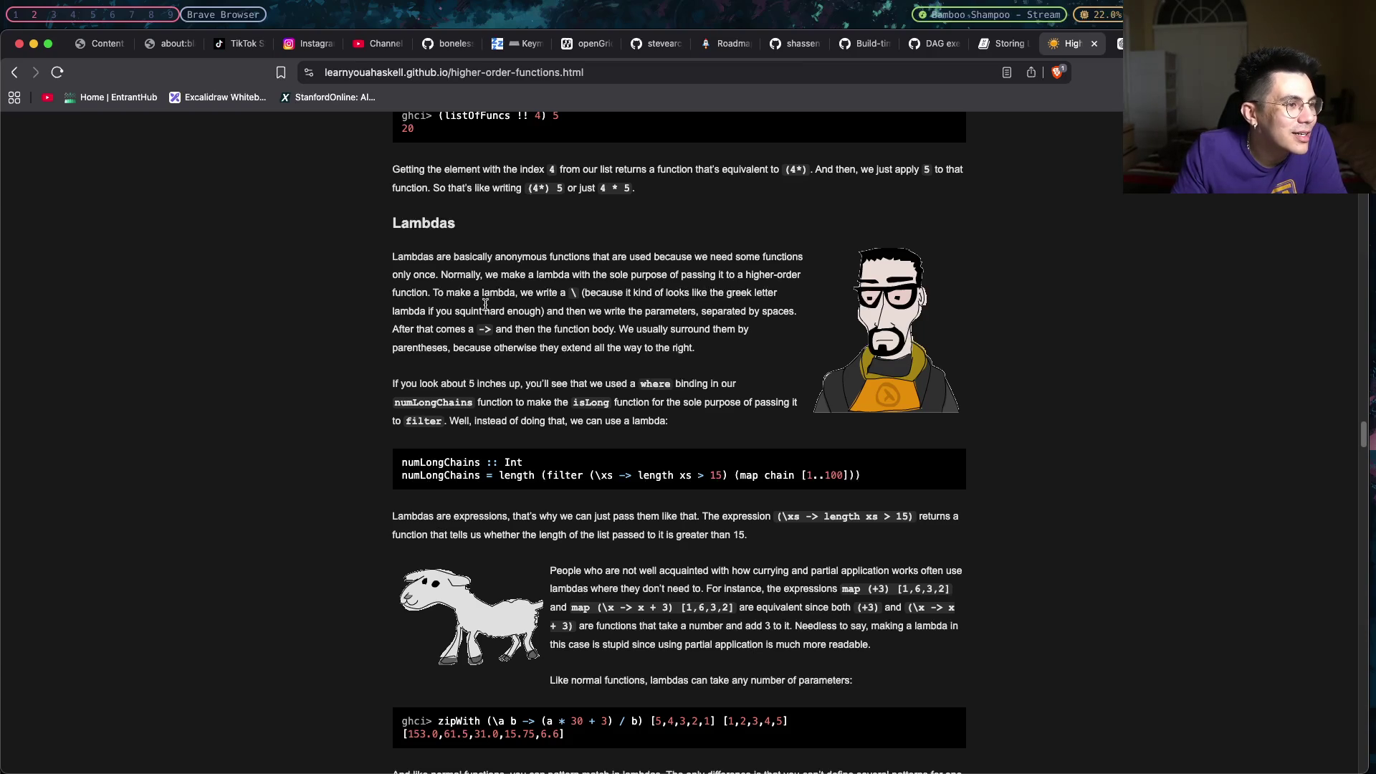
# Read through the Lambdas intro: squinting, writing parameters, and the backslash resembling lambda.
pyautogui.moveTo(437, 309); pyautogui.dragTo(531, 310)
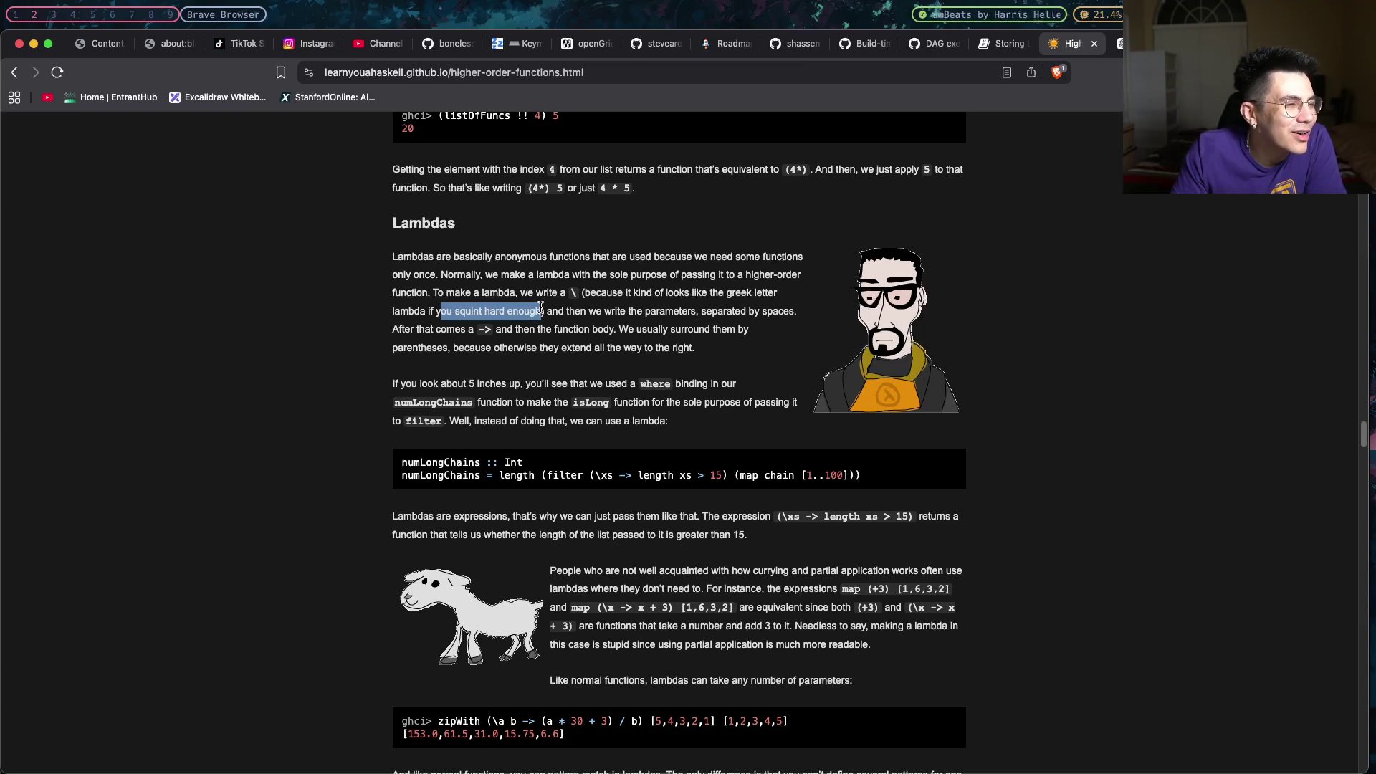
pyautogui.click(539, 307)
pyautogui.moveTo(566, 311); pyautogui.dragTo(710, 313)
pyautogui.click(710, 312)
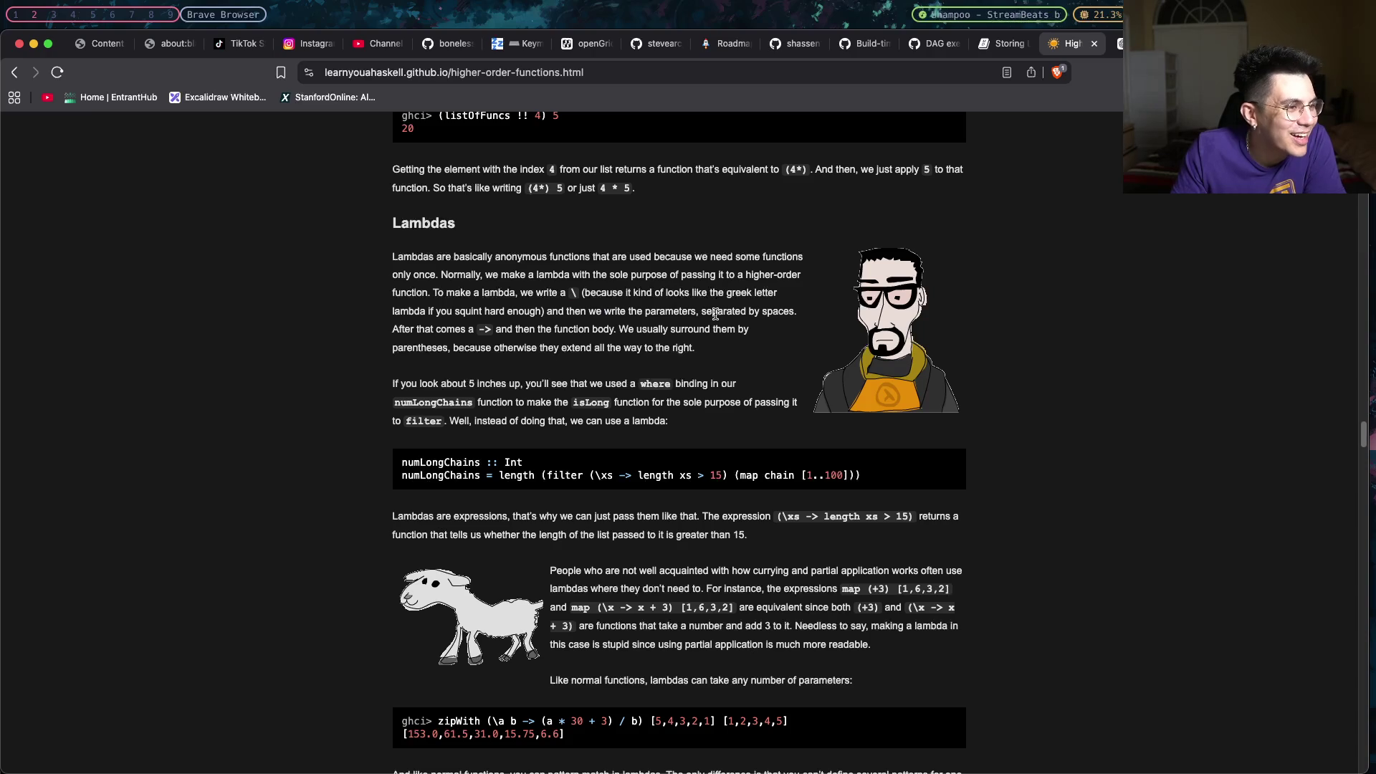
pyautogui.moveTo(573, 299); pyautogui.dragTo(563, 312)
pyautogui.click(572, 302)
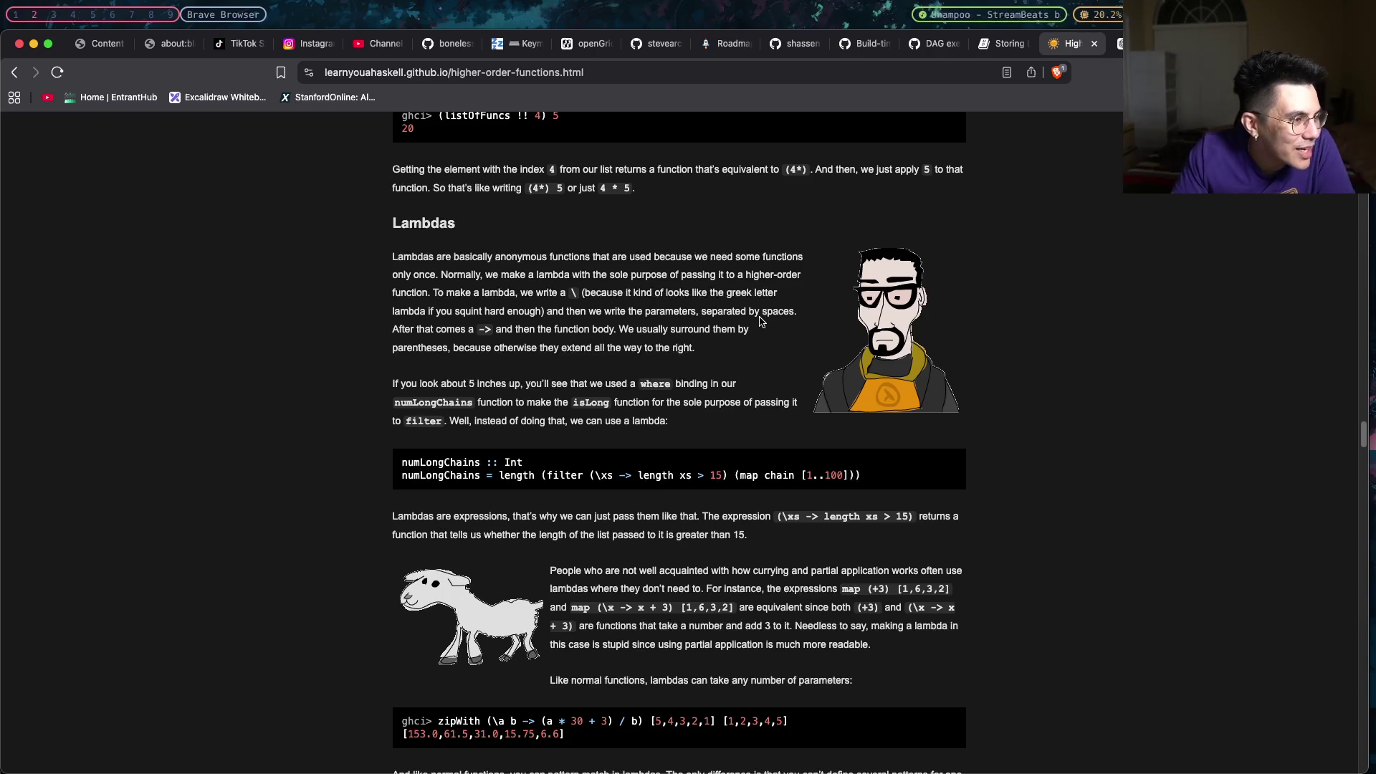
# Go over the arrow, the function body, and lambdas extending all the way right in parentheses.
pyautogui.doubleClick(494, 331)
pyautogui.click(514, 330)
pyautogui.moveTo(519, 330); pyautogui.dragTo(757, 330)
pyautogui.click(598, 331)
pyautogui.click(610, 334)
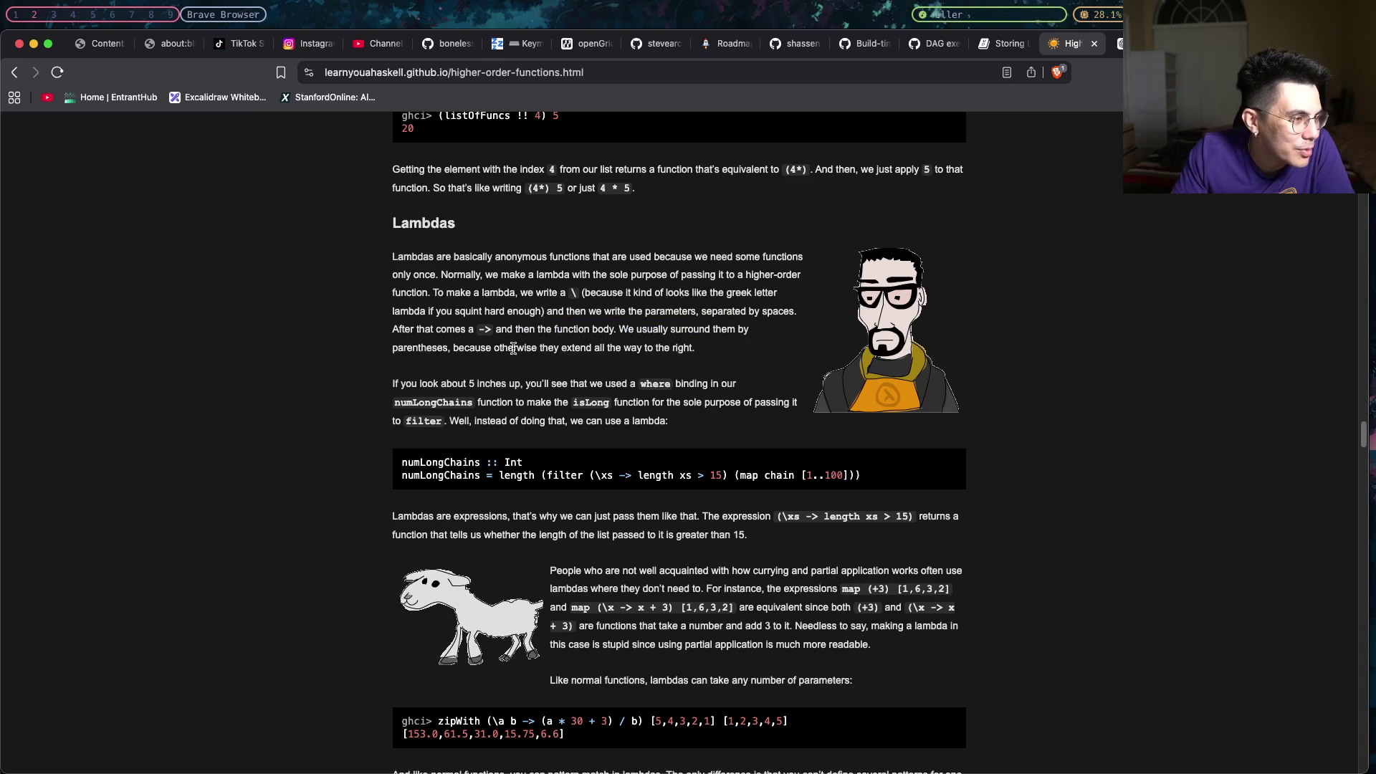
pyautogui.moveTo(486, 347)
pyautogui.mouseDown()
pyautogui.moveTo(695, 347)
pyautogui.moveTo(484, 347)
pyautogui.mouseUp()
pyautogui.click(483, 353)
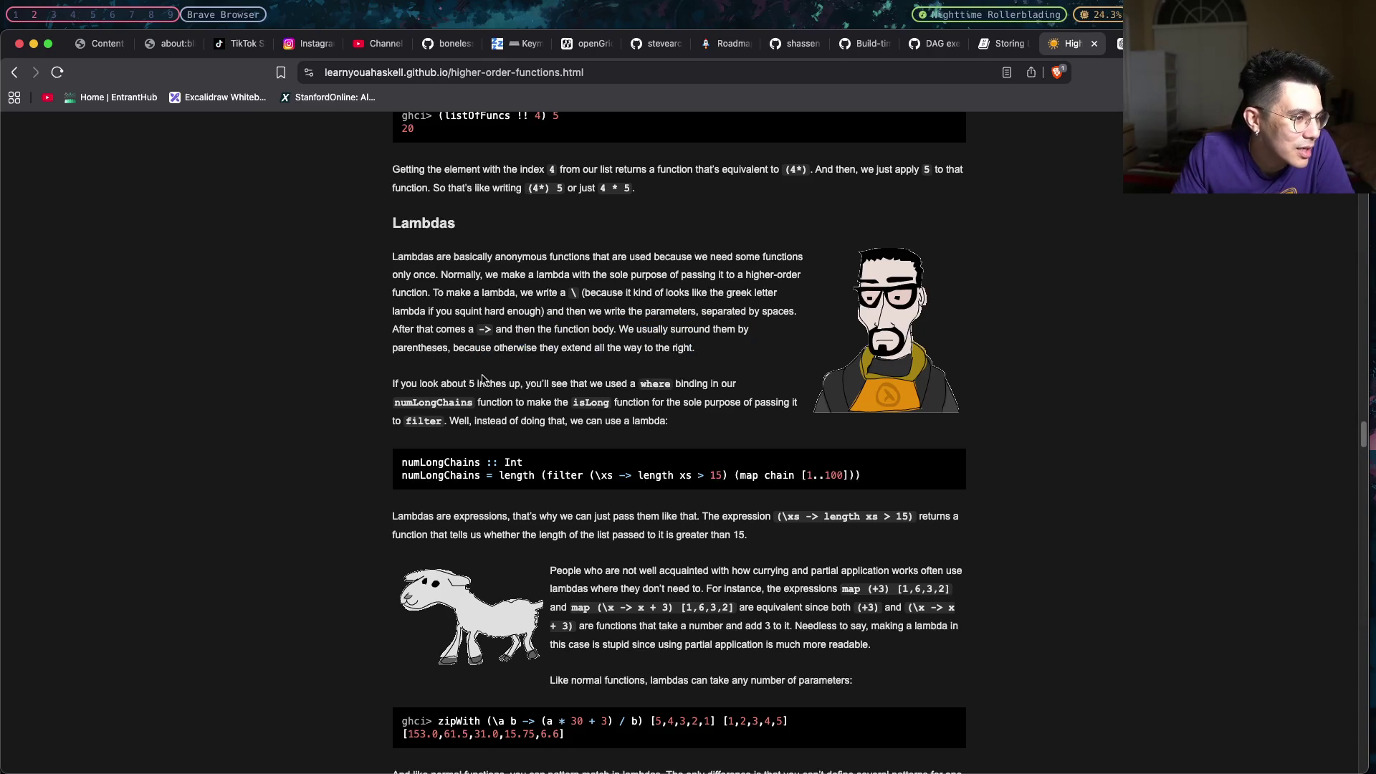
# Look at the lambda passed to filter in numLongChains, glancing at Neovim and back.
pyautogui.moveTo(582, 471)
pyautogui.mouseDown()
pyautogui.moveTo(721, 481)
pyautogui.moveTo(588, 477)
pyautogui.mouseUp()
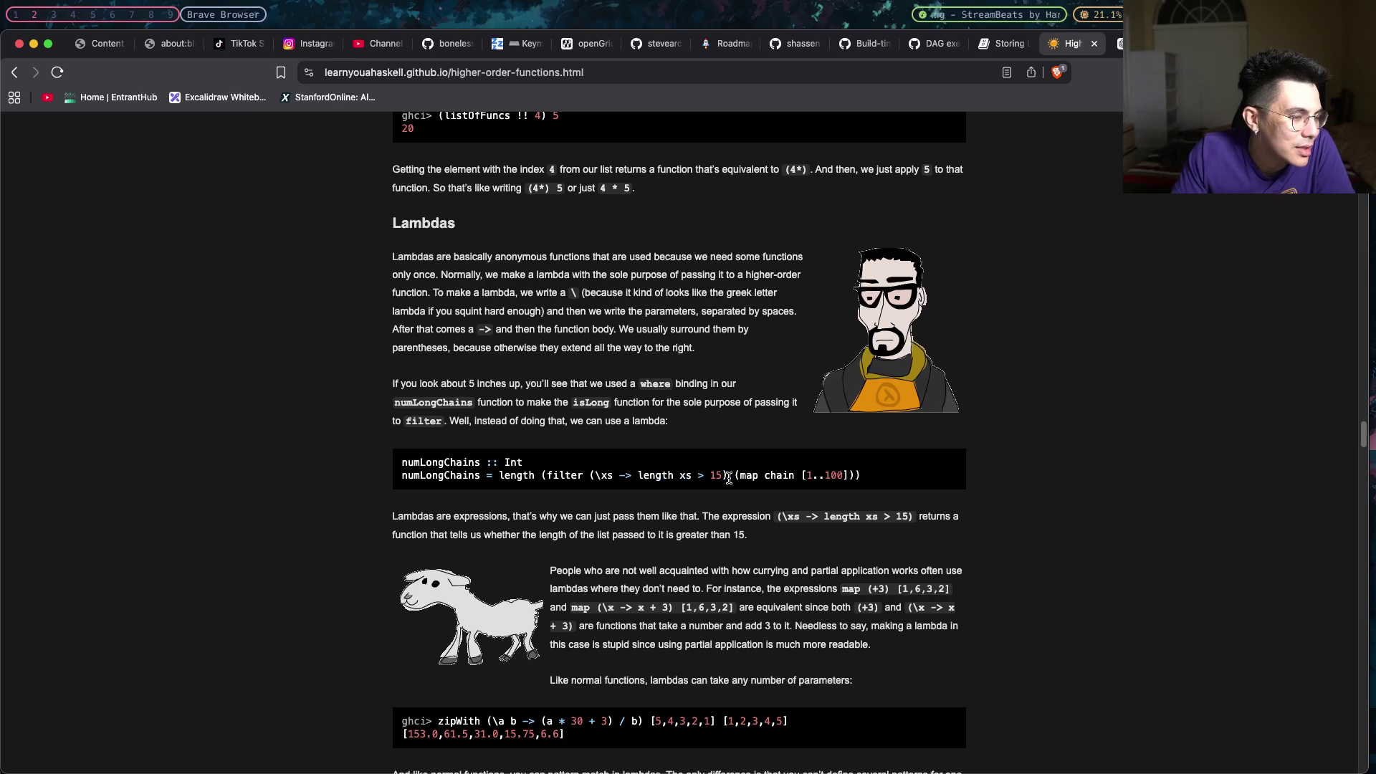
pyautogui.click(588, 476)
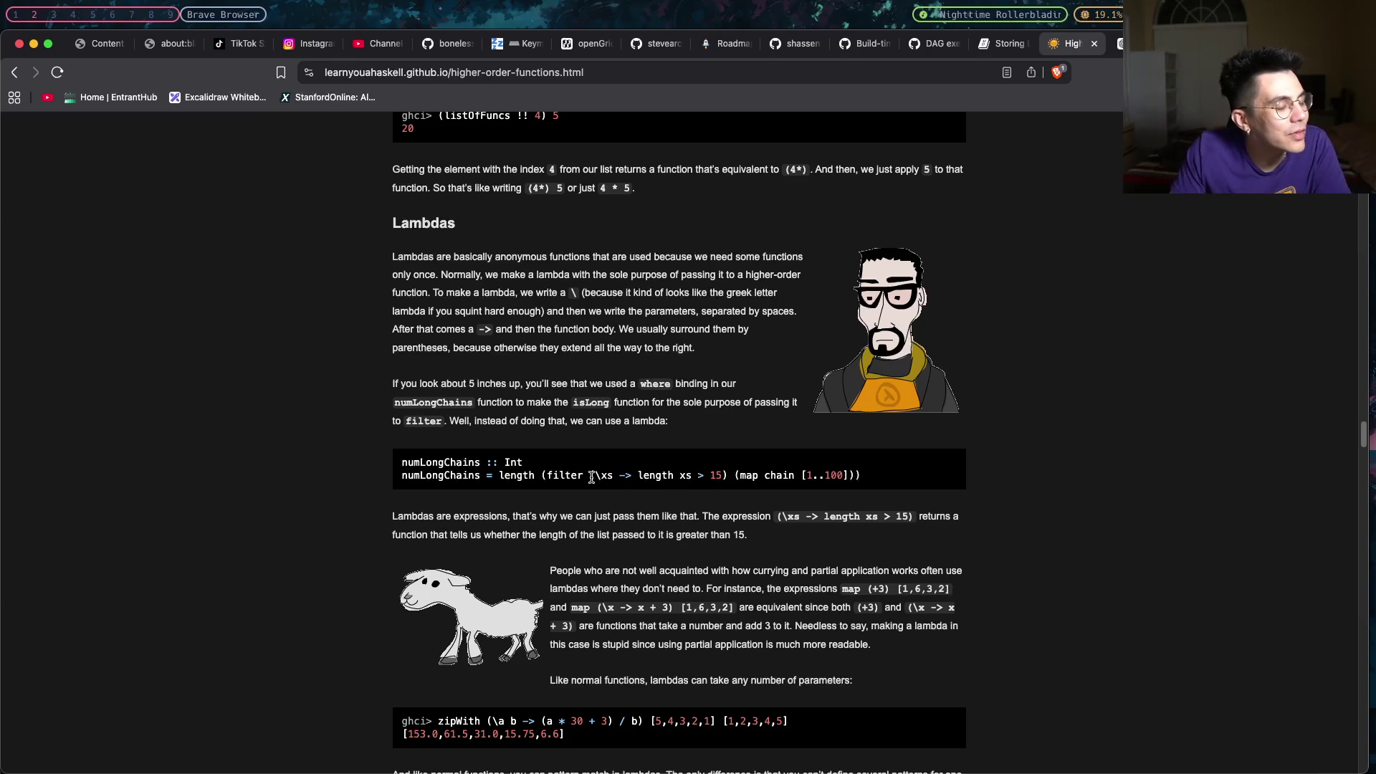
pyautogui.press('super+Tab')
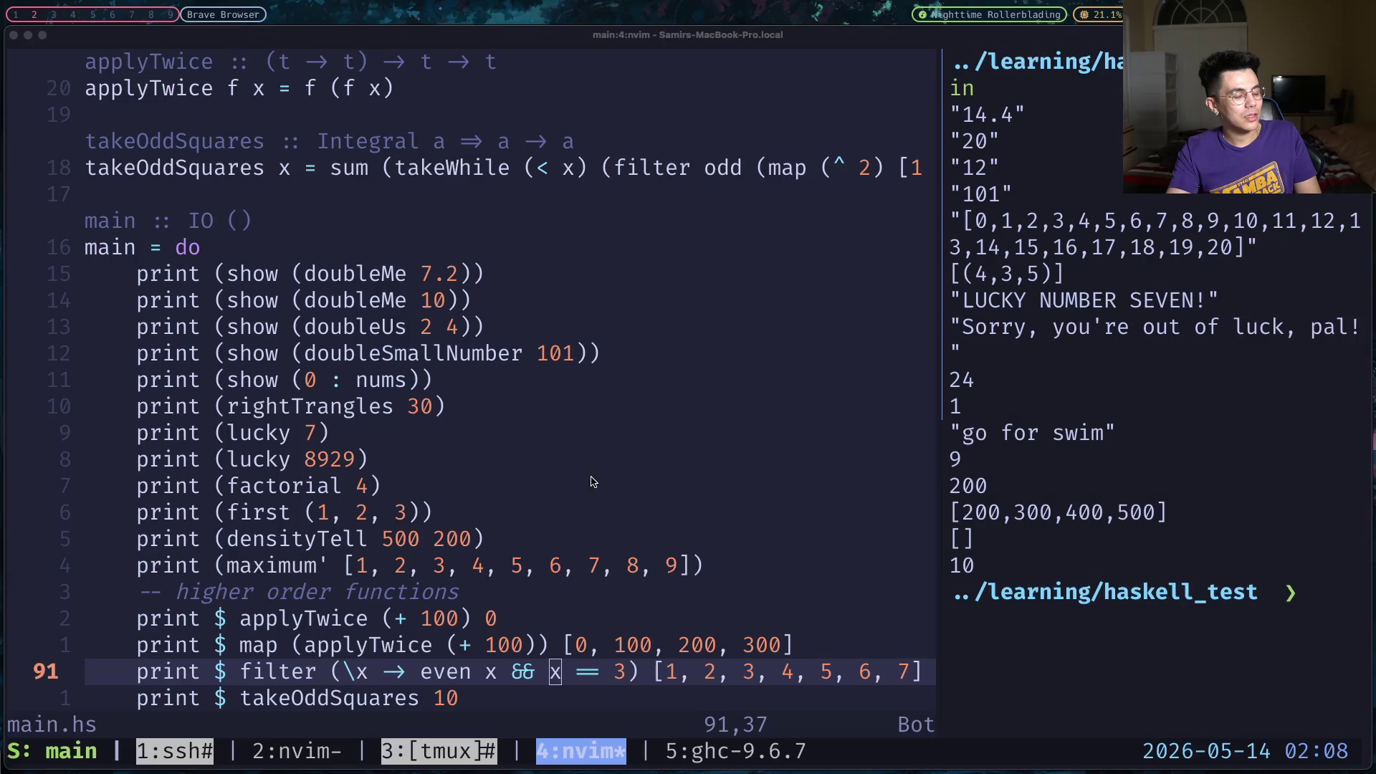
pyautogui.press('super+Tab')
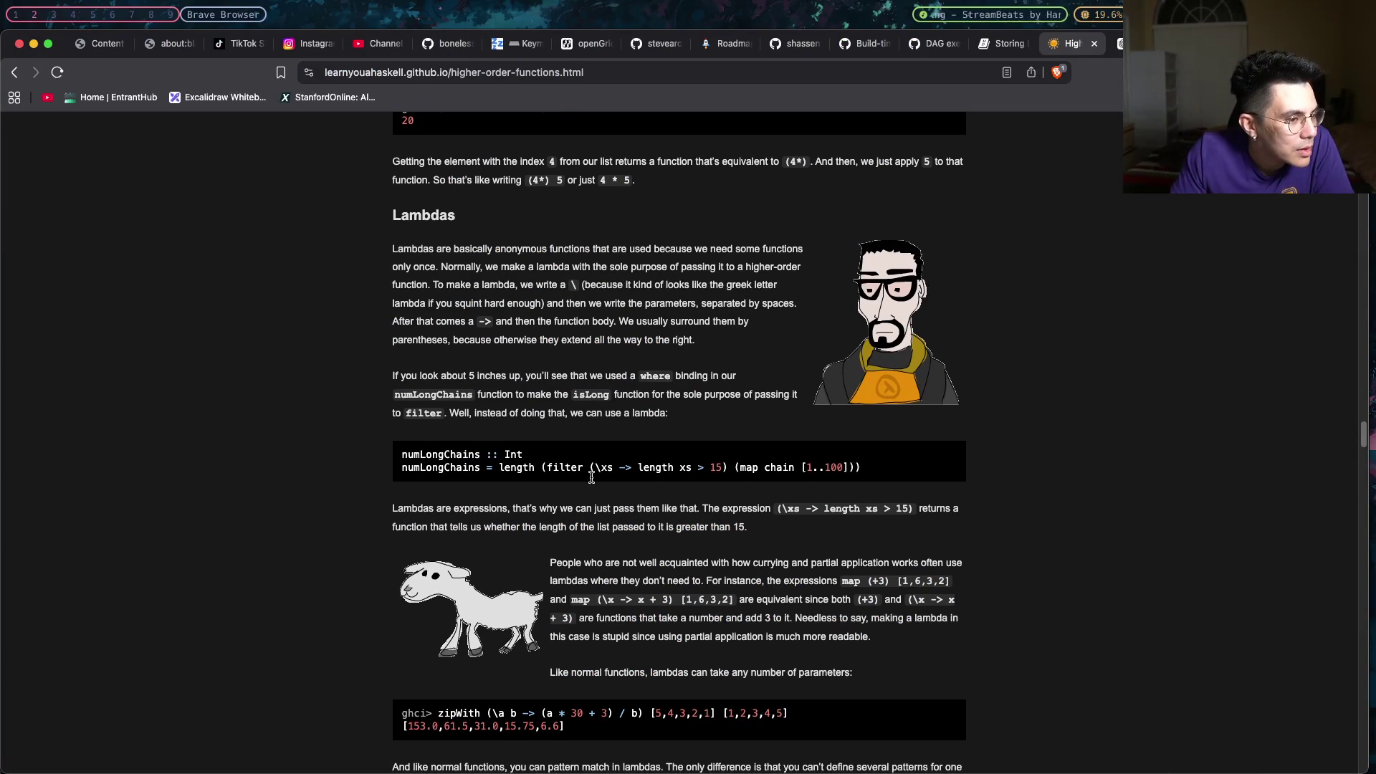
pyautogui.scroll(-2, 590, 476)
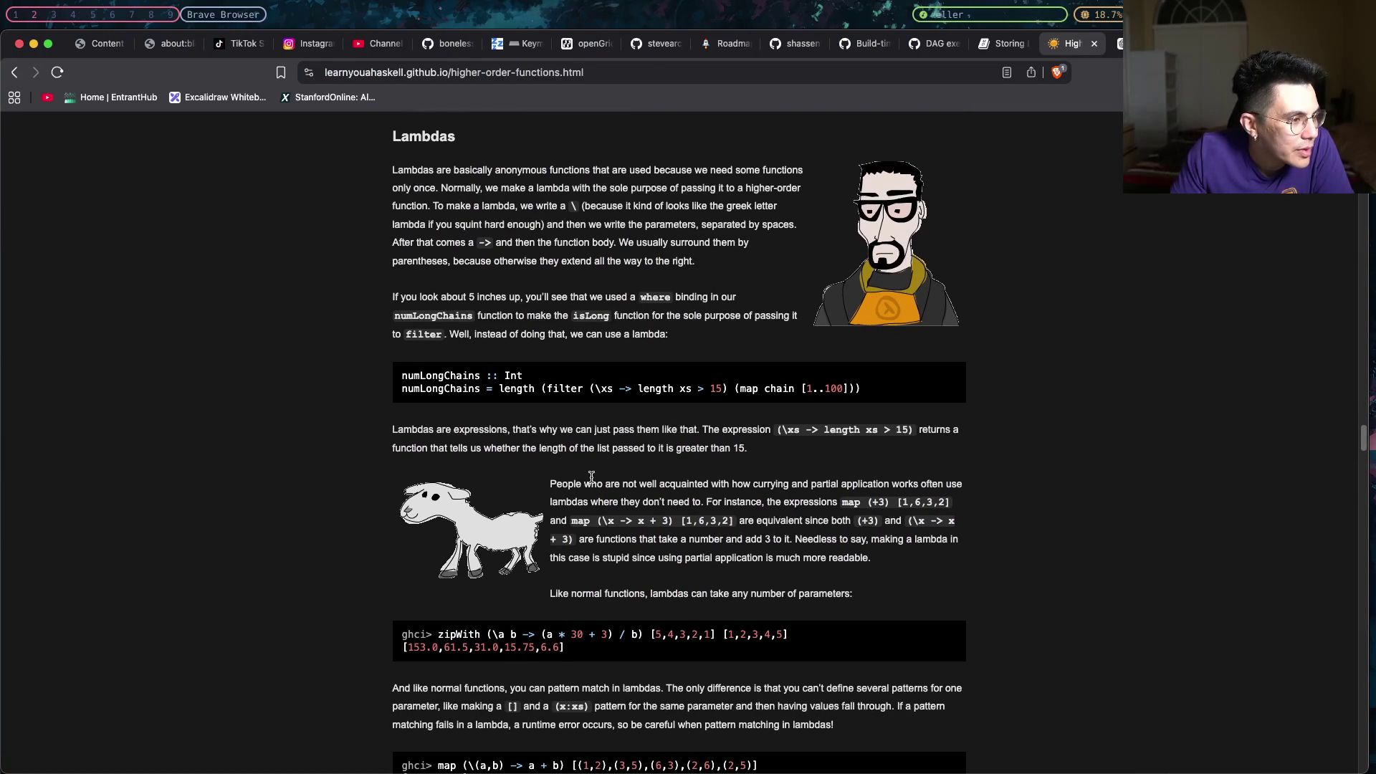
pyautogui.scroll(-1, 591, 477)
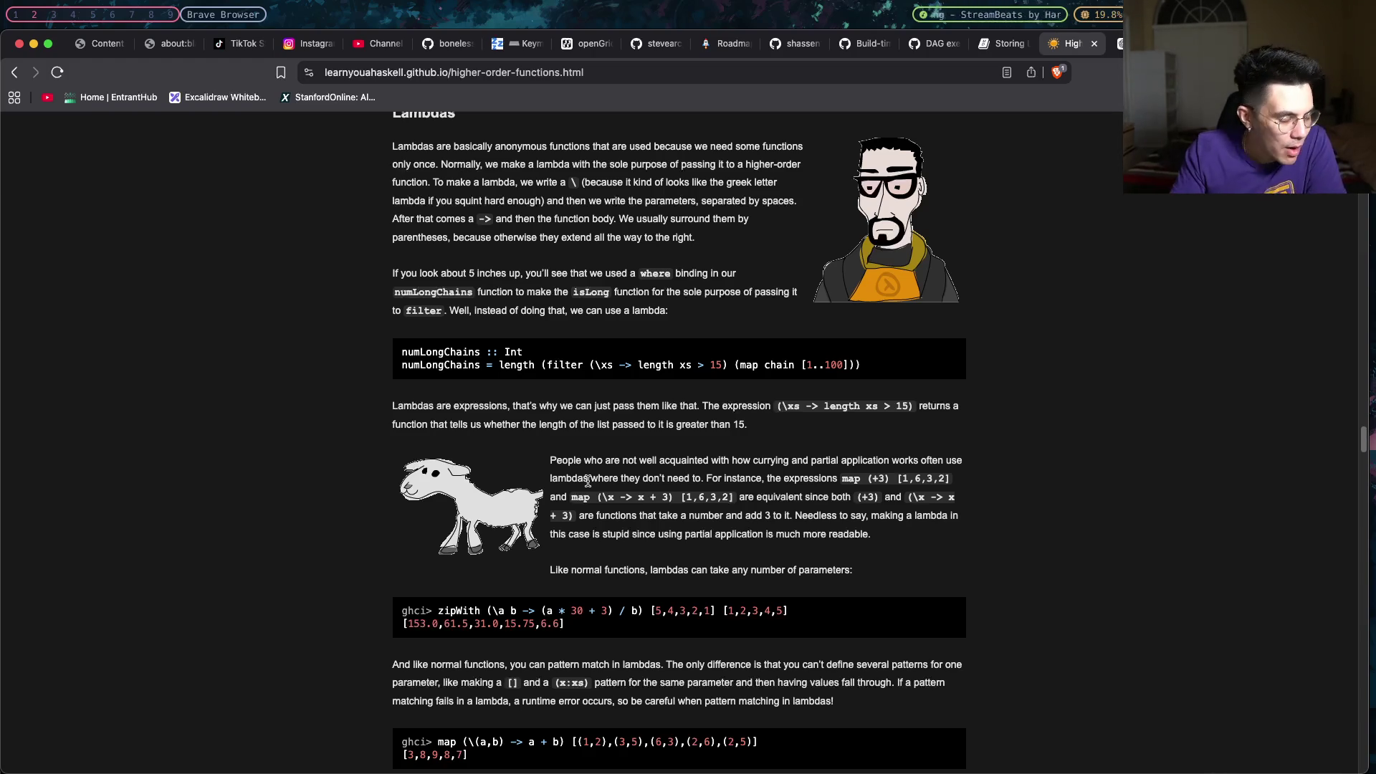
pyautogui.scroll(-1, 531, 354)
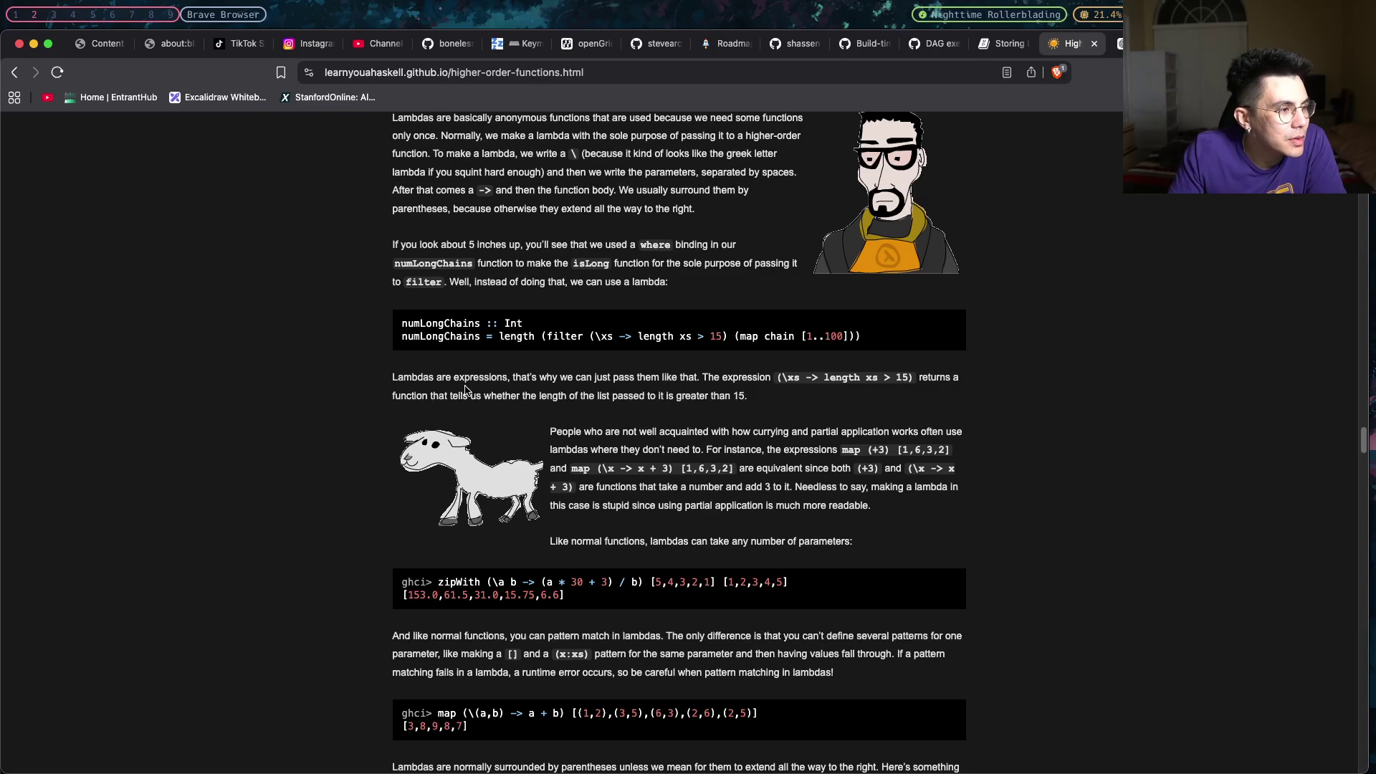
pyautogui.moveTo(636, 335)
pyautogui.mouseDown()
pyautogui.moveTo(675, 336)
pyautogui.moveTo(605, 337)
pyautogui.mouseUp()
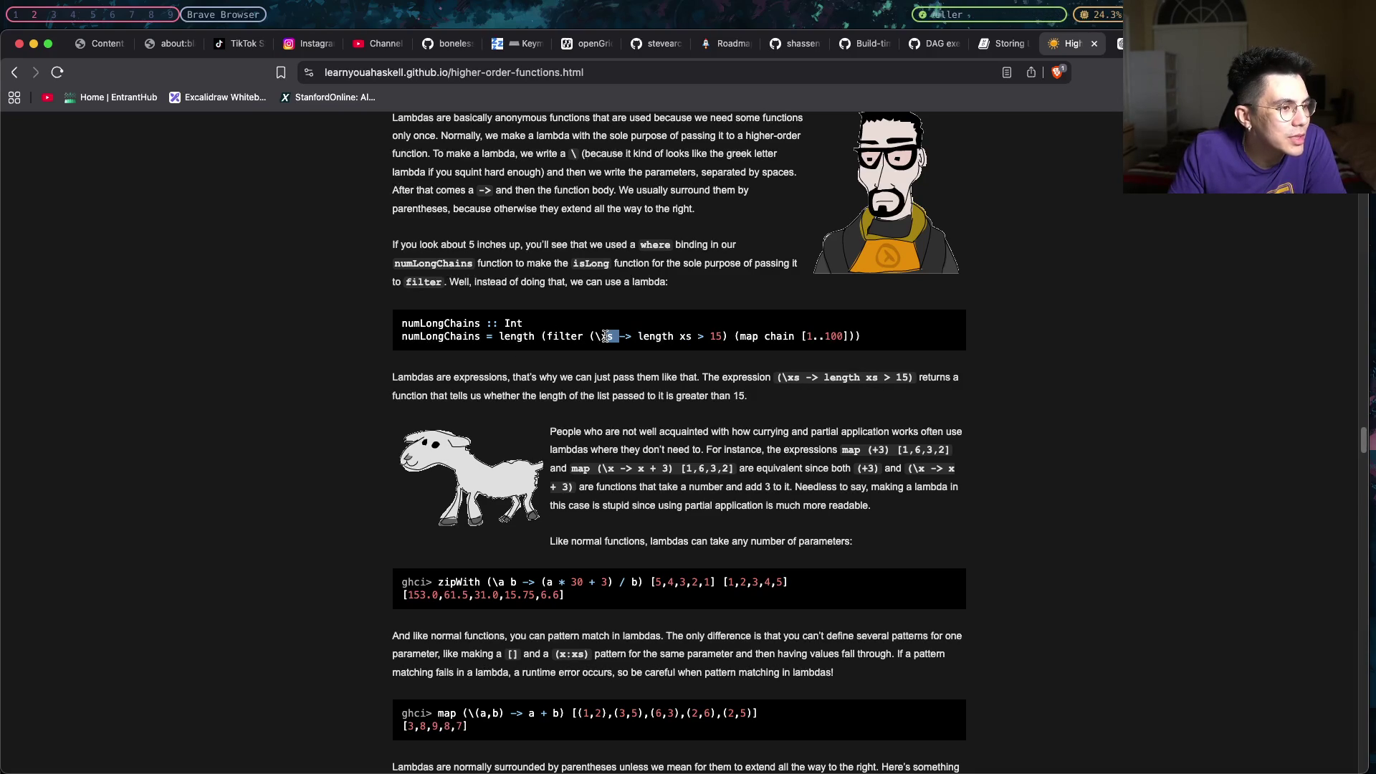
pyautogui.click(634, 341)
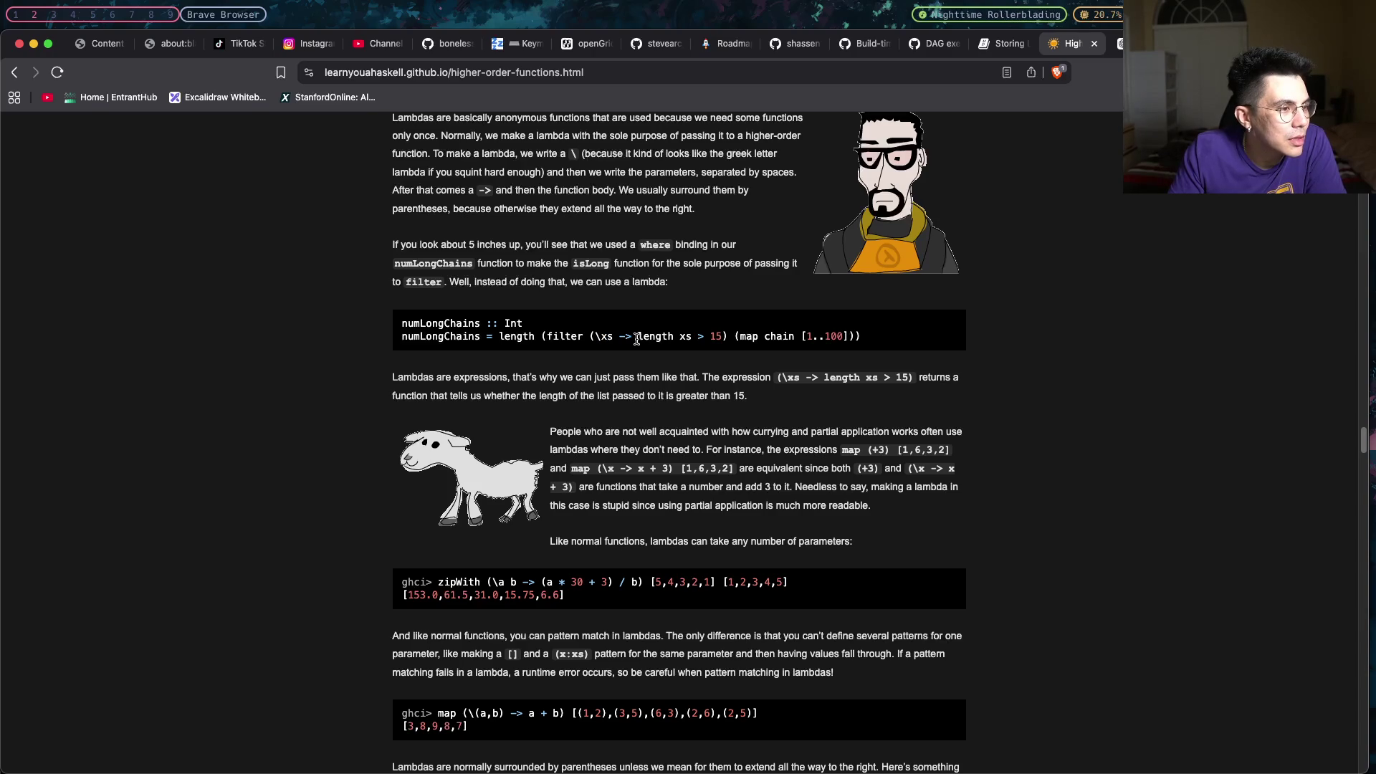
pyautogui.click(675, 340)
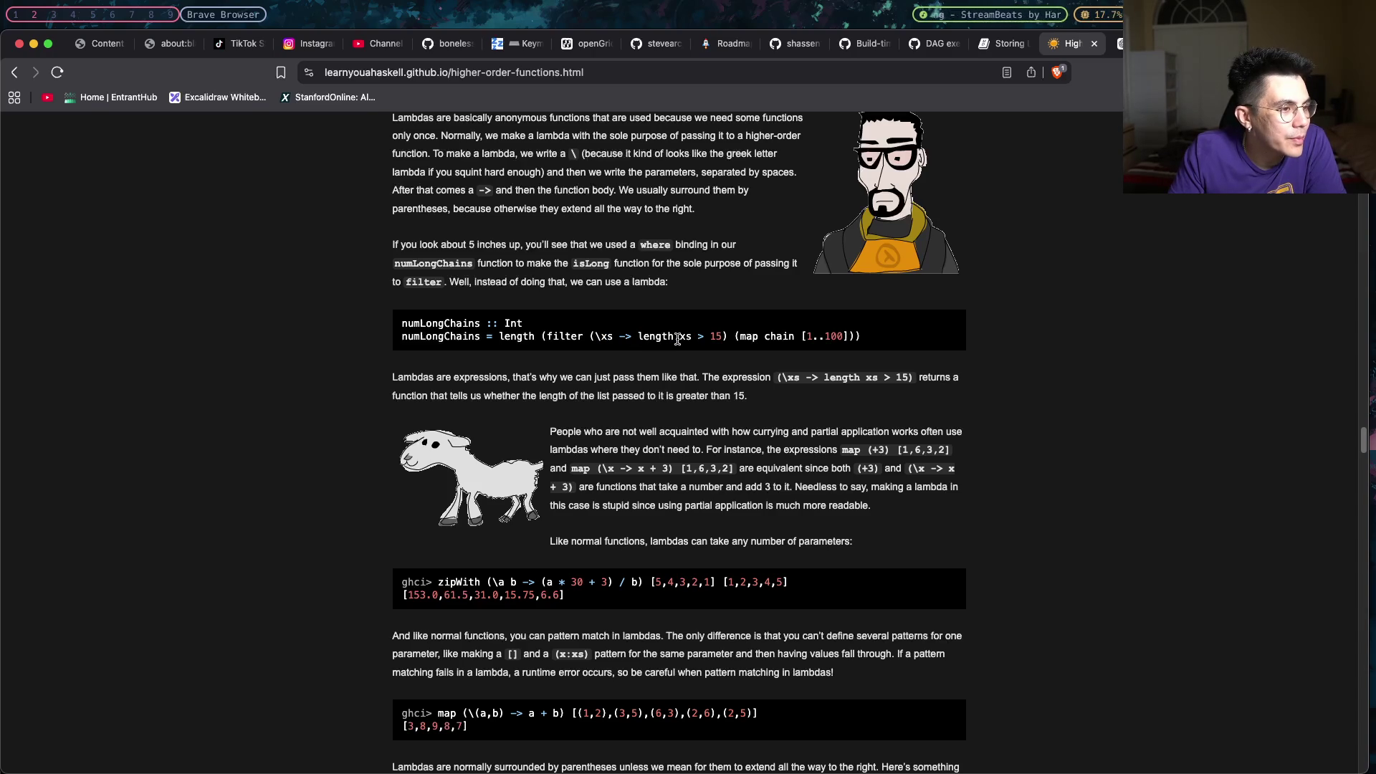
pyautogui.moveTo(678, 339); pyautogui.dragTo(718, 341)
pyautogui.click(719, 338)
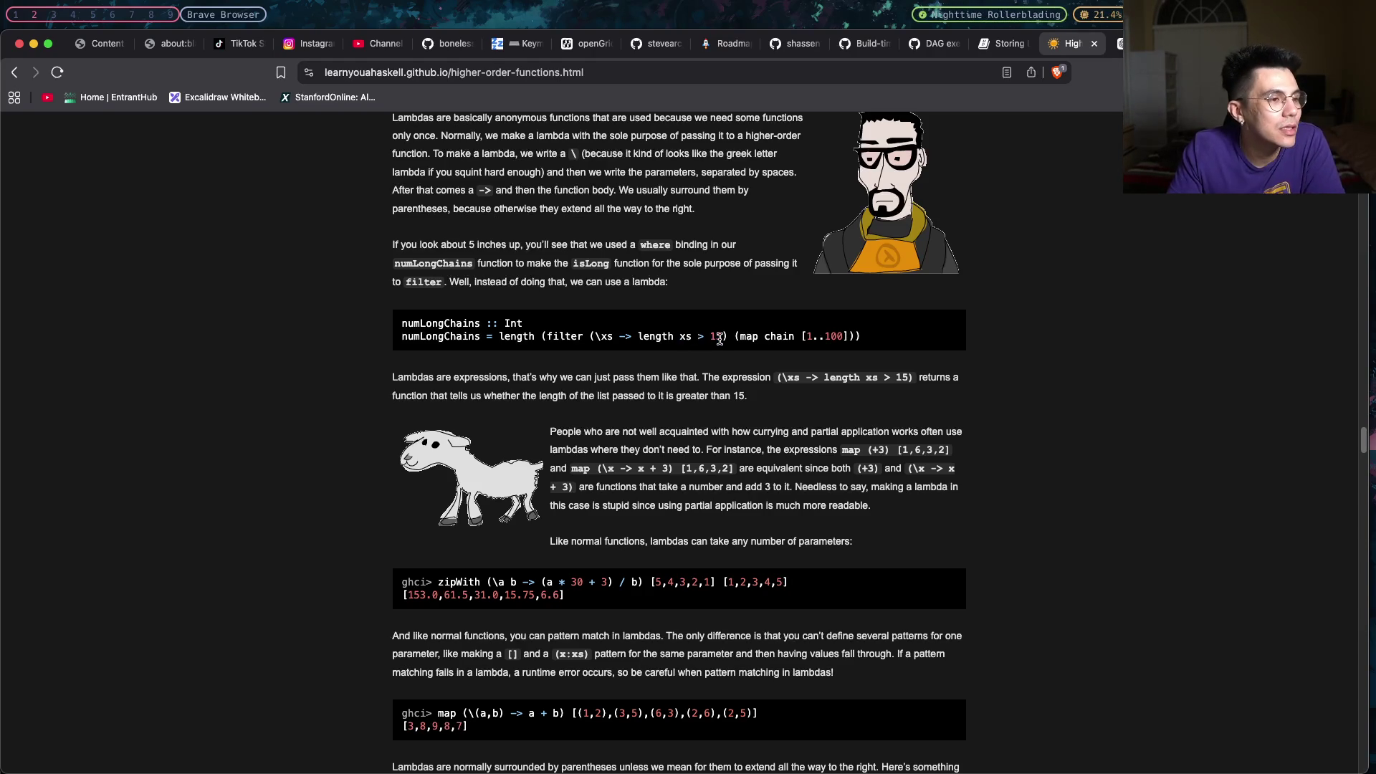
pyautogui.moveTo(689, 338)
pyautogui.mouseDown()
pyautogui.moveTo(642, 338)
pyautogui.moveTo(729, 340)
pyautogui.moveTo(596, 338)
pyautogui.mouseUp()
pyautogui.click(727, 340)
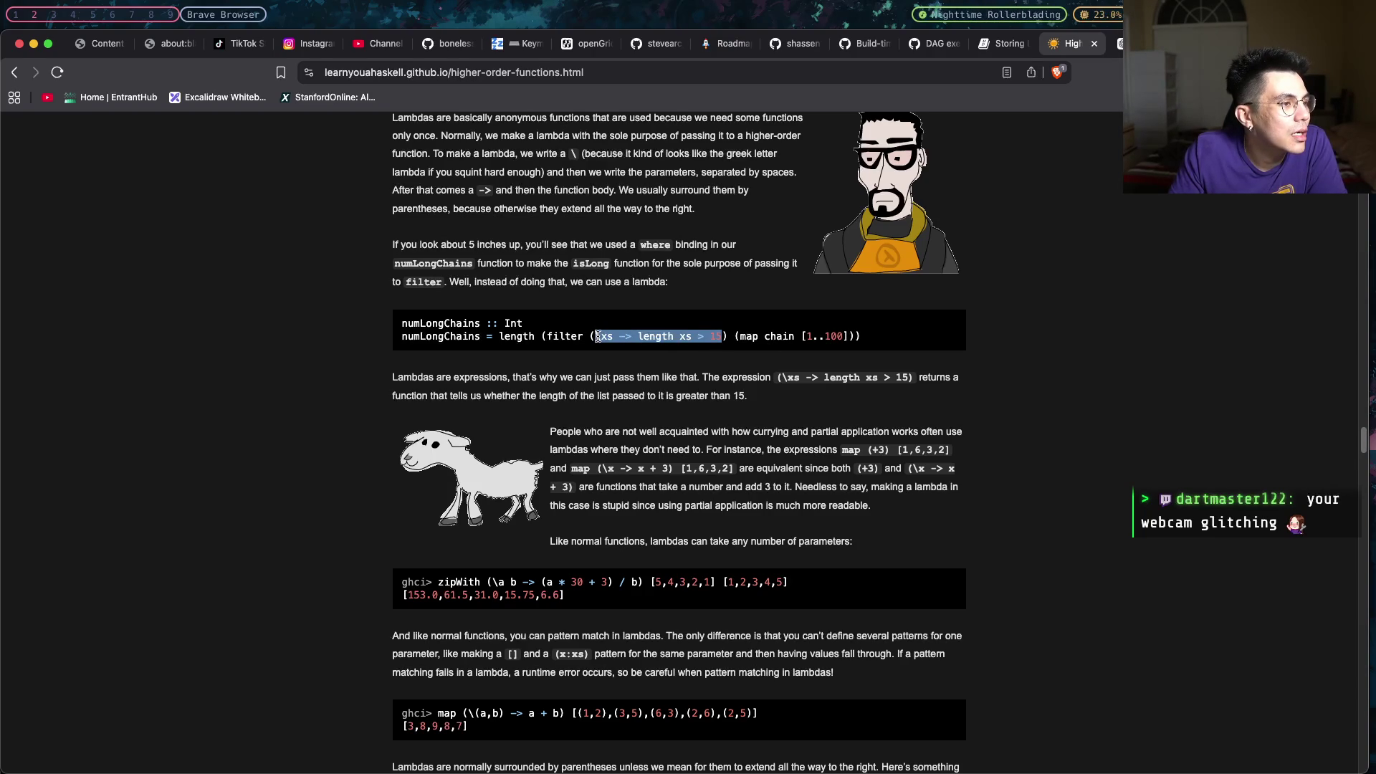
pyautogui.scroll(2, 596, 337)
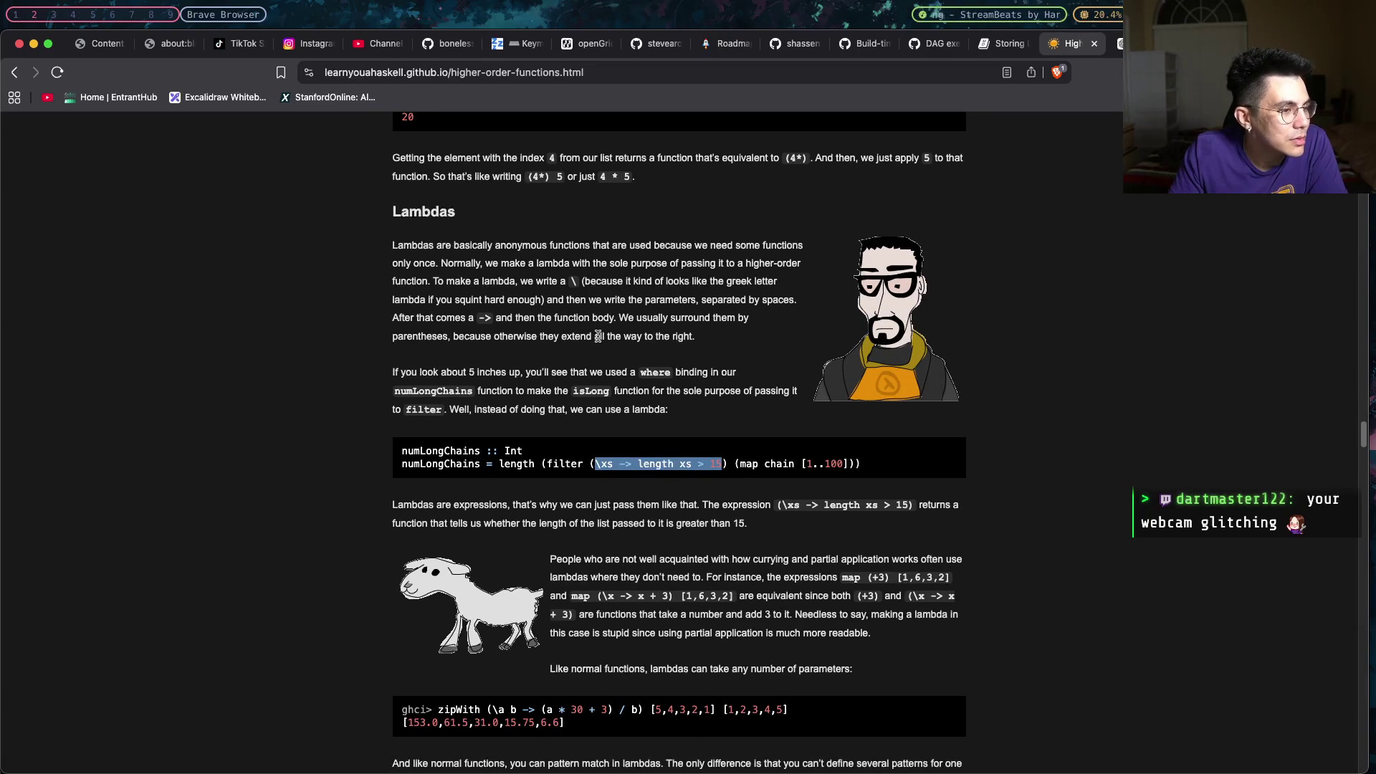
pyautogui.scroll(2, 598, 336)
pyautogui.scroll(1, 599, 335)
pyautogui.scroll(4, 599, 336)
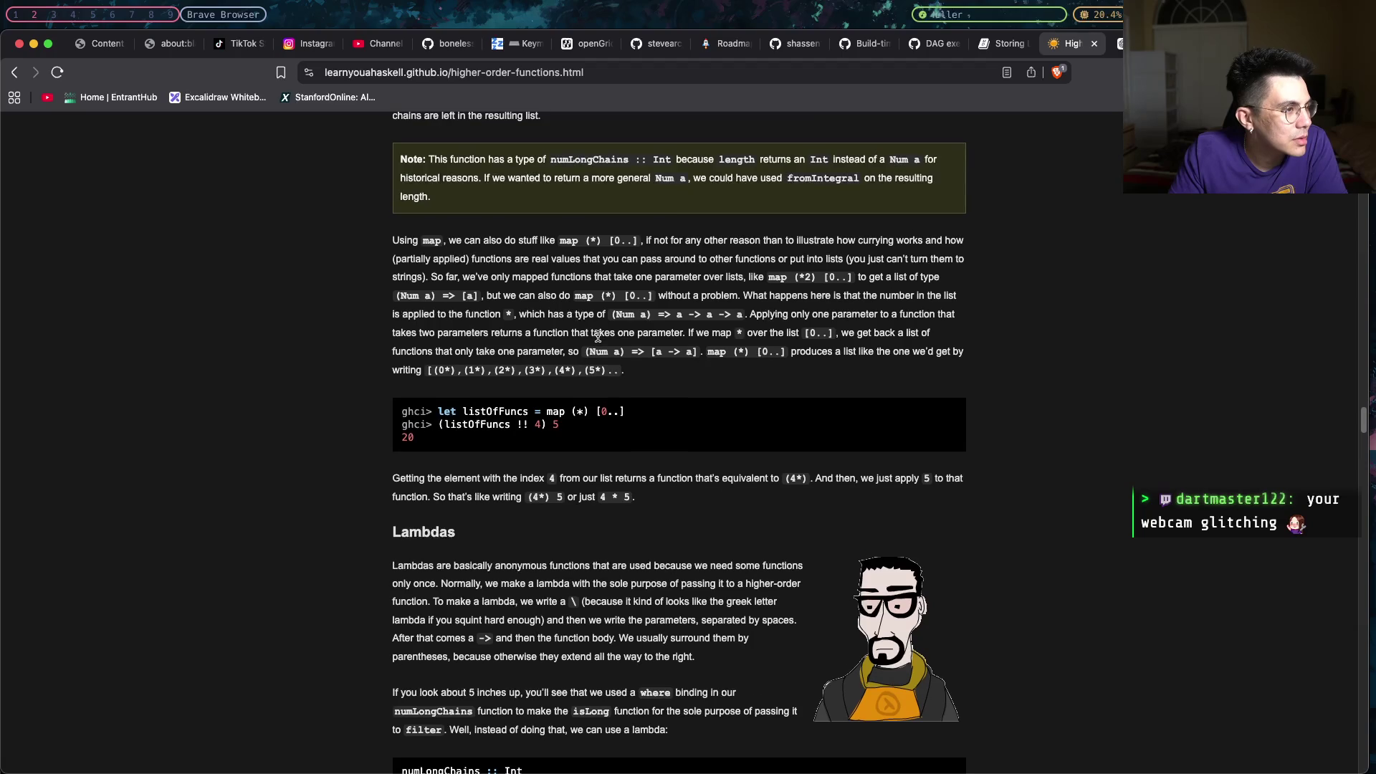
pyautogui.scroll(5, 599, 336)
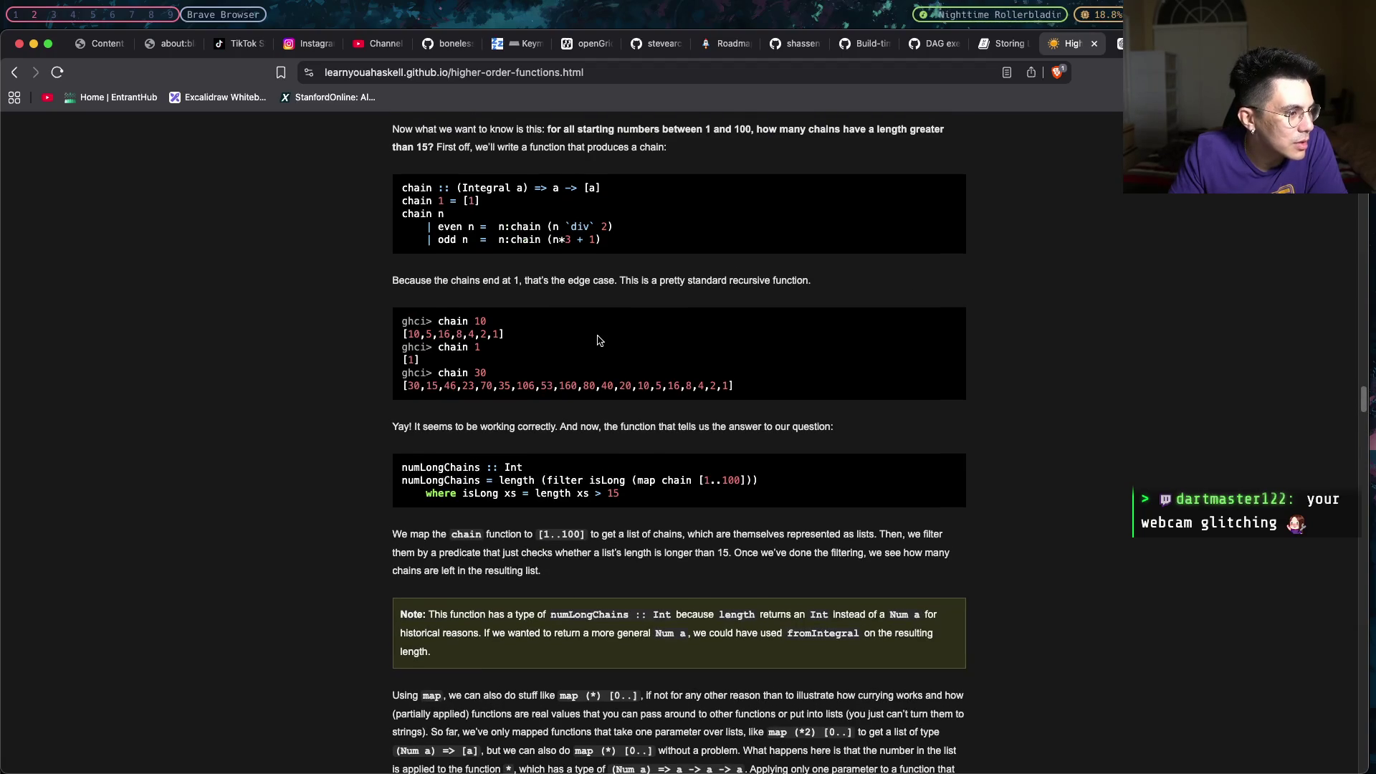
pyautogui.moveTo(630, 493); pyautogui.dragTo(461, 495)
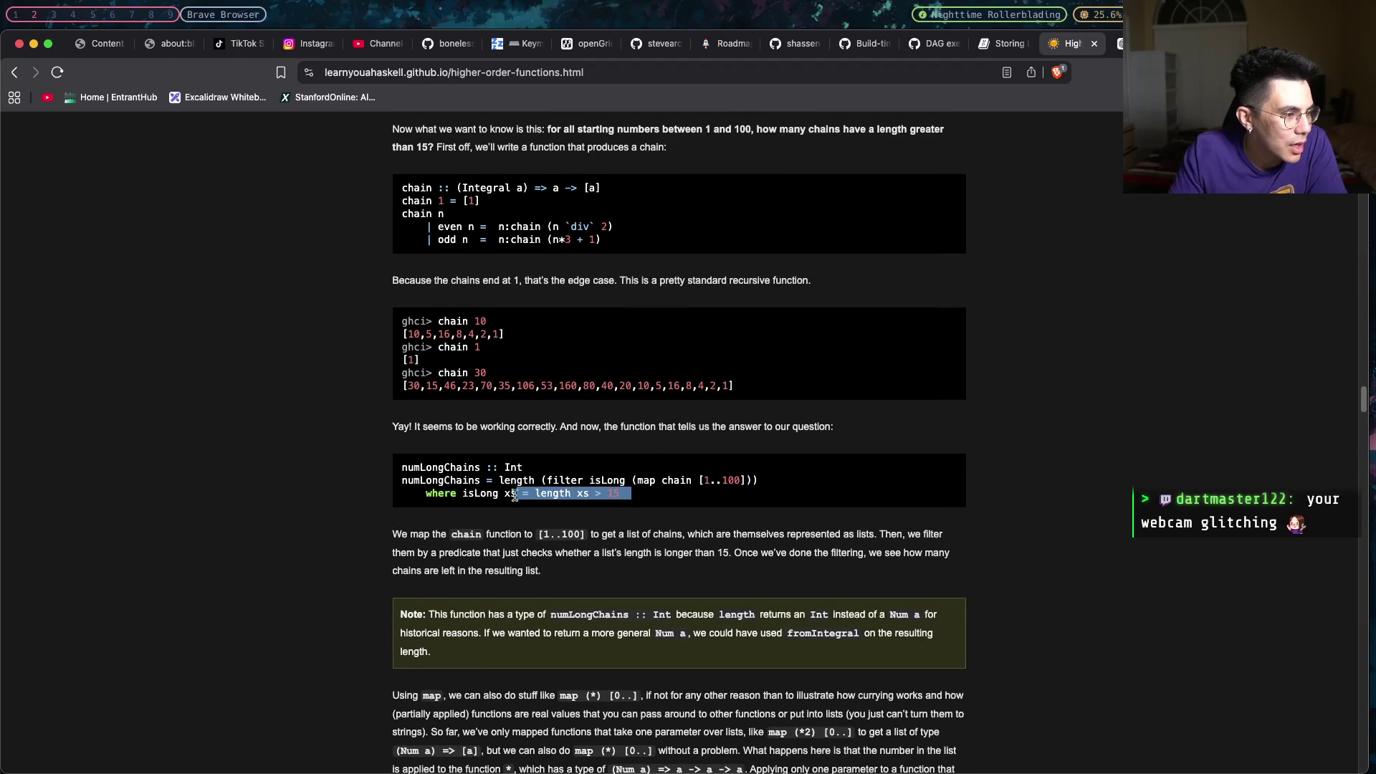
pyautogui.click(624, 481)
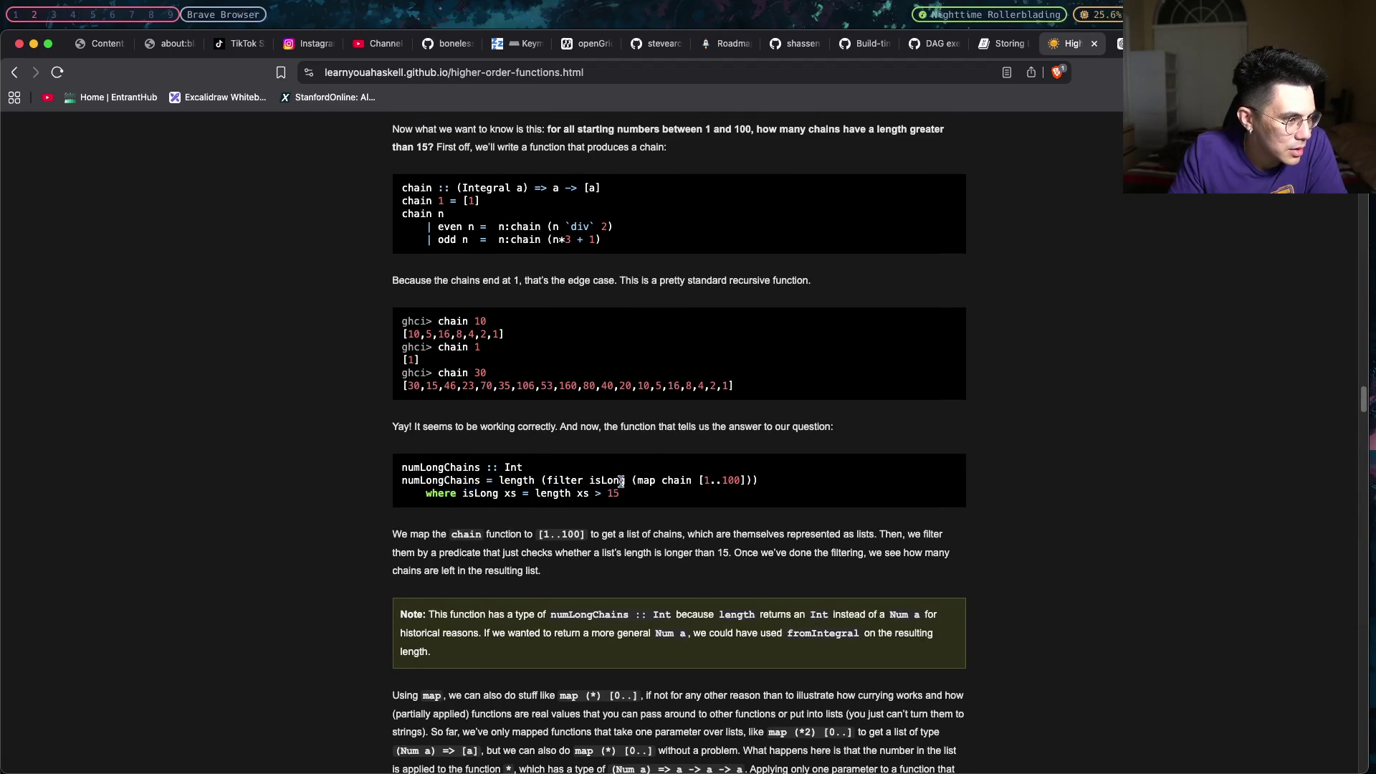
pyautogui.click(594, 481)
pyautogui.moveTo(630, 494); pyautogui.dragTo(462, 495)
pyautogui.click(602, 480)
pyautogui.doubleClick(612, 480)
pyautogui.scroll(-2, 511, 424)
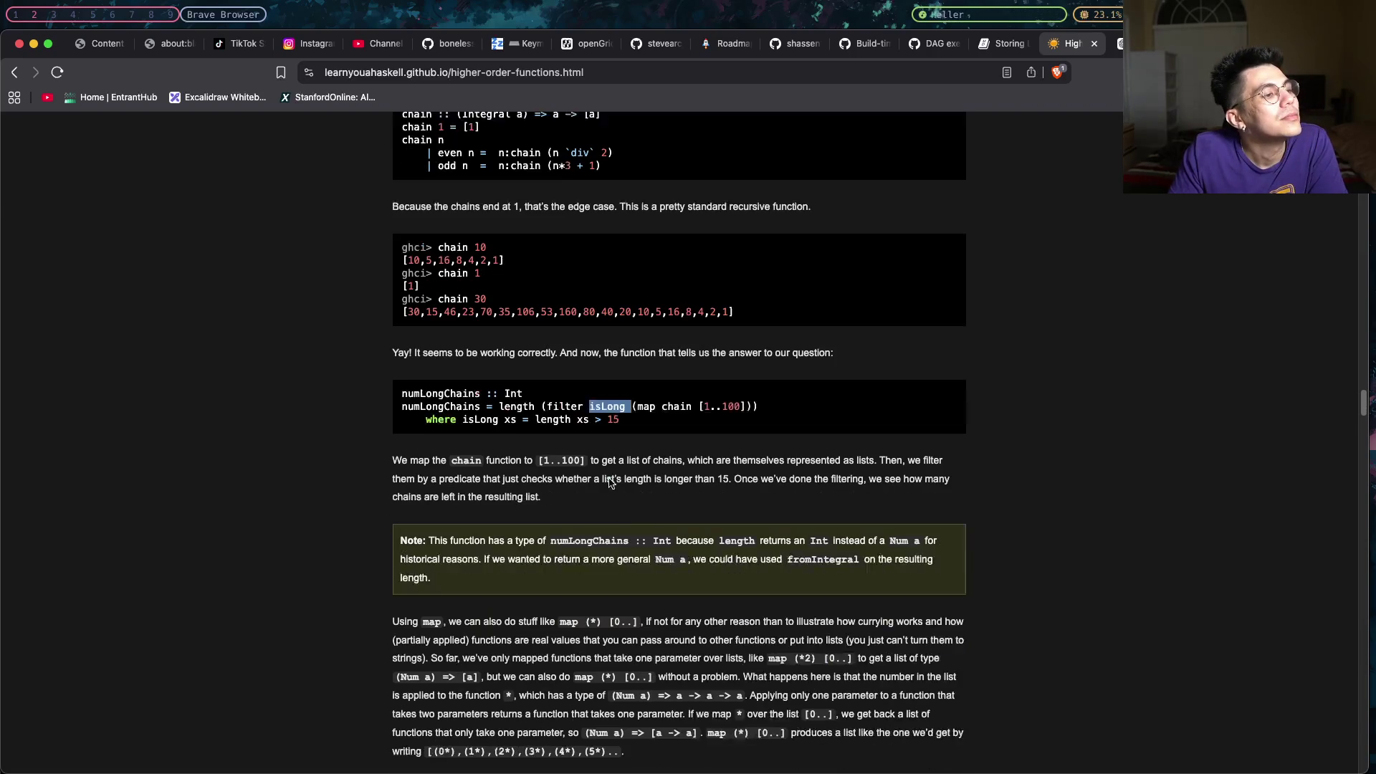
pyautogui.moveTo(462, 400); pyautogui.dragTo(602, 409)
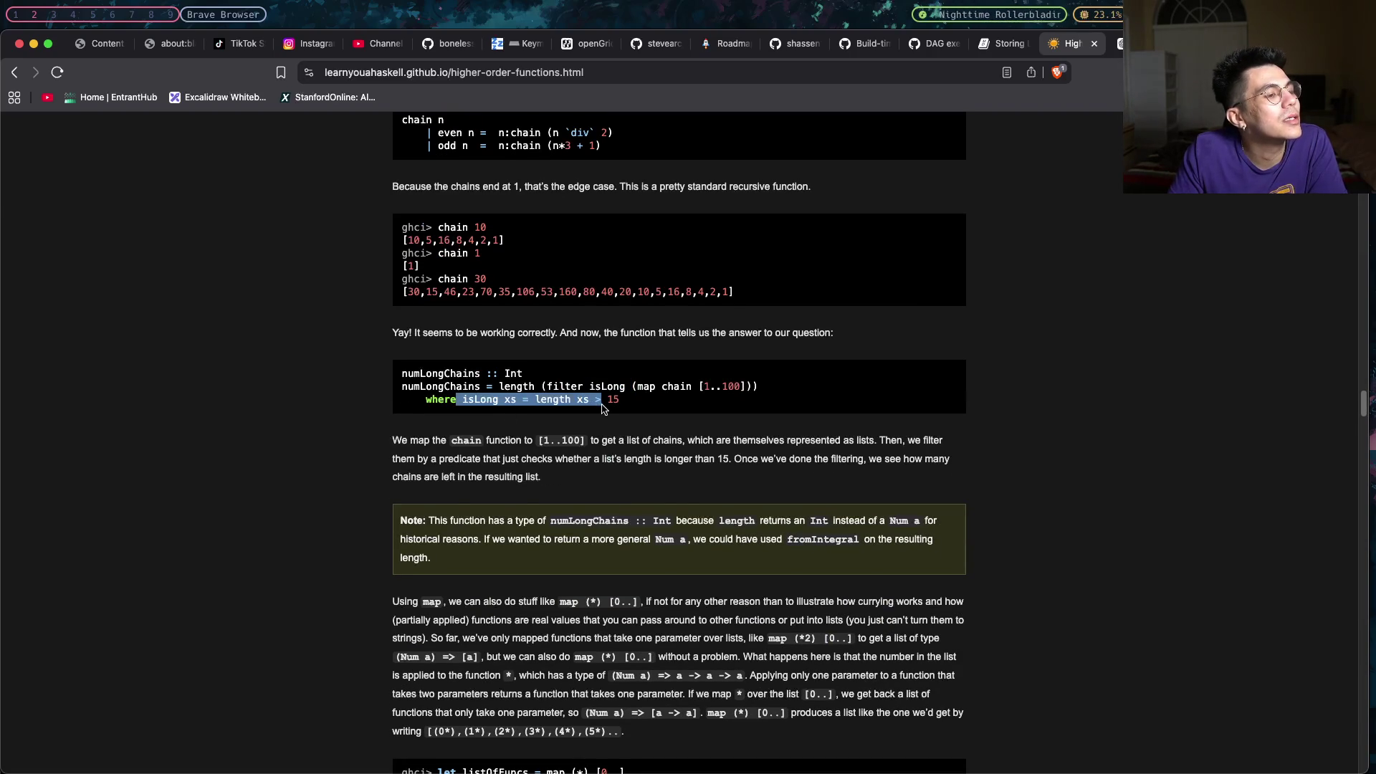
pyautogui.scroll(-2, 613, 419)
pyautogui.scroll(-5, 629, 430)
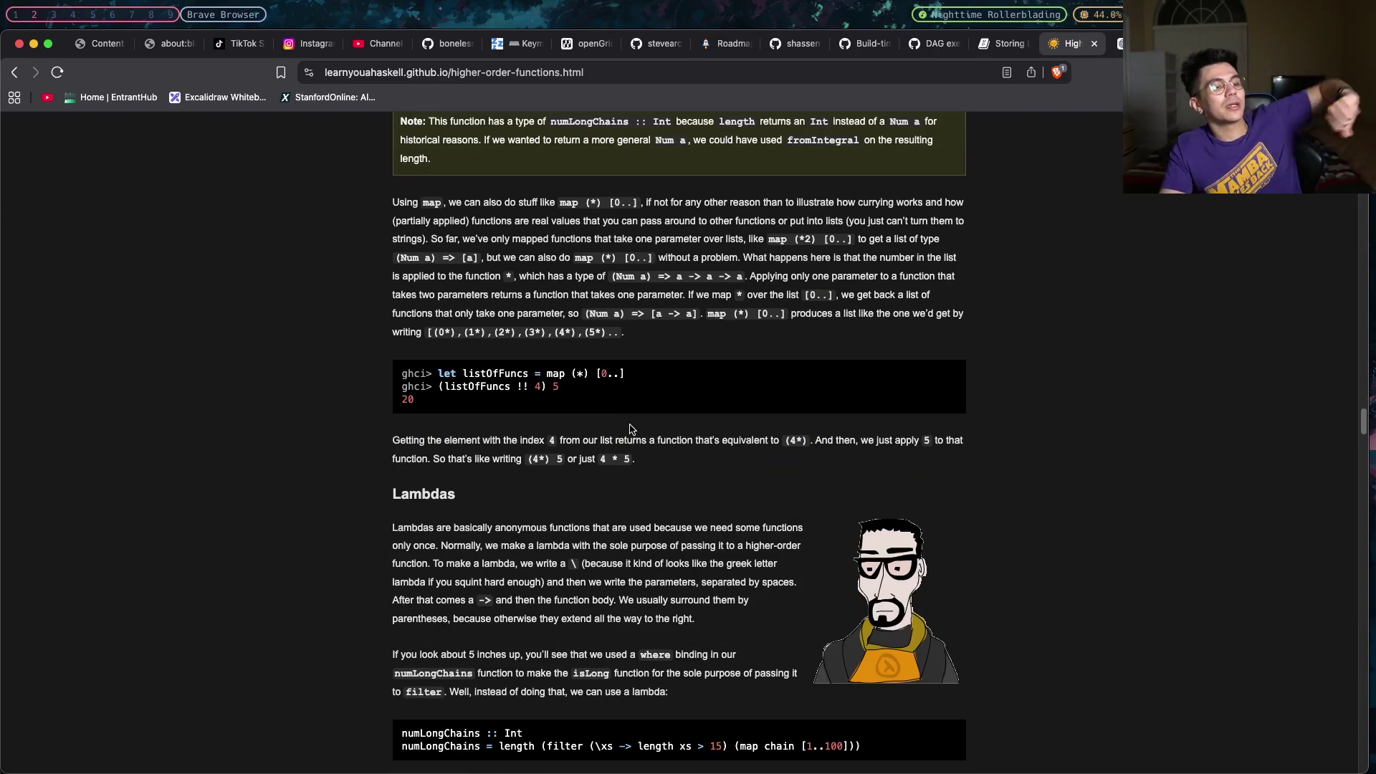